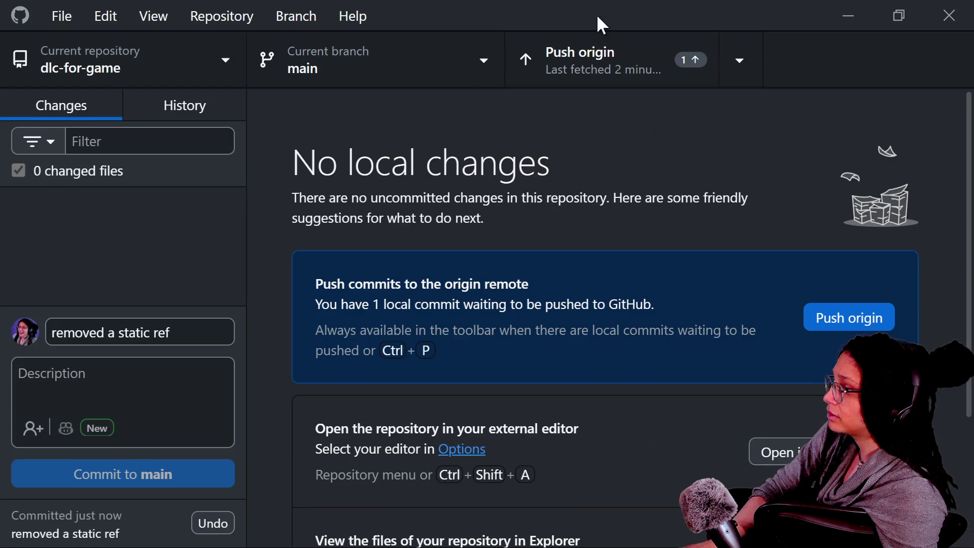
Switch from GitHub Desktop to the roguelike project's post_planner.gd script in Godot.
{"action": "key", "text": "alt+Tab"}
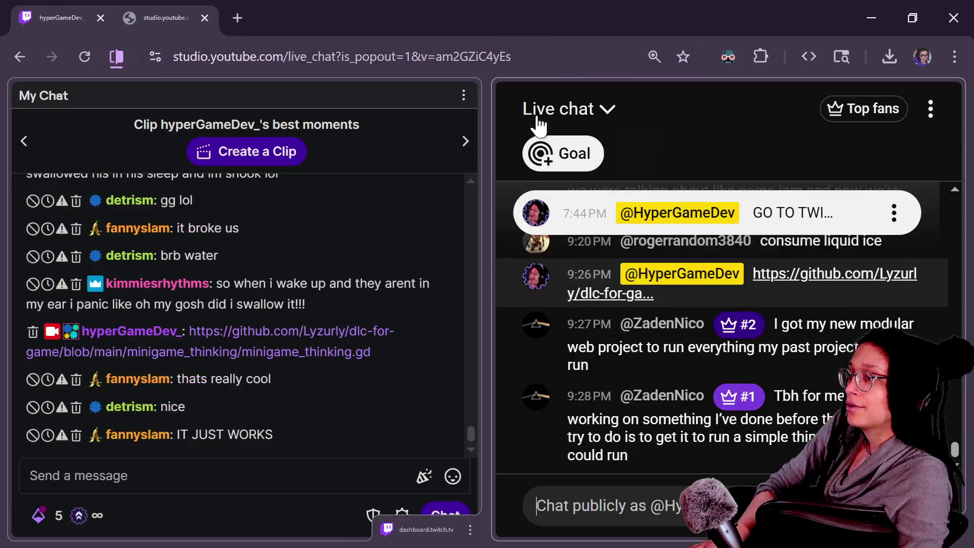
{"action": "key", "text": "alt+Tab"}
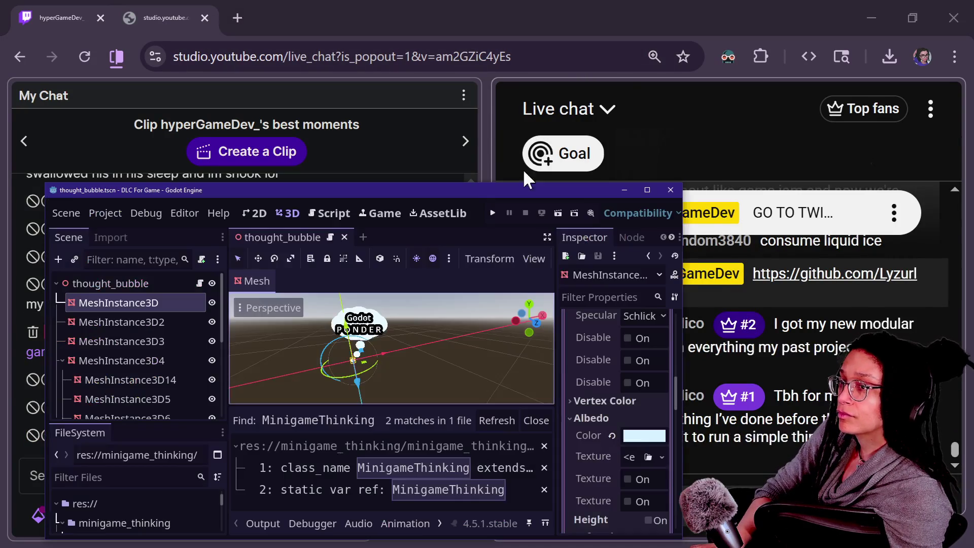
{"action": "key", "text": "alt+Tab"}
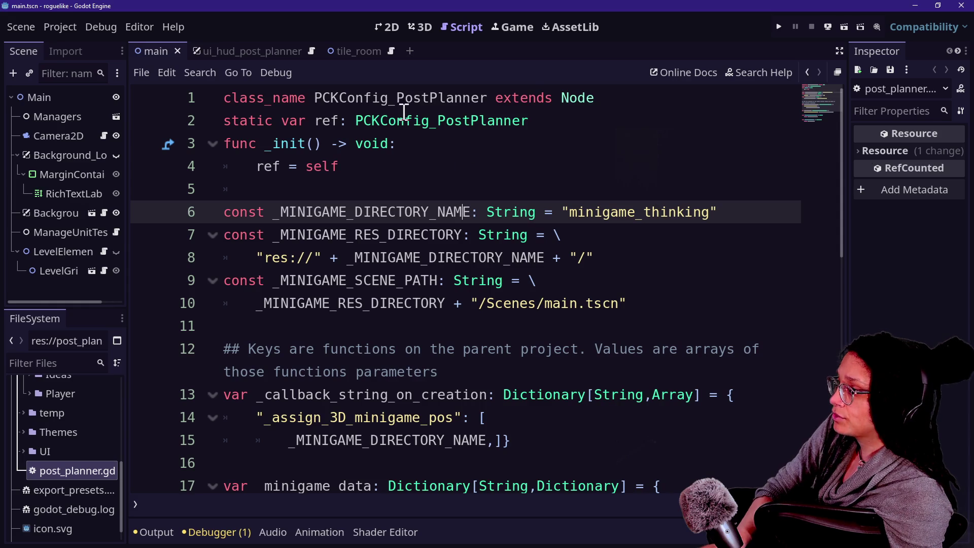
Replace the class_name, static ref and _init lines 1–5 with 'extends Node'.
{"action": "mouse_move", "coordinate": [386, 192]}
{"action": "left_mouse_down"}
{"action": "mouse_move", "coordinate": [337, 131]}
{"action": "mouse_move", "coordinate": [436, 97]}
{"action": "left_mouse_up"}
{"action": "left_click", "coordinate": [446, 98]}
{"action": "left_click_drag", "start_coordinate": [315, 190], "coordinate": [156, 14]}
{"action": "key", "text": "BackSpace"}
{"action": "type", "text": "extrnds"}
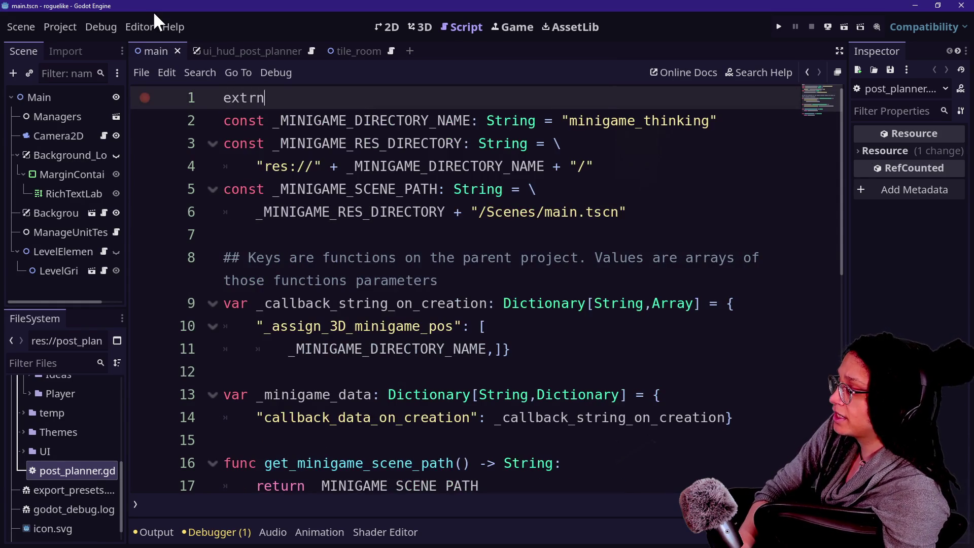
{"action": "key", "text": "BackSpace"}
{"action": "key", "text": "BackSpace"}
{"action": "key", "text": "BackSpace"}
{"action": "type", "text": "e"}
{"action": "key", "text": "Return"}
{"action": "type", "text": "Node\\"}
{"action": "key", "text": "Return"}
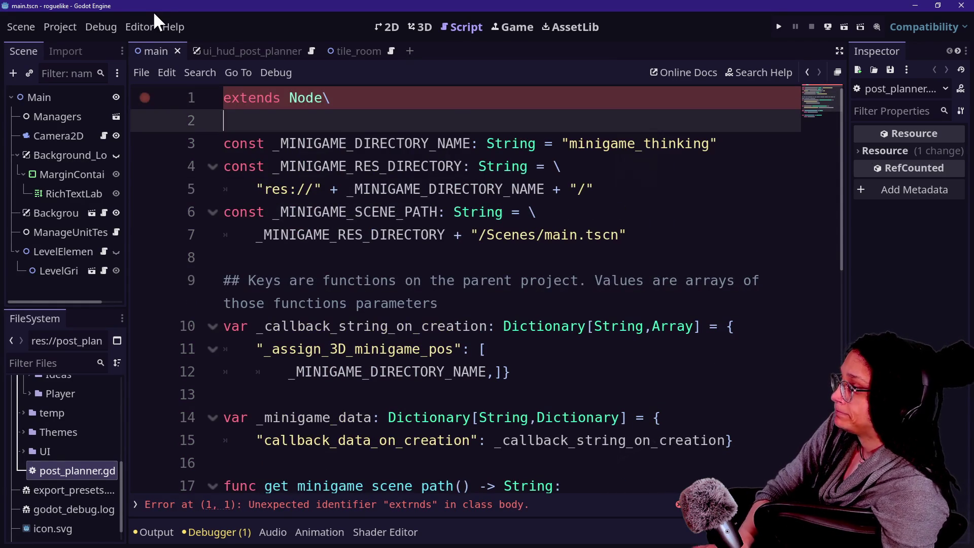
{"action": "left_click", "coordinate": [452, 98]}
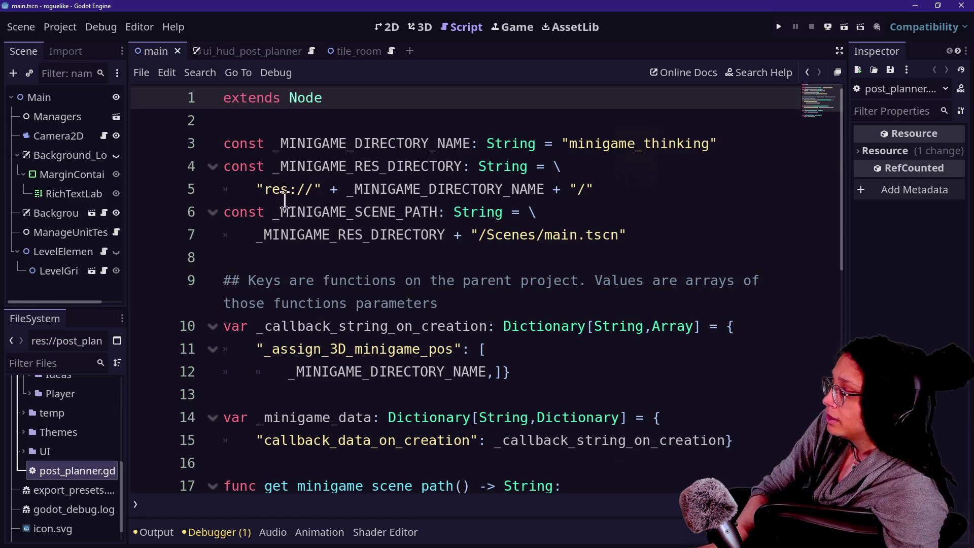
Rename _MINIGAME_DIRECTORY_NAME to _EMBEDDED_DIRECTORY_NAME, keeping its 'minigame_thinking' value.
{"action": "left_click", "coordinate": [290, 167]}
{"action": "left_click_drag", "start_coordinate": [331, 140], "coordinate": [512, 133]}
{"action": "left_click", "coordinate": [512, 133]}
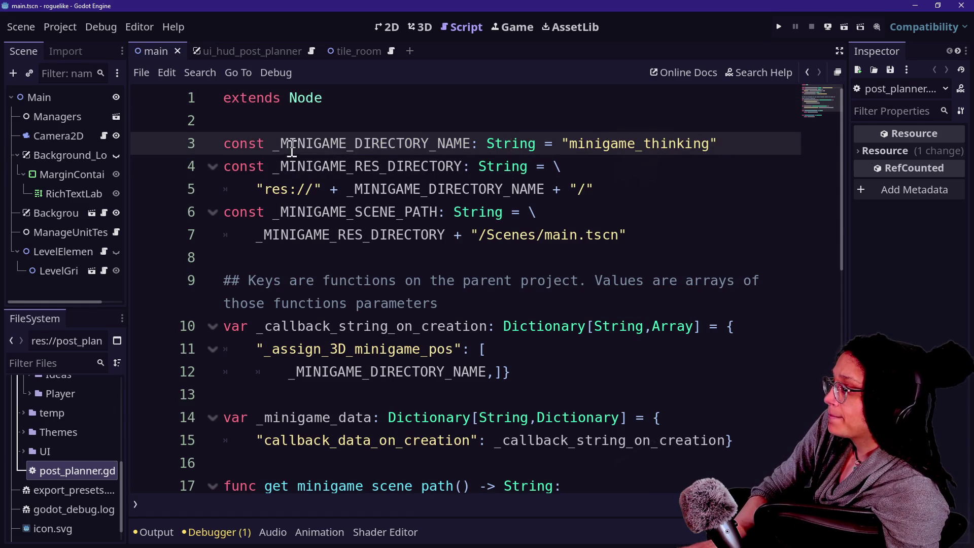
{"action": "left_click_drag", "start_coordinate": [282, 143], "coordinate": [349, 145]}
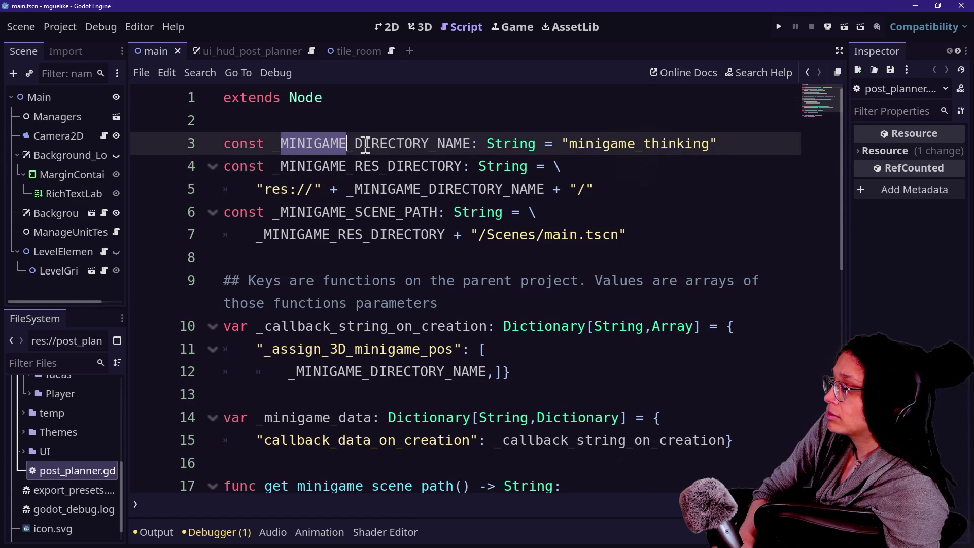
{"action": "type", "text": "EMBEDDED"}
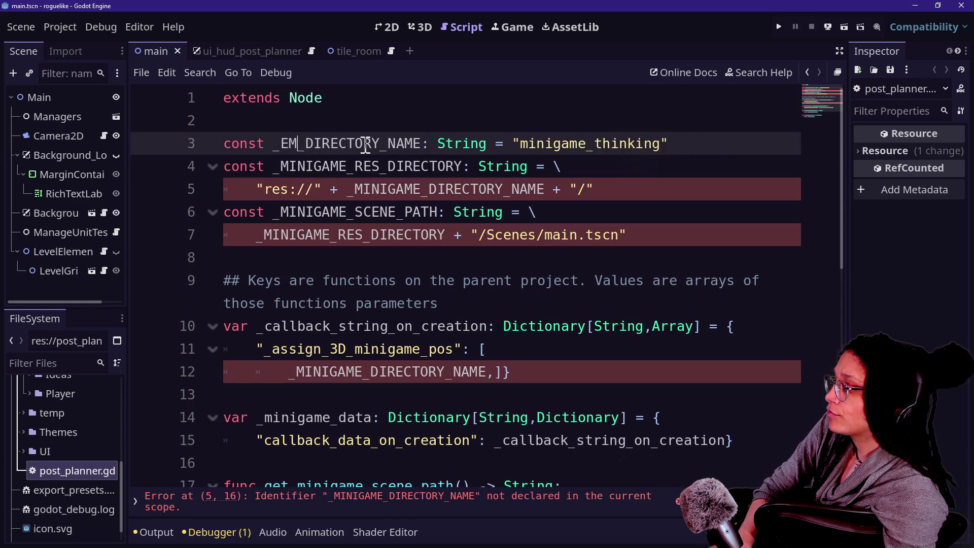
{"action": "key", "text": "Up"}
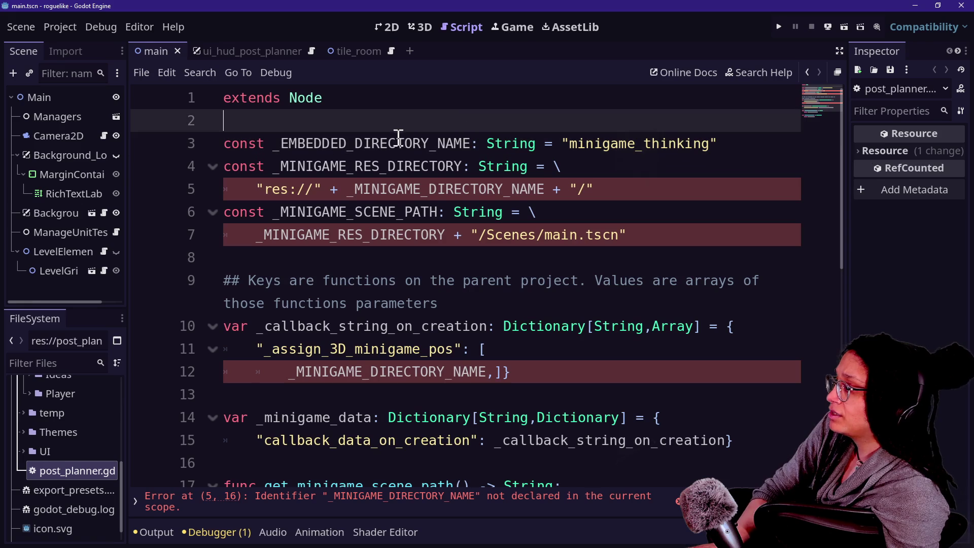
{"action": "left_click_drag", "start_coordinate": [283, 144], "coordinate": [347, 144]}
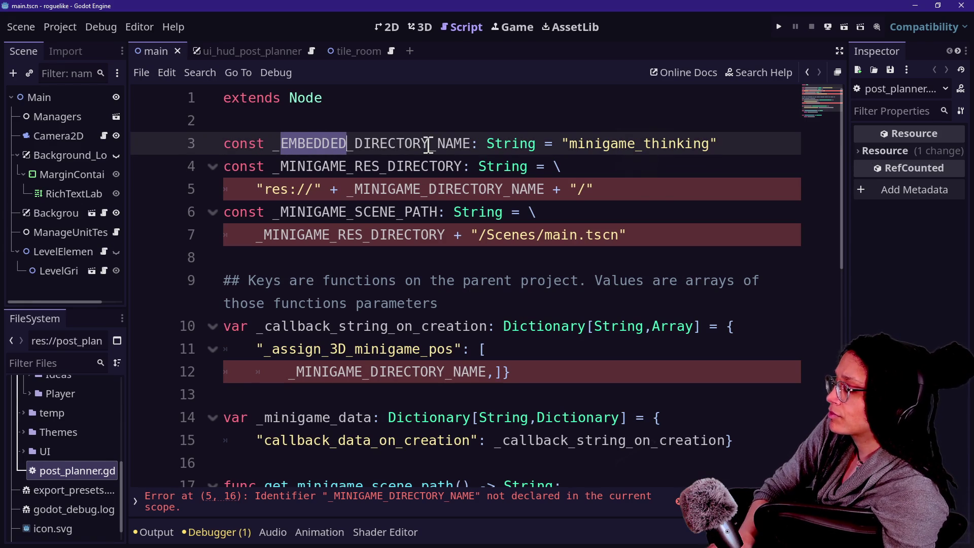
{"action": "left_click_drag", "start_coordinate": [569, 144], "coordinate": [648, 147]}
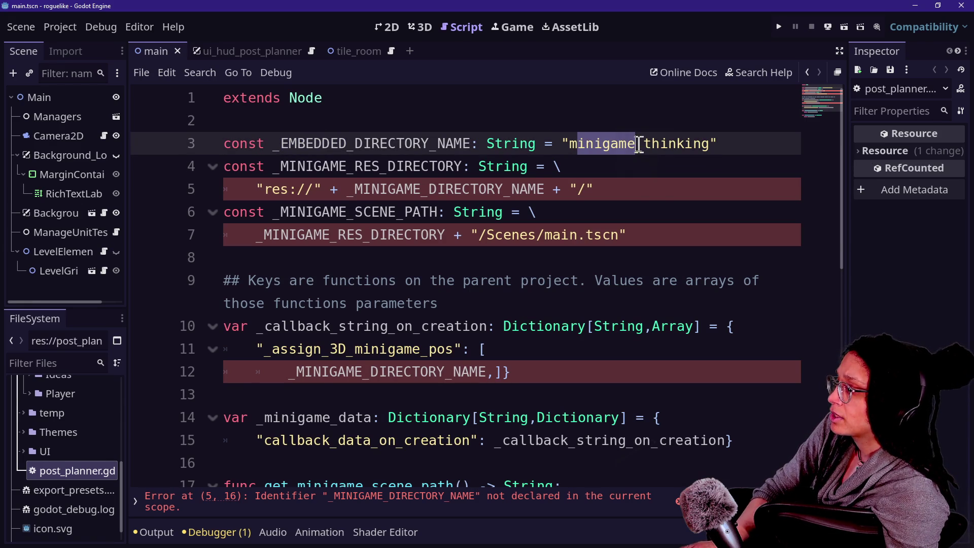
{"action": "left_click", "coordinate": [639, 144]}
{"action": "left_click_drag", "start_coordinate": [570, 144], "coordinate": [708, 154]}
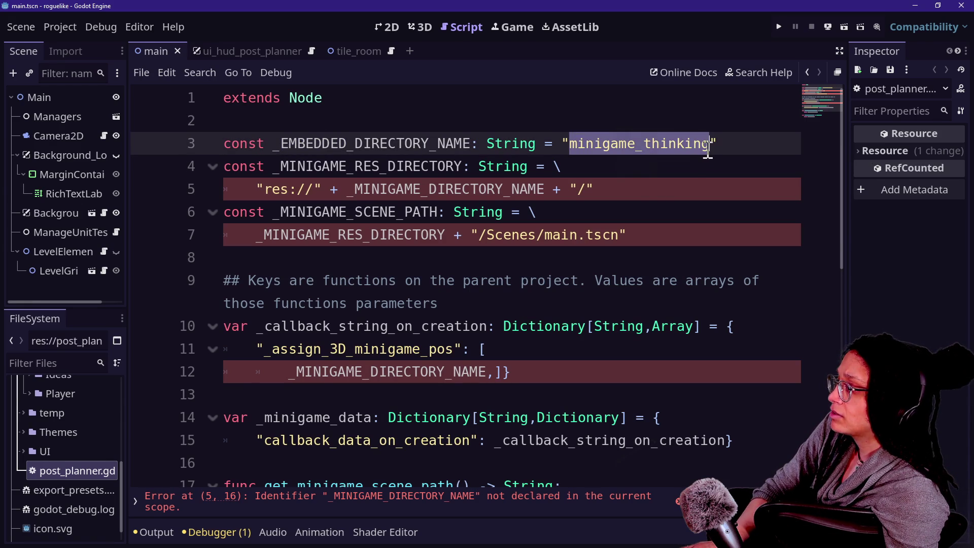
{"action": "type", "text": "pso"}
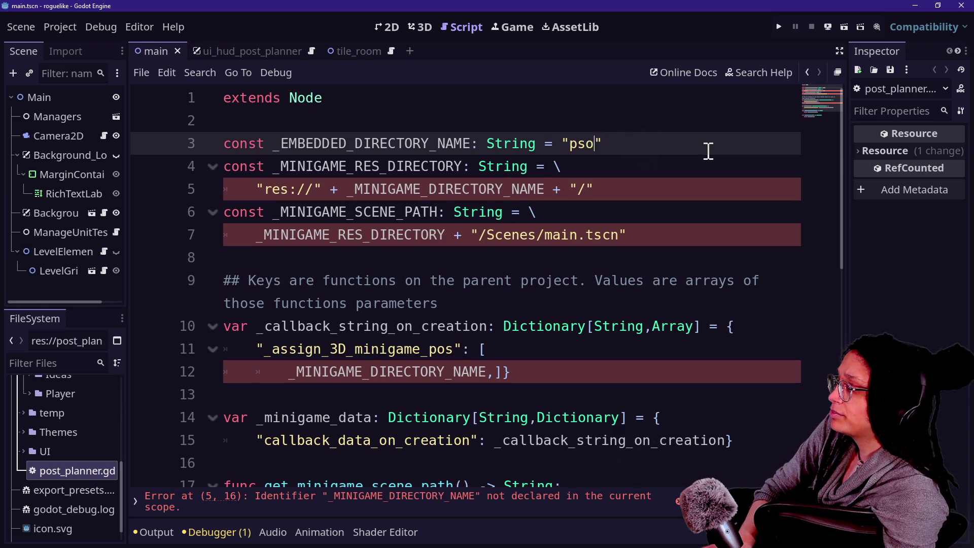
{"action": "type", "text": "st"}
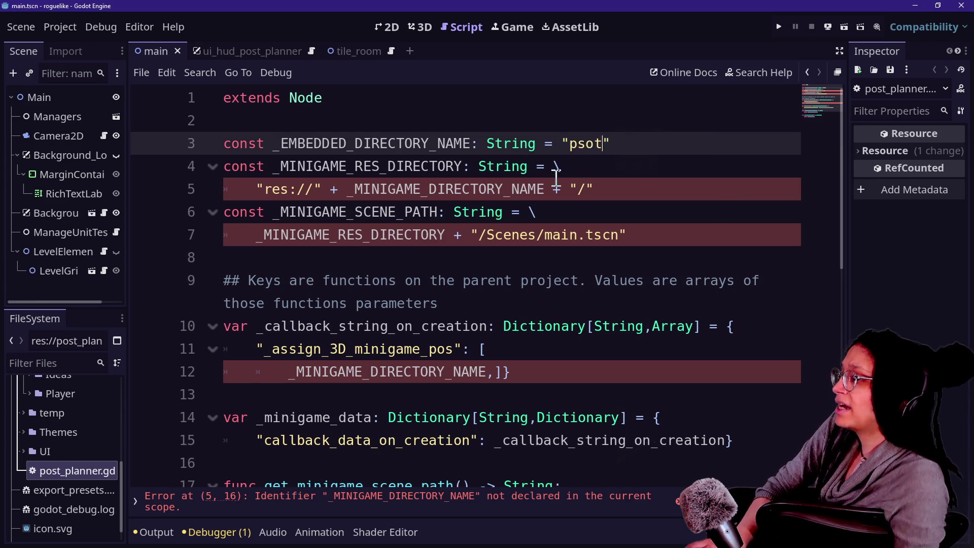
{"action": "key", "text": "ctrl+z"}
{"action": "left_click", "coordinate": [601, 102]}
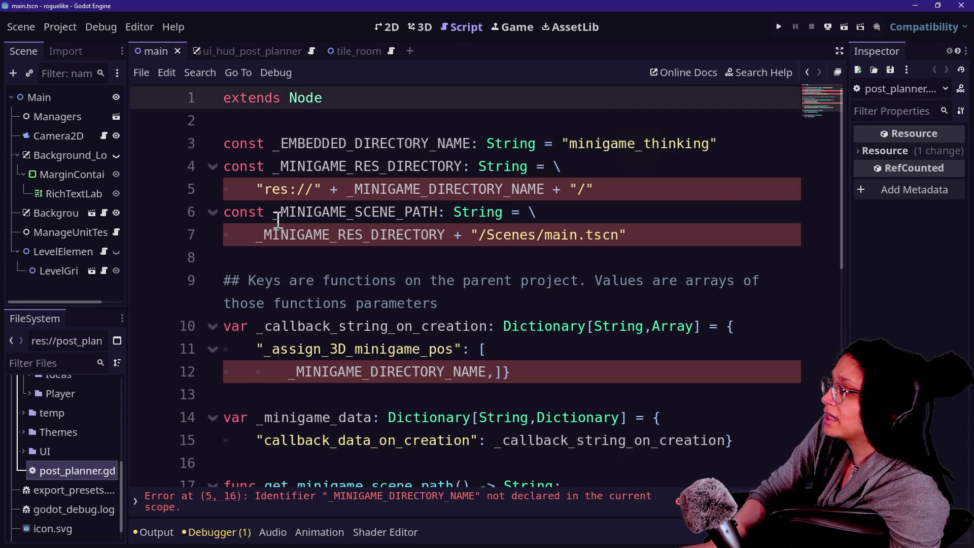
{"action": "scroll", "coordinate": [107, 422], "scroll_direction": "up", "scroll_amount": 5}
{"action": "right_click", "coordinate": [71, 444]}
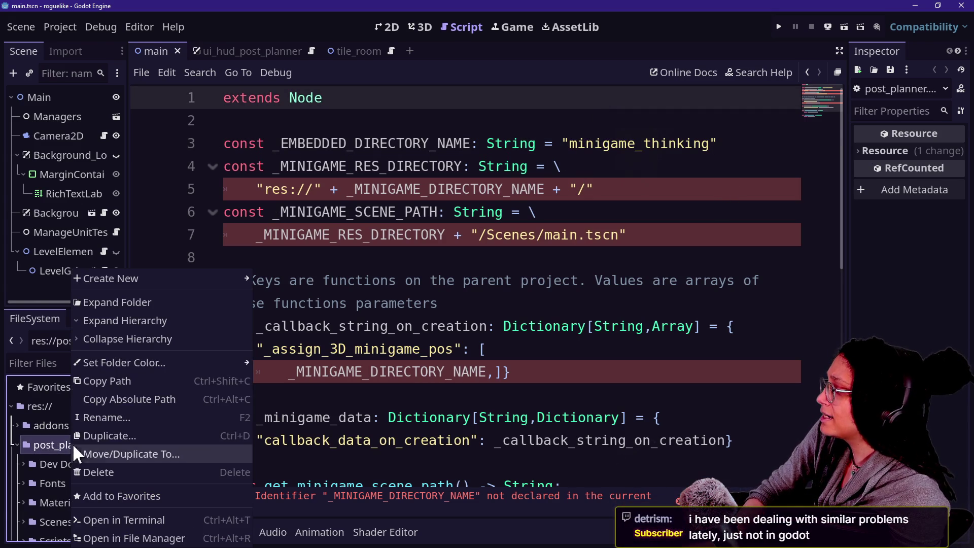
{"action": "left_click", "coordinate": [47, 430]}
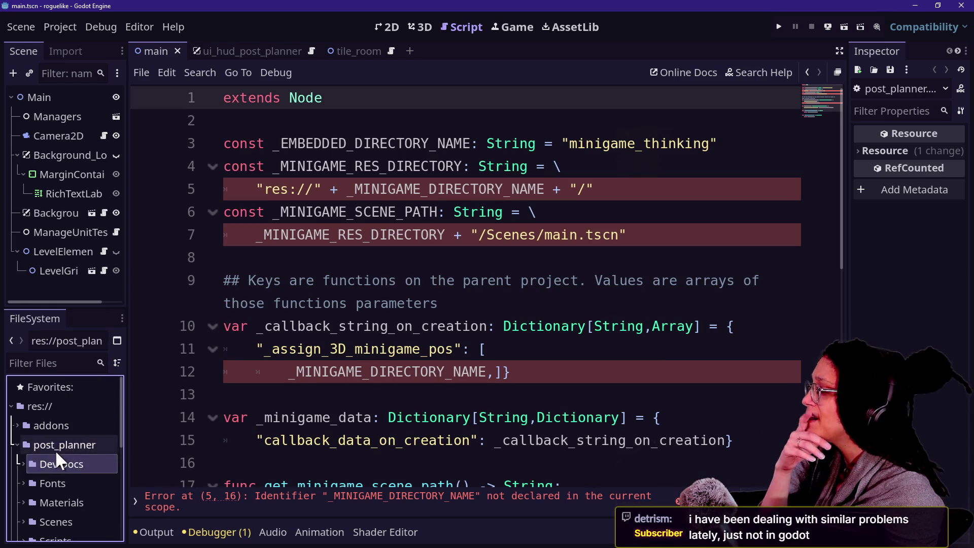
{"action": "scroll", "coordinate": [56, 452], "scroll_direction": "down", "scroll_amount": 2}
{"action": "scroll", "coordinate": [55, 452], "scroll_direction": "down", "scroll_amount": 4}
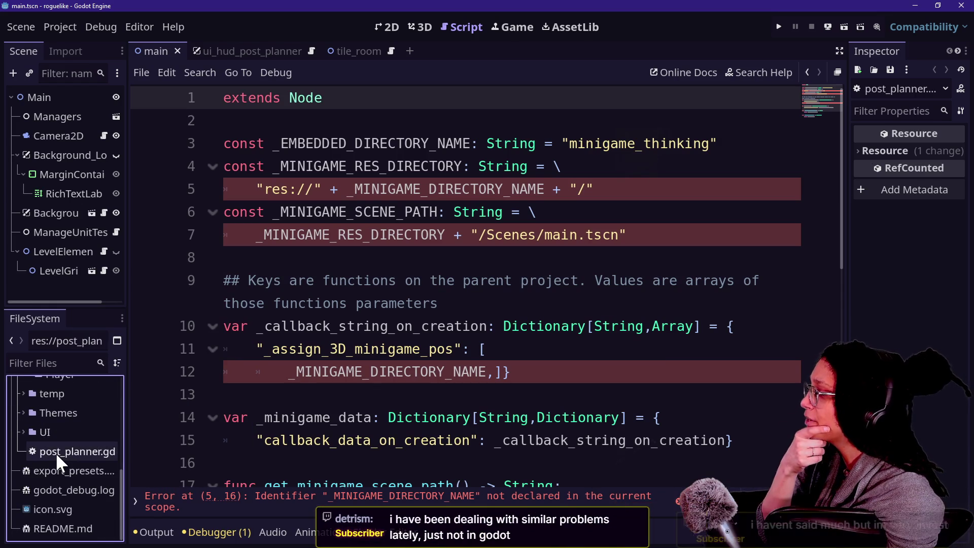
{"action": "scroll", "coordinate": [56, 452], "scroll_direction": "up", "scroll_amount": 6}
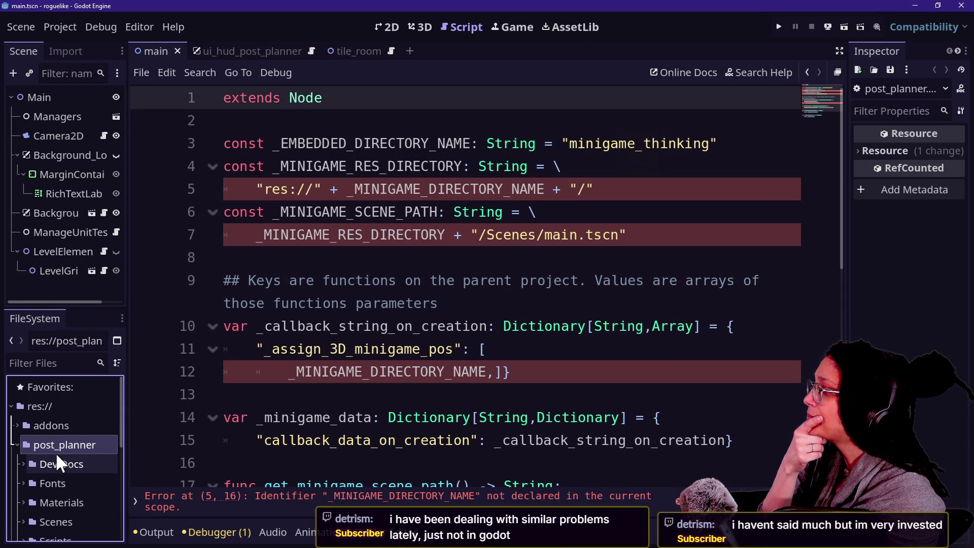
{"action": "left_click", "coordinate": [57, 463]}
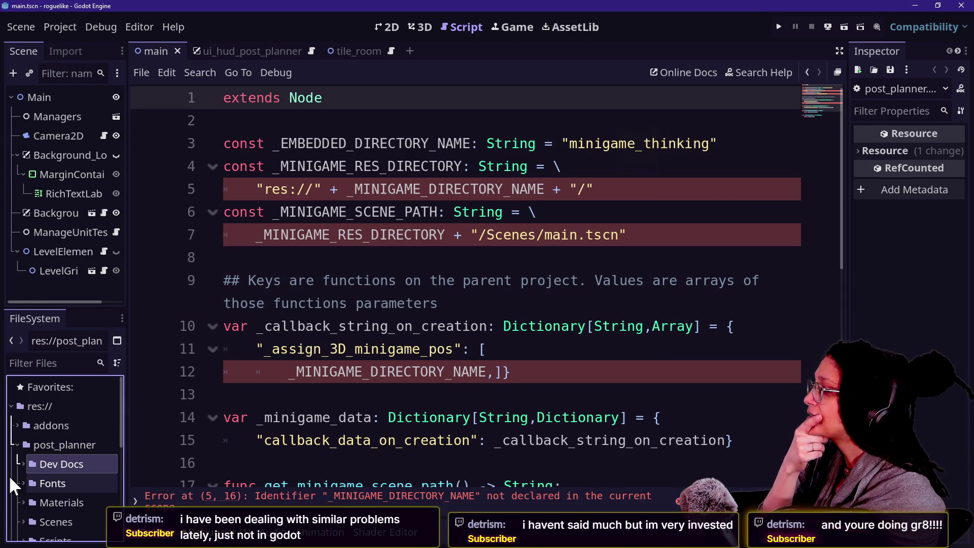
{"action": "left_click", "coordinate": [75, 444]}
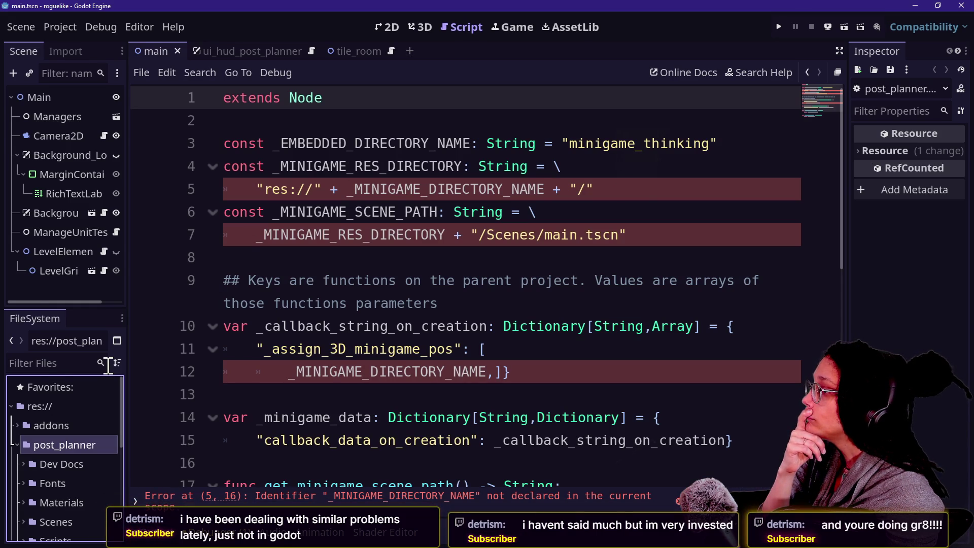
{"action": "left_click", "coordinate": [282, 144]}
{"action": "mouse_move", "coordinate": [282, 143]}
{"action": "left_mouse_down"}
{"action": "mouse_move", "coordinate": [391, 144]}
{"action": "mouse_move", "coordinate": [356, 142]}
{"action": "mouse_move", "coordinate": [365, 136]}
{"action": "left_mouse_up"}
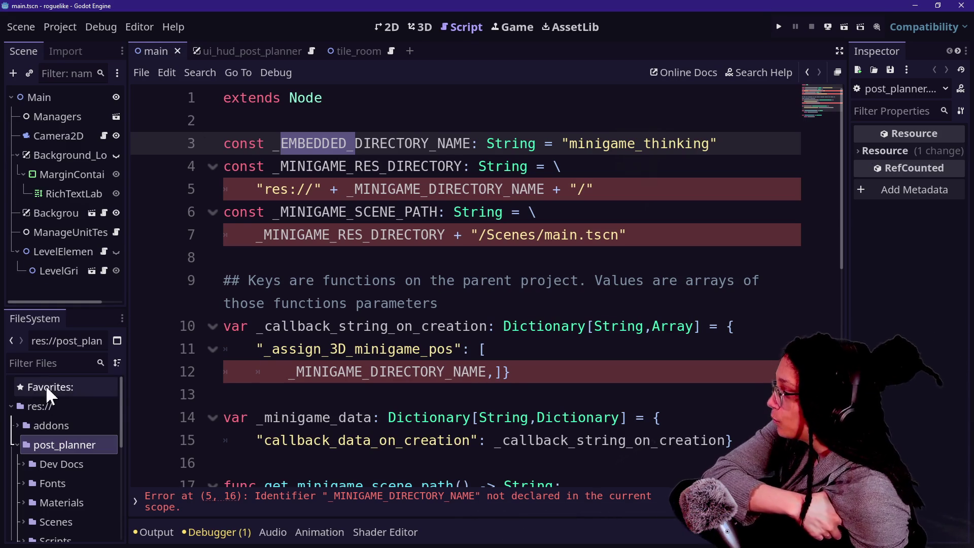
{"action": "scroll", "coordinate": [68, 443], "scroll_direction": "down", "scroll_amount": 1}
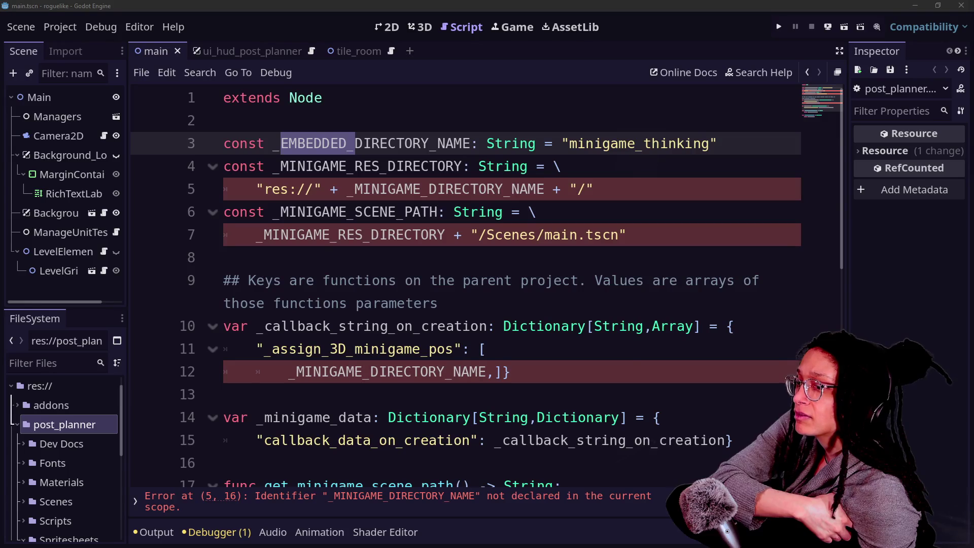
{"action": "left_click", "coordinate": [439, 303]}
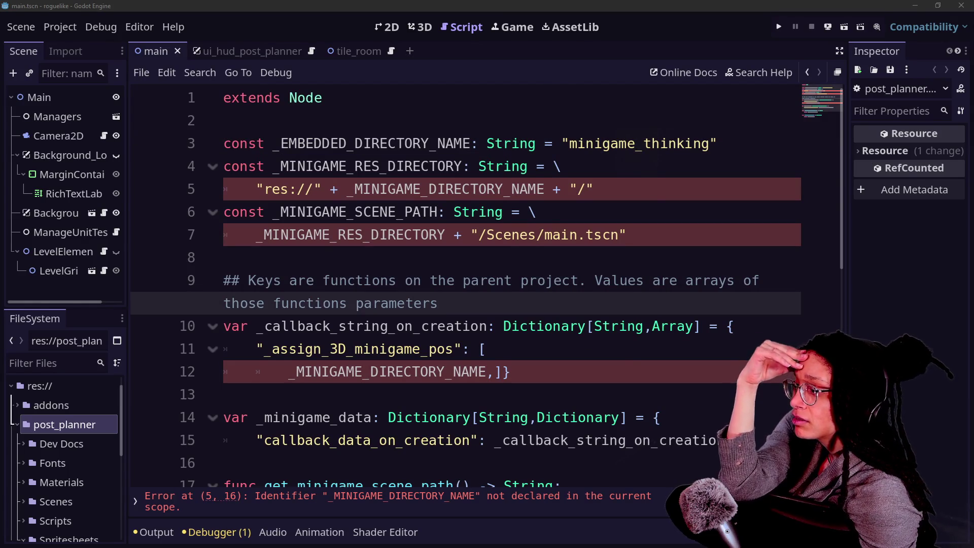
Review _EMBEDDED_DIRECTORY_NAME on line 3 and select its 'minigame_thinking' value for retyping.
{"action": "left_click", "coordinate": [576, 144], "text": "shift"}
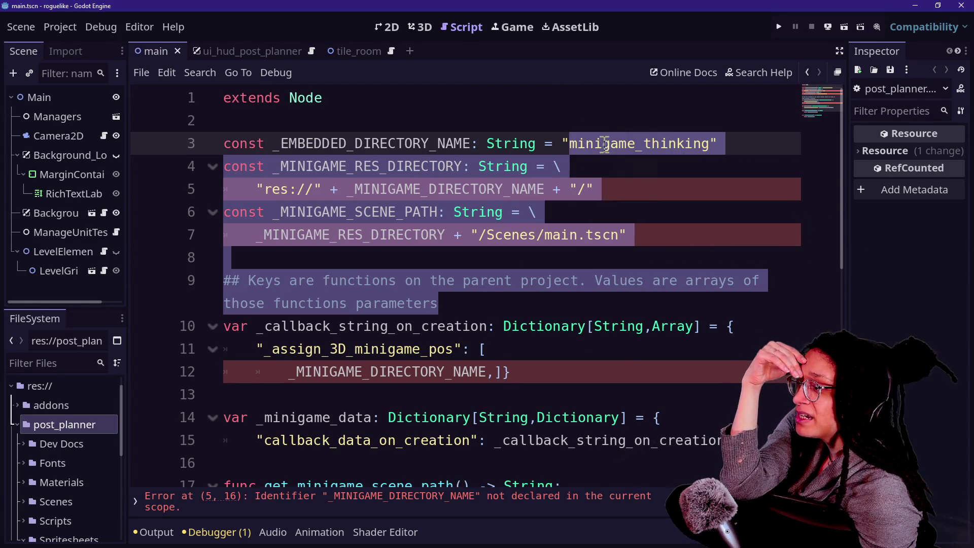
{"action": "left_click", "coordinate": [601, 144]}
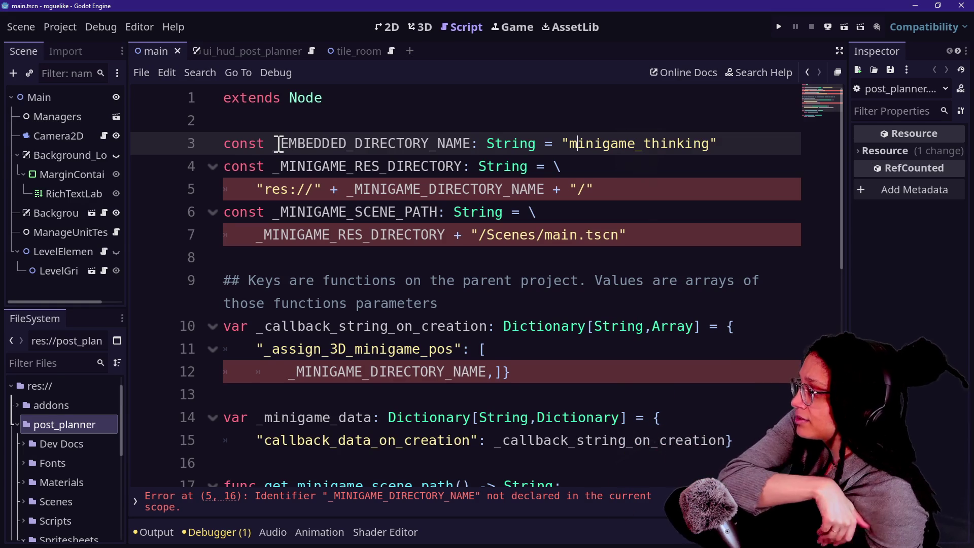
{"action": "left_click_drag", "start_coordinate": [276, 146], "coordinate": [345, 145]}
{"action": "left_click", "coordinate": [347, 145]}
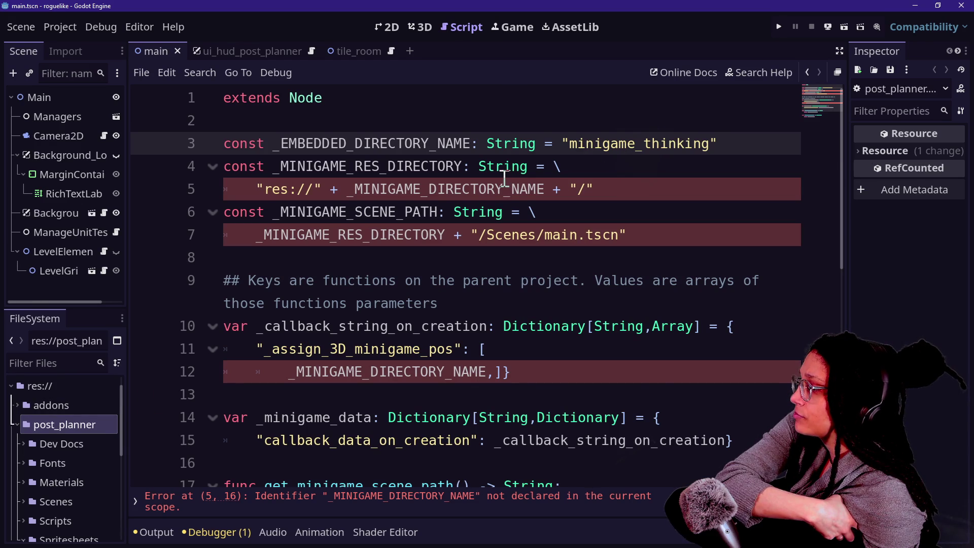
{"action": "mouse_move", "coordinate": [505, 176]}
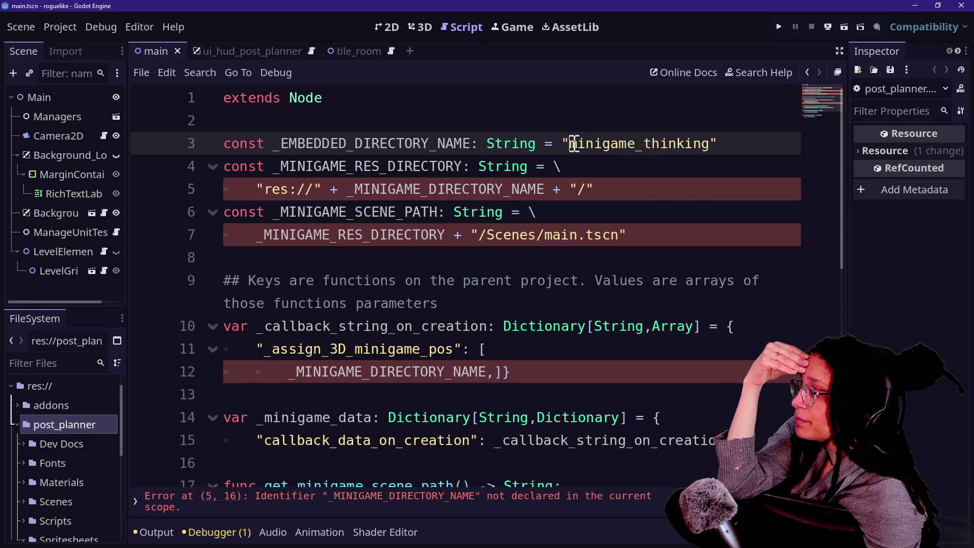
{"action": "left_click_drag", "start_coordinate": [569, 143], "coordinate": [711, 142]}
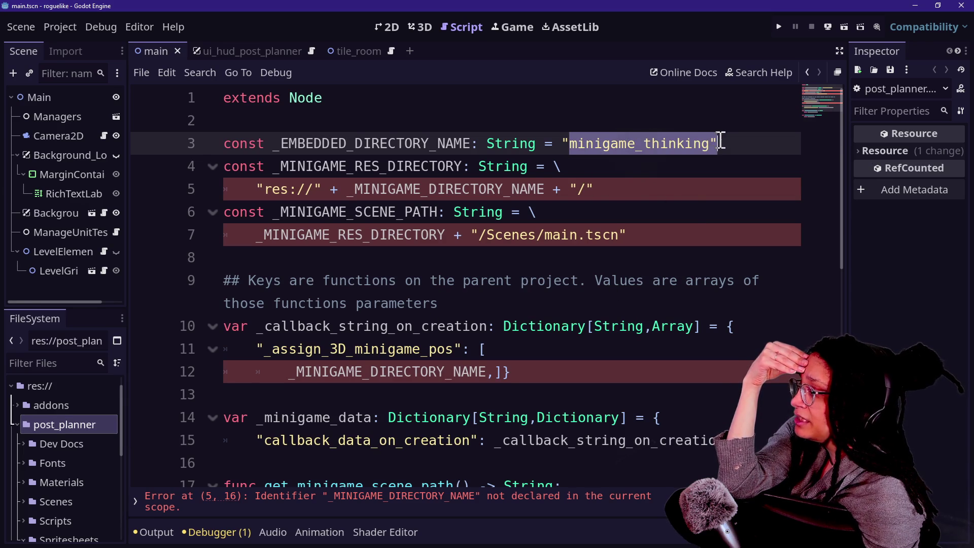
{"action": "left_click", "coordinate": [401, 229]}
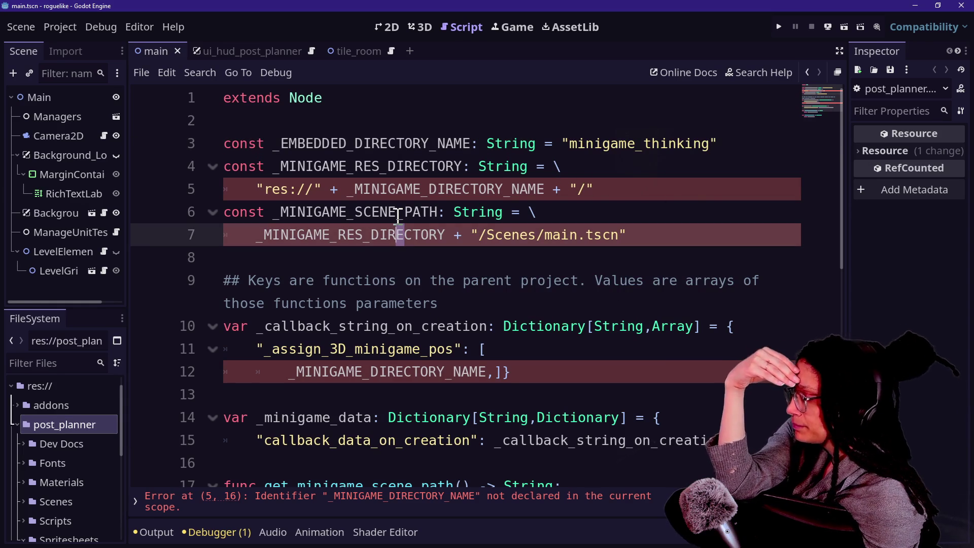
{"action": "mouse_move", "coordinate": [570, 143]}
{"action": "left_mouse_down"}
{"action": "mouse_move", "coordinate": [684, 159]}
{"action": "mouse_move", "coordinate": [711, 135]}
{"action": "left_mouse_up"}
{"action": "left_click", "coordinate": [711, 139]}
Change the directory constant's value from 'minigame_thinking' to 'embed_post_planner'.
{"action": "key", "text": "BackSpace"}
{"action": "left_click_drag", "start_coordinate": [570, 143], "coordinate": [708, 145]}
{"action": "type", "text": "embed_post_pla"}
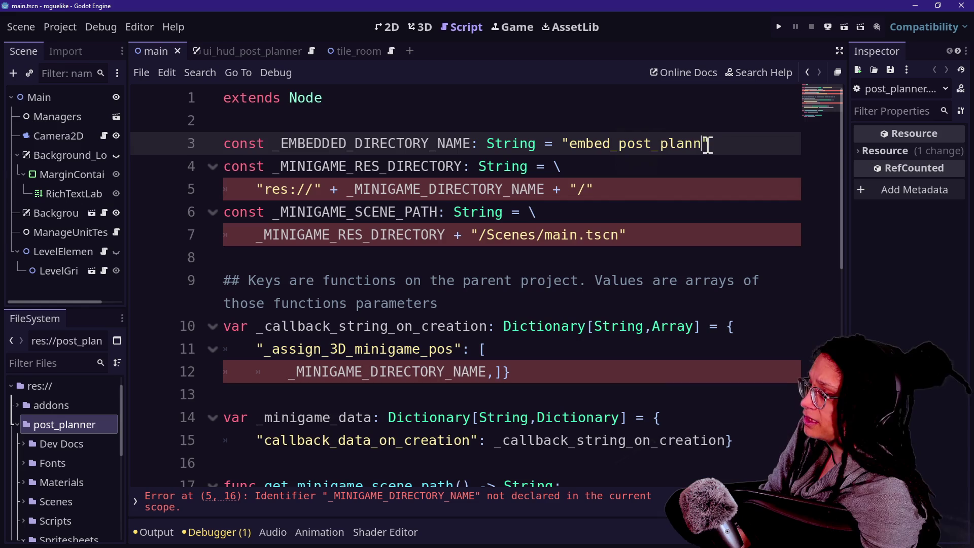
{"action": "type", "text": "ner"}
{"action": "left_click", "coordinate": [616, 188]}
{"action": "double_click", "coordinate": [712, 147]}
{"action": "left_click_drag", "start_coordinate": [717, 145], "coordinate": [693, 158]}
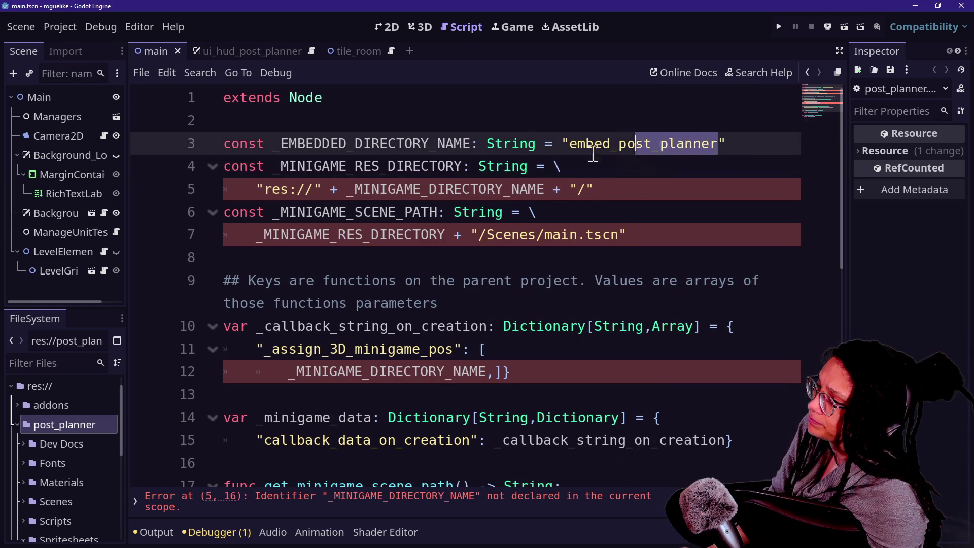
{"action": "double_click", "coordinate": [639, 143]}
{"action": "left_click", "coordinate": [711, 144]}
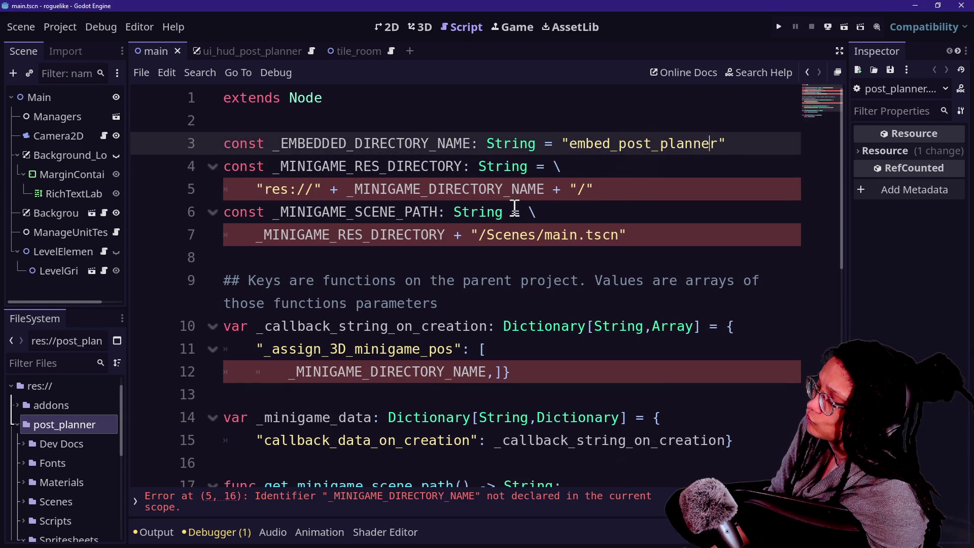
Shorten the constant's name from _EMBEDDED_DIRECTORY_NAME to _EMBED_DIRECTORY_NAME.
{"action": "key", "text": "BackSpace"}
{"action": "key", "text": "BackSpace"}
{"action": "key", "text": "BackSpace"}
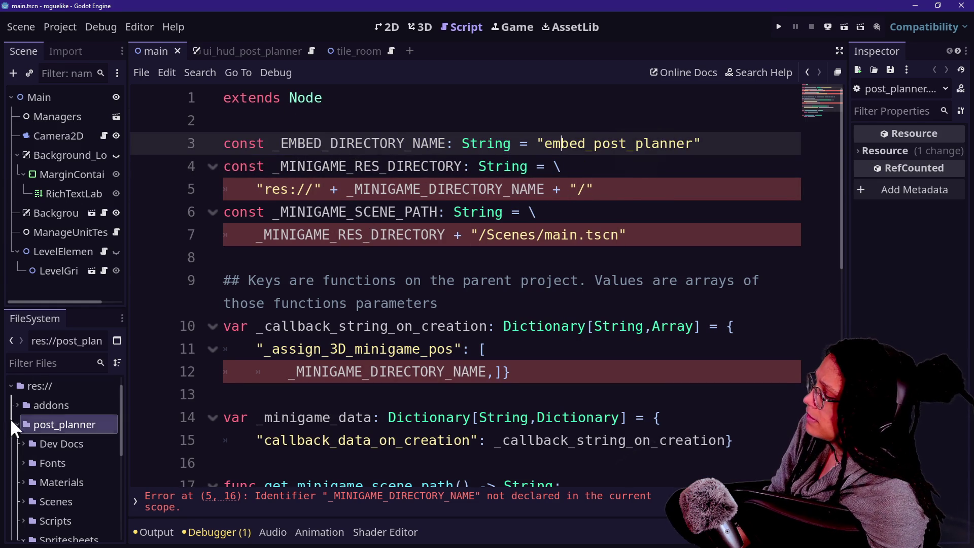
{"action": "left_click", "coordinate": [347, 253]}
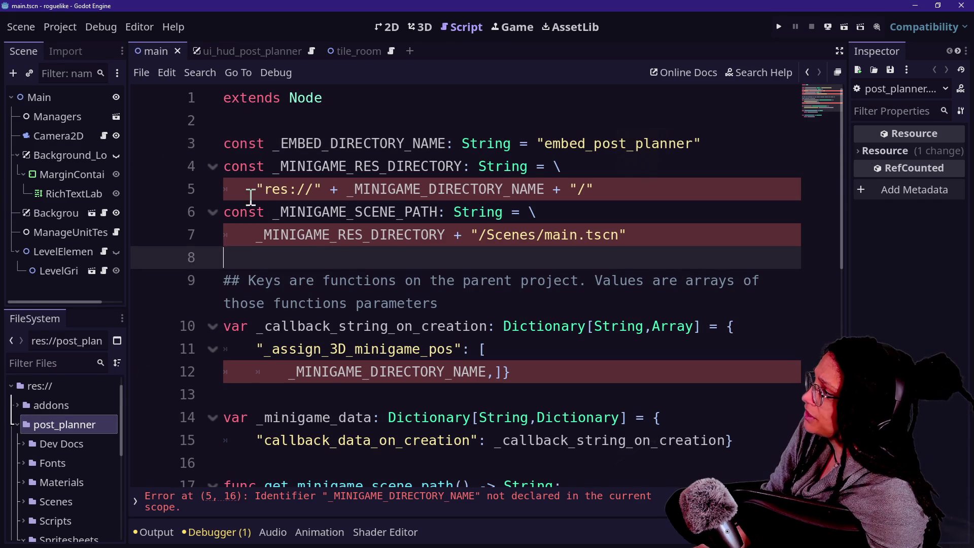
{"action": "left_click_drag", "start_coordinate": [326, 142], "coordinate": [603, 143]}
{"action": "left_click", "coordinate": [603, 143]}
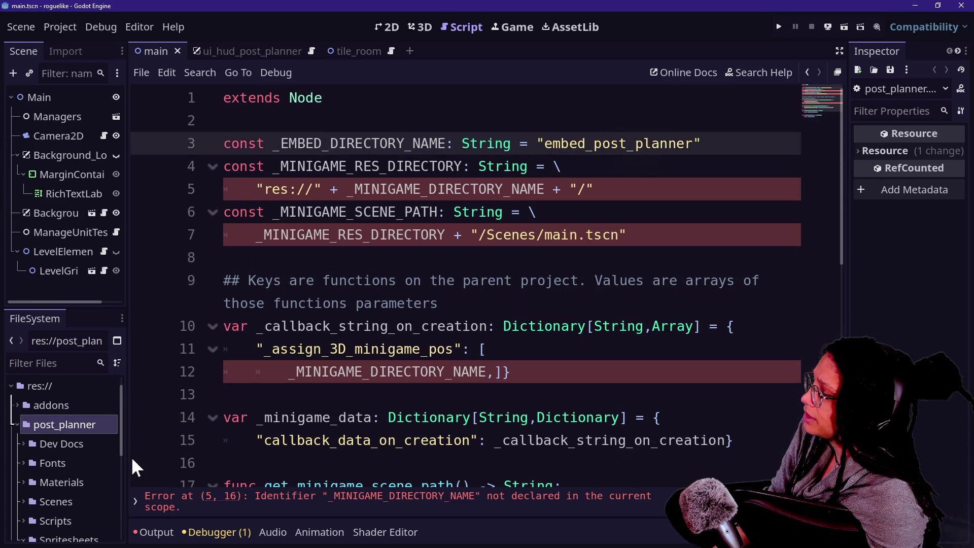
{"action": "right_click", "coordinate": [62, 426]}
Rename the post_planner folder to embed_post_planner.
{"action": "left_click", "coordinate": [138, 415]}
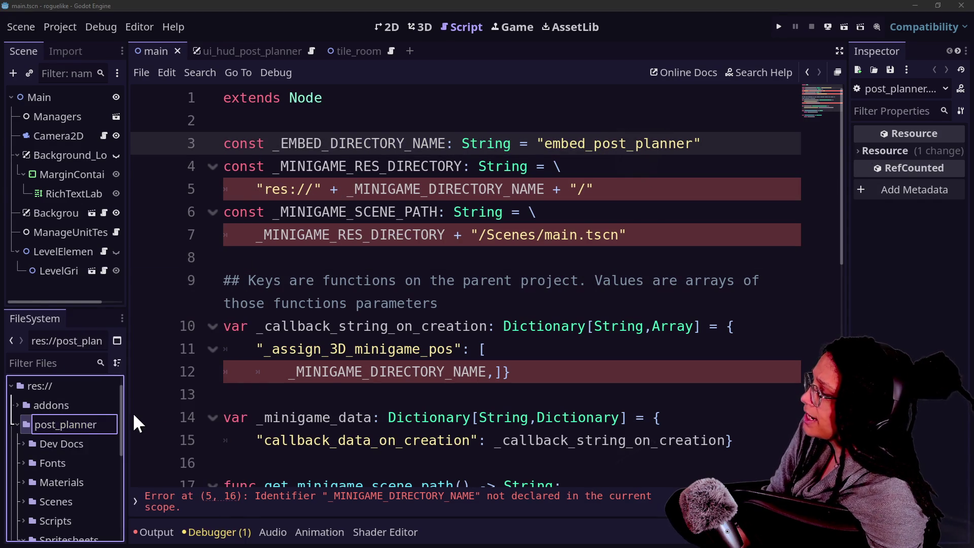
{"action": "type", "text": "embed_"}
{"action": "key", "text": "Escape"}
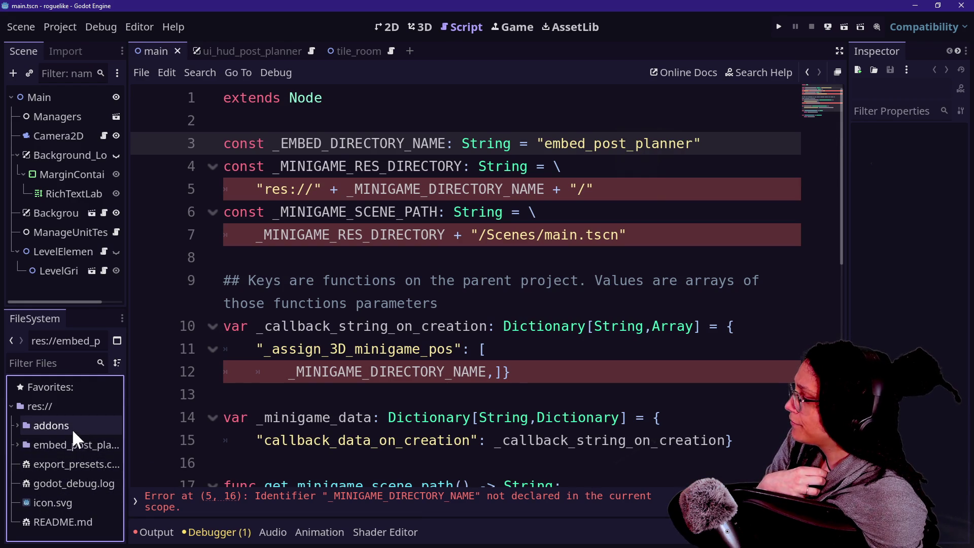
Rename the post_planner.gd script inside it to embed_post_planner.gd.
{"action": "left_click", "coordinate": [17, 444]}
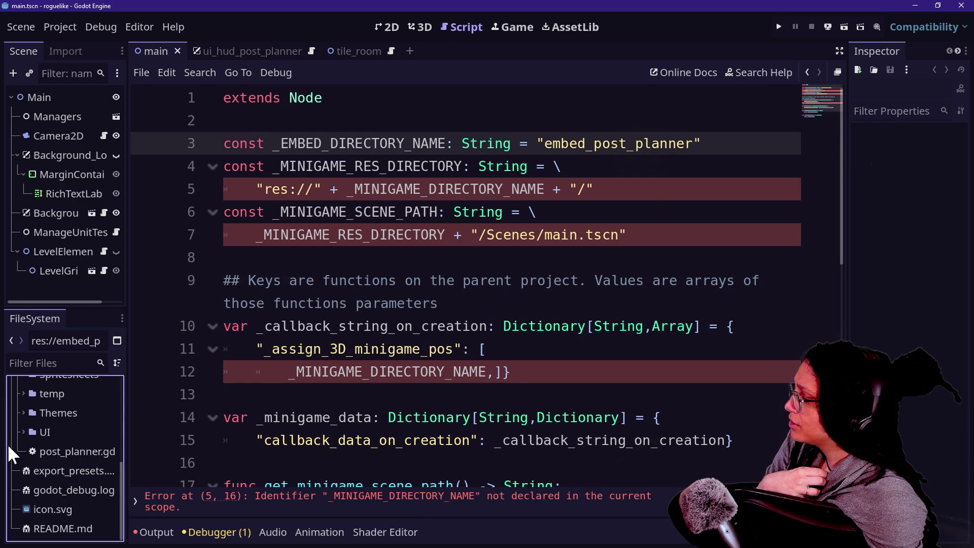
{"action": "right_click", "coordinate": [51, 452]}
{"action": "left_click", "coordinate": [138, 399]}
{"action": "key", "text": "Home"}
{"action": "type", "text": "embed_"}
{"action": "key", "text": "Return"}
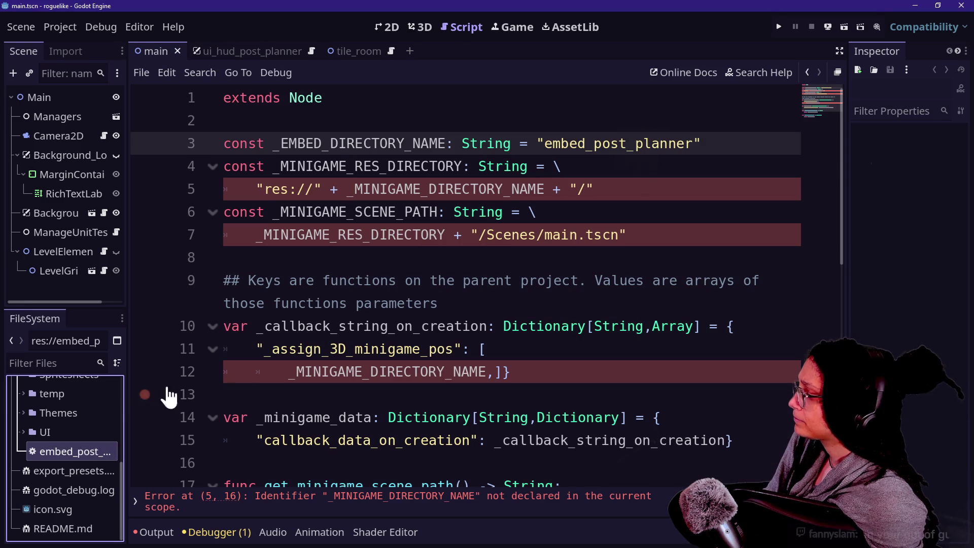
Rename the line 4 constant to _EMBED_RES_DIRECTORY and point line 5 at _EMBED_DIRECTORY_NAME.
{"action": "left_click", "coordinate": [417, 259]}
{"action": "key", "text": "Up"}
{"action": "key", "text": "Up"}
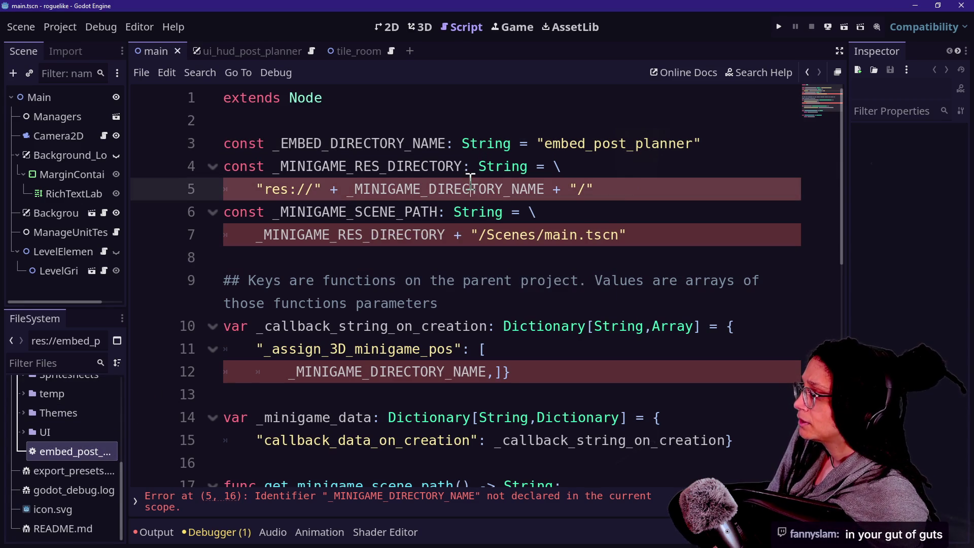
{"action": "key", "text": "ctrl+Right"}
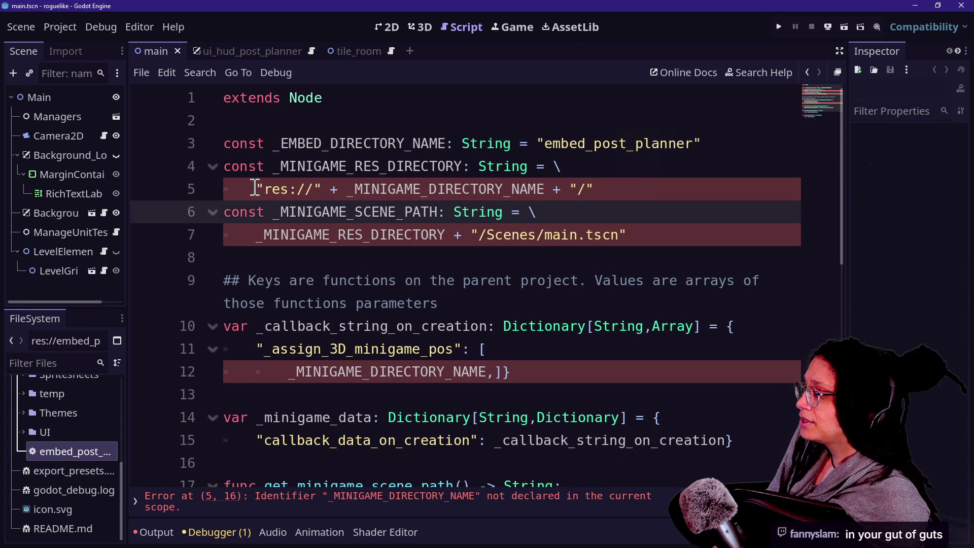
{"action": "left_click_drag", "start_coordinate": [257, 189], "coordinate": [338, 189]}
{"action": "left_click", "coordinate": [339, 189]}
{"action": "left_click_drag", "start_coordinate": [280, 166], "coordinate": [348, 167]}
{"action": "type", "text": "EMBED"}
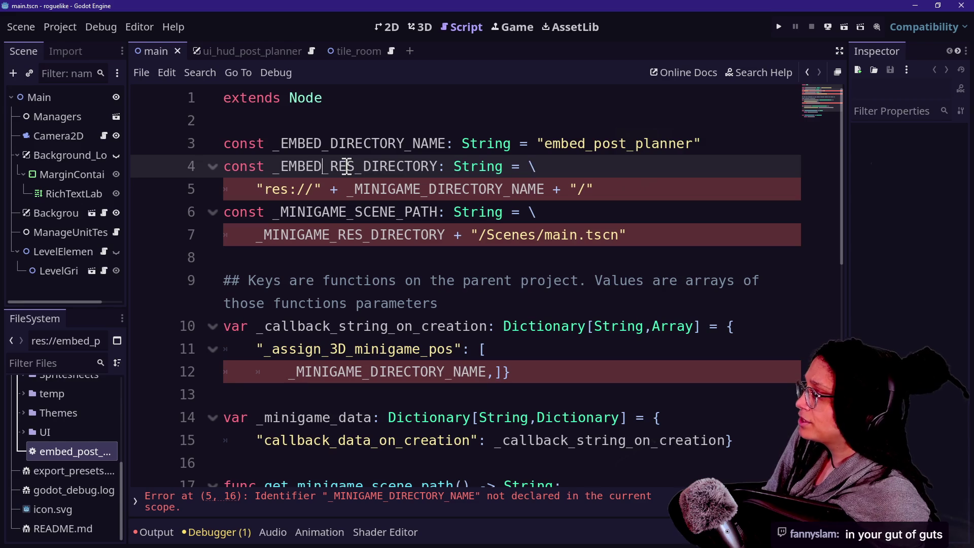
{"action": "key", "text": "ctrl+equal"}
{"action": "left_click_drag", "start_coordinate": [340, 165], "coordinate": [457, 169]}
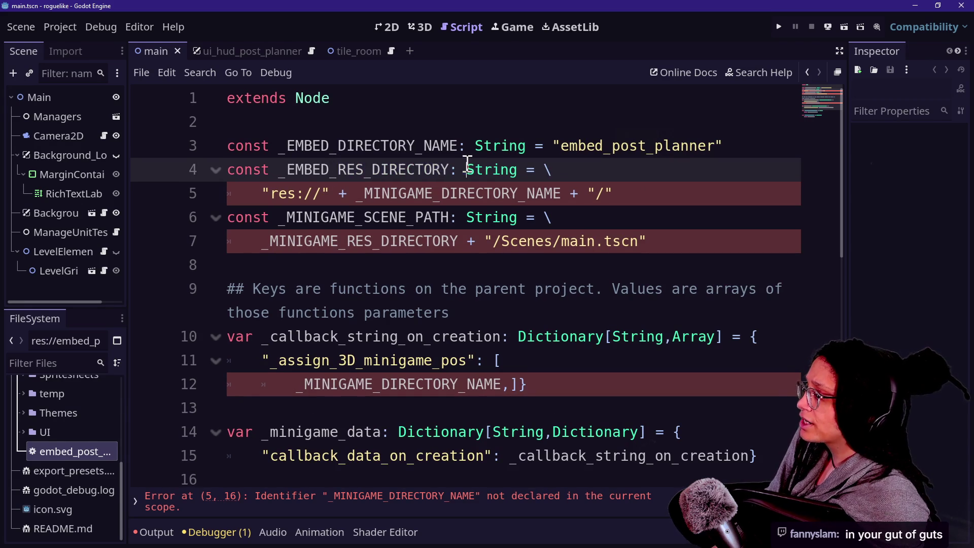
{"action": "left_click_drag", "start_coordinate": [364, 193], "coordinate": [428, 191]}
{"action": "type", "text": "EMB"}
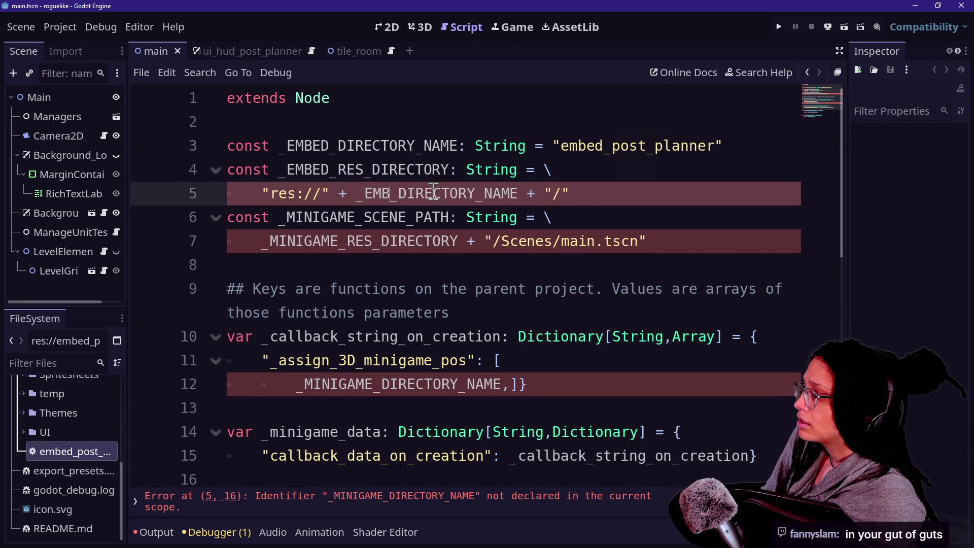
{"action": "key", "text": "Return"}
Rename the scene-path constant to _EMBED_SCENE_PATH, confirming main.tscn exists in Scenes.
{"action": "left_click", "coordinate": [333, 241]}
{"action": "left_click_drag", "start_coordinate": [287, 218], "coordinate": [317, 222]}
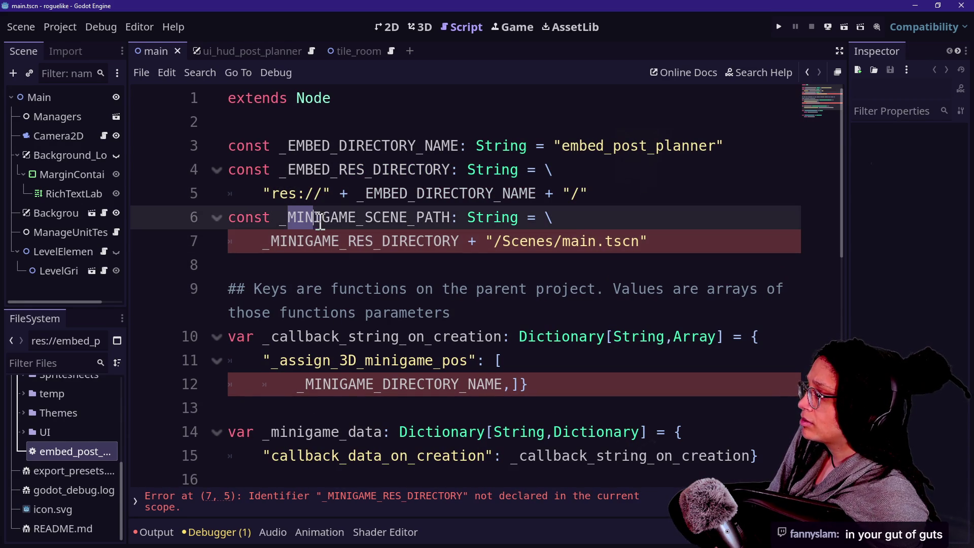
{"action": "key", "text": "ctrl+d"}
{"action": "type", "text": "EMBED"}
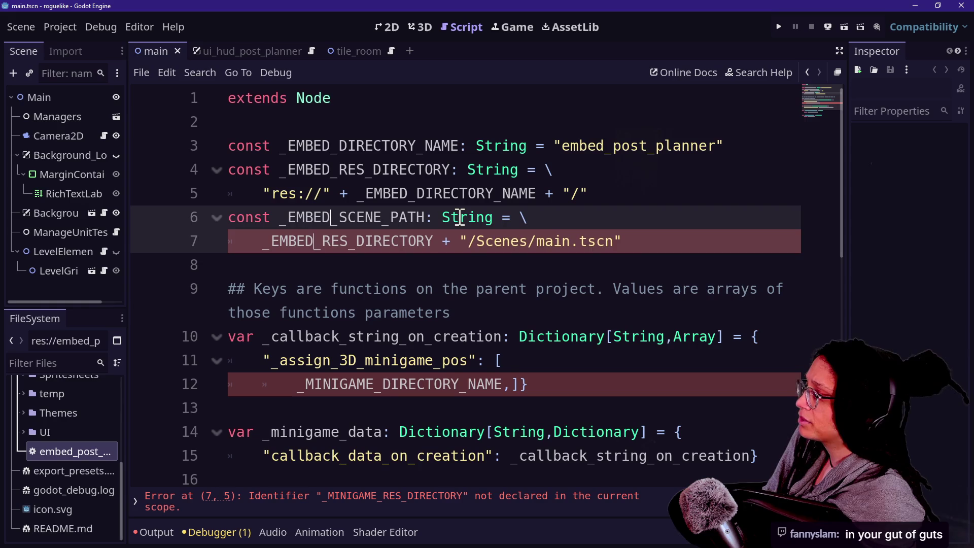
{"action": "key", "text": "Escape"}
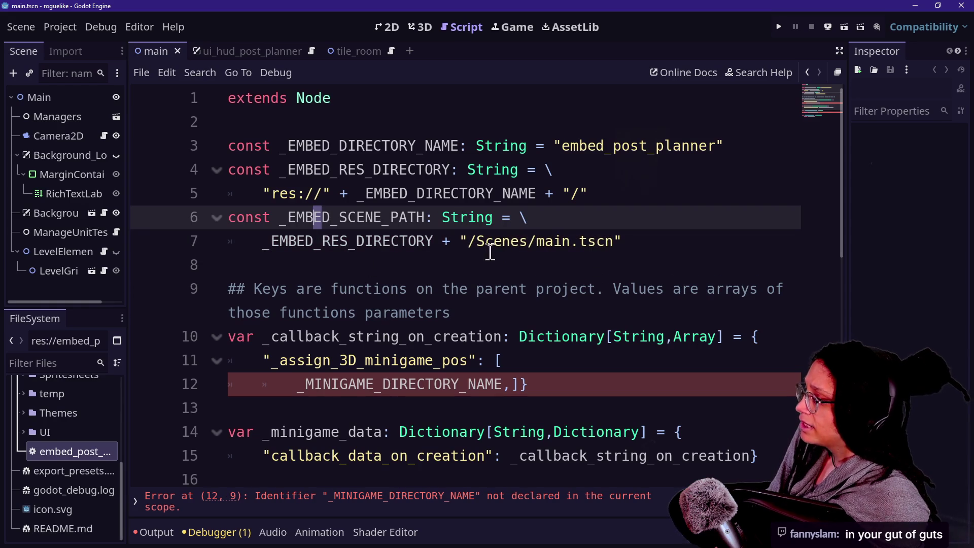
{"action": "left_click_drag", "start_coordinate": [461, 242], "coordinate": [565, 243]}
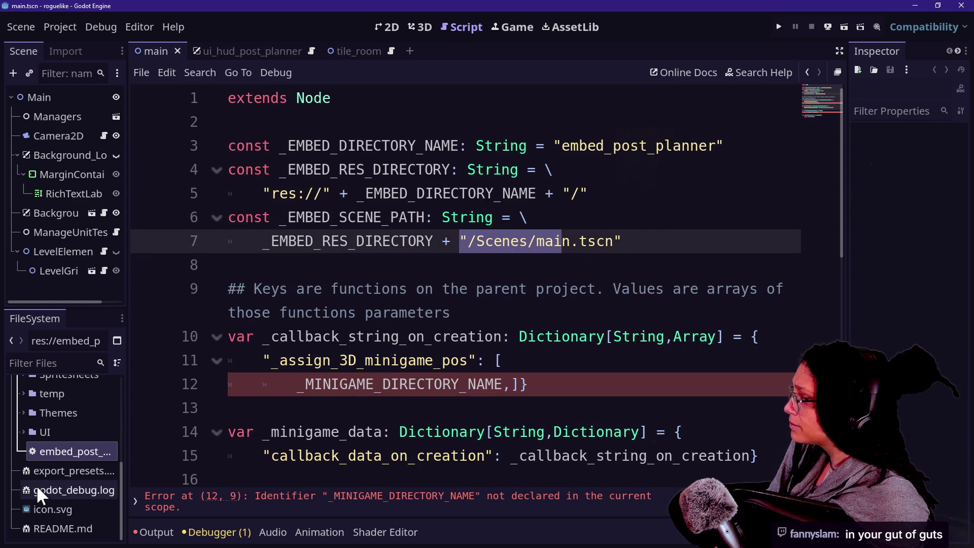
{"action": "scroll", "coordinate": [37, 486], "scroll_direction": "up", "scroll_amount": 3}
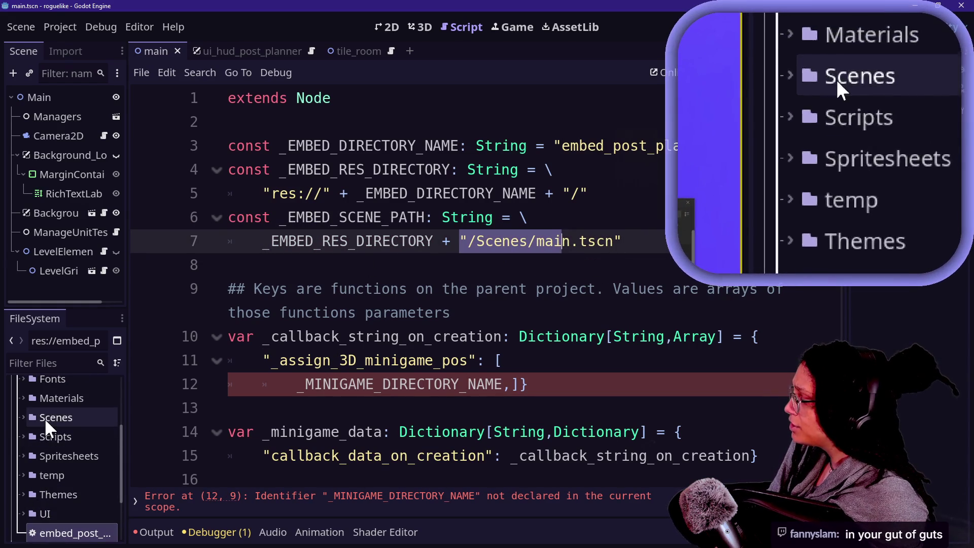
{"action": "scroll", "coordinate": [45, 418], "scroll_direction": "up", "scroll_amount": 3}
{"action": "left_click", "coordinate": [19, 477]}
{"action": "scroll", "coordinate": [19, 476], "scroll_direction": "down", "scroll_amount": 4}
{"action": "scroll", "coordinate": [18, 476], "scroll_direction": "down", "scroll_amount": 5}
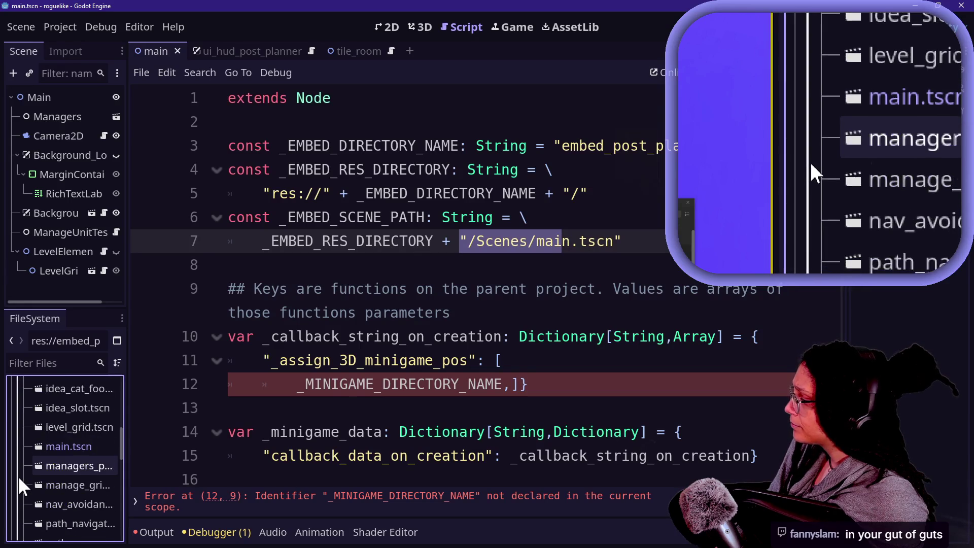
{"action": "left_click", "coordinate": [60, 446]}
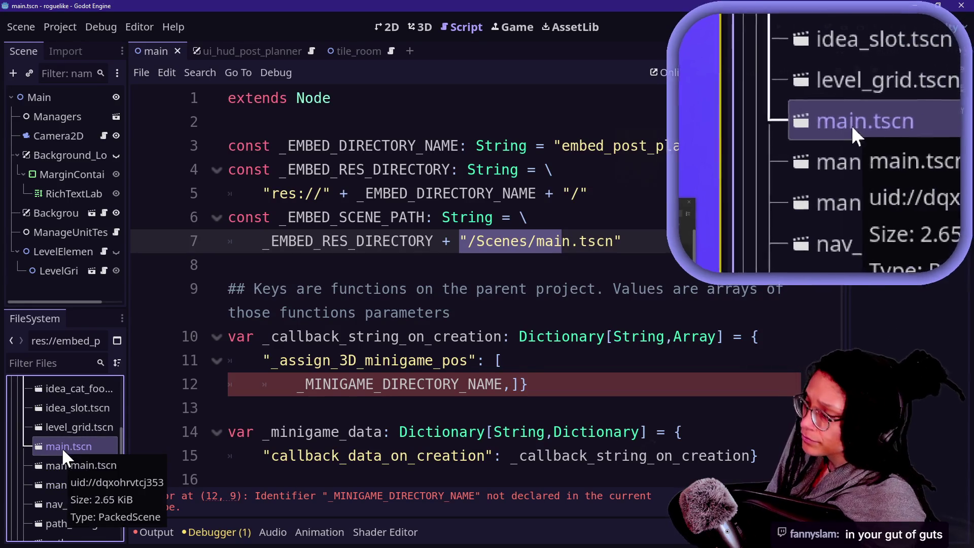
{"action": "left_click", "coordinate": [598, 241]}
{"action": "left_click", "coordinate": [652, 244]}
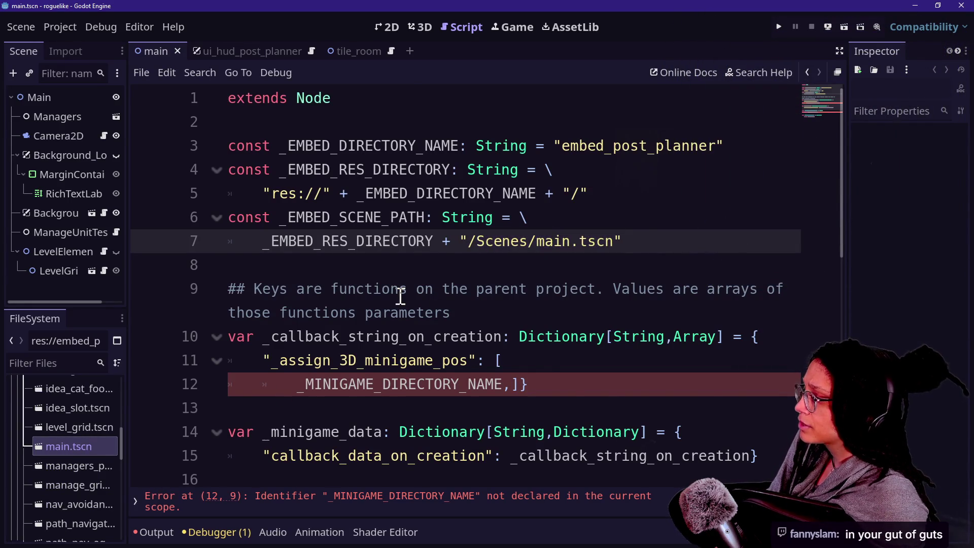
{"action": "scroll", "coordinate": [401, 297], "scroll_direction": "down", "scroll_amount": 2}
Replace the _MINIGAME_SCENE_PATH references, including the returned one, with _EMBED_SCENE_PATH.
{"action": "left_click_drag", "start_coordinate": [297, 318], "coordinate": [368, 314]}
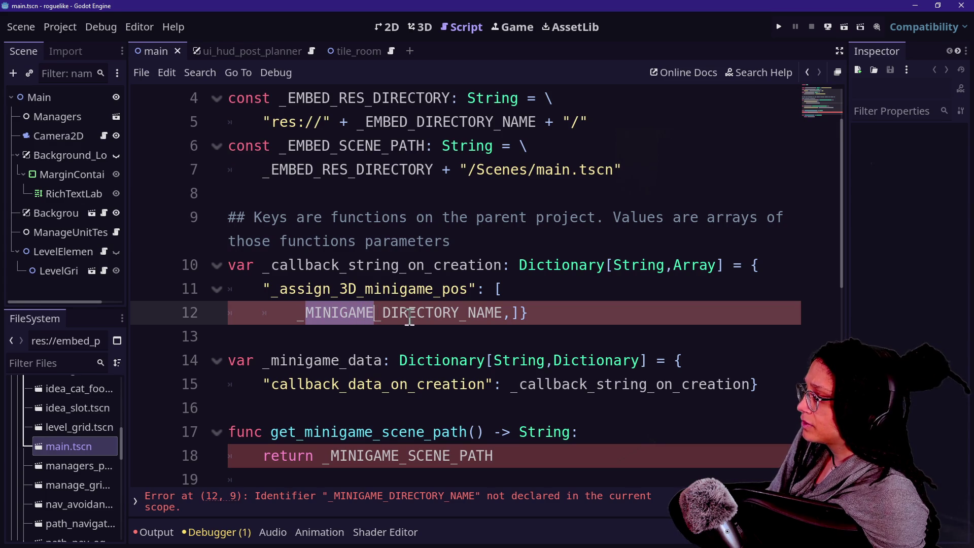
{"action": "type", "text": "EMBED"}
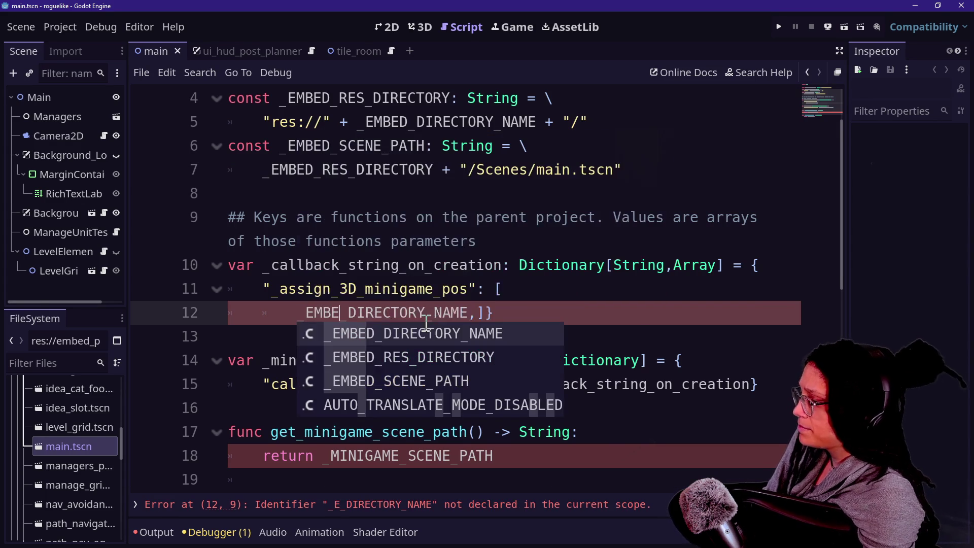
{"action": "left_click", "coordinate": [355, 449]}
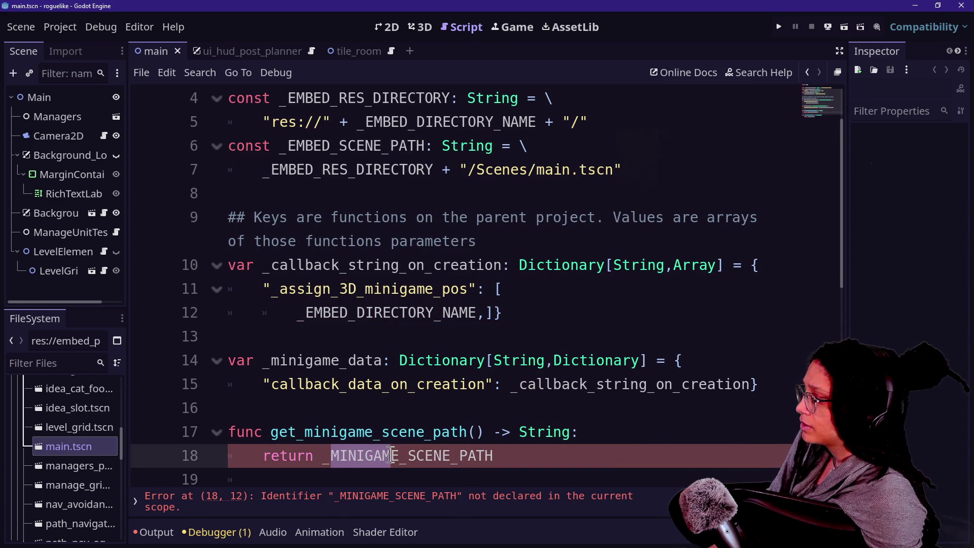
{"action": "scroll", "coordinate": [420, 368], "scroll_direction": "down", "scroll_amount": 5}
{"action": "scroll", "coordinate": [420, 367], "scroll_direction": "up", "scroll_amount": 5}
{"action": "type", "text": "EM"}
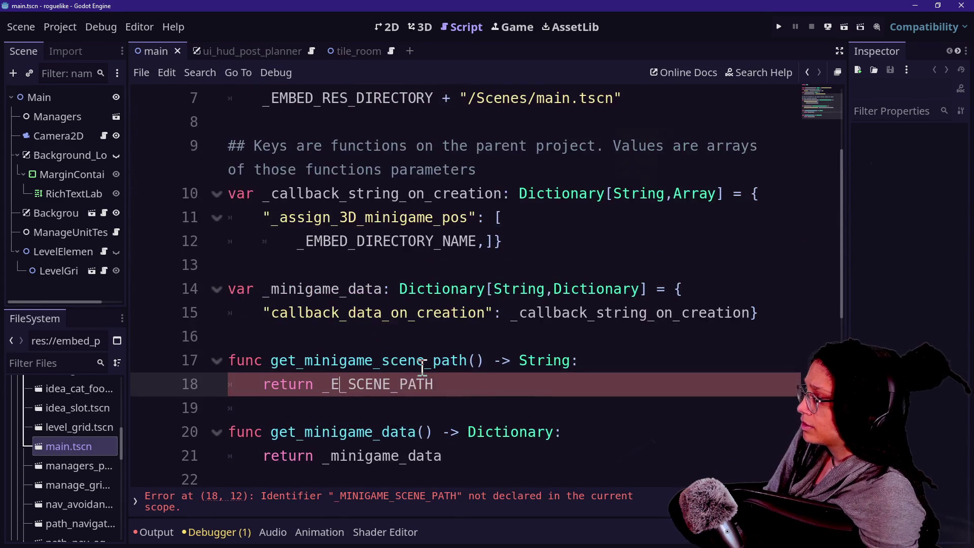
{"action": "type", "text": "BED"}
{"action": "left_click", "coordinate": [257, 146]}
{"action": "scroll", "coordinate": [264, 145], "scroll_direction": "up", "scroll_amount": 2}
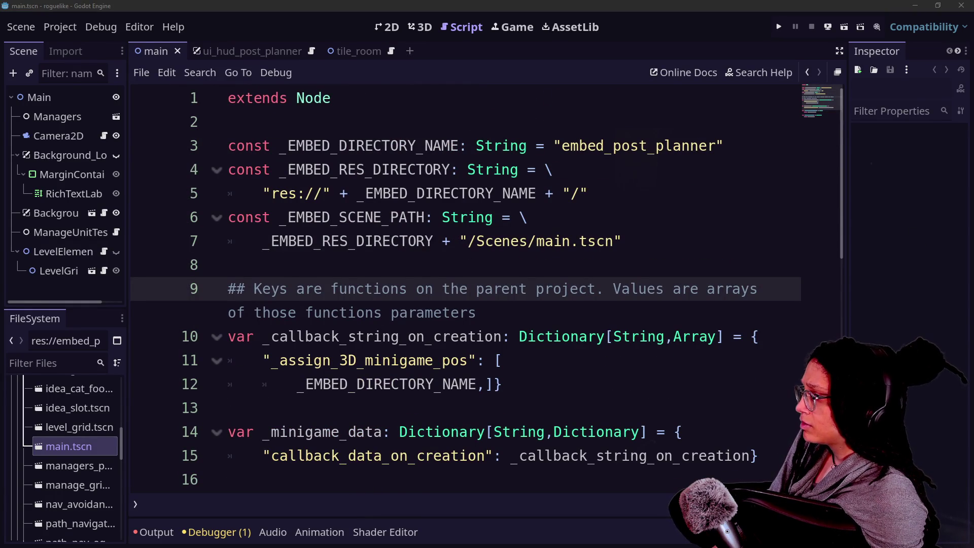
{"action": "scroll", "coordinate": [320, 336], "scroll_direction": "down", "scroll_amount": 1}
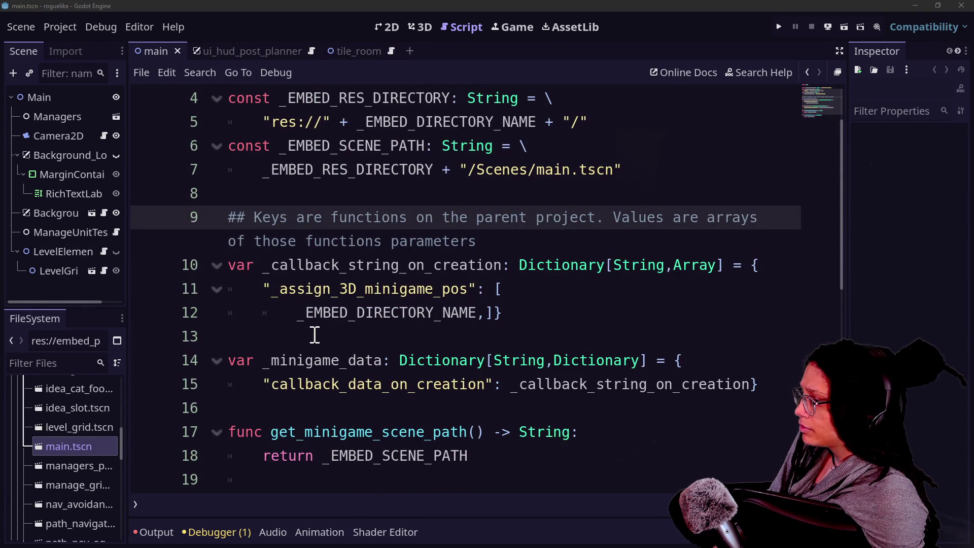
Rename _minigame_data to _embed_data in its declaration and return statement, and save.
{"action": "left_click", "coordinate": [267, 373], "text": "shift"}
{"action": "left_click_drag", "start_coordinate": [309, 358], "coordinate": [258, 218]}
{"action": "key", "text": "ctrl+z"}
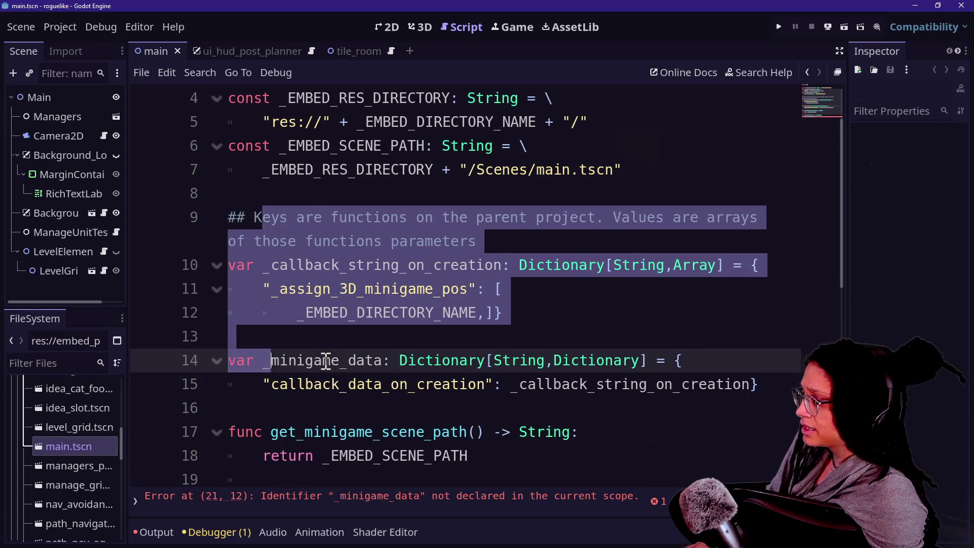
{"action": "left_click", "coordinate": [322, 360]}
{"action": "key", "text": "BackSpace"}
{"action": "key", "text": "BackSpace"}
{"action": "key", "text": "BackSpace"}
{"action": "key", "text": "BackSpace"}
{"action": "key", "text": "Delete"}
{"action": "key", "text": "Delete"}
{"action": "type", "text": "embed"}
{"action": "left_click", "coordinate": [451, 235]}
{"action": "key", "text": "ctrl+s"}
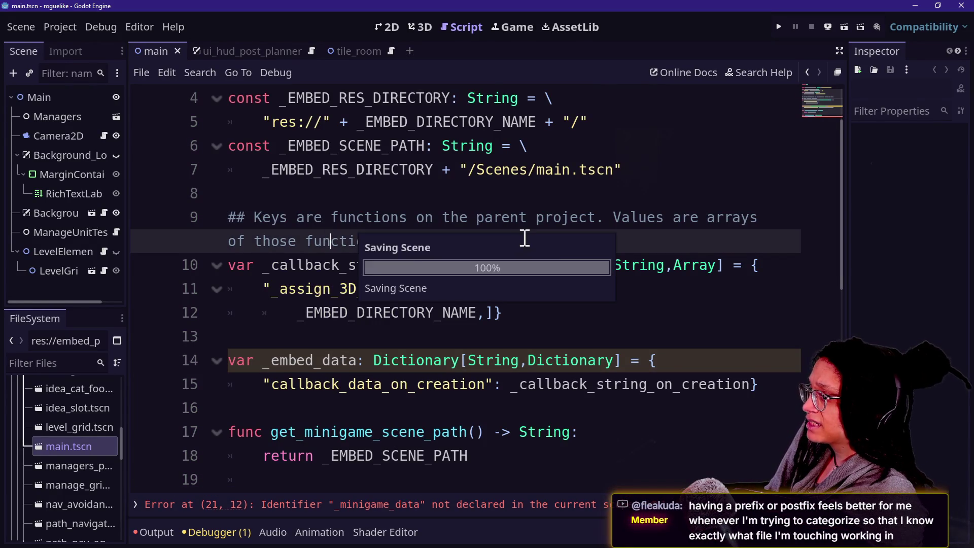
{"action": "left_click", "coordinate": [350, 337]}
{"action": "key", "text": "Down"}
{"action": "key", "text": "Down"}
{"action": "key", "text": "Down"}
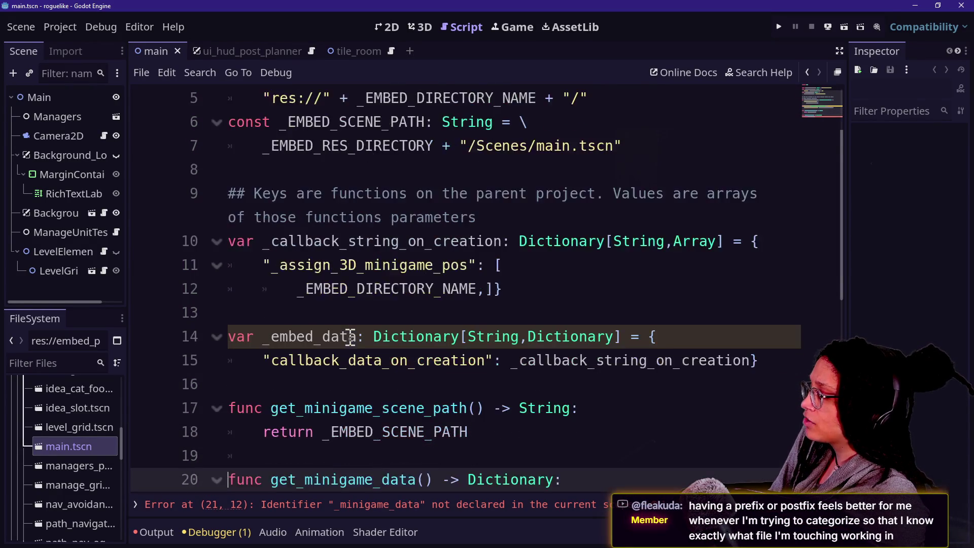
{"action": "mouse_move", "coordinate": [330, 459]}
{"action": "left_mouse_down"}
{"action": "mouse_move", "coordinate": [425, 433]}
{"action": "mouse_move", "coordinate": [421, 456]}
{"action": "left_mouse_up"}
{"action": "type", "text": "eturn _embed_data"}
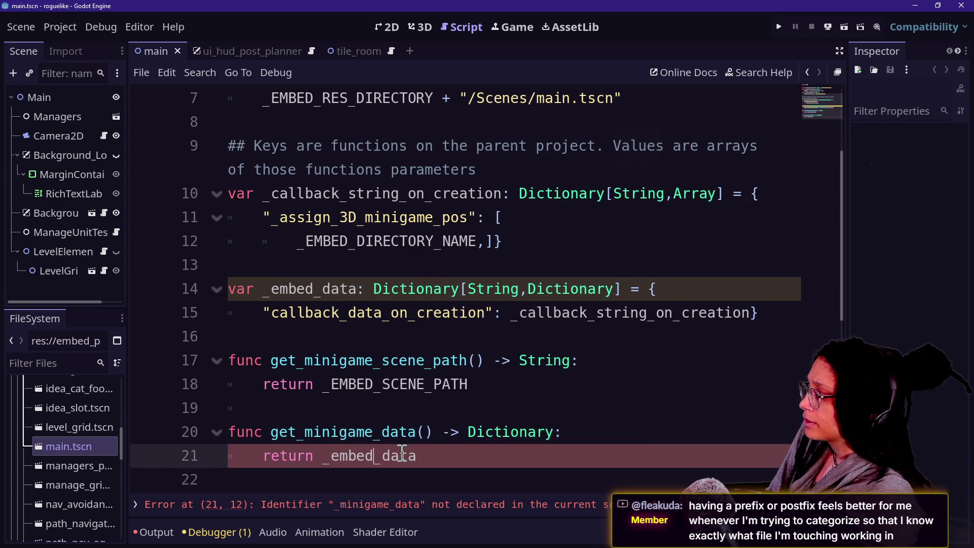
{"action": "left_click", "coordinate": [319, 293]}
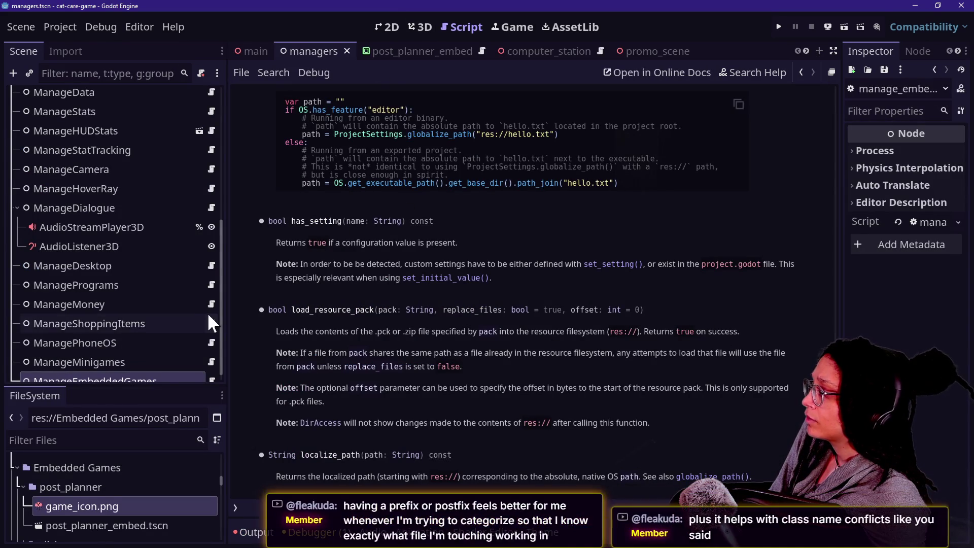
Comment out ManageEmbeddedGames except its class_name line, then run the cat-care game.
{"action": "left_click", "coordinate": [213, 378]}
{"action": "scroll", "coordinate": [446, 258], "scroll_direction": "down", "scroll_amount": 20}
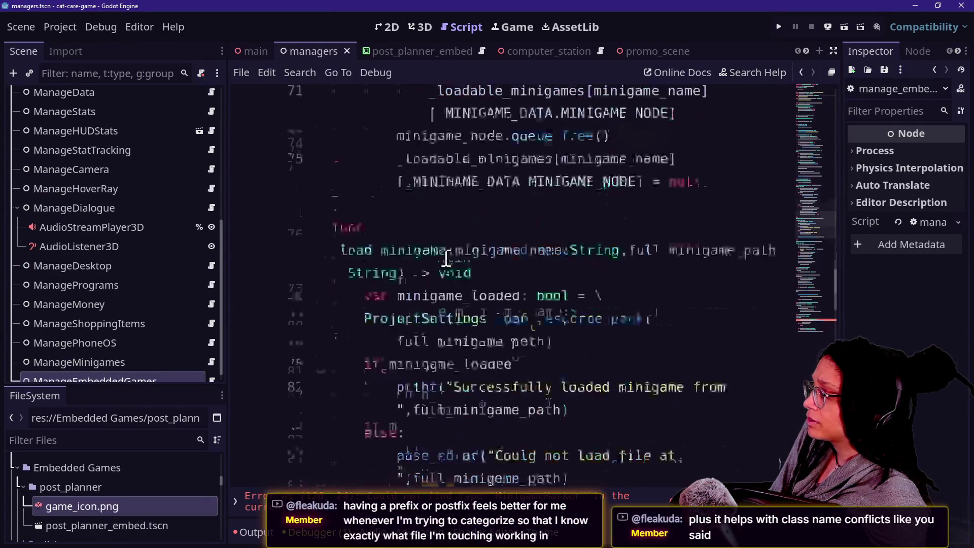
{"action": "scroll", "coordinate": [446, 257], "scroll_direction": "up", "scroll_amount": 4}
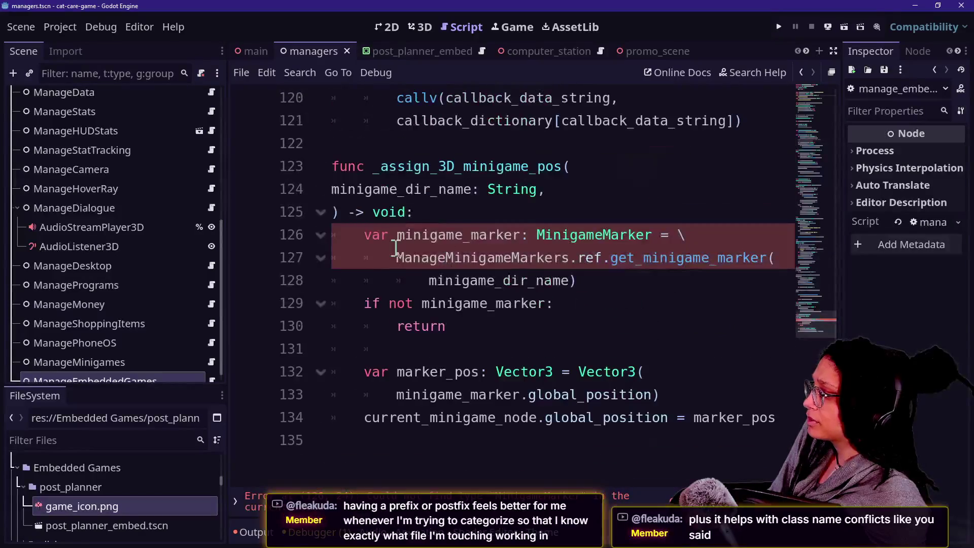
{"action": "key", "text": "ctrl+a"}
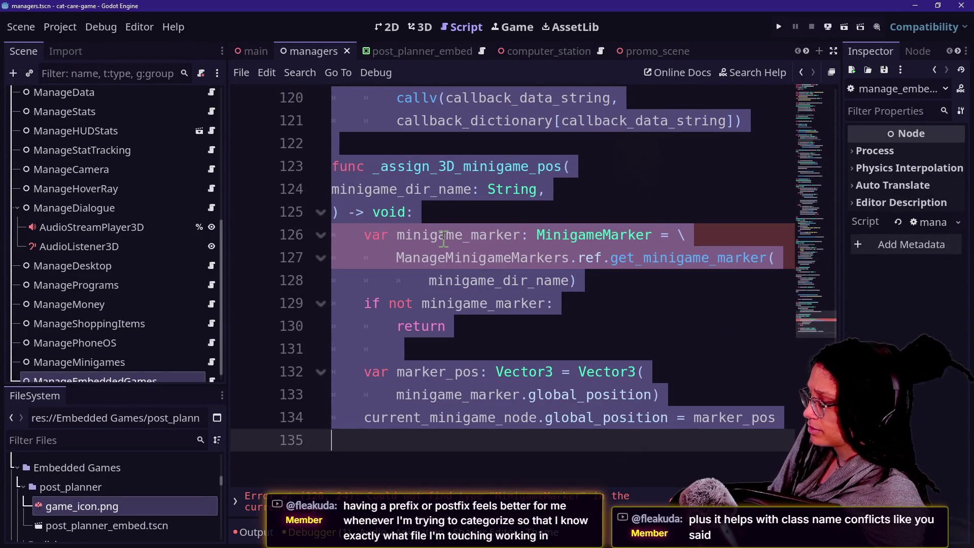
{"action": "key", "text": "ctrl+k"}
{"action": "scroll", "coordinate": [691, 149], "scroll_direction": "up", "scroll_amount": 6}
{"action": "scroll", "coordinate": [691, 149], "scroll_direction": "up", "scroll_amount": 20}
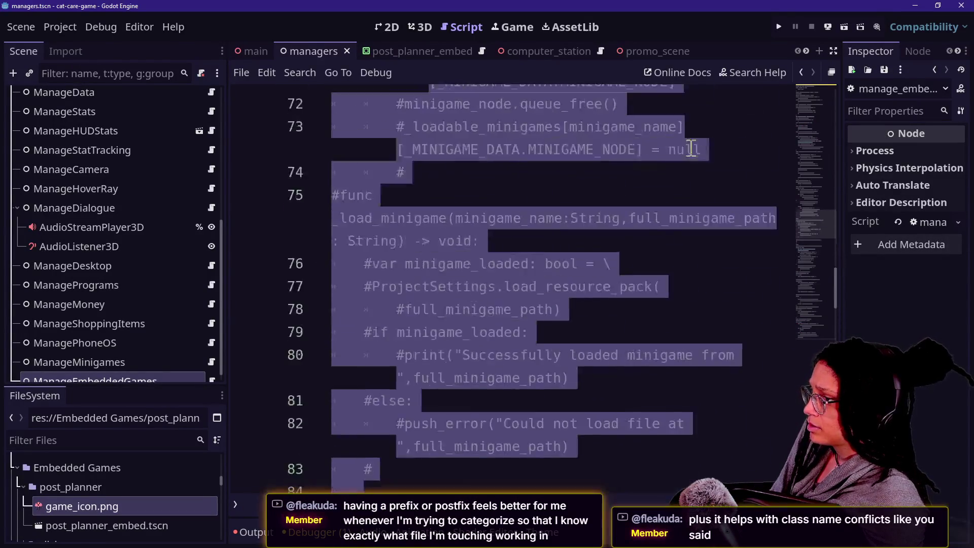
{"action": "left_click", "coordinate": [586, 105]}
{"action": "key", "text": "ctrl+k"}
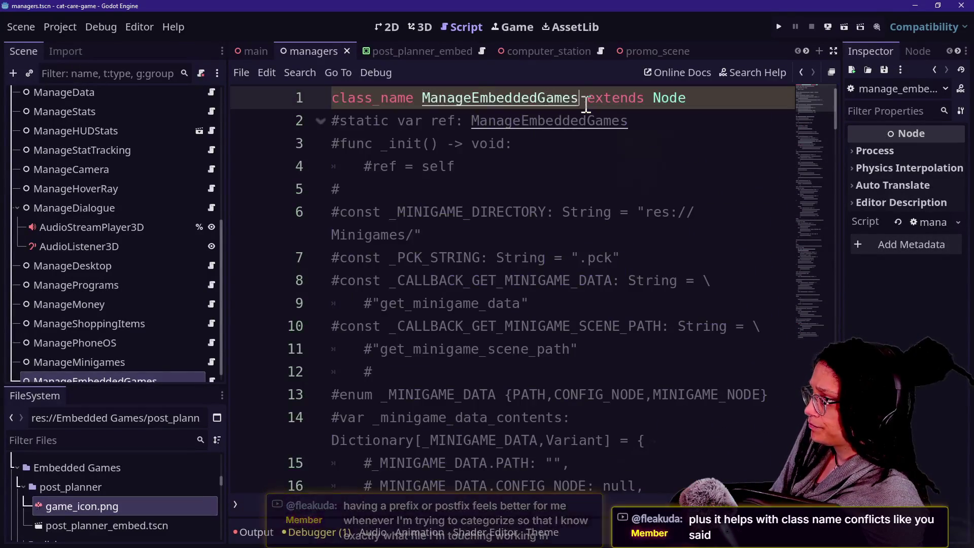
{"action": "left_click", "coordinate": [779, 26]}
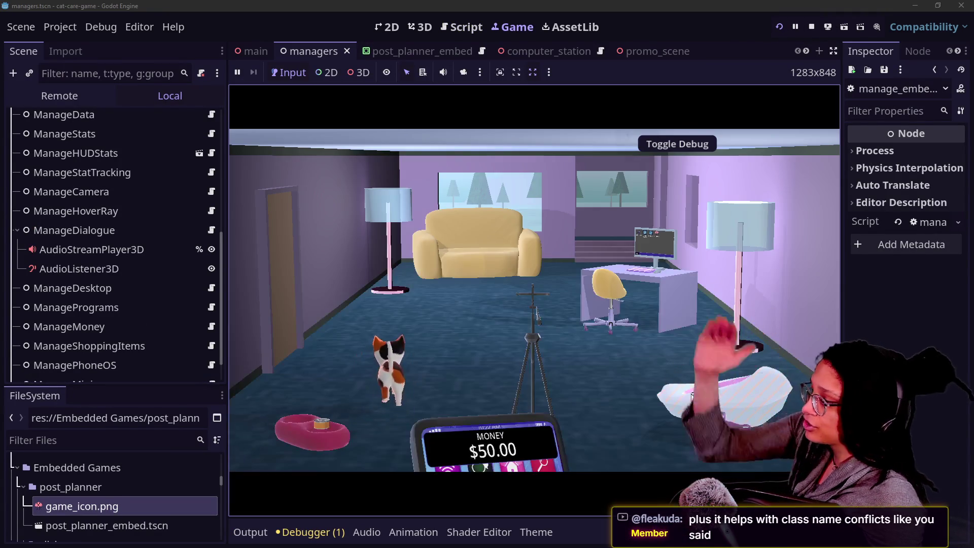
{"action": "left_click", "coordinate": [683, 373]}
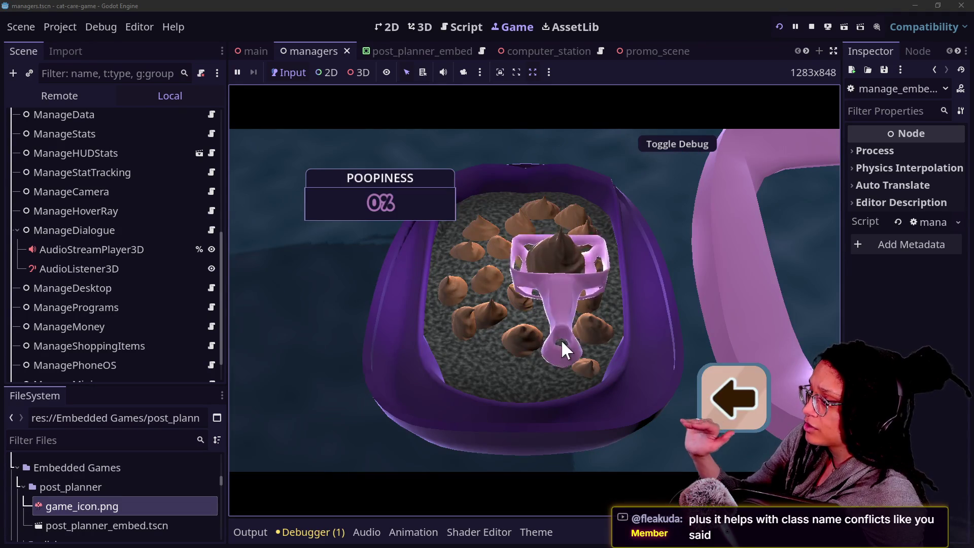
{"action": "left_click", "coordinate": [735, 401]}
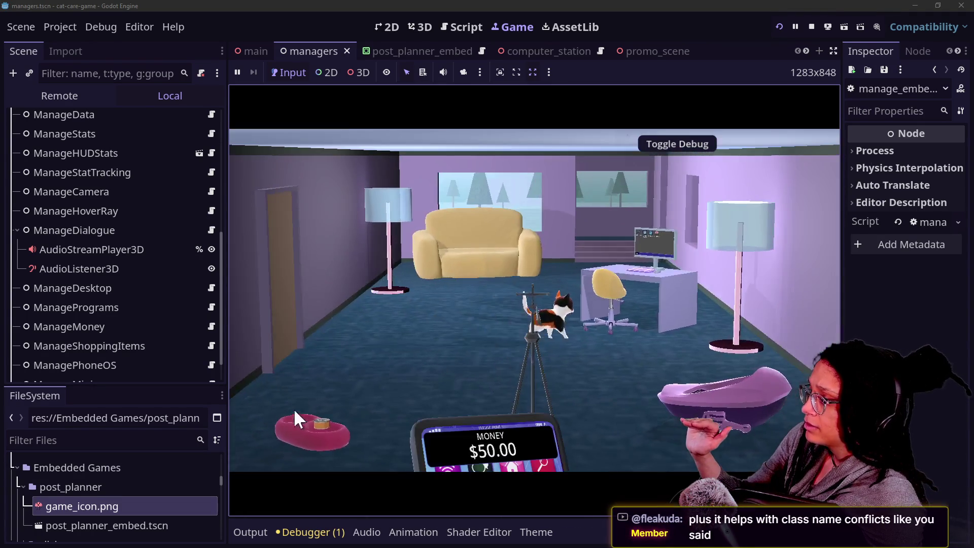
{"action": "left_click", "coordinate": [299, 403]}
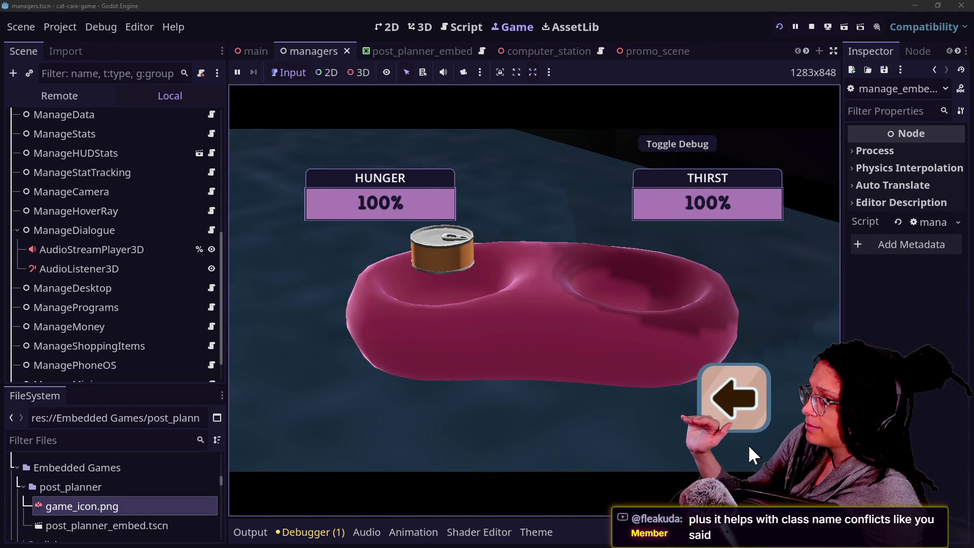
{"action": "left_click", "coordinate": [734, 398]}
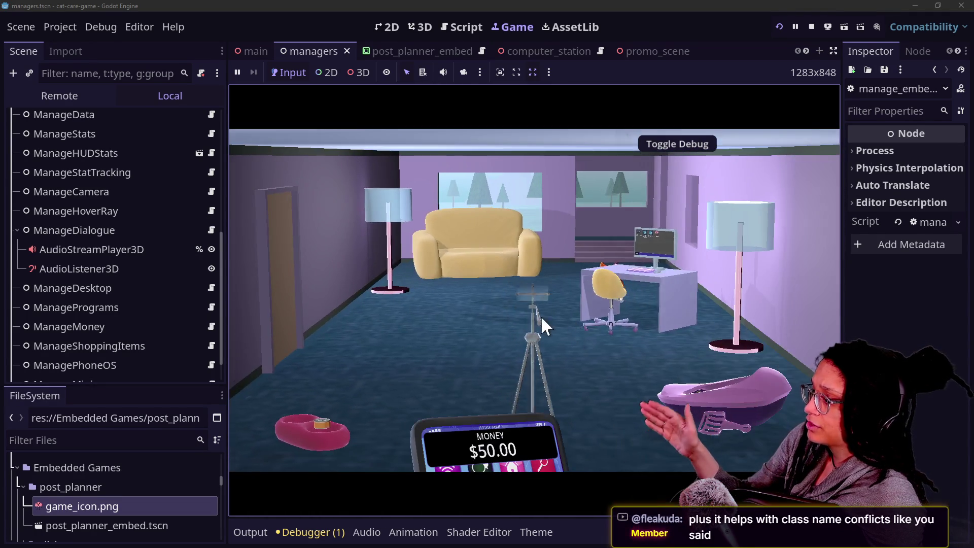
{"action": "left_click", "coordinate": [553, 312]}
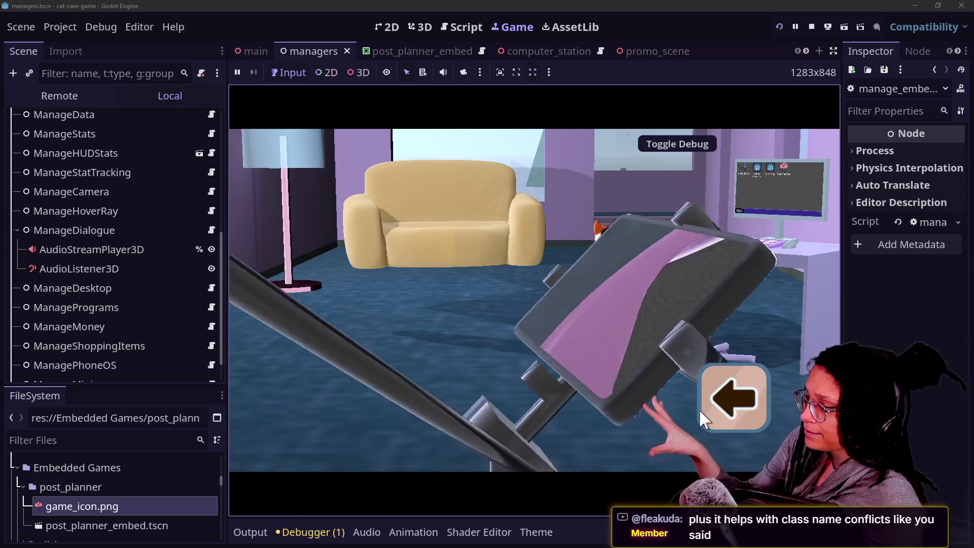
{"action": "left_click", "coordinate": [419, 188]}
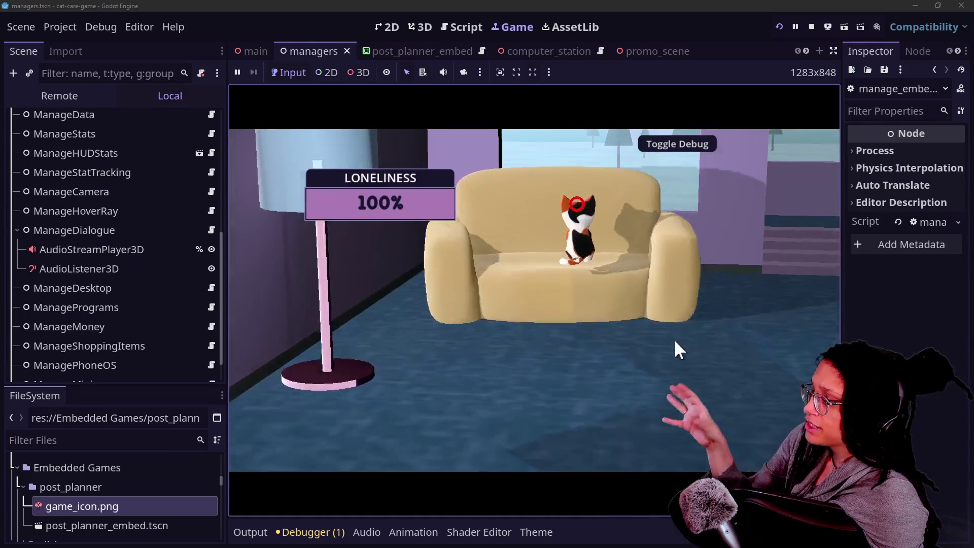
{"action": "left_click", "coordinate": [719, 400]}
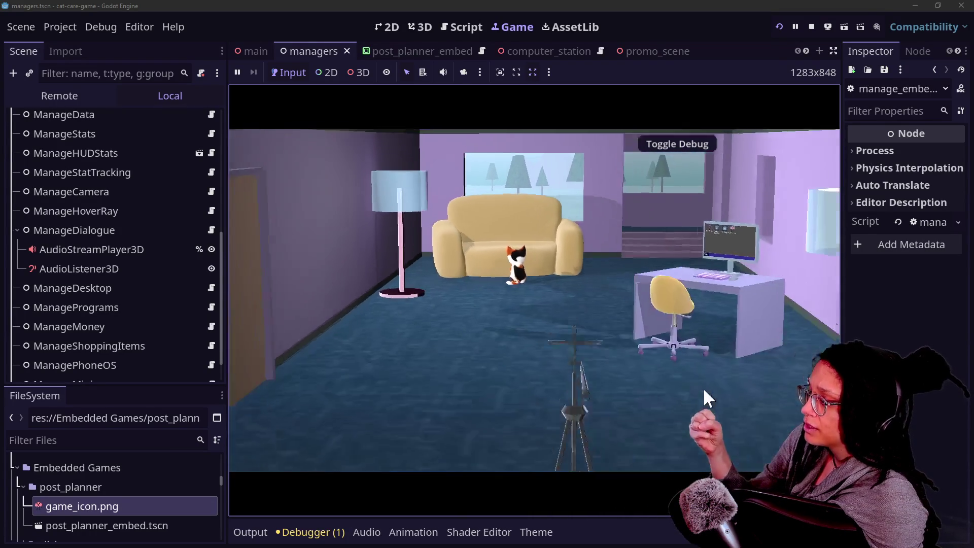
{"action": "left_click", "coordinate": [646, 311]}
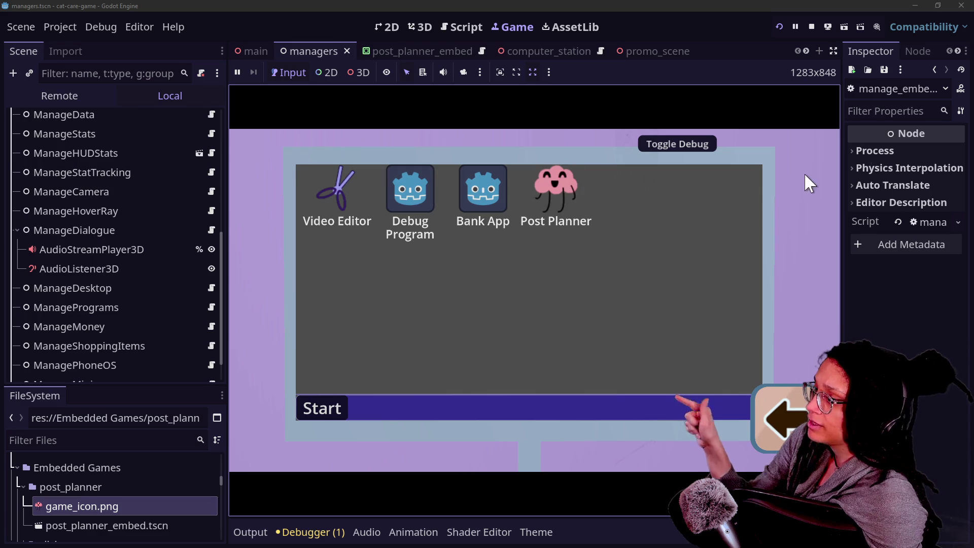
{"action": "left_click", "coordinate": [811, 26]}
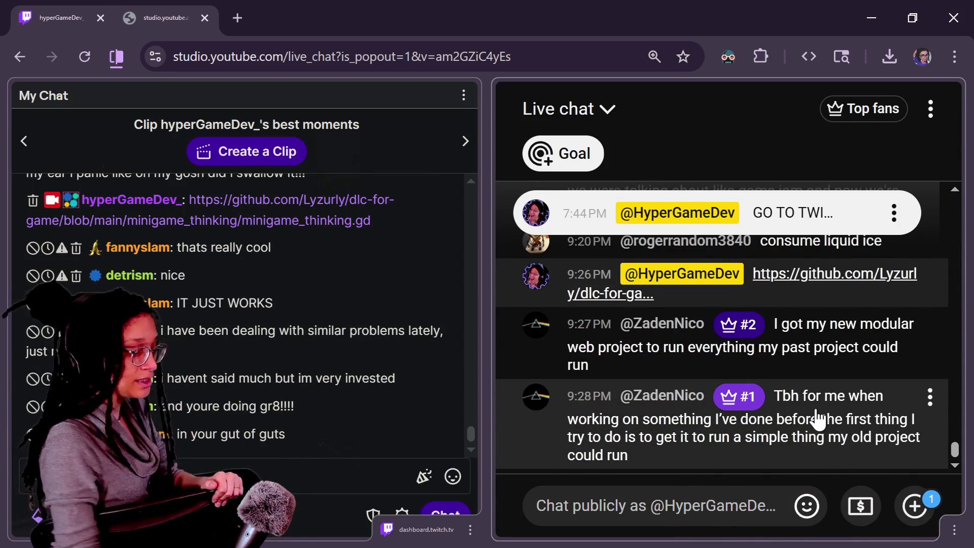
Reload the YouTube Studio live chat page with F5 to show the newest viewer messages.
{"action": "left_click_drag", "start_coordinate": [568, 420], "coordinate": [596, 439]}
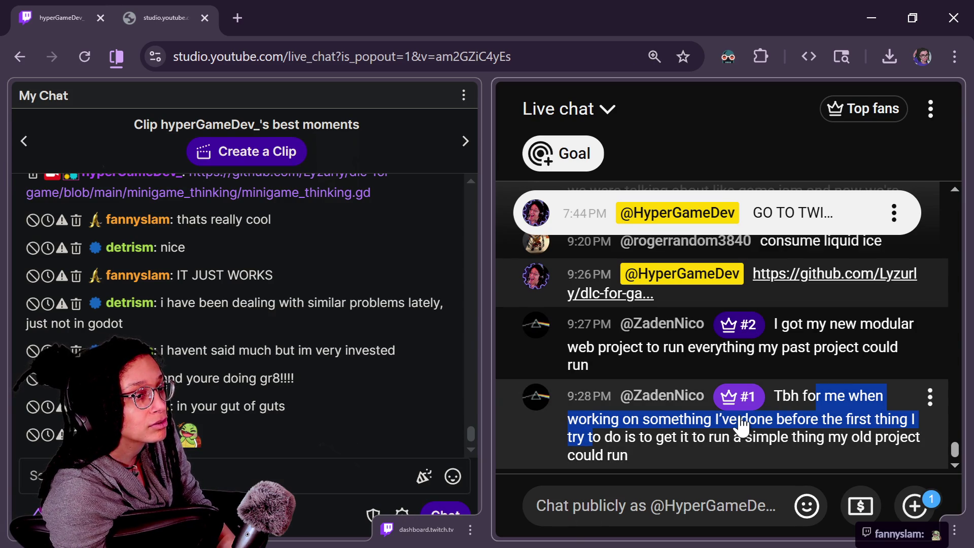
{"action": "left_click", "coordinate": [711, 517]}
{"action": "key", "text": "F5"}
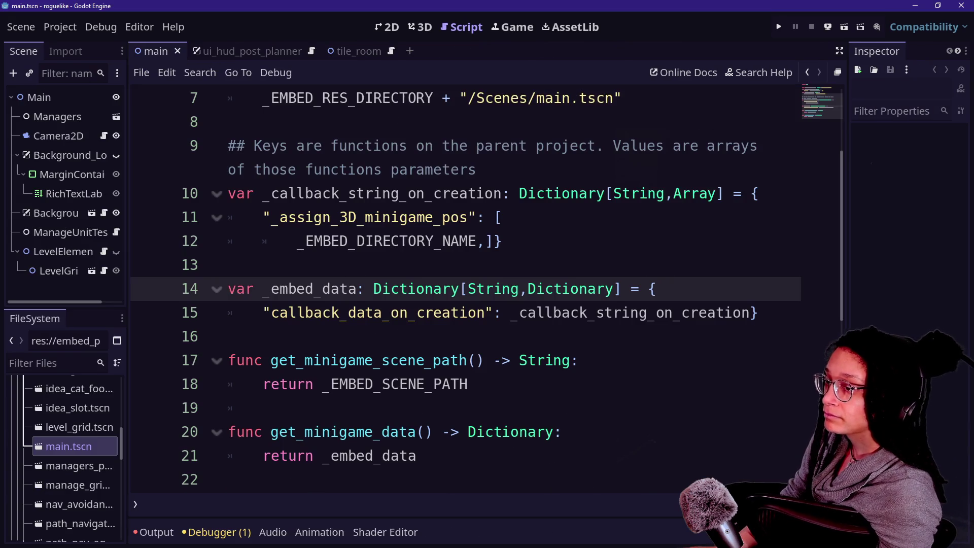
Inspect the script and select the _assign_3D_minigame_pos callback entry on lines 11–12.
{"action": "mouse_move", "coordinate": [314, 289]}
{"action": "left_mouse_down"}
{"action": "mouse_move", "coordinate": [495, 313]}
{"action": "mouse_move", "coordinate": [500, 292]}
{"action": "left_mouse_up"}
{"action": "left_click", "coordinate": [527, 289]}
{"action": "left_click", "coordinate": [547, 361]}
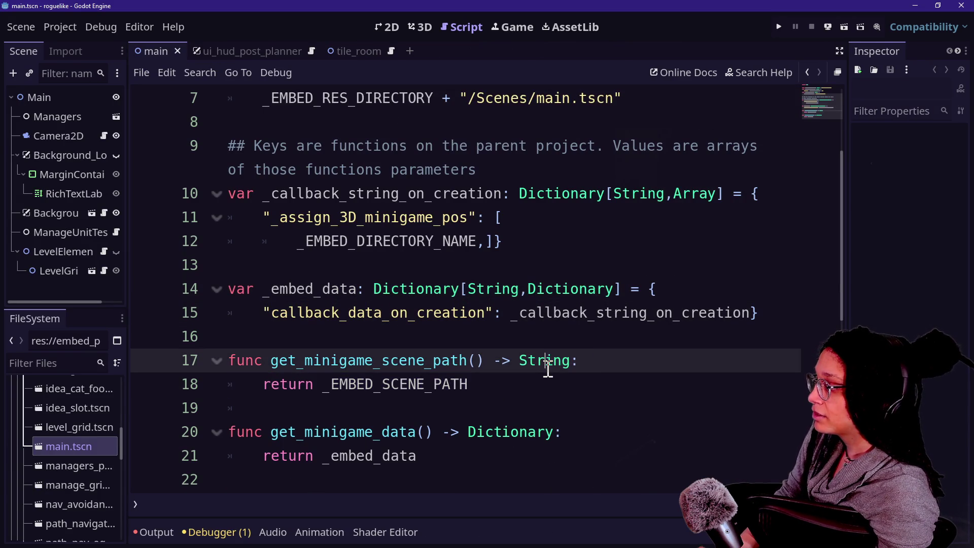
{"action": "mouse_move", "coordinate": [548, 369]}
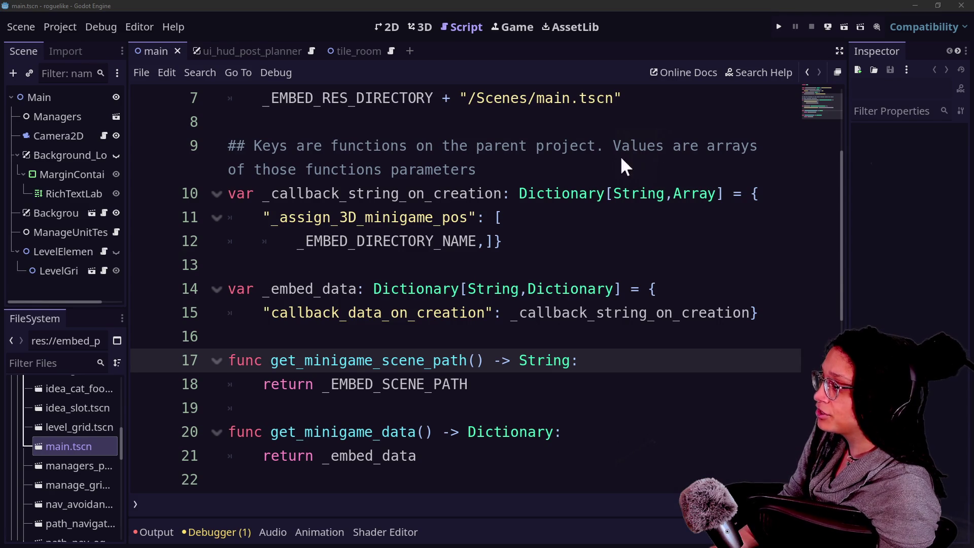
{"action": "left_click_drag", "start_coordinate": [541, 244], "coordinate": [276, 218]}
{"action": "left_click", "coordinate": [531, 226]}
{"action": "left_click", "coordinate": [547, 242]}
{"action": "mouse_move", "coordinate": [546, 242]}
{"action": "left_mouse_down"}
{"action": "mouse_move", "coordinate": [230, 218]}
{"action": "mouse_move", "coordinate": [272, 219]}
{"action": "left_mouse_up"}
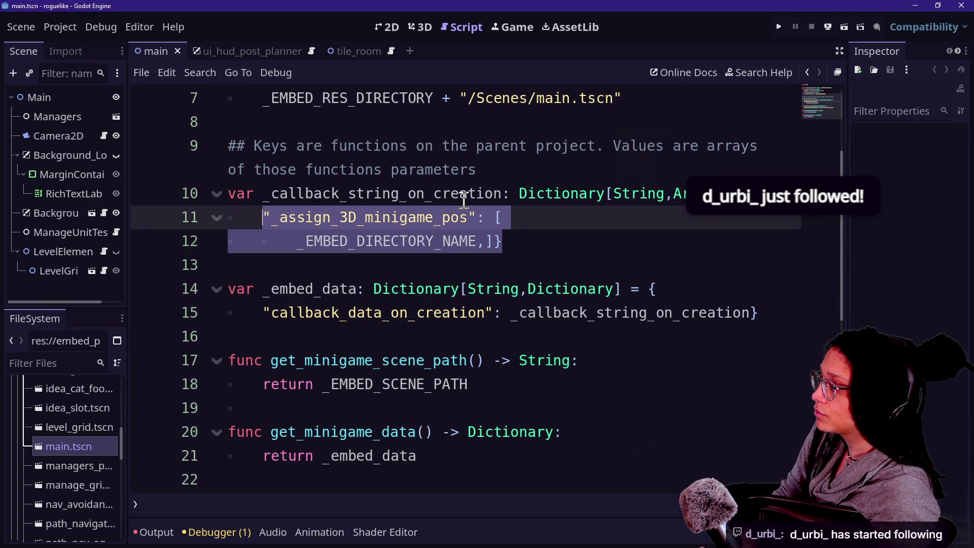
Move the closing brace onto its own line and delete the _assign_3D_minigame_pos entry.
{"action": "left_click", "coordinate": [497, 242]}
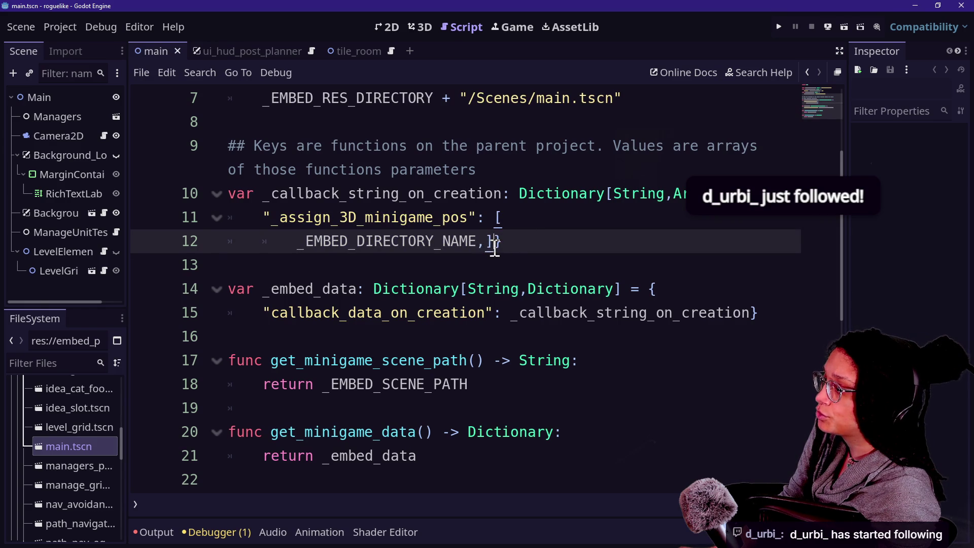
{"action": "key", "text": "Return"}
{"action": "mouse_move", "coordinate": [495, 244]}
{"action": "left_mouse_down"}
{"action": "mouse_move", "coordinate": [326, 194]}
{"action": "mouse_move", "coordinate": [278, 219]}
{"action": "left_mouse_up"}
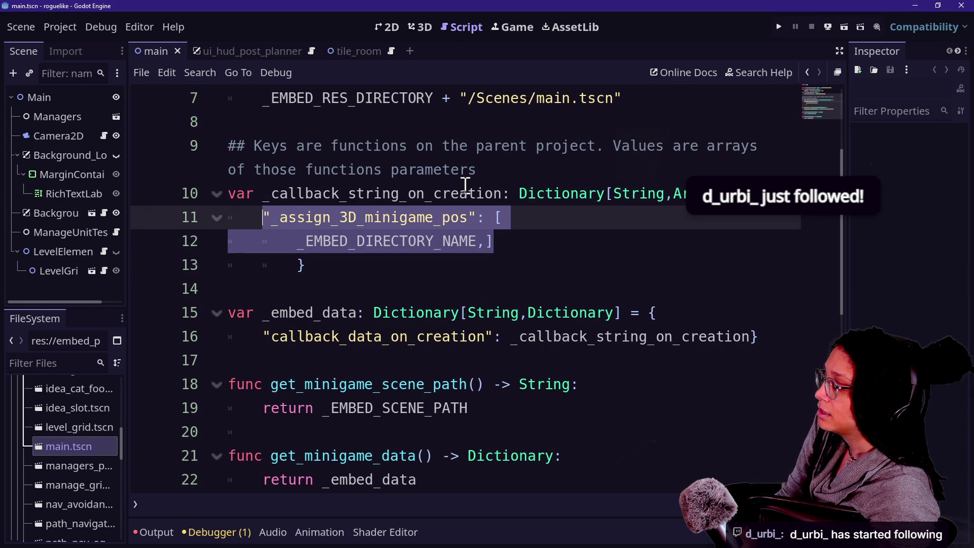
{"action": "key", "text": "BackSpace"}
{"action": "key", "text": "BackSpace"}
{"action": "key", "text": "BackSpace"}
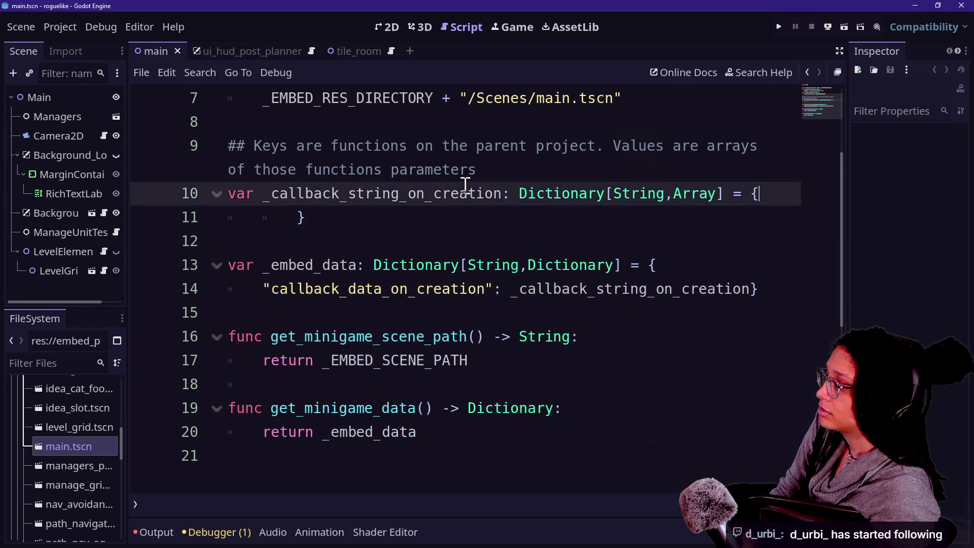
Restore the deleted callback entry, comment it out with Ctrl+K, and save the script.
{"action": "scroll", "coordinate": [517, 233], "scroll_direction": "up", "scroll_amount": 2}
{"action": "key", "text": "ctrl+z"}
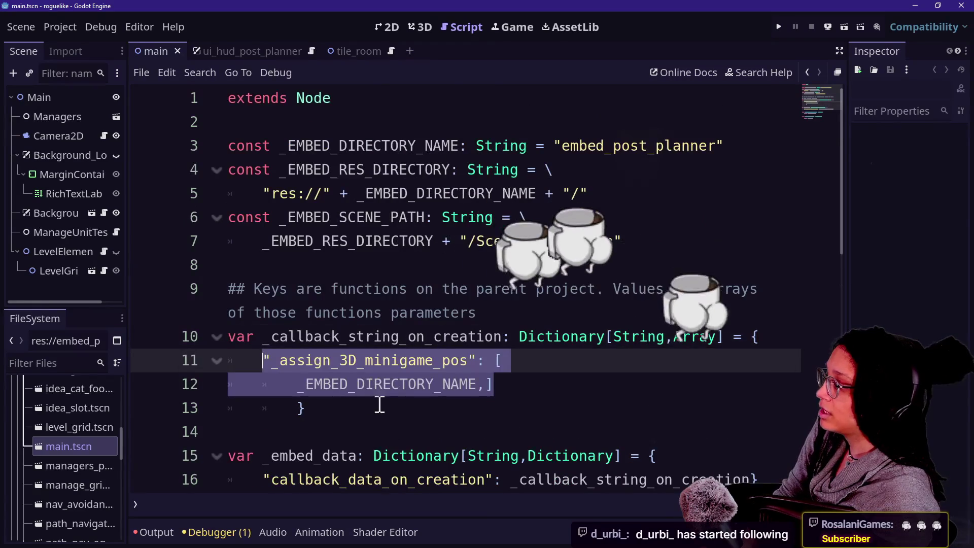
{"action": "key", "text": "ctrl+k"}
{"action": "left_click", "coordinate": [538, 379]}
{"action": "key", "text": "ctrl+s"}
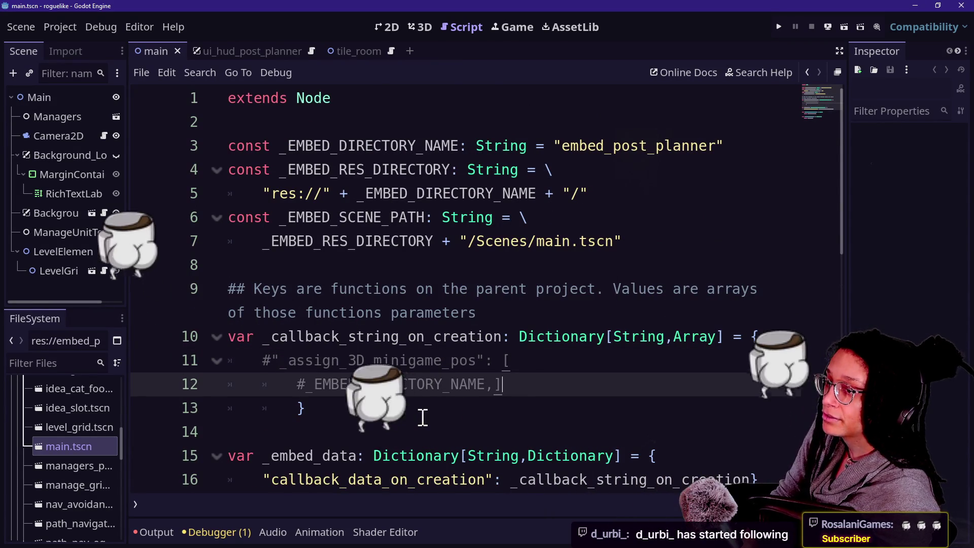
{"action": "left_click", "coordinate": [346, 253]}
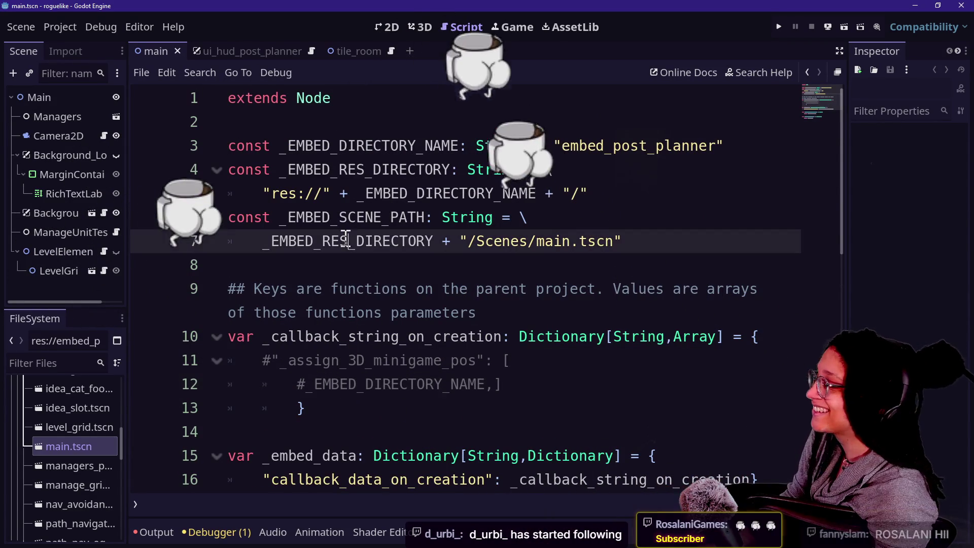
{"action": "scroll", "coordinate": [345, 256], "scroll_direction": "down", "scroll_amount": 4}
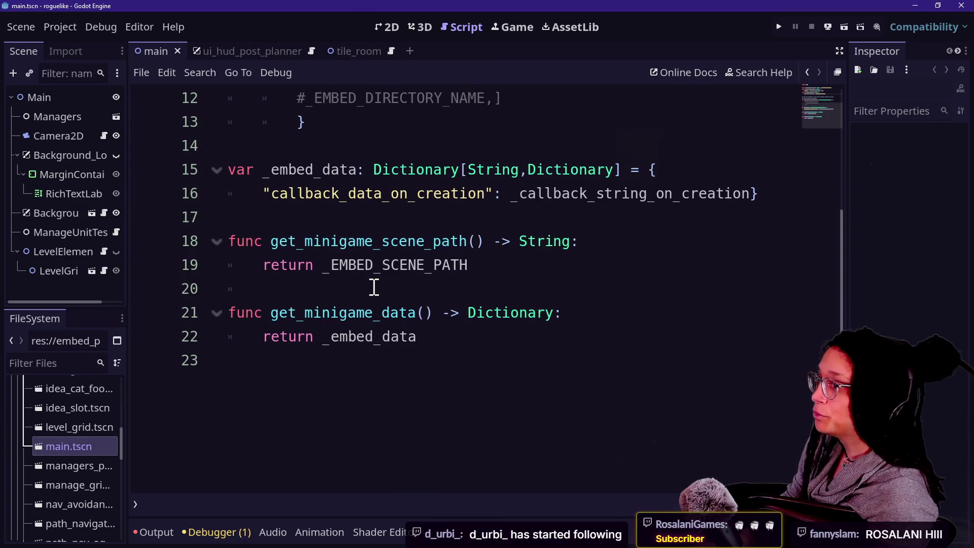
Export the project as a PCK named embed_post_planner.pck into cat-care-game3's Embedded Games folder.
{"action": "scroll", "coordinate": [374, 287], "scroll_direction": "up", "scroll_amount": 4}
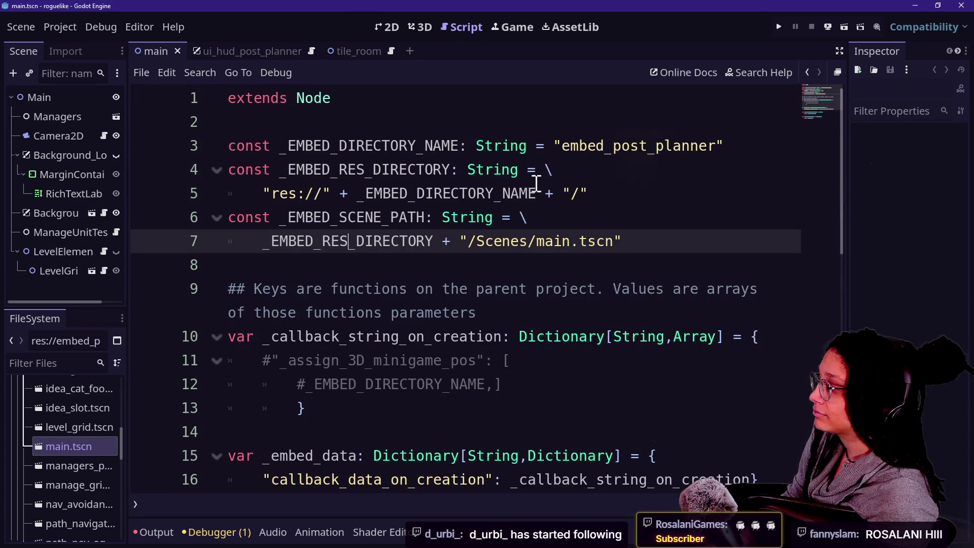
{"action": "scroll", "coordinate": [86, 421], "scroll_direction": "up", "scroll_amount": 5}
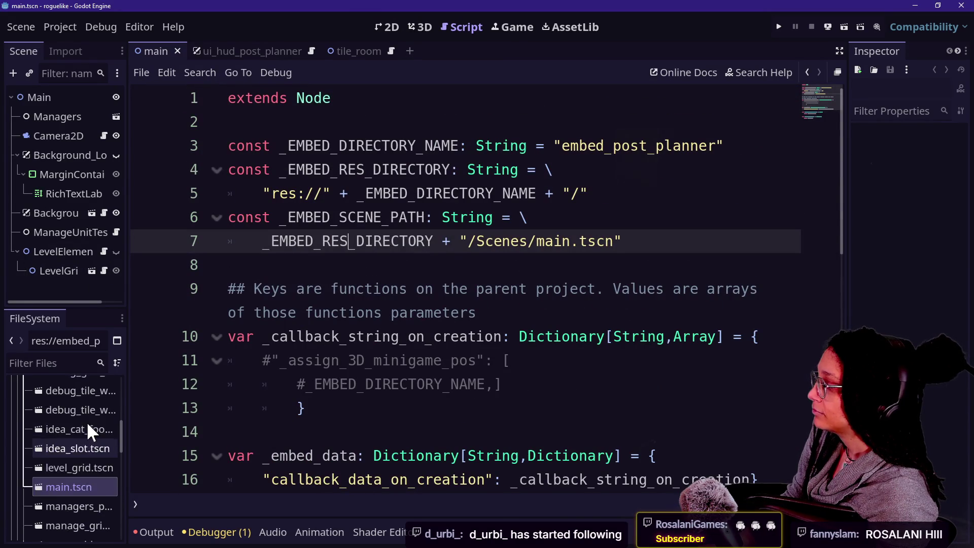
{"action": "left_click", "coordinate": [23, 478]}
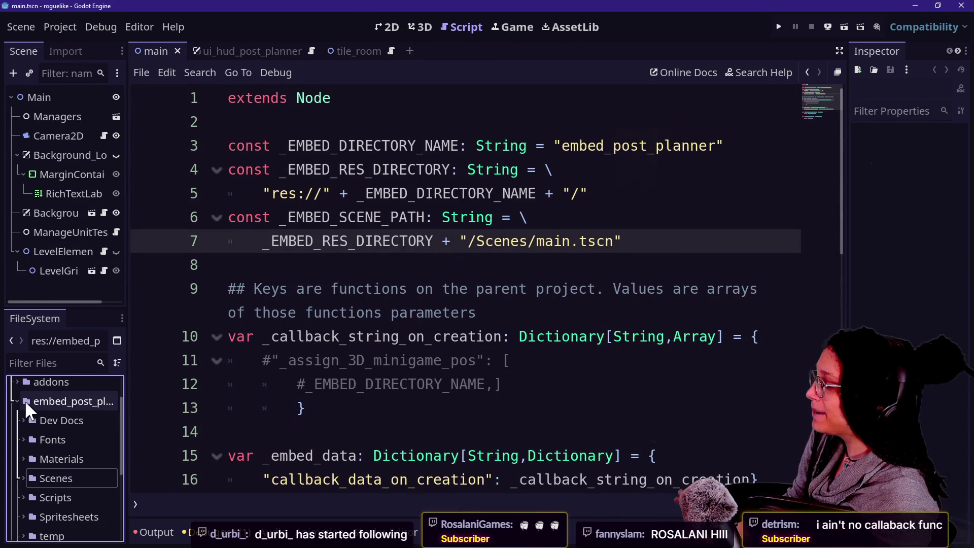
{"action": "left_click", "coordinate": [413, 347]}
{"action": "left_click", "coordinate": [60, 27]}
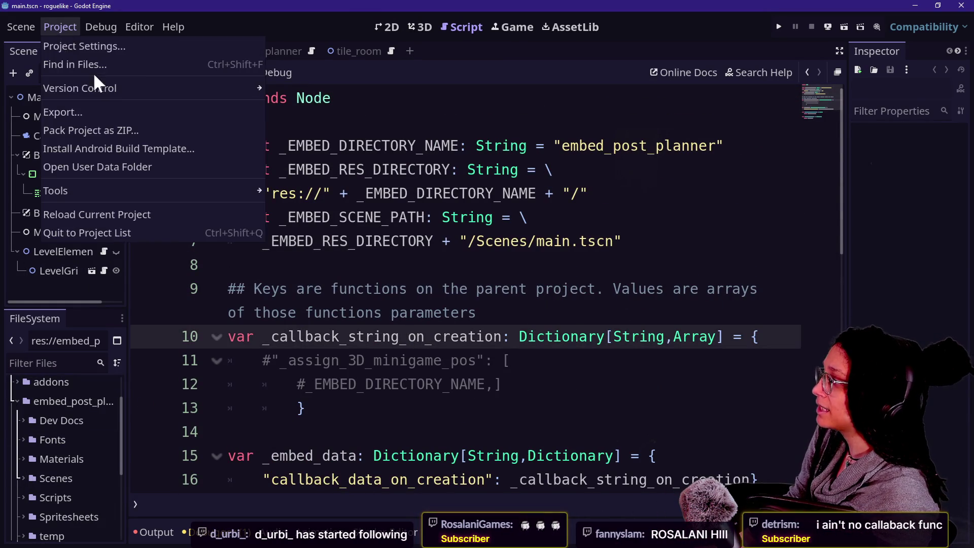
{"action": "left_click", "coordinate": [152, 108]}
{"action": "left_click", "coordinate": [386, 397]}
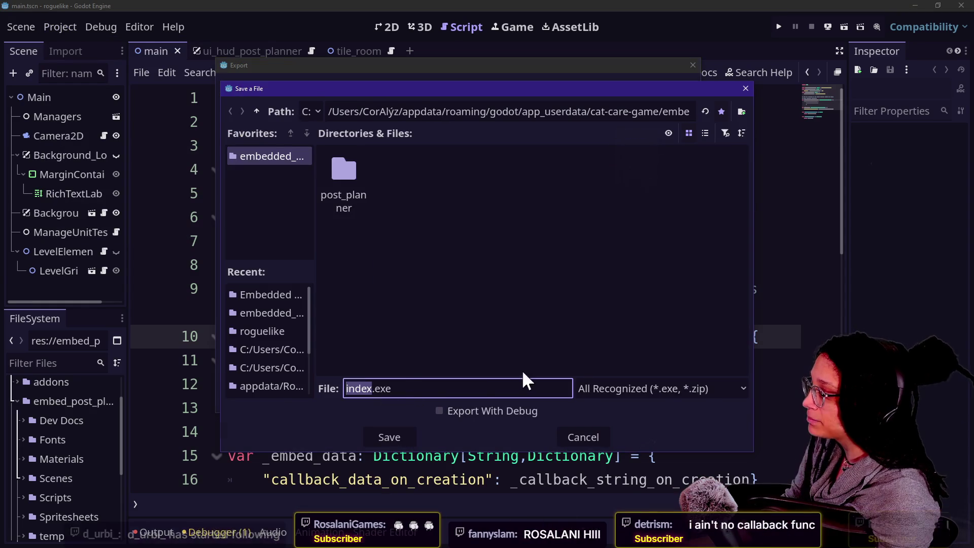
{"action": "key", "text": "Escape"}
{"action": "left_click", "coordinate": [520, 405]}
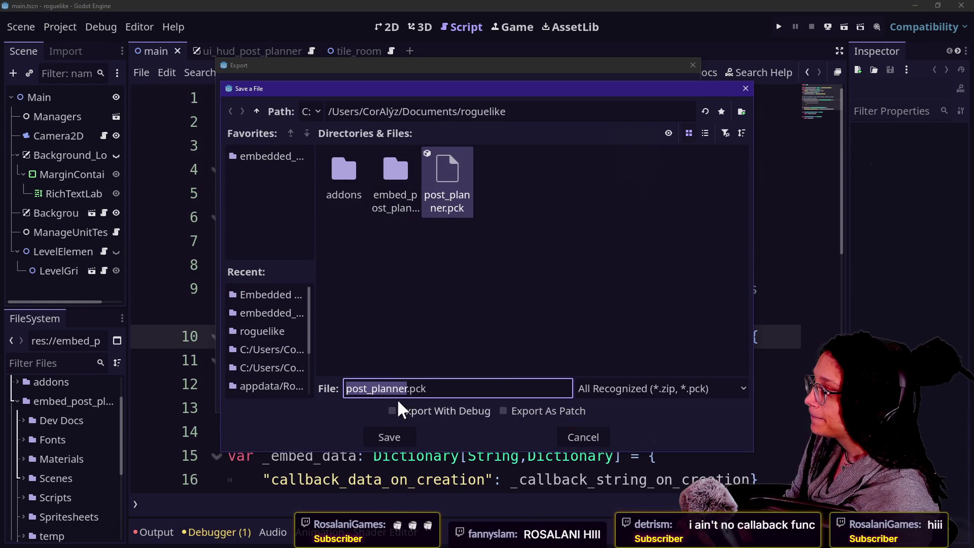
{"action": "type", "text": "embed_"}
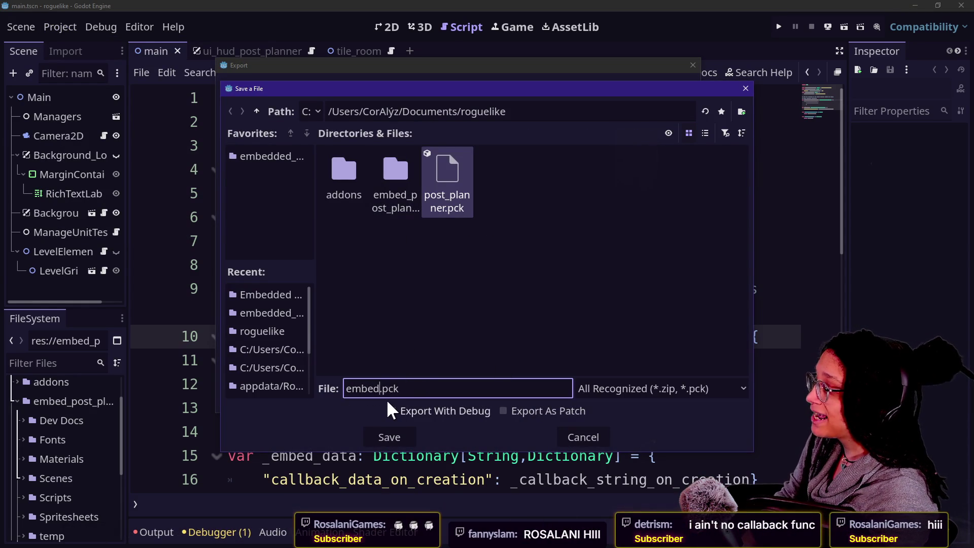
{"action": "type", "text": "post_planner"}
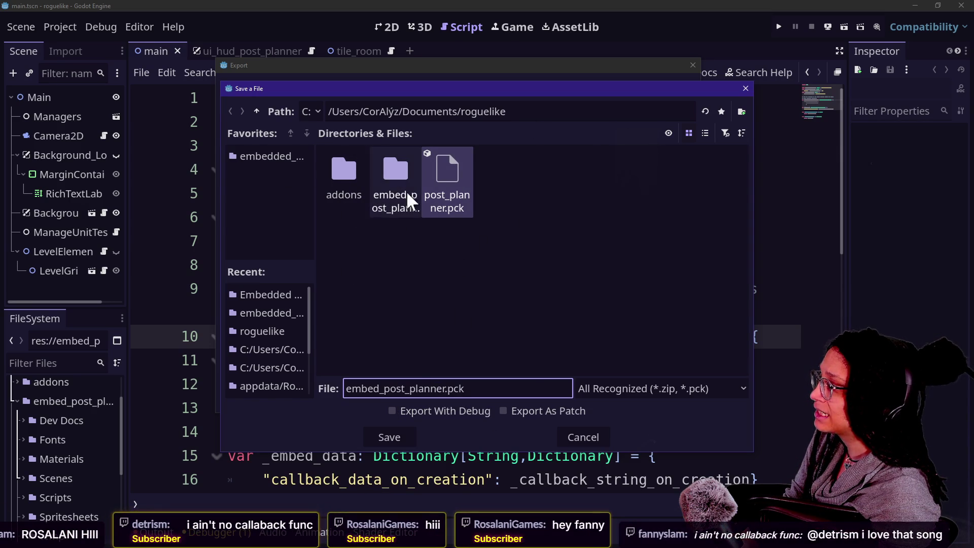
{"action": "left_click", "coordinate": [253, 296]}
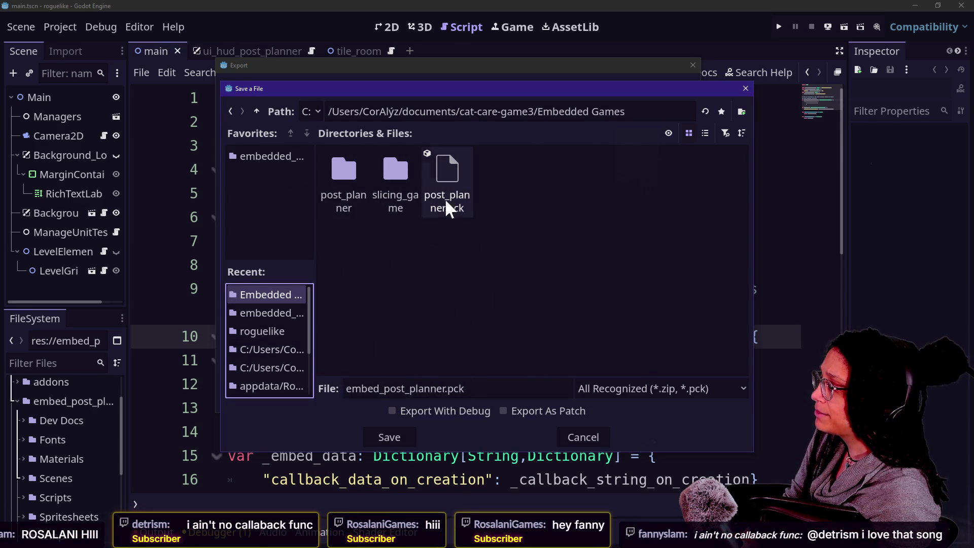
{"action": "left_click", "coordinate": [382, 439]}
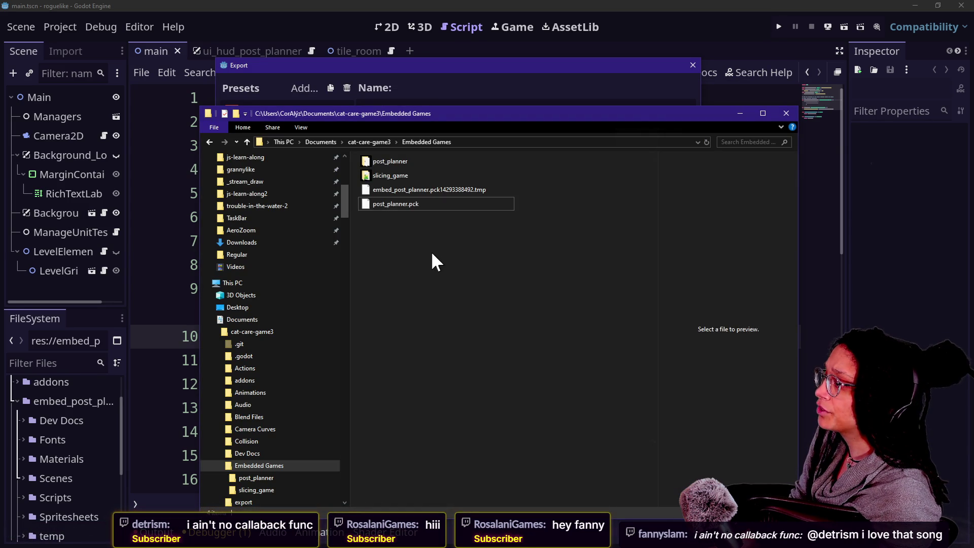
Remove the old post_planner.pck from Embedded Games and close Godot's export window.
{"action": "left_click", "coordinate": [415, 204]}
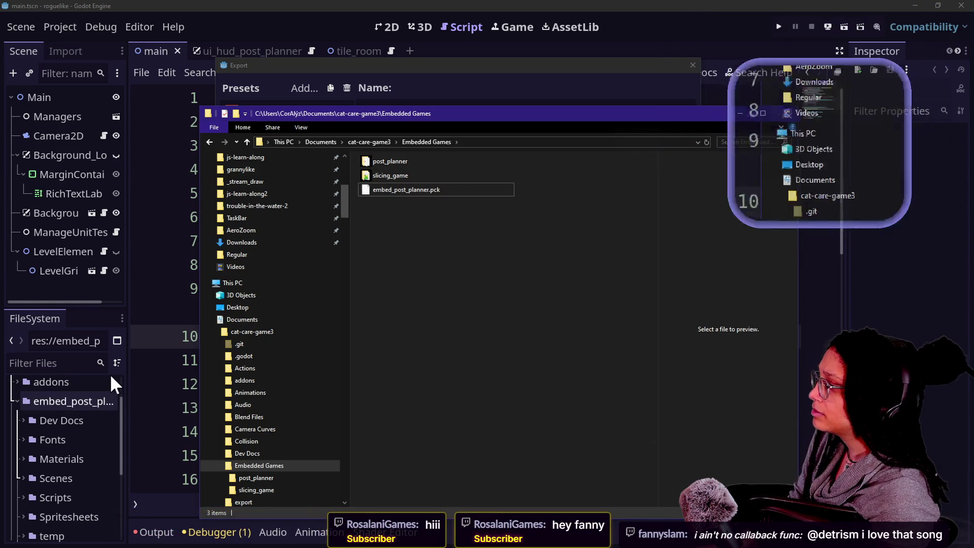
{"action": "left_click", "coordinate": [138, 349]}
{"action": "left_click", "coordinate": [643, 395]}
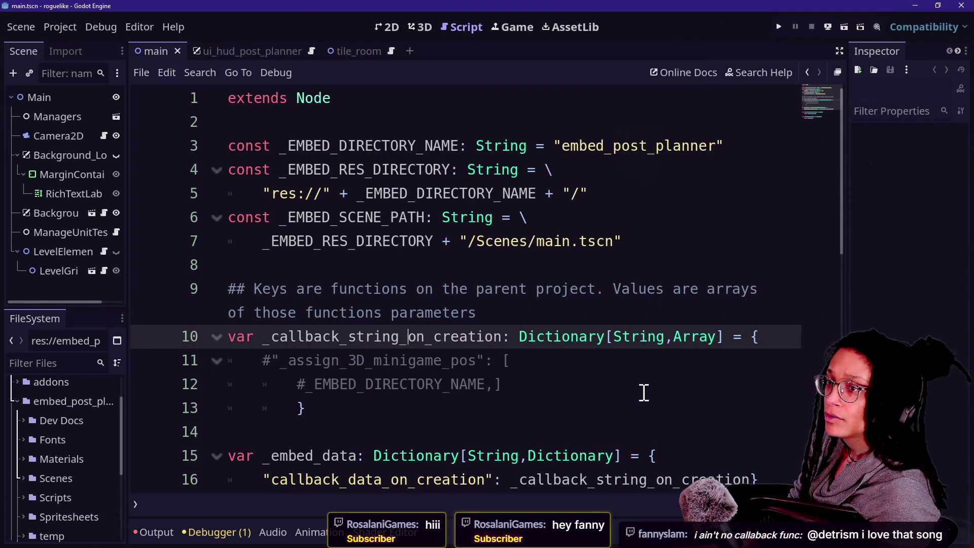
Switch to the cat-care-game managers script and hide the side panels for a wider code view.
{"action": "key", "text": "alt+Tab"}
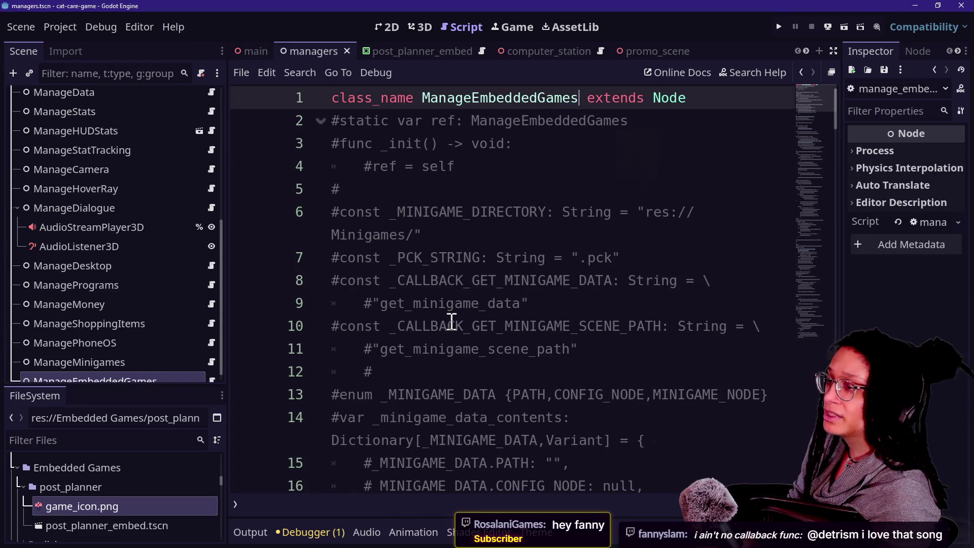
{"action": "left_click", "coordinate": [509, 177]}
{"action": "key", "text": "ctrl+z"}
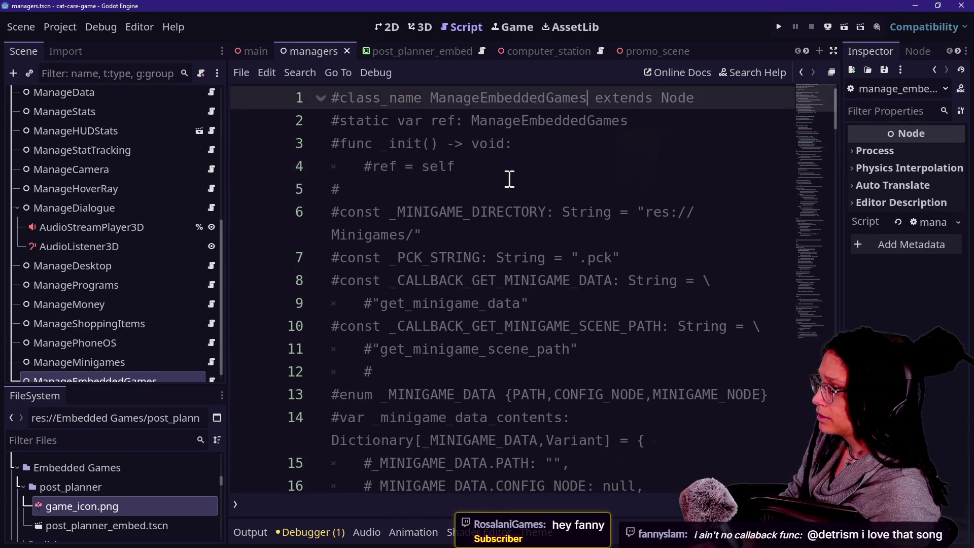
{"action": "key", "text": "ctrl+a"}
{"action": "left_click", "coordinate": [517, 201]}
{"action": "scroll", "coordinate": [517, 203], "scroll_direction": "up", "scroll_amount": 20}
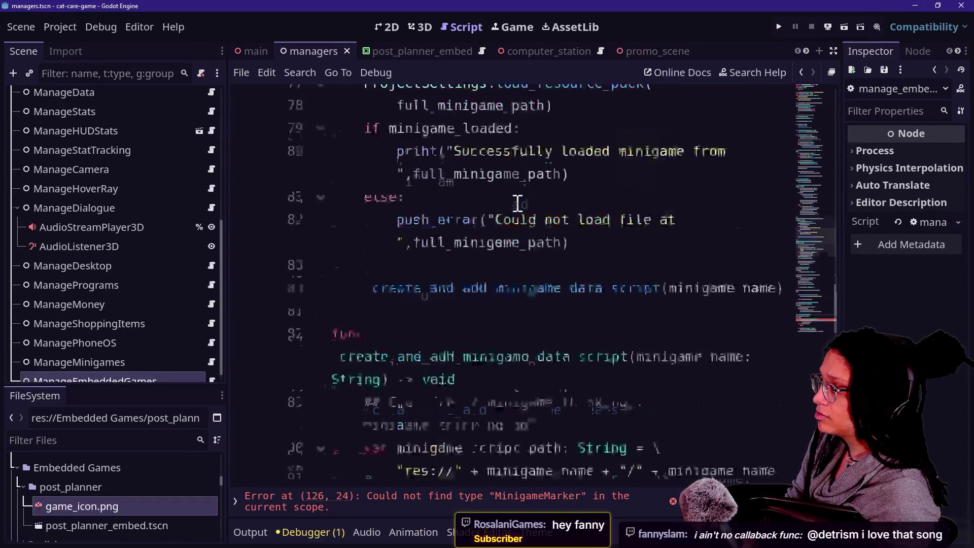
{"action": "scroll", "coordinate": [518, 203], "scroll_direction": "up", "scroll_amount": 15}
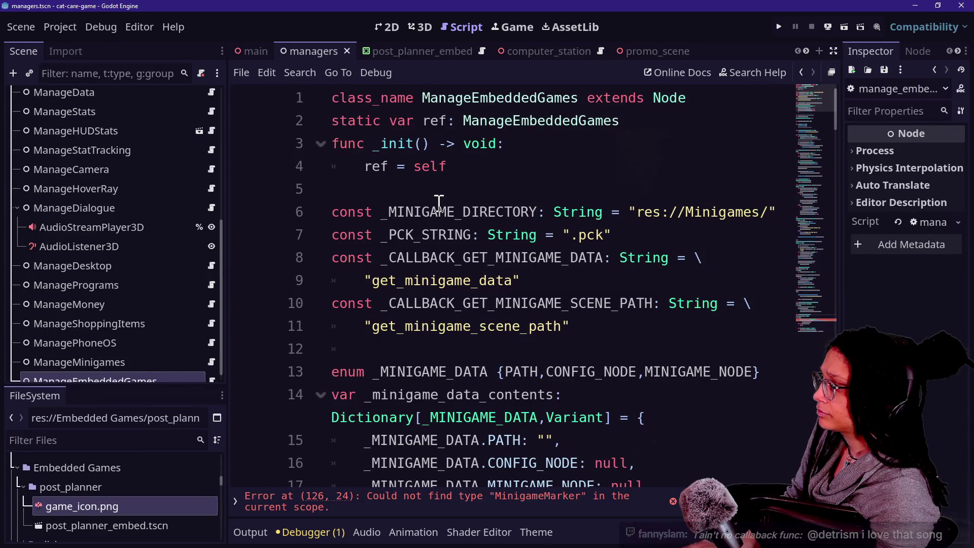
{"action": "key", "text": "ctrl+shift+F11"}
Rename the class_name and the static ref type from ManageEmbeddedGames to ManageEmbedGames.
{"action": "left_click", "coordinate": [215, 144]}
{"action": "left_click", "coordinate": [304, 97]}
{"action": "key", "text": "BackSpace"}
{"action": "key", "text": "BackSpace"}
{"action": "key", "text": "BackSpace"}
{"action": "left_click", "coordinate": [350, 122]}
{"action": "key", "text": "BackSpace"}
{"action": "key", "text": "BackSpace"}
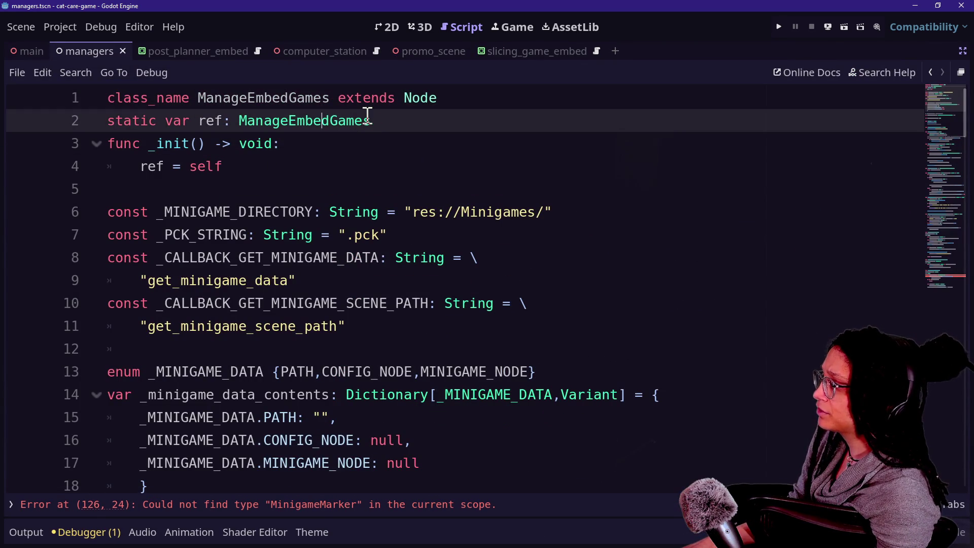
Select MINIGAME in _MINIGAME_DIRECTORY and open find-and-replace within this script.
{"action": "left_click", "coordinate": [267, 165]}
{"action": "scroll", "coordinate": [206, 211], "scroll_direction": "up", "scroll_amount": 2, "text": "ctrl"}
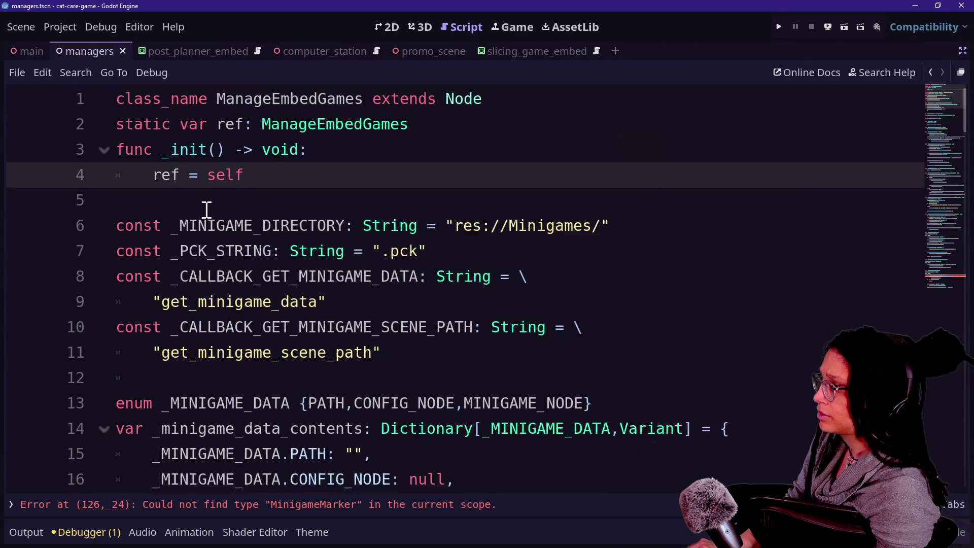
{"action": "left_click", "coordinate": [279, 331]}
{"action": "left_click_drag", "start_coordinate": [185, 234], "coordinate": [257, 235]}
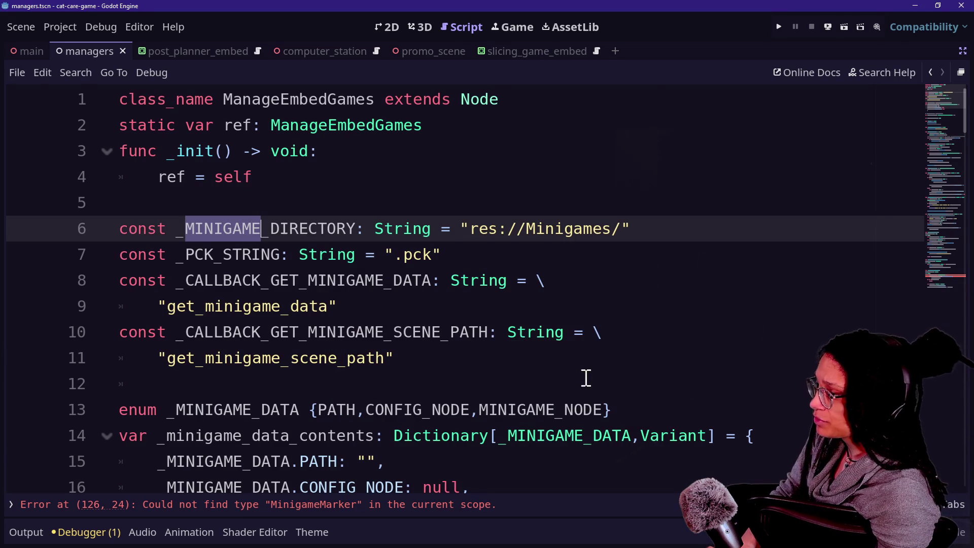
{"action": "key", "text": "ctrl+shift+r"}
{"action": "key", "text": "Escape"}
{"action": "key", "text": "ctrl+r"}
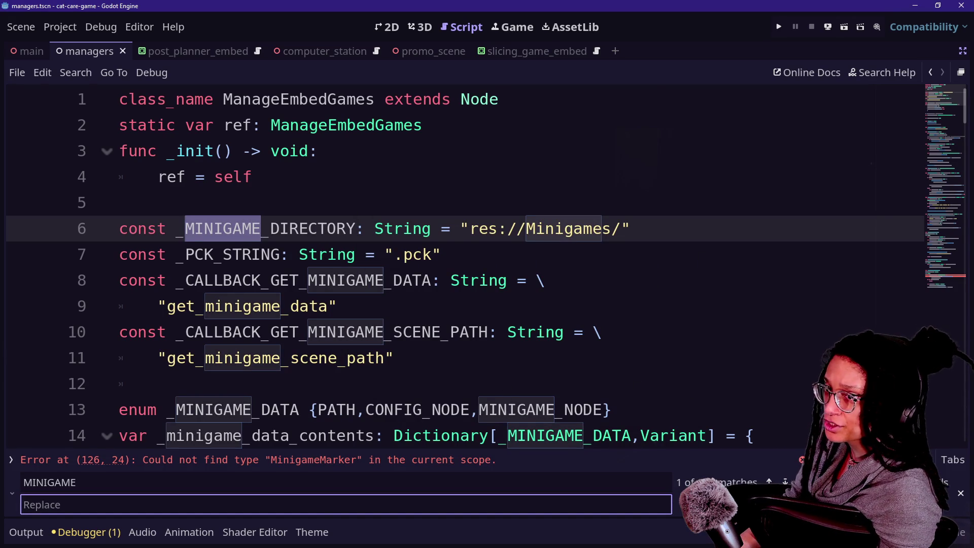
With Match Case on, replace every MINIGAME in the managers script with EMBED.
{"action": "left_click", "coordinate": [877, 482]}
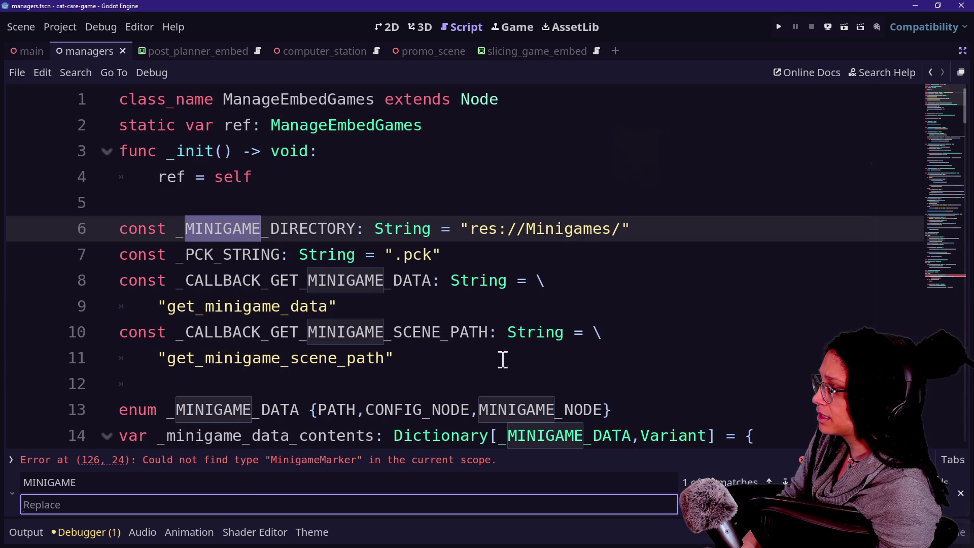
{"action": "type", "text": "EMBED"}
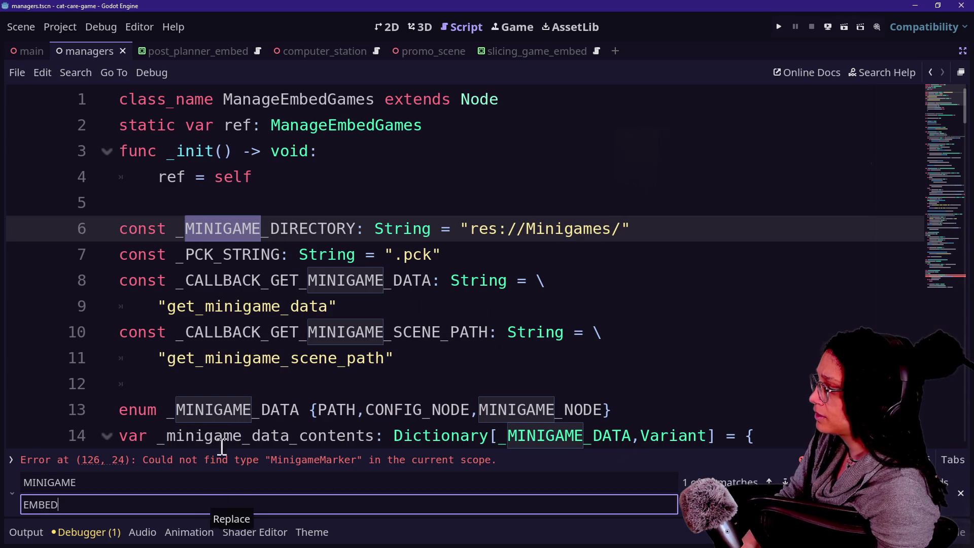
{"action": "scroll", "coordinate": [236, 314], "scroll_direction": "down", "scroll_amount": 11}
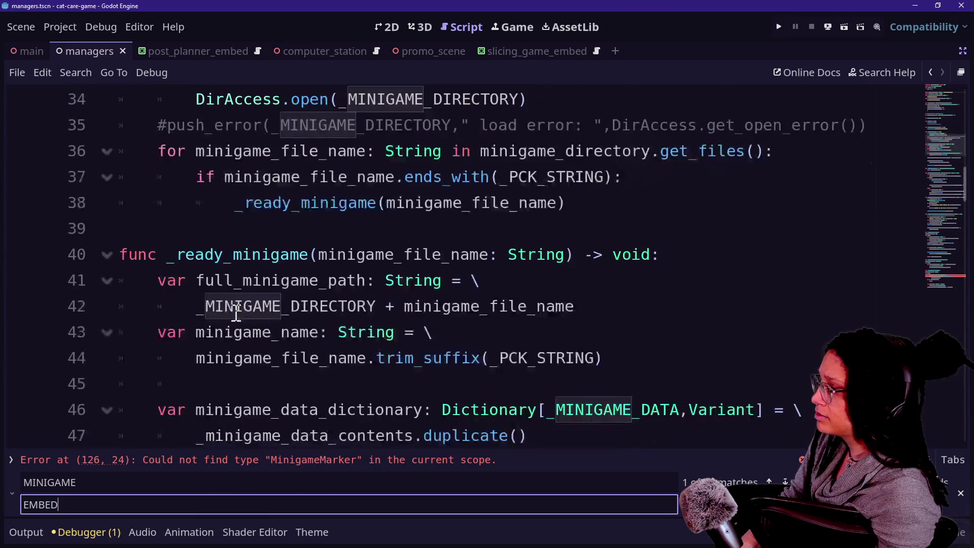
{"action": "scroll", "coordinate": [236, 315], "scroll_direction": "down", "scroll_amount": 4}
{"action": "scroll", "coordinate": [236, 314], "scroll_direction": "up", "scroll_amount": 2}
{"action": "scroll", "coordinate": [236, 315], "scroll_direction": "down", "scroll_amount": 4}
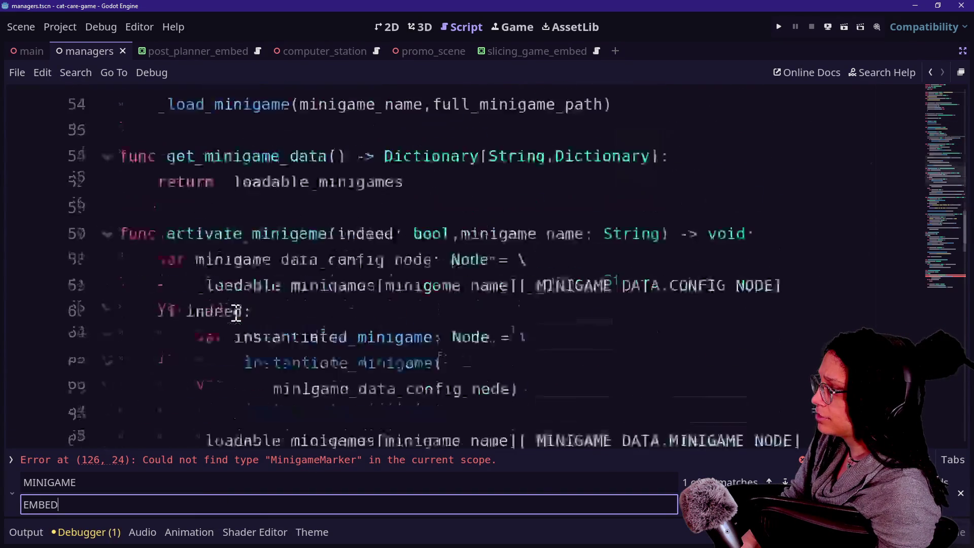
{"action": "scroll", "coordinate": [236, 315], "scroll_direction": "down", "scroll_amount": 5}
{"action": "left_click", "coordinate": [746, 505]}
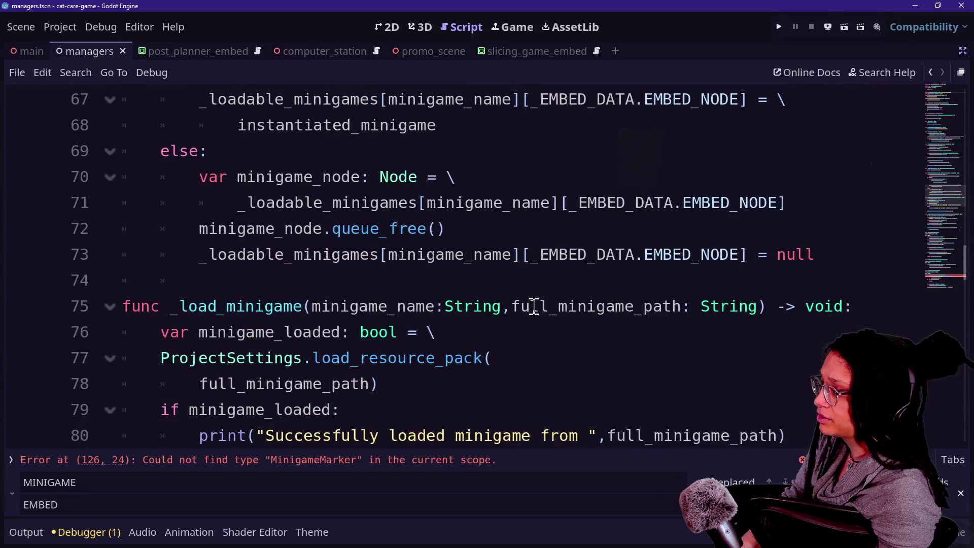
{"action": "scroll", "coordinate": [534, 306], "scroll_direction": "up", "scroll_amount": 18}
{"action": "scroll", "coordinate": [434, 339], "scroll_direction": "up", "scroll_amount": 4}
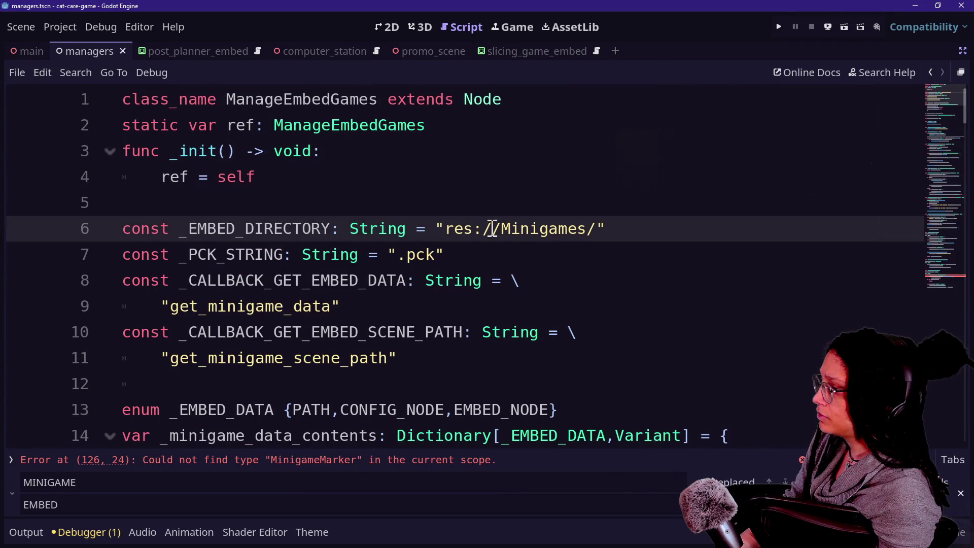
Replace every lowercase minigame with embed and save the managers script.
{"action": "left_click_drag", "start_coordinate": [516, 229], "coordinate": [587, 230]}
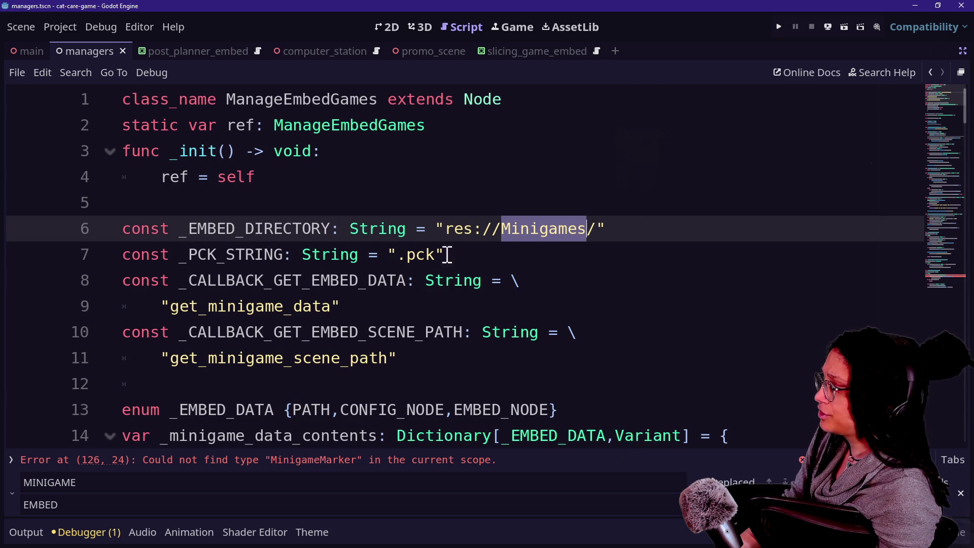
{"action": "scroll", "coordinate": [252, 277], "scroll_direction": "down", "scroll_amount": 1}
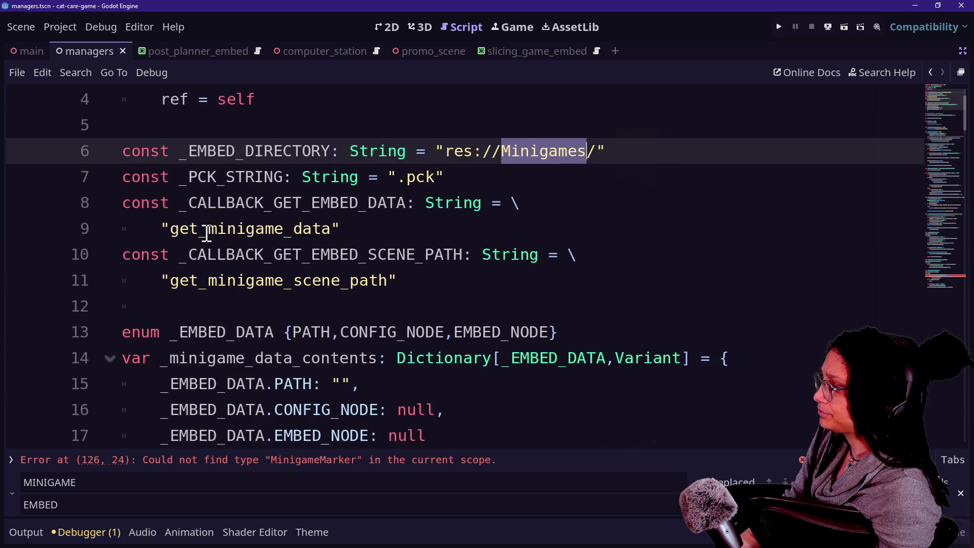
{"action": "left_click_drag", "start_coordinate": [207, 232], "coordinate": [271, 233]}
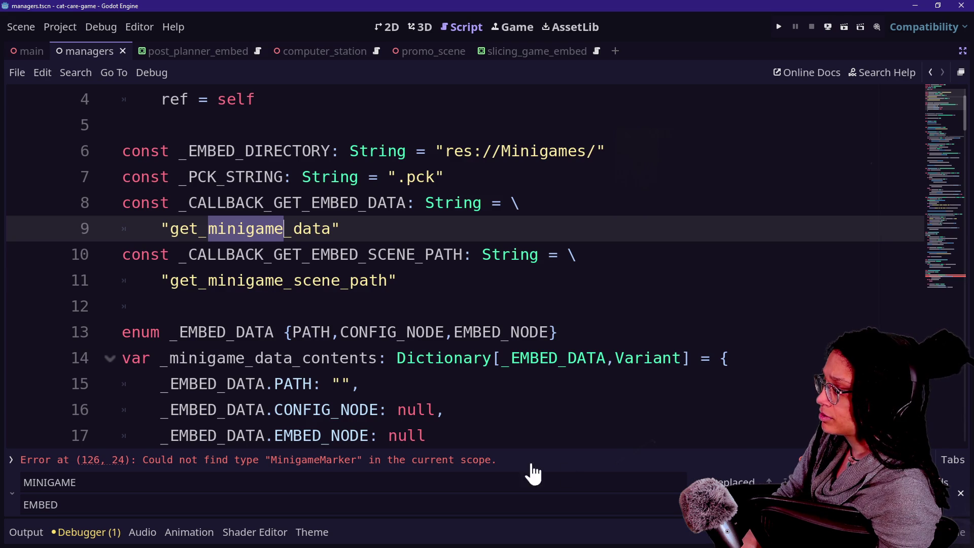
{"action": "key", "text": "ctrl+r"}
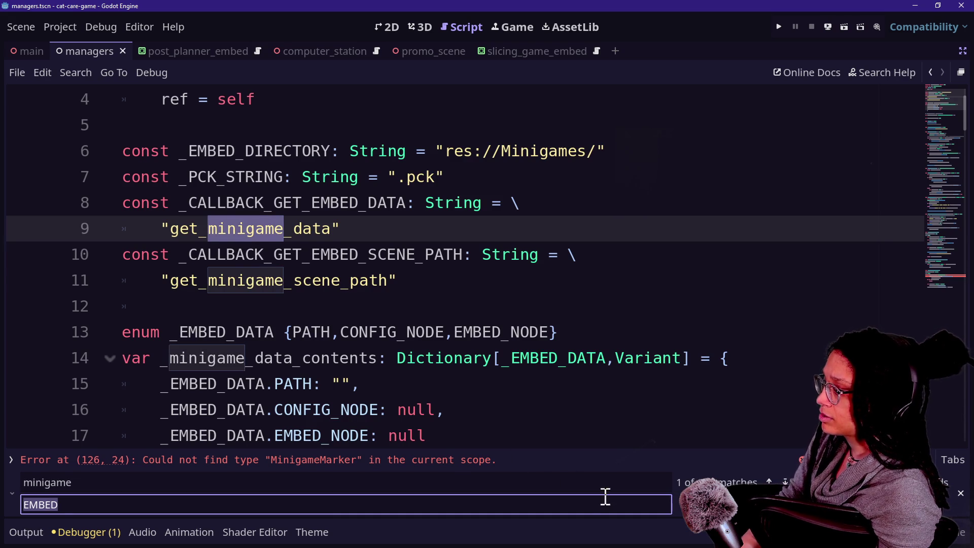
{"action": "type", "text": "embed"}
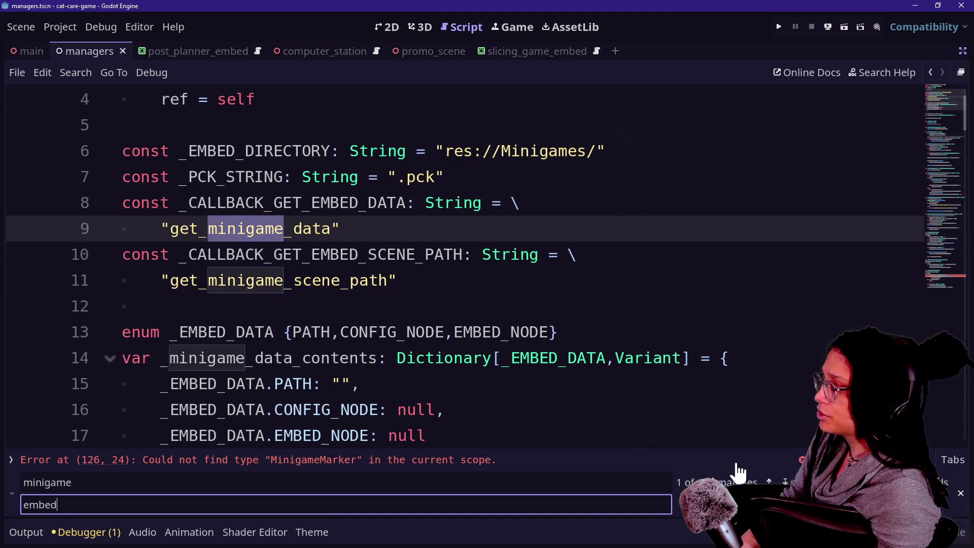
{"action": "left_click", "coordinate": [735, 505]}
{"action": "left_click", "coordinate": [503, 335]}
{"action": "key", "text": "ctrl+s"}
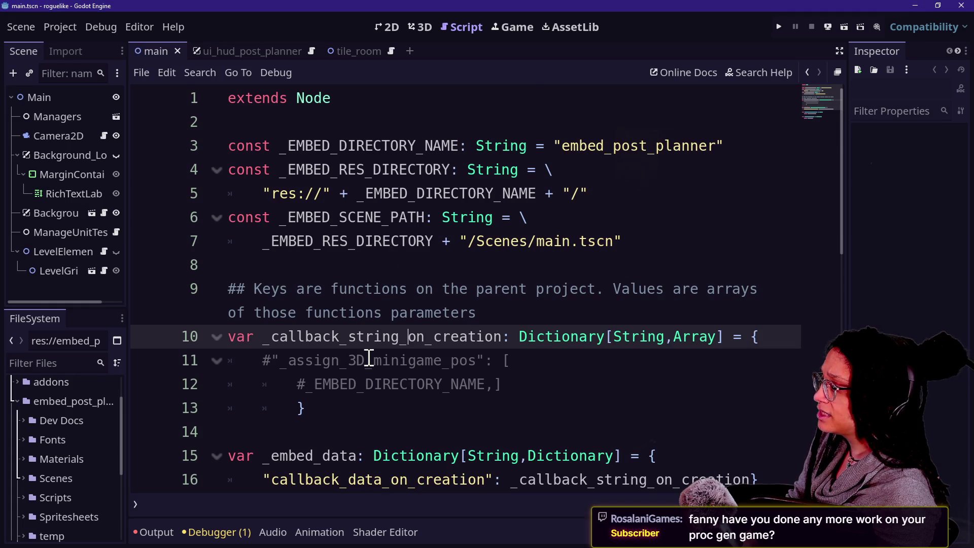
Rename get_minigame_scene_path and get_minigame_data to get_embed_scene_path and get_embed_data.
{"action": "scroll", "coordinate": [368, 357], "scroll_direction": "down", "scroll_amount": 5}
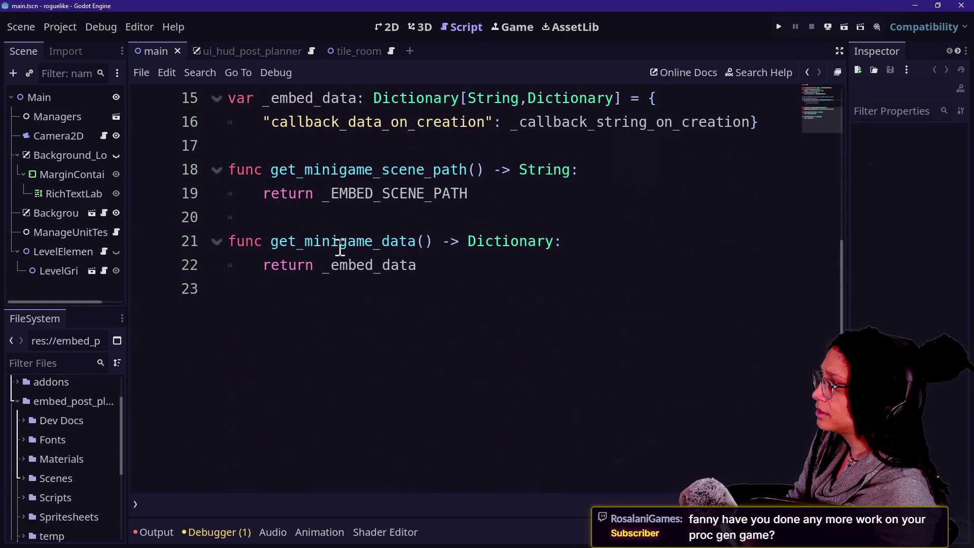
{"action": "left_click_drag", "start_coordinate": [307, 165], "coordinate": [372, 167]}
{"action": "type", "text": "embed"}
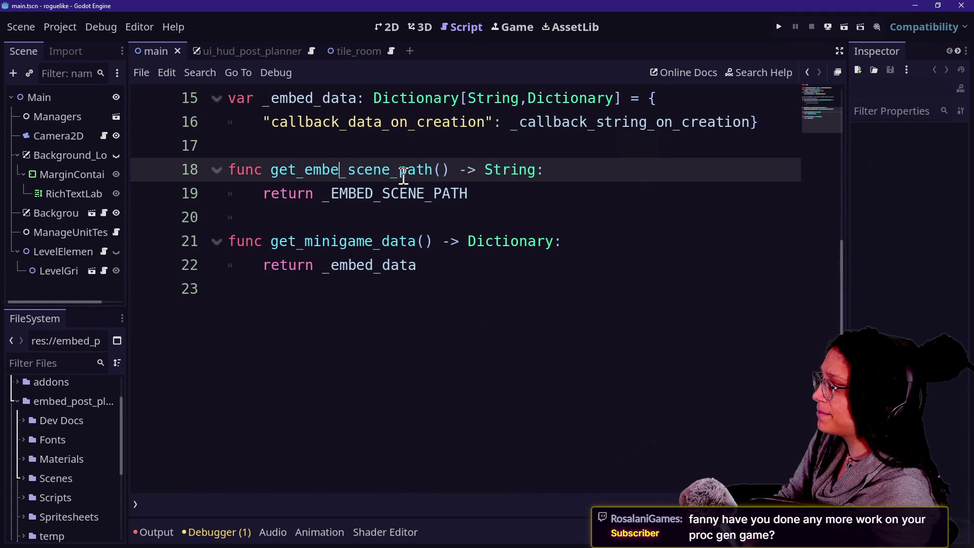
{"action": "left_click_drag", "start_coordinate": [305, 241], "coordinate": [374, 238]}
{"action": "type", "text": "embed"}
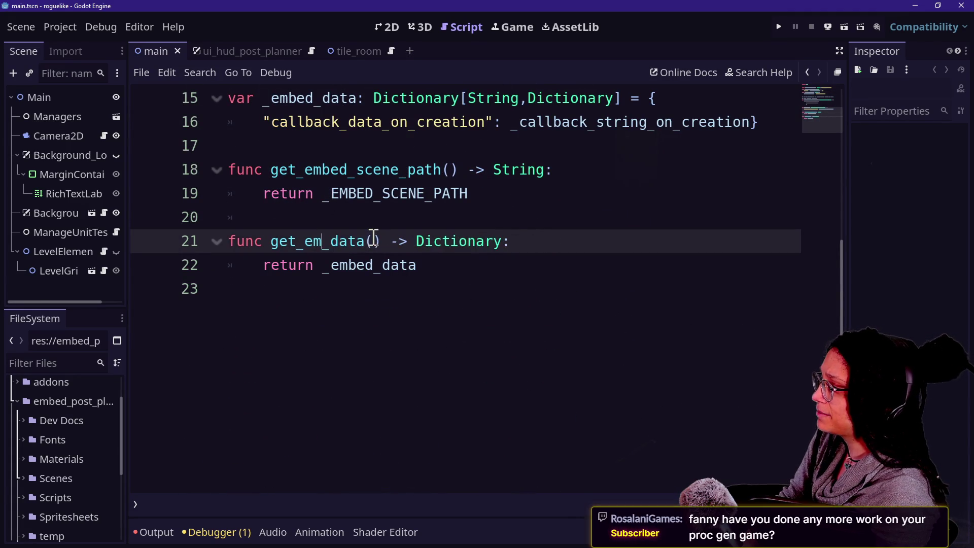
{"action": "left_click", "coordinate": [322, 192]}
Check the callback dictionary and callback_data_on_creation line, and save the main script.
{"action": "scroll", "coordinate": [320, 187], "scroll_direction": "up", "scroll_amount": 3}
{"action": "left_click", "coordinate": [534, 275]}
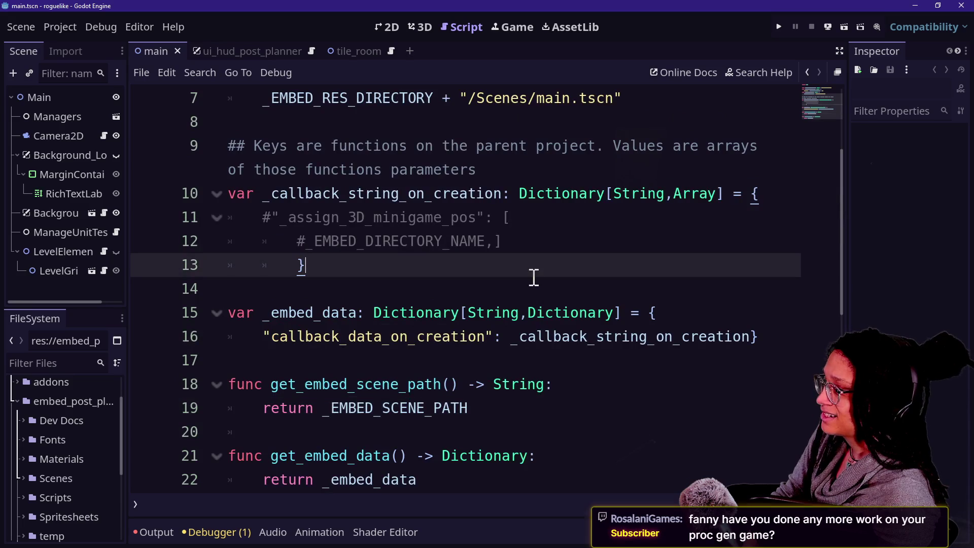
{"action": "scroll", "coordinate": [515, 358], "scroll_direction": "up", "scroll_amount": 1}
{"action": "key", "text": "ctrl+s"}
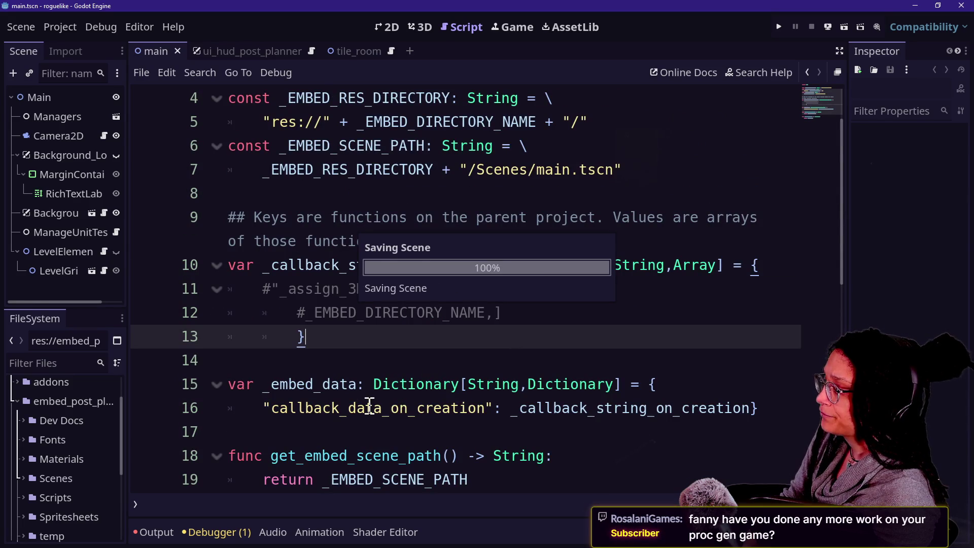
{"action": "left_click", "coordinate": [369, 408]}
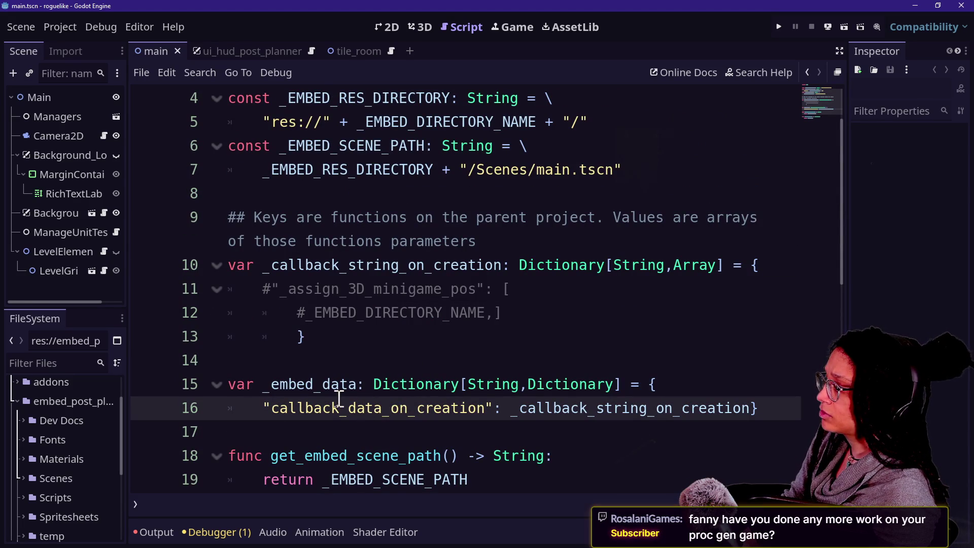
{"action": "left_click_drag", "start_coordinate": [313, 404], "coordinate": [608, 412]}
{"action": "left_click", "coordinate": [609, 412]}
{"action": "key", "text": "ctrl+s"}
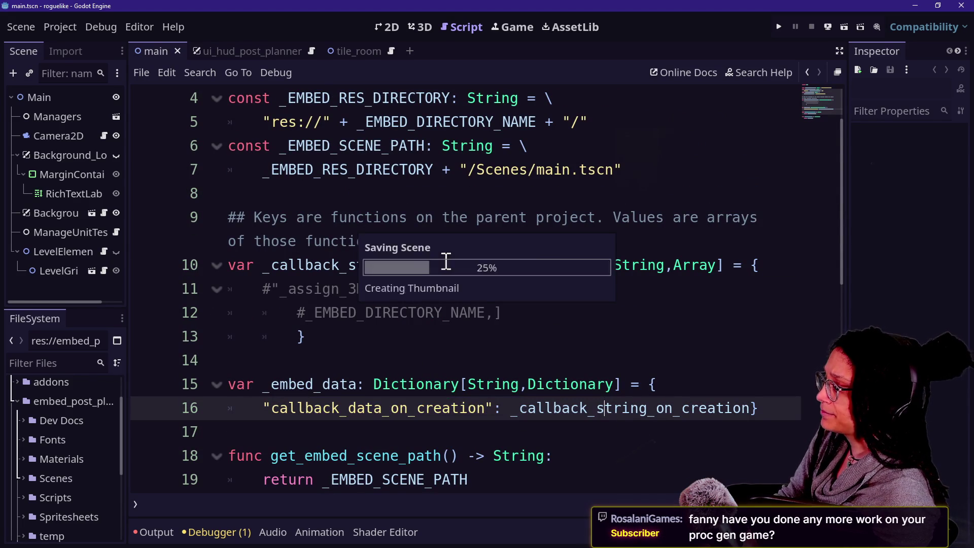
{"action": "left_click", "coordinate": [391, 384]}
{"action": "left_click", "coordinate": [60, 27]}
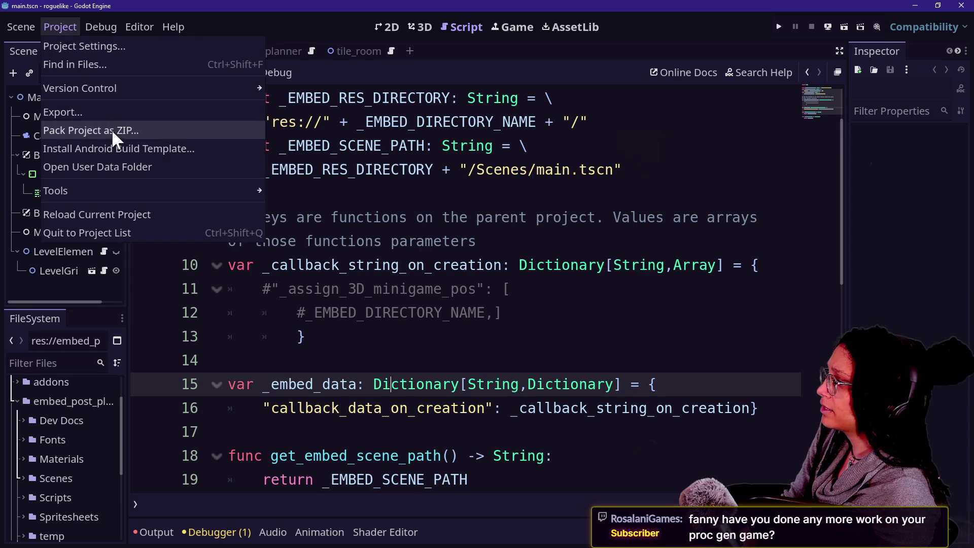
Re-export the PCK as embed_post_planner.pck into Embedded Games, overwriting the existing file.
{"action": "left_click", "coordinate": [107, 112]}
{"action": "left_click", "coordinate": [520, 397]}
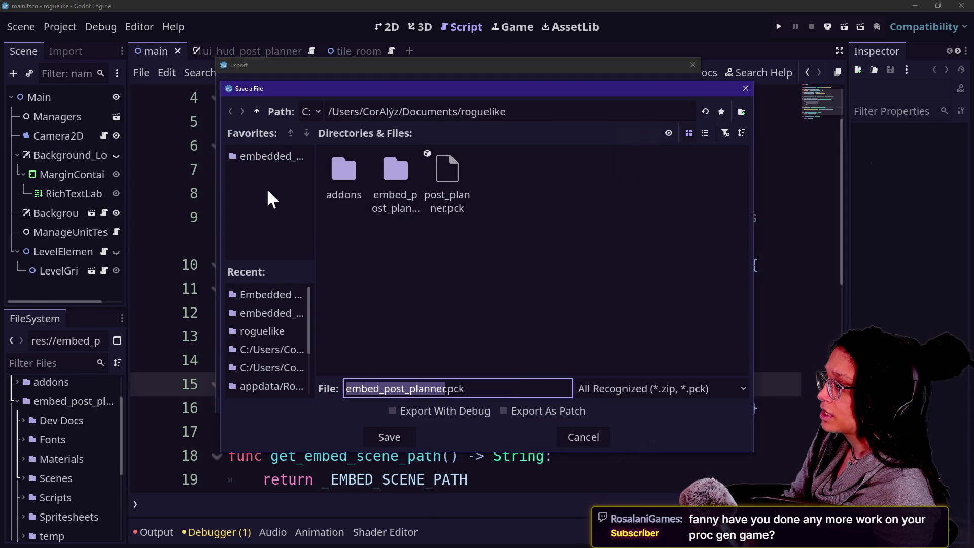
{"action": "left_click", "coordinate": [267, 295]}
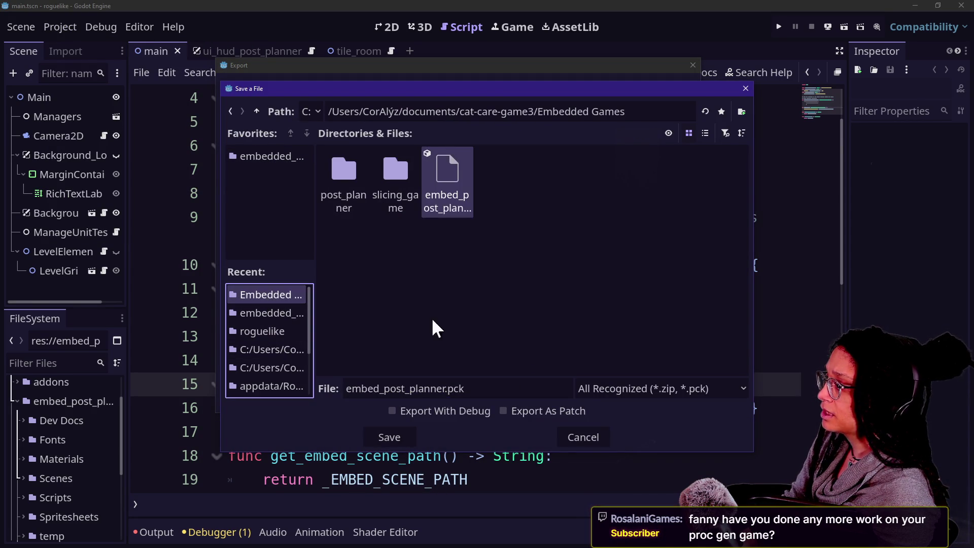
{"action": "left_click", "coordinate": [394, 436]}
{"action": "left_click", "coordinate": [385, 292]}
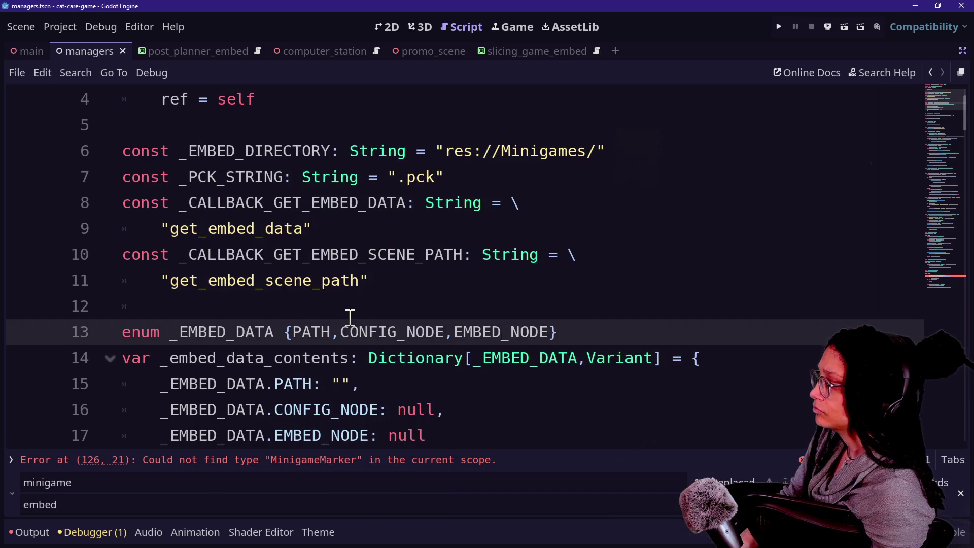
Jump to the unknown MinigameMarker type error on line 126 of the managers script.
{"action": "left_click", "coordinate": [350, 316]}
{"action": "scroll", "coordinate": [455, 374], "scroll_direction": "down", "scroll_amount": 5}
{"action": "scroll", "coordinate": [437, 389], "scroll_direction": "up", "scroll_amount": 3}
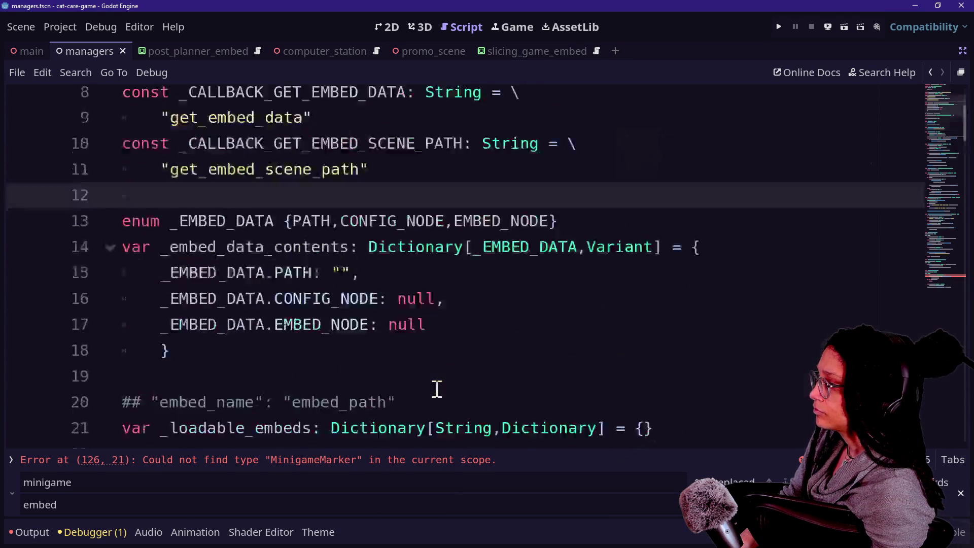
{"action": "scroll", "coordinate": [437, 389], "scroll_direction": "up", "scroll_amount": 4}
{"action": "scroll", "coordinate": [340, 365], "scroll_direction": "down", "scroll_amount": 5}
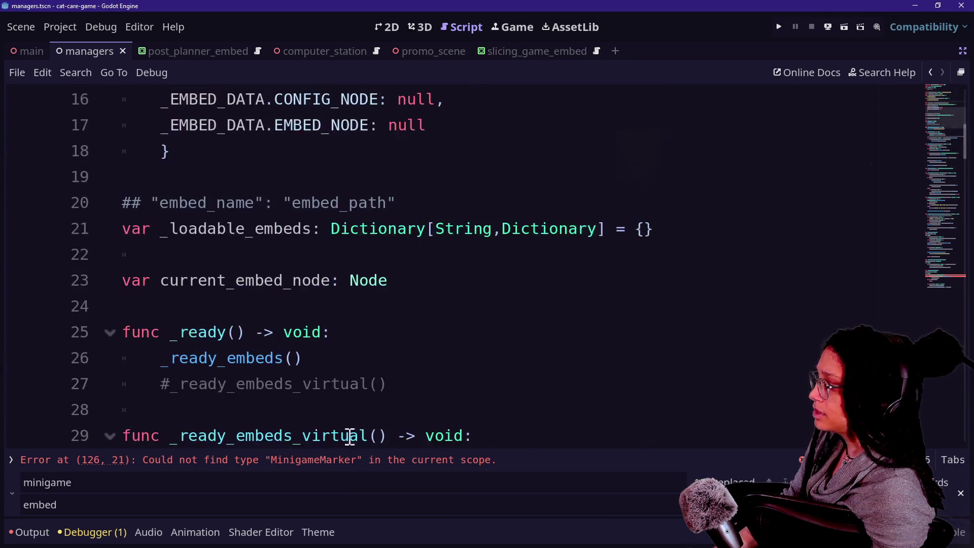
{"action": "left_click", "coordinate": [357, 459]}
{"action": "left_click", "coordinate": [459, 254]}
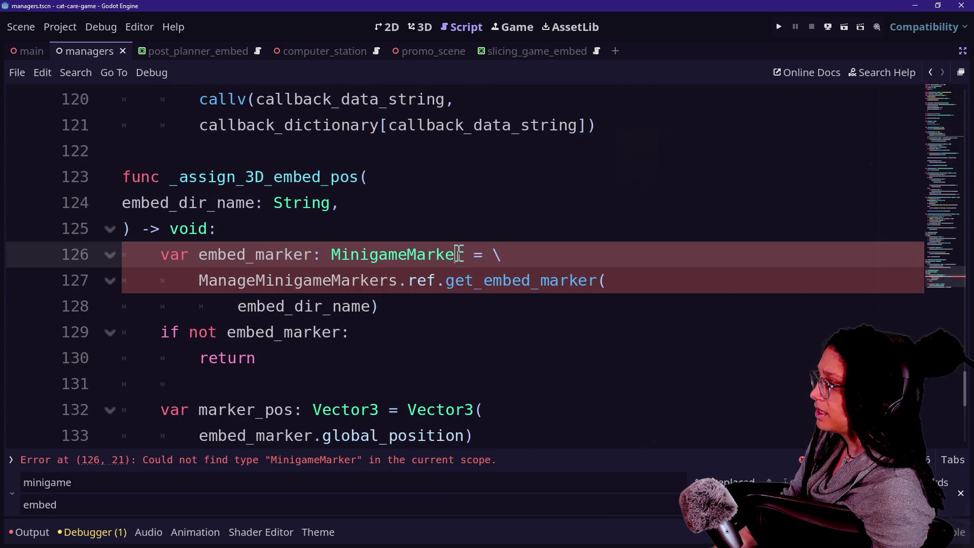
Delete the whole _assign_3D_embed_pos function and save the managers script.
{"action": "mouse_move", "coordinate": [116, 172]}
{"action": "left_mouse_down"}
{"action": "mouse_move", "coordinate": [289, 228]}
{"action": "mouse_move", "coordinate": [318, 257]}
{"action": "mouse_move", "coordinate": [318, 246]}
{"action": "mouse_move", "coordinate": [672, 309]}
{"action": "left_mouse_up"}
{"action": "scroll", "coordinate": [318, 251], "scroll_direction": "down", "scroll_amount": 3}
{"action": "key", "text": "BackSpace"}
{"action": "key", "text": "BackSpace"}
{"action": "key", "text": "BackSpace"}
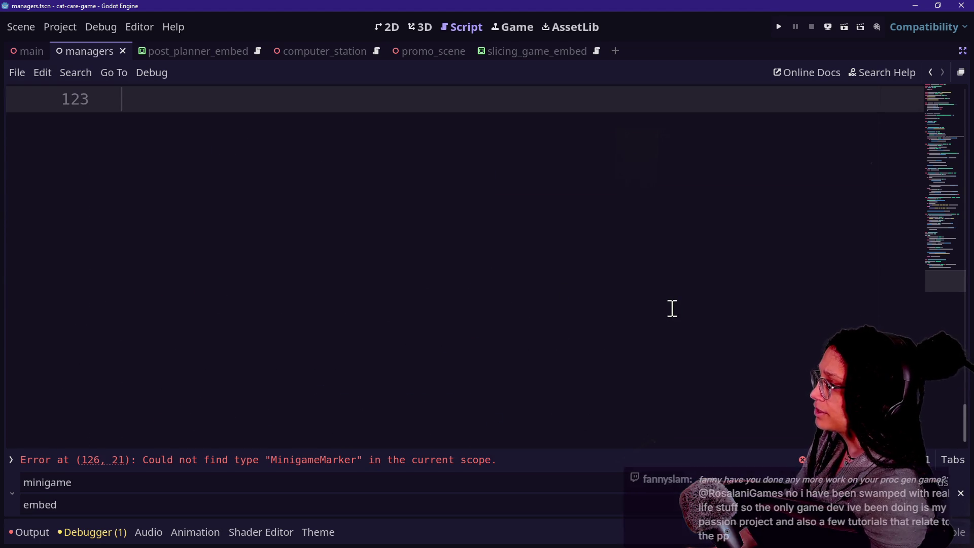
{"action": "key", "text": "ctrl+s"}
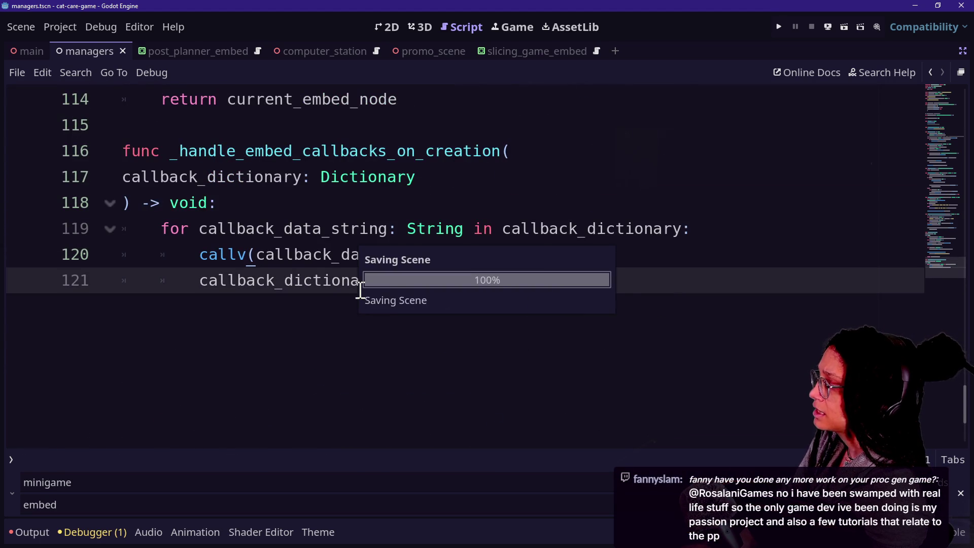
Close the find-and-replace bar and select the directory path on line 6.
{"action": "scroll", "coordinate": [359, 290], "scroll_direction": "up", "scroll_amount": 10}
{"action": "scroll", "coordinate": [360, 289], "scroll_direction": "up", "scroll_amount": 4}
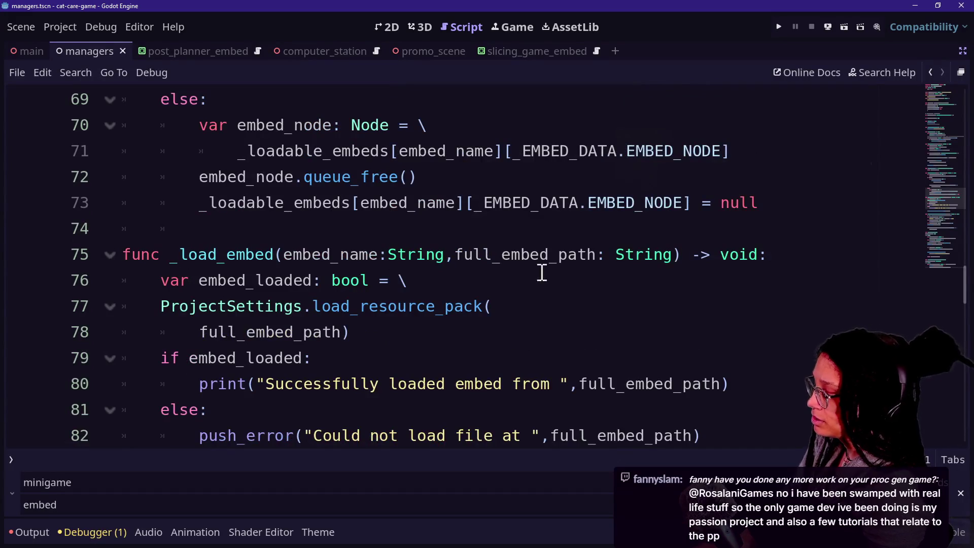
{"action": "left_click", "coordinate": [960, 494]}
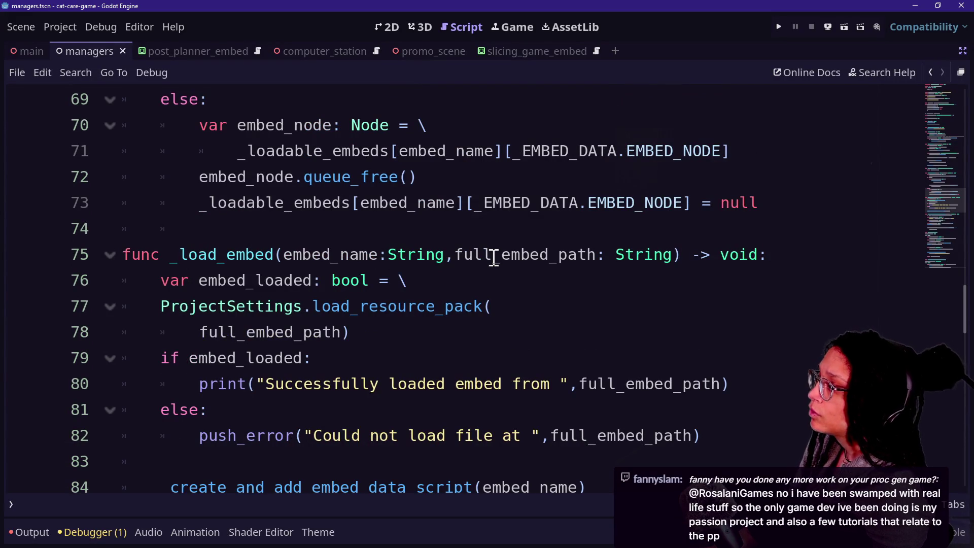
{"action": "scroll", "coordinate": [492, 255], "scroll_direction": "up", "scroll_amount": 6}
{"action": "scroll", "coordinate": [494, 257], "scroll_direction": "up", "scroll_amount": 7}
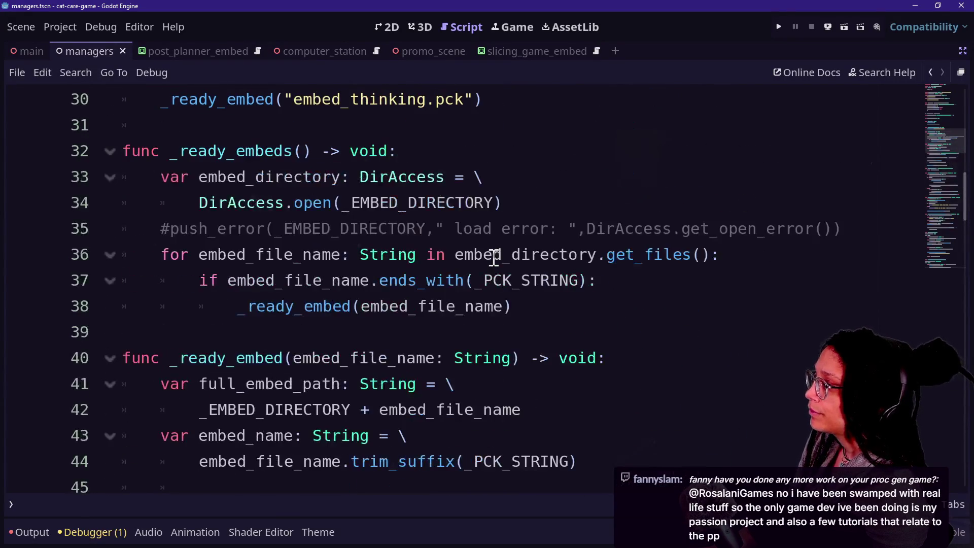
{"action": "scroll", "coordinate": [494, 258], "scroll_direction": "up", "scroll_amount": 10}
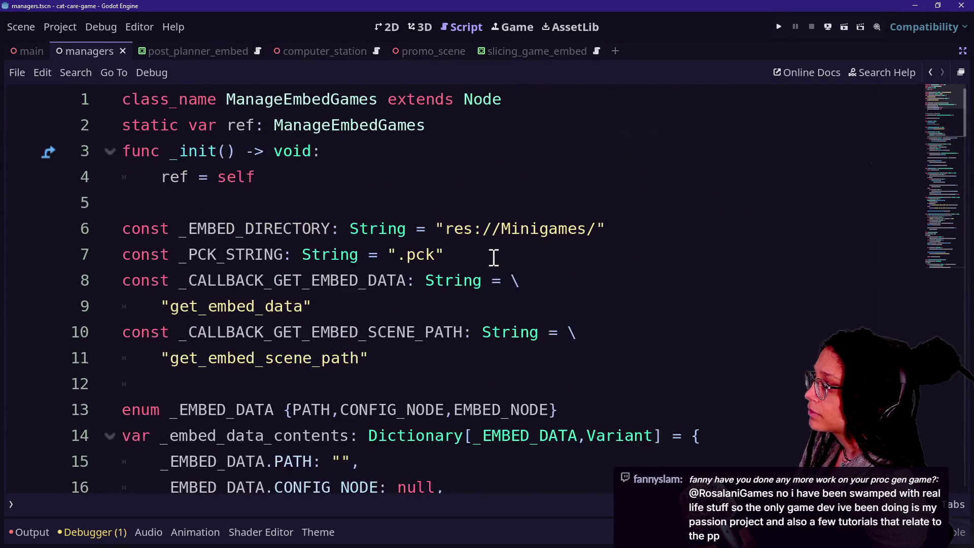
{"action": "left_click_drag", "start_coordinate": [217, 233], "coordinate": [355, 226]}
Restore the side docks and check the Embedded Games folder name in the FileSystem dock.
{"action": "left_click", "coordinate": [354, 226]}
{"action": "left_click_drag", "start_coordinate": [178, 255], "coordinate": [578, 248]}
{"action": "left_click", "coordinate": [505, 254]}
{"action": "left_click", "coordinate": [962, 51]}
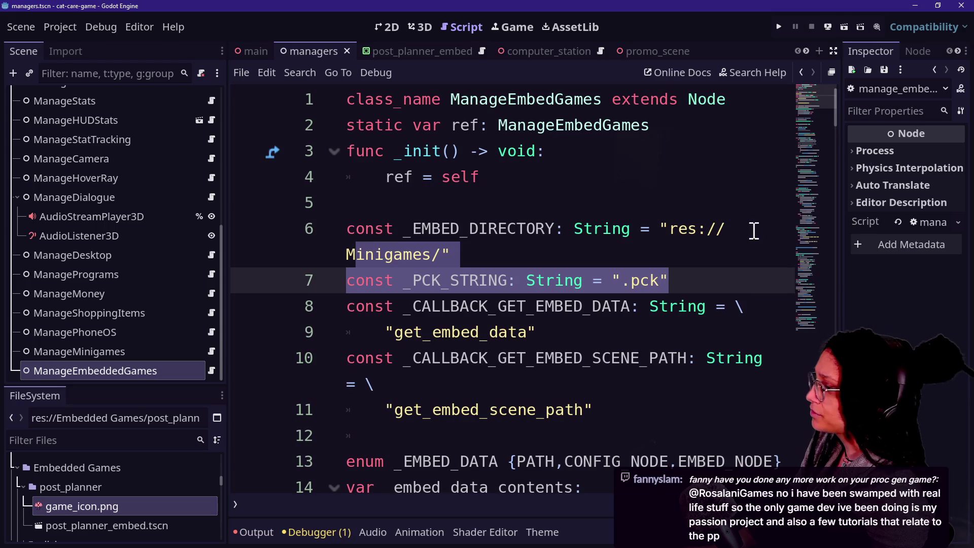
{"action": "left_click", "coordinate": [58, 466]}
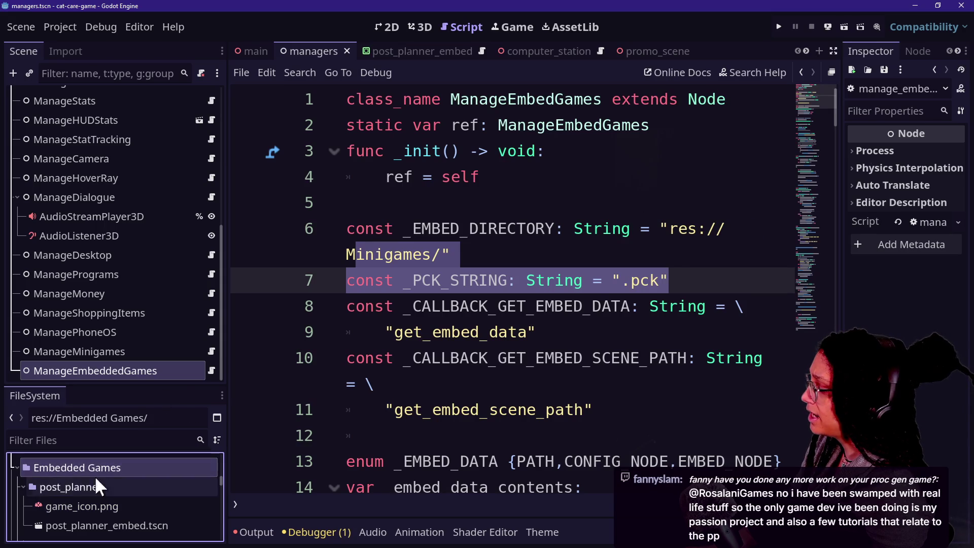
Replace Minigames with Embedded Games in the _EMBED_DIRECTORY path on line 6.
{"action": "left_click", "coordinate": [431, 264]}
{"action": "double_click", "coordinate": [430, 259]}
{"action": "type", "text": "Embedded G"}
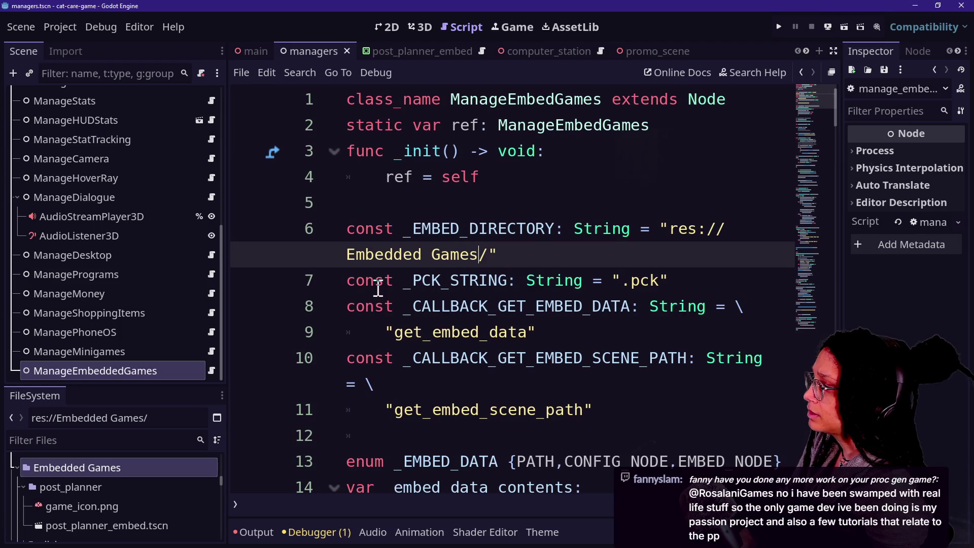
{"action": "left_click", "coordinate": [378, 290]}
{"action": "scroll", "coordinate": [92, 473], "scroll_direction": "up", "scroll_amount": 1}
{"action": "scroll", "coordinate": [92, 473], "scroll_direction": "down", "scroll_amount": 2}
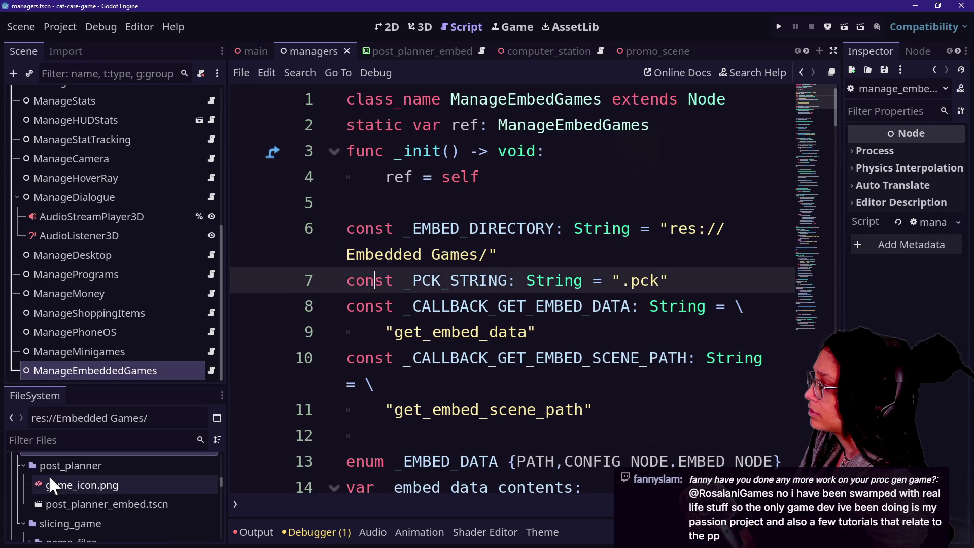
Hide the docks and review the constants on lines 7–9, including the get_embed_data callback string.
{"action": "left_click", "coordinate": [25, 465]}
{"action": "left_click_drag", "start_coordinate": [27, 467], "coordinate": [20, 477]}
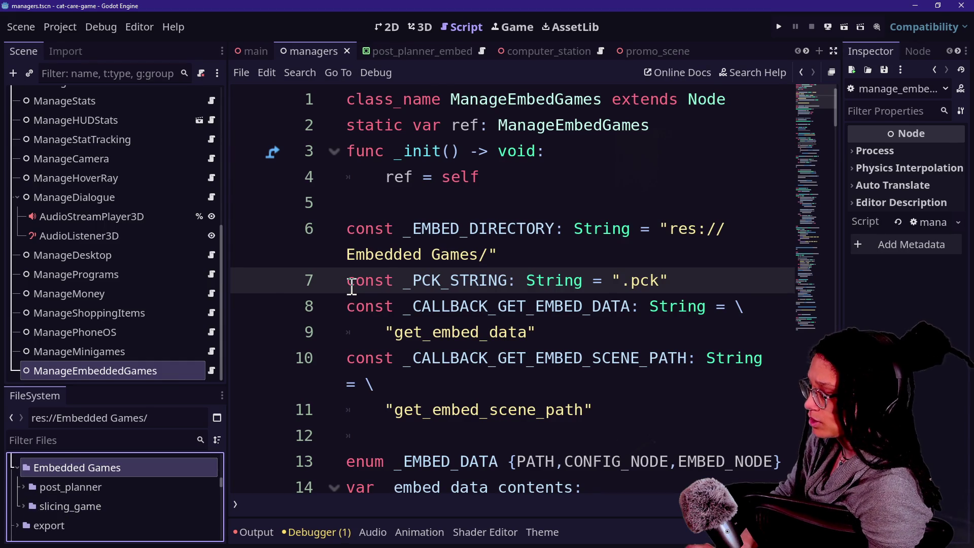
{"action": "key", "text": "ctrl+shift+F11"}
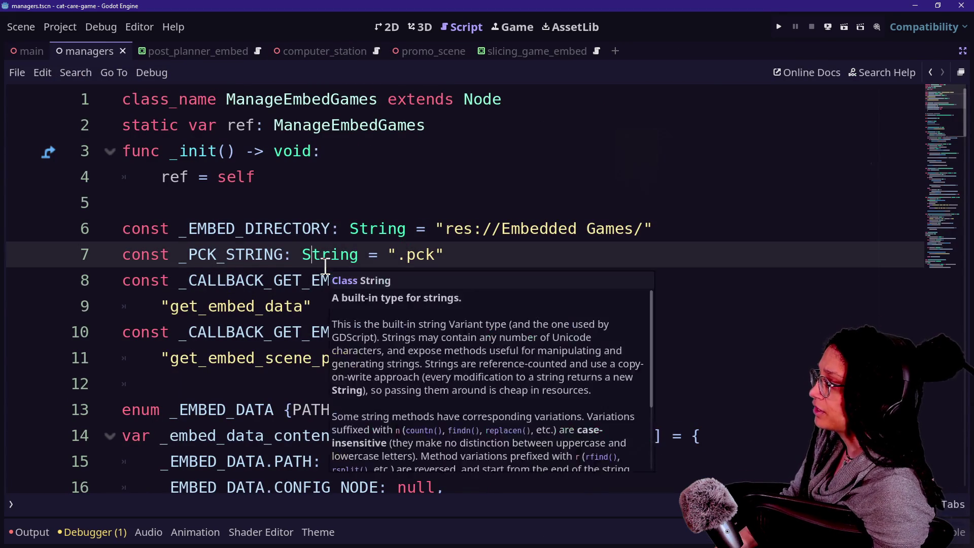
{"action": "key", "text": "Down"}
{"action": "key", "text": "Down"}
{"action": "key", "text": "Down"}
{"action": "left_click", "coordinate": [454, 281]}
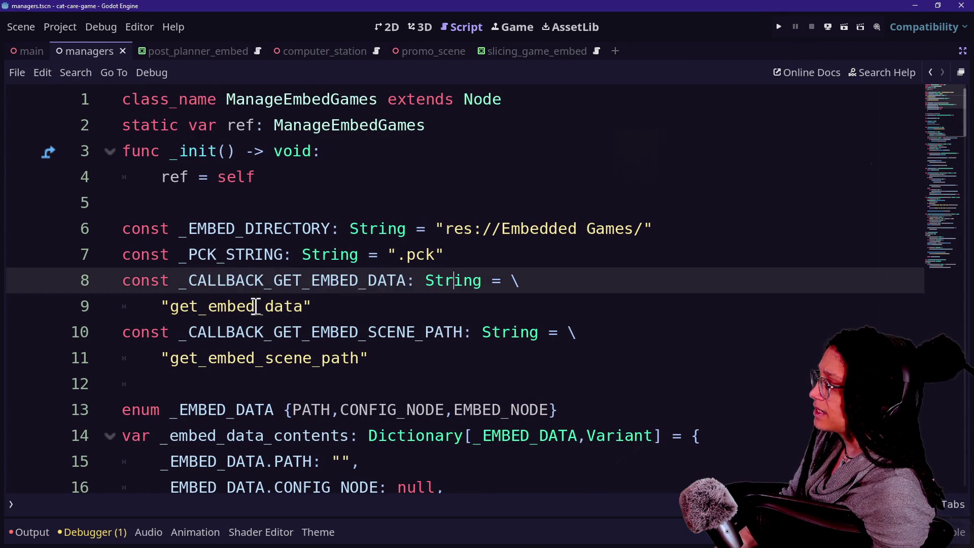
{"action": "left_click", "coordinate": [237, 306]}
{"action": "key", "text": "Down"}
{"action": "key", "text": "Down"}
{"action": "key", "text": "Down"}
{"action": "left_click_drag", "start_coordinate": [165, 309], "coordinate": [319, 310]}
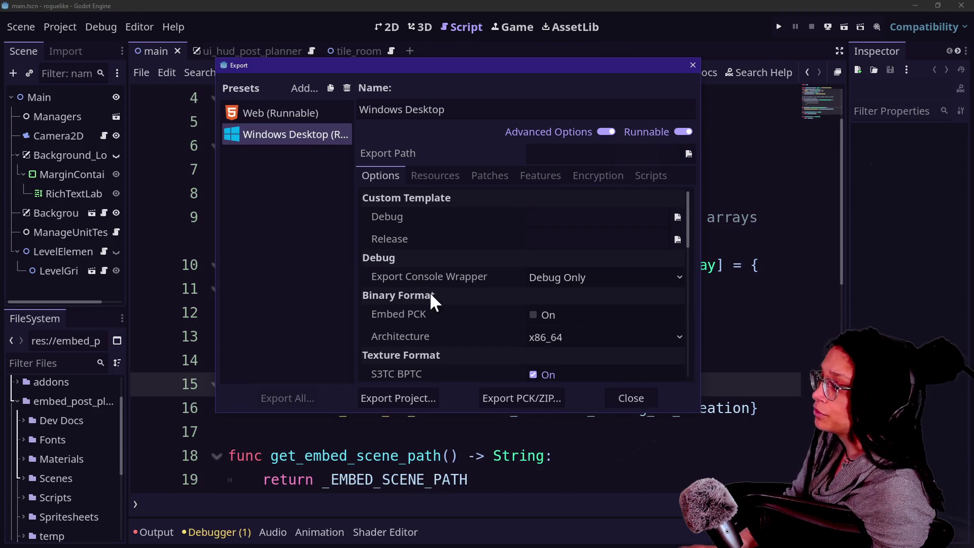
Close the export settings and review the get_embed_data and get_embed_scene_path names at larger text size.
{"action": "left_click", "coordinate": [620, 395]}
{"action": "scroll", "coordinate": [300, 378], "scroll_direction": "down", "scroll_amount": 4}
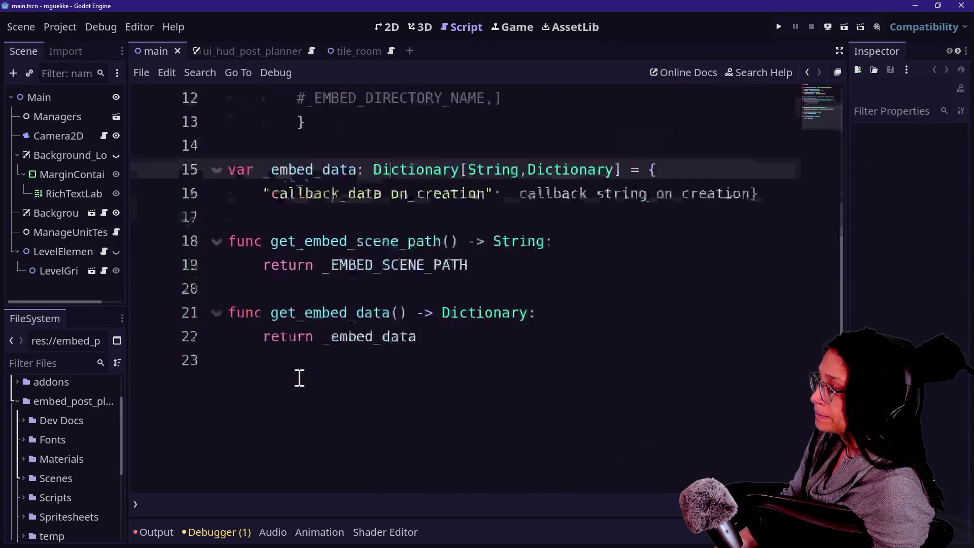
{"action": "mouse_move", "coordinate": [230, 242]}
{"action": "left_mouse_down"}
{"action": "mouse_move", "coordinate": [334, 264]}
{"action": "mouse_move", "coordinate": [377, 259]}
{"action": "left_mouse_up"}
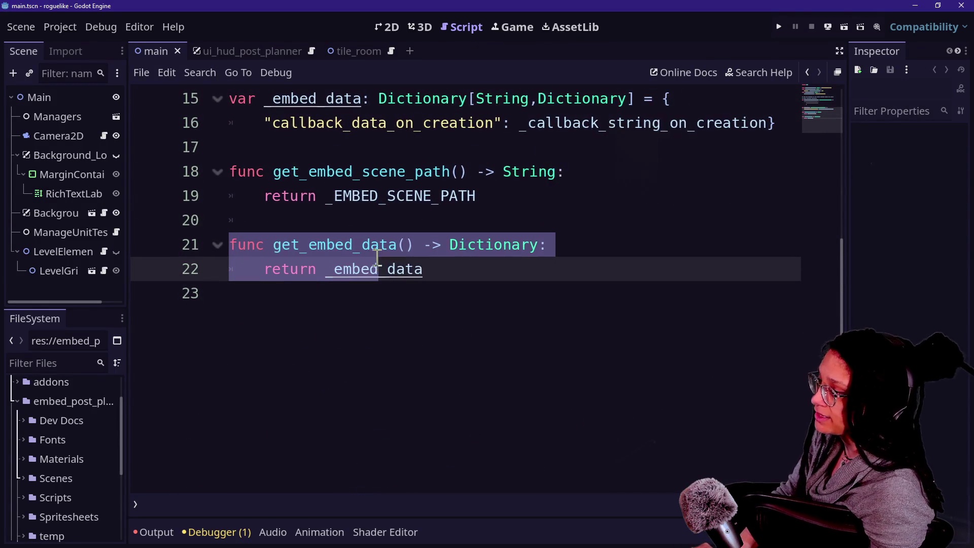
{"action": "key", "text": "ctrl+equal"}
{"action": "left_click", "coordinate": [374, 256]}
{"action": "left_click_drag", "start_coordinate": [273, 280], "coordinate": [483, 280]}
{"action": "left_click", "coordinate": [337, 281]}
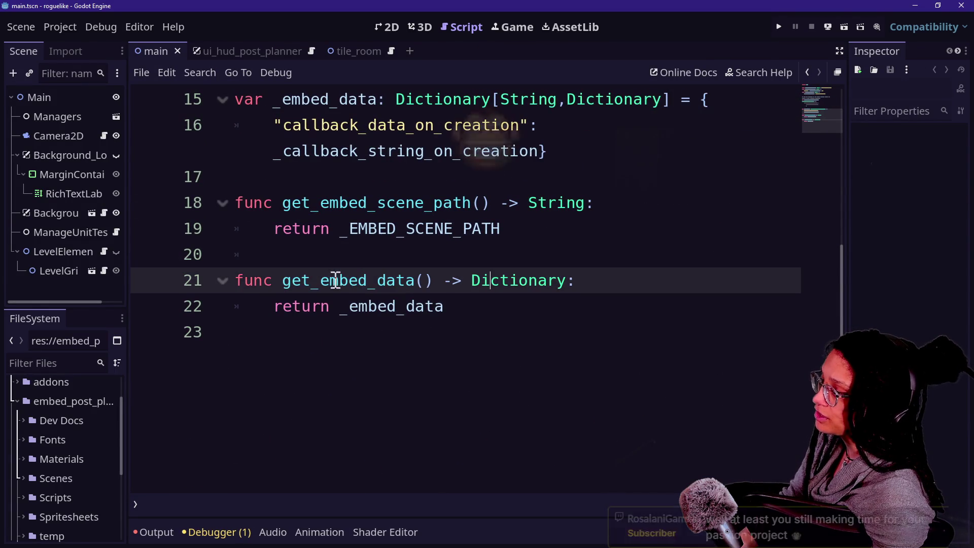
{"action": "left_click_drag", "start_coordinate": [299, 280], "coordinate": [441, 290]}
{"action": "left_click", "coordinate": [441, 289]}
{"action": "left_click_drag", "start_coordinate": [282, 203], "coordinate": [349, 203]}
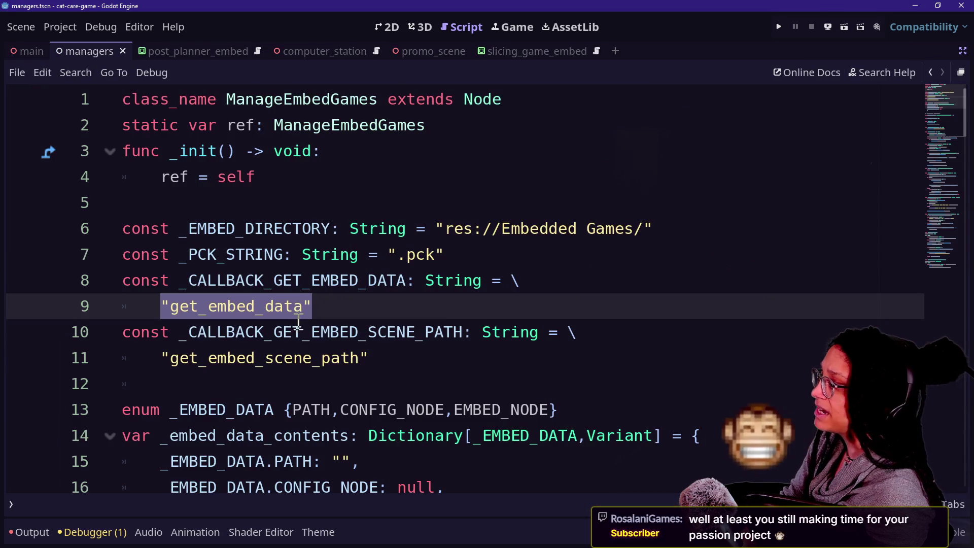
{"action": "left_click_drag", "start_coordinate": [277, 337], "coordinate": [275, 334]}
{"action": "key", "text": "ctrl+z"}
{"action": "key", "text": "ctrl+y"}
{"action": "key", "text": "ctrl+z"}
{"action": "key", "text": "ctrl+z"}
{"action": "double_click", "coordinate": [189, 362]}
{"action": "left_click", "coordinate": [370, 361]}
{"action": "left_click_drag", "start_coordinate": [370, 360], "coordinate": [180, 362]}
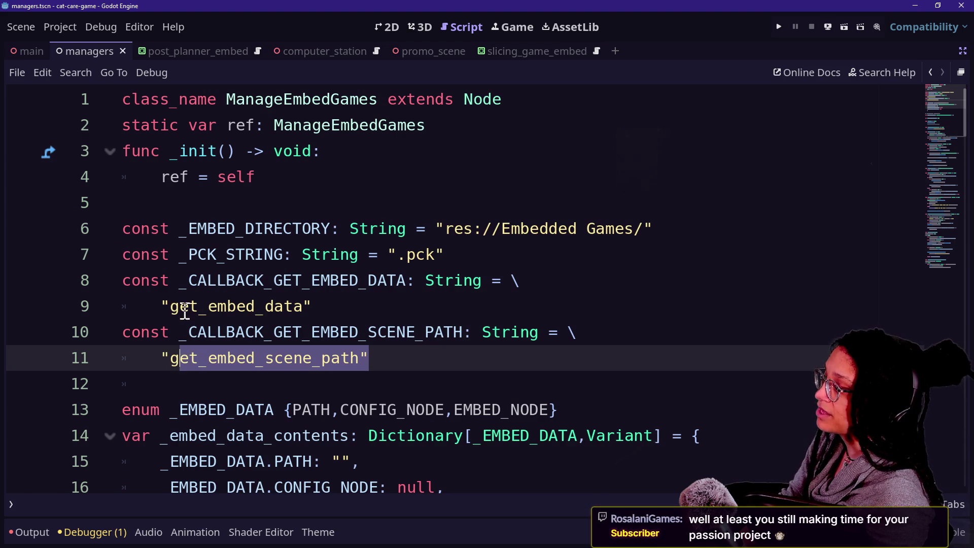
{"action": "left_click_drag", "start_coordinate": [170, 312], "coordinate": [325, 314]}
{"action": "left_click", "coordinate": [326, 315]}
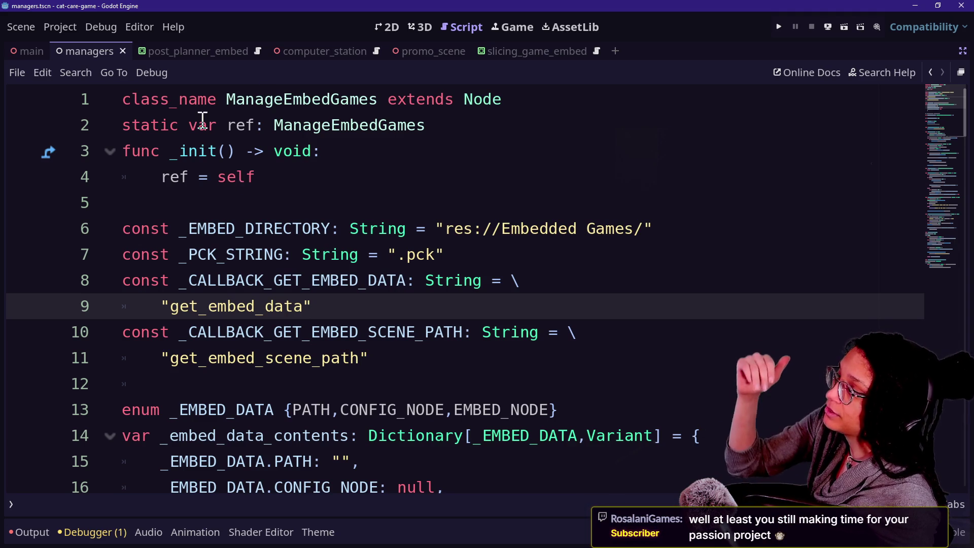
{"action": "left_click_drag", "start_coordinate": [199, 125], "coordinate": [358, 477]}
{"action": "left_click", "coordinate": [350, 461]}
{"action": "left_click_drag", "start_coordinate": [295, 267], "coordinate": [327, 429]}
{"action": "left_click", "coordinate": [328, 429]}
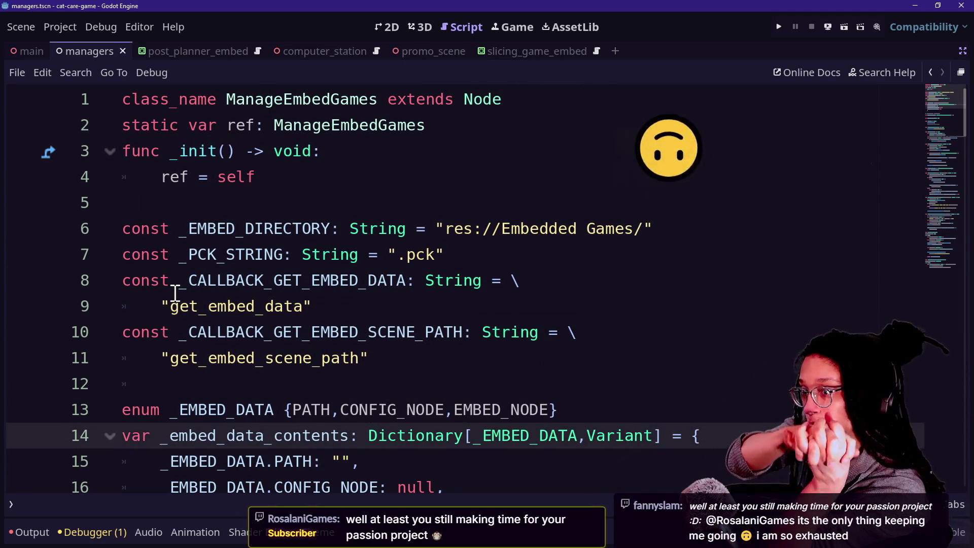
{"action": "left_click", "coordinate": [251, 236]}
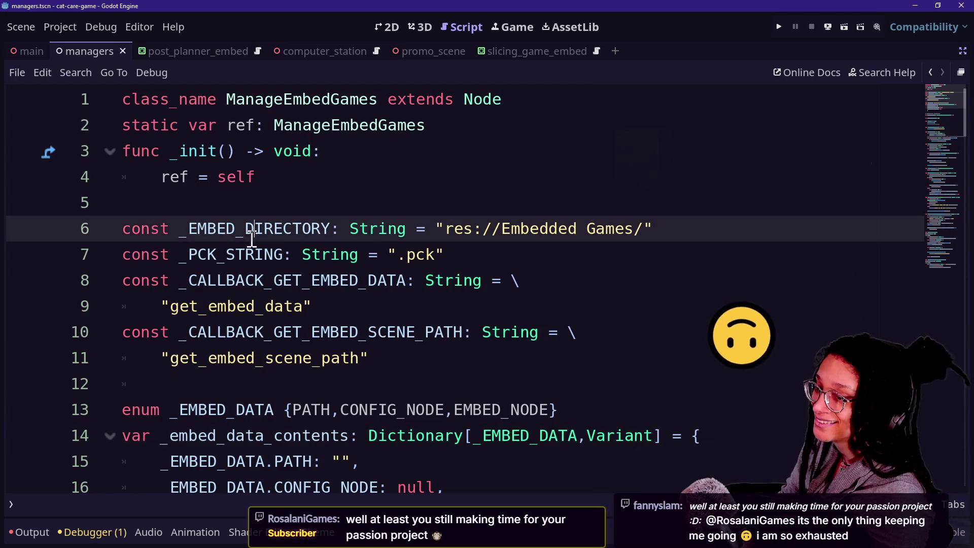
{"action": "left_click", "coordinate": [464, 219]}
{"action": "key", "text": "Down"}
{"action": "key", "text": "Down"}
{"action": "key", "text": "Down"}
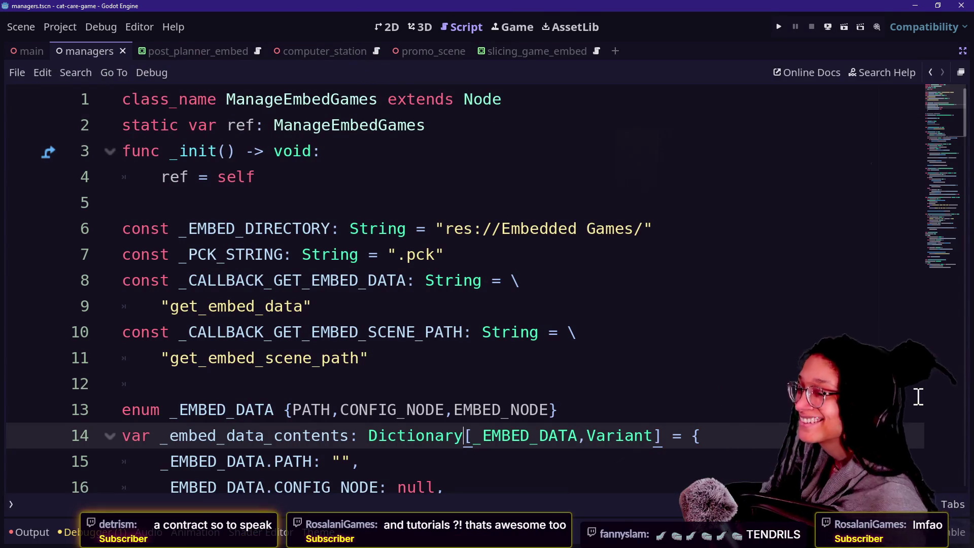
{"action": "left_click", "coordinate": [602, 296]}
{"action": "key", "text": "Down"}
{"action": "key", "text": "Down"}
{"action": "key", "text": "Down"}
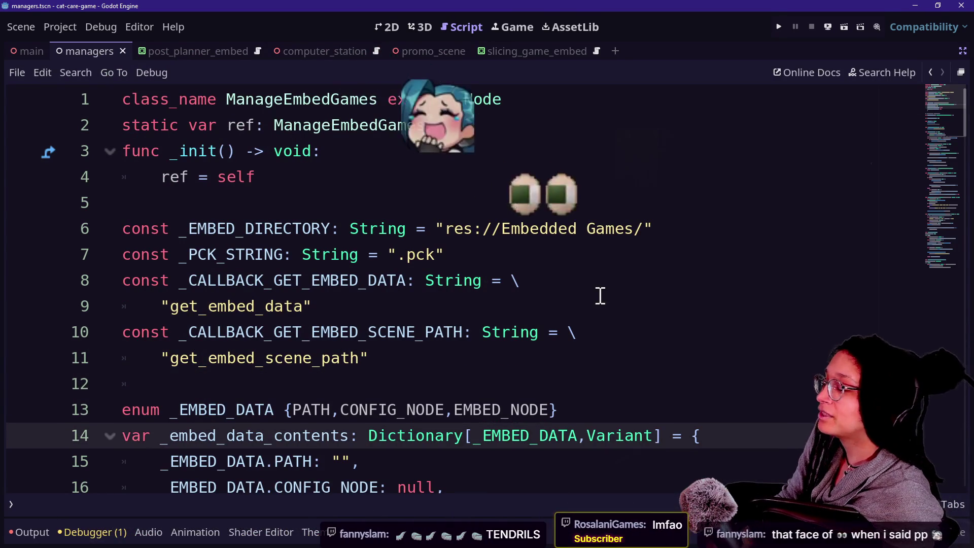
{"action": "left_click", "coordinate": [528, 252]}
{"action": "key", "text": "Down"}
{"action": "key", "text": "Down"}
{"action": "key", "text": "Down"}
{"action": "key", "text": "Up"}
{"action": "key", "text": "Up"}
{"action": "key", "text": "Down"}
{"action": "key", "text": "Down"}
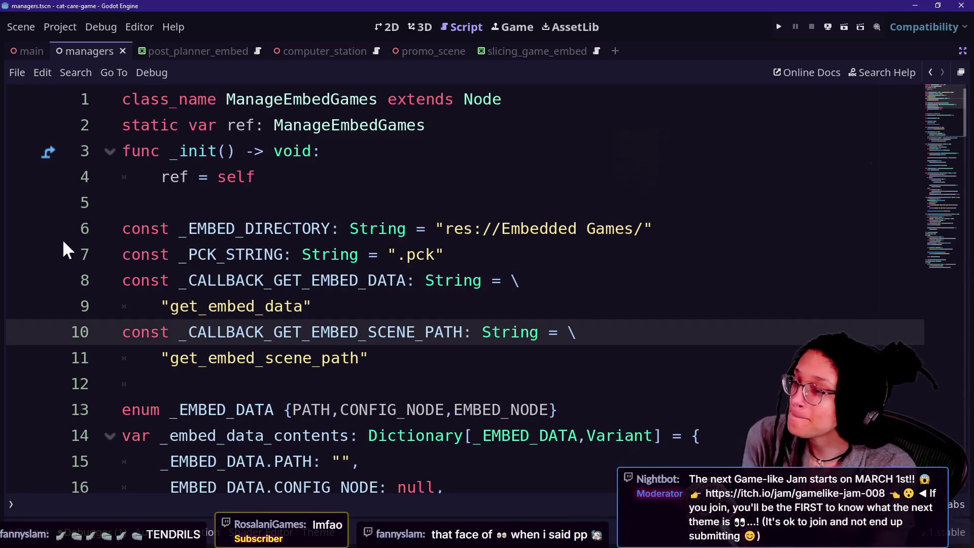
{"action": "key", "text": "Down"}
{"action": "key", "text": "Down"}
{"action": "key", "text": "Down"}
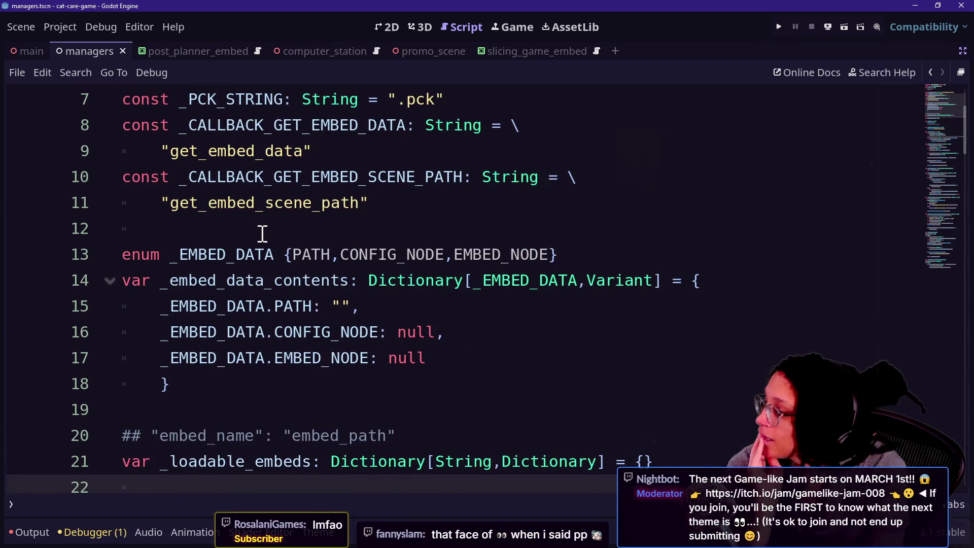
Review the CONFIG_NODE and EMBED_NODE entries of the _EMBED_DATA enum and the line 17 dictionary entry.
{"action": "mouse_move", "coordinate": [173, 254]}
{"action": "left_mouse_down"}
{"action": "mouse_move", "coordinate": [358, 282]}
{"action": "mouse_move", "coordinate": [446, 253]}
{"action": "left_mouse_up"}
{"action": "left_click", "coordinate": [396, 282]}
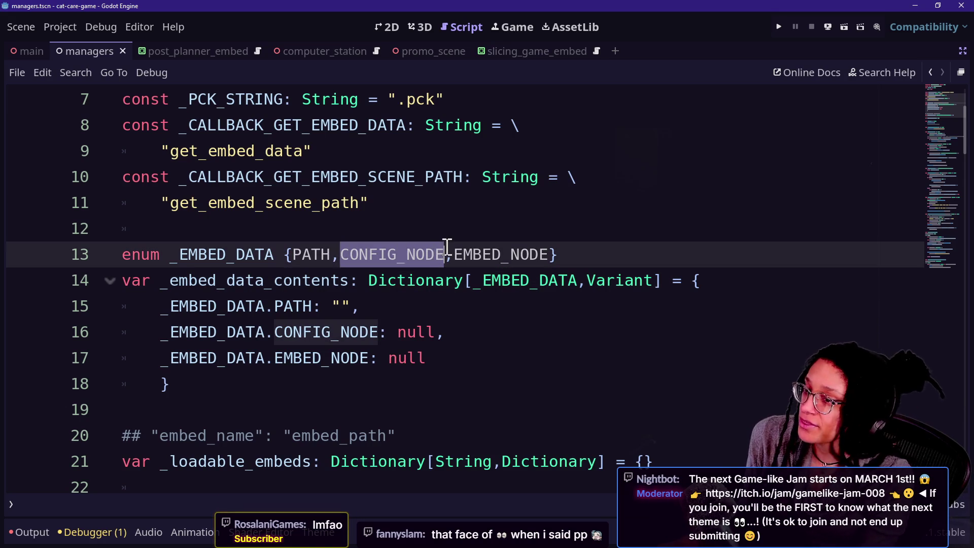
{"action": "left_click", "coordinate": [446, 254]}
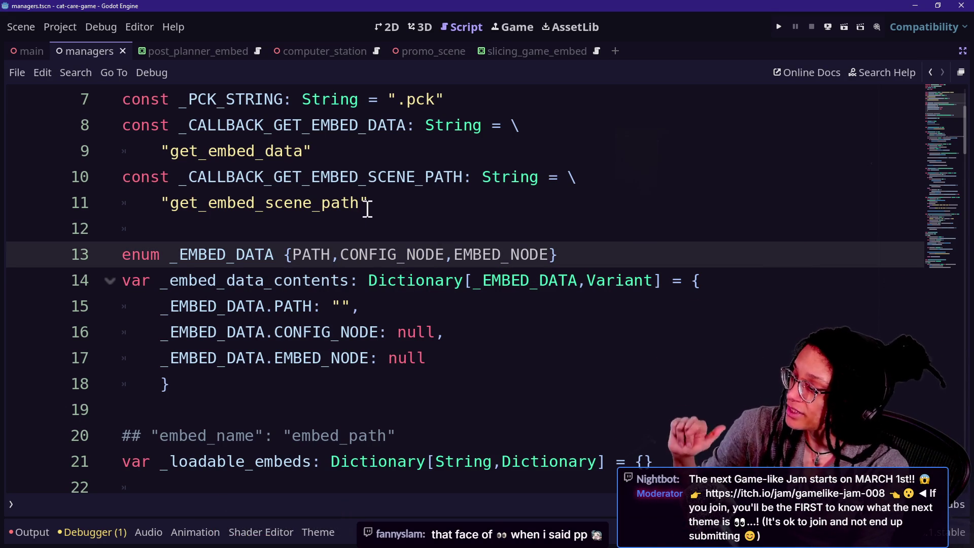
{"action": "left_click_drag", "start_coordinate": [343, 254], "coordinate": [548, 259]}
{"action": "left_click", "coordinate": [463, 254]}
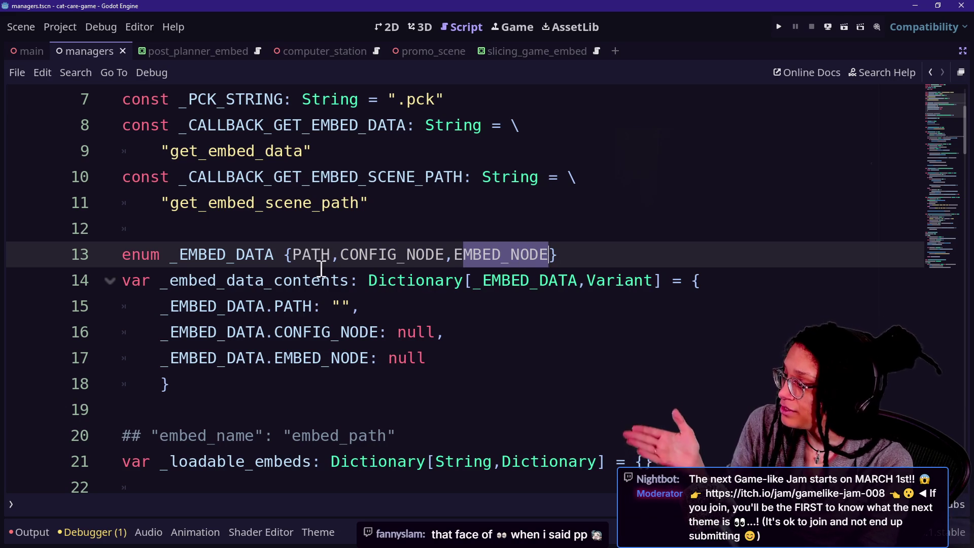
{"action": "left_click_drag", "start_coordinate": [293, 255], "coordinate": [362, 254]}
{"action": "left_click", "coordinate": [290, 254]}
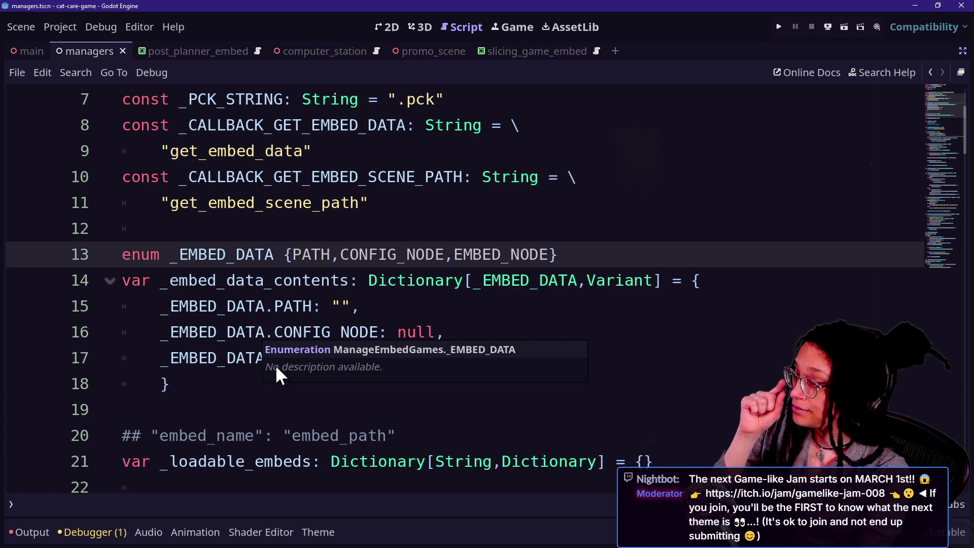
{"action": "left_click_drag", "start_coordinate": [165, 364], "coordinate": [418, 356]}
{"action": "left_click", "coordinate": [439, 357]}
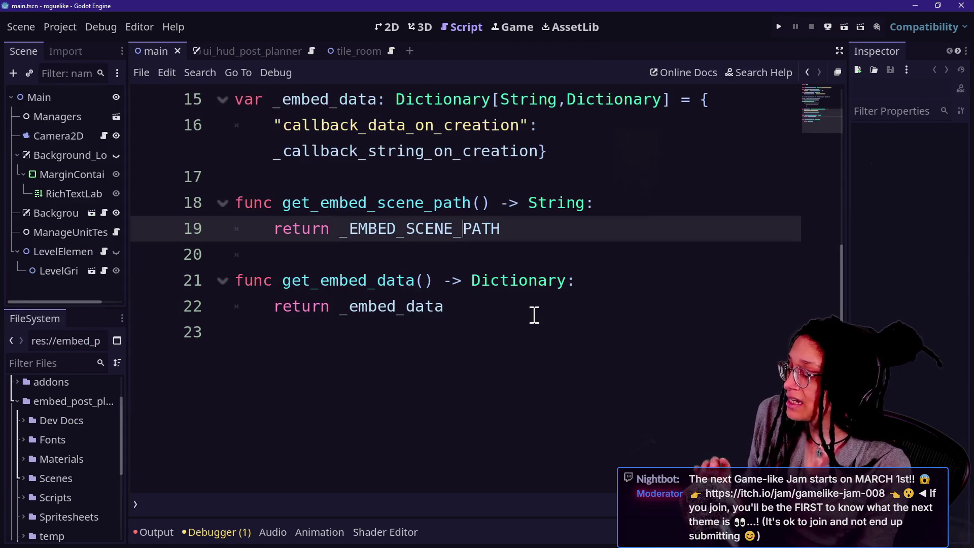
{"action": "scroll", "coordinate": [380, 342], "scroll_direction": "up", "scroll_amount": 6}
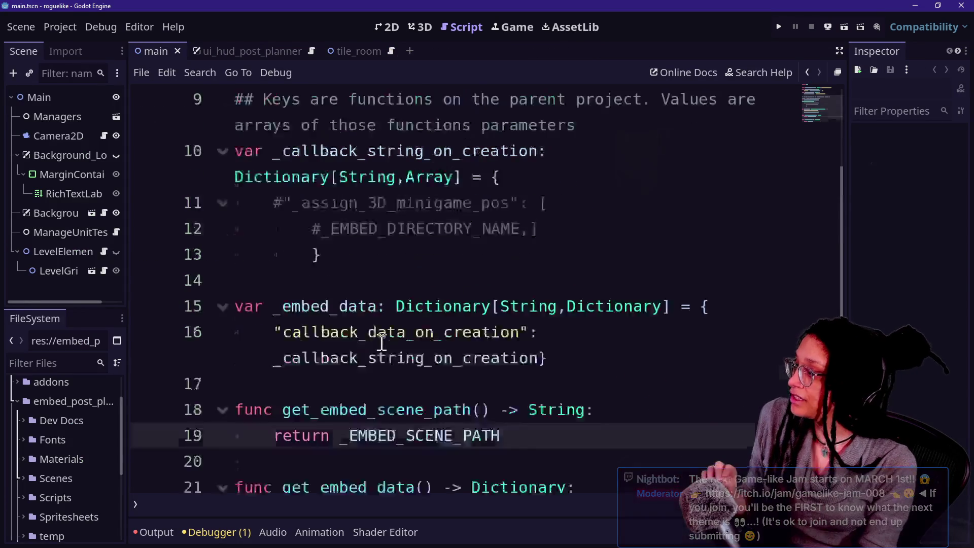
{"action": "left_click_drag", "start_coordinate": [472, 127], "coordinate": [523, 402]}
{"action": "left_click", "coordinate": [624, 379]}
{"action": "mouse_move", "coordinate": [624, 379]}
{"action": "left_mouse_down"}
{"action": "mouse_move", "coordinate": [479, 104]}
{"action": "mouse_move", "coordinate": [635, 400]}
{"action": "mouse_move", "coordinate": [465, 124]}
{"action": "mouse_move", "coordinate": [550, 330]}
{"action": "left_mouse_up"}
{"action": "left_click", "coordinate": [476, 125]}
{"action": "left_click", "coordinate": [635, 400]}
{"action": "left_click", "coordinate": [465, 124]}
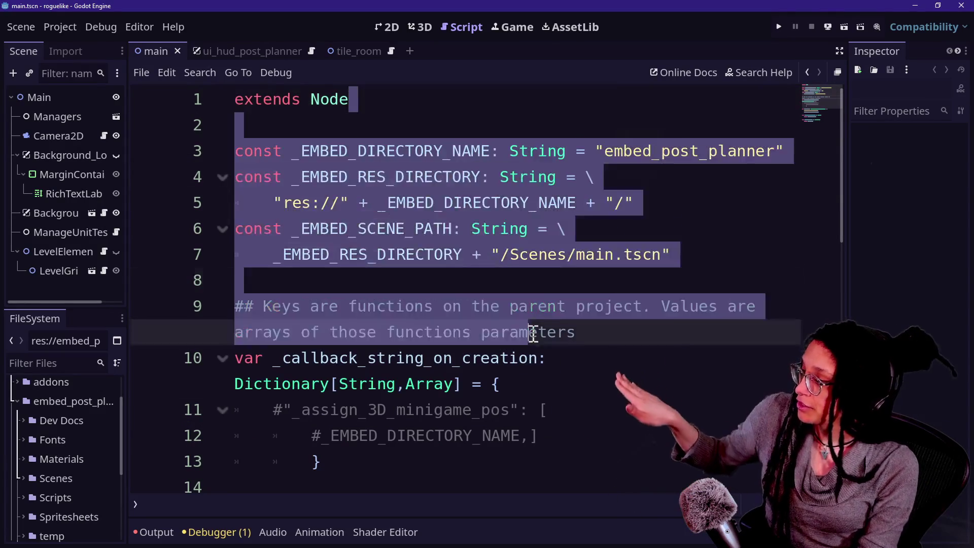
{"action": "left_click", "coordinate": [534, 335]}
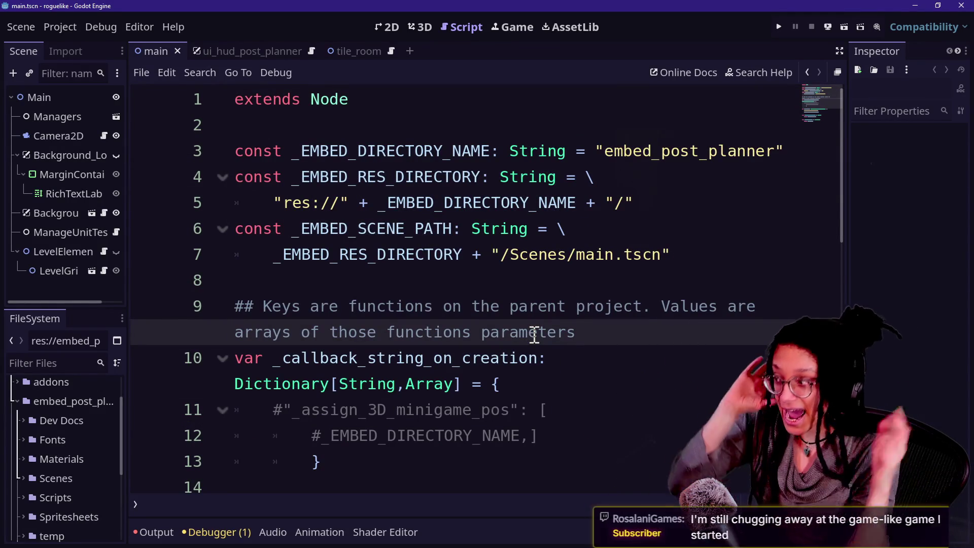
{"action": "key", "text": "alt+Tab"}
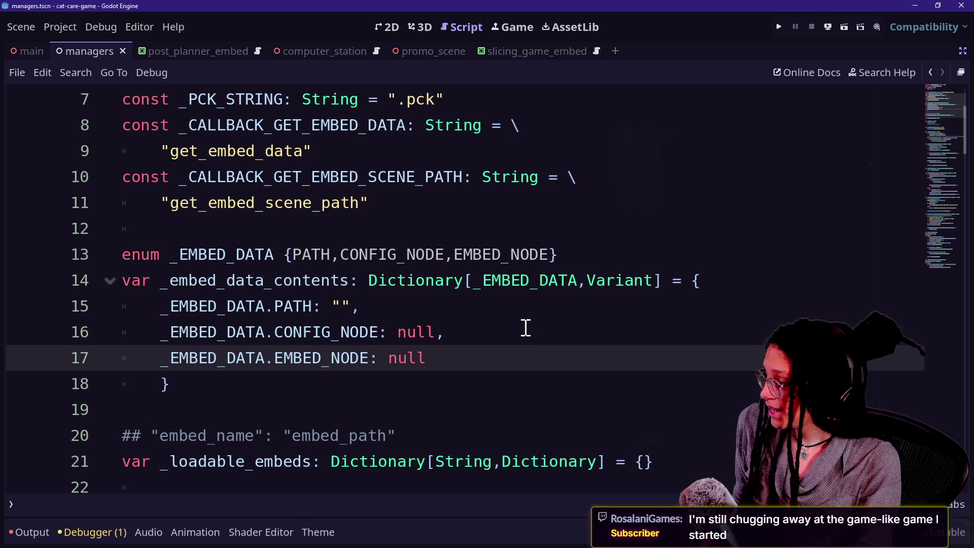
{"action": "left_click_drag", "start_coordinate": [162, 332], "coordinate": [452, 342]}
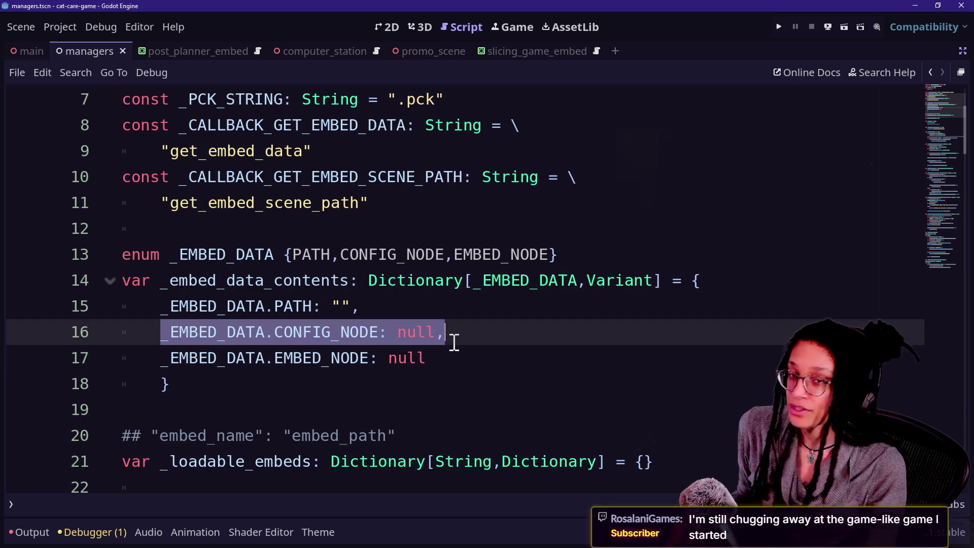
{"action": "left_click", "coordinate": [350, 307]}
{"action": "left_click_drag", "start_coordinate": [162, 306], "coordinate": [404, 315]}
{"action": "key", "text": "alt+Tab"}
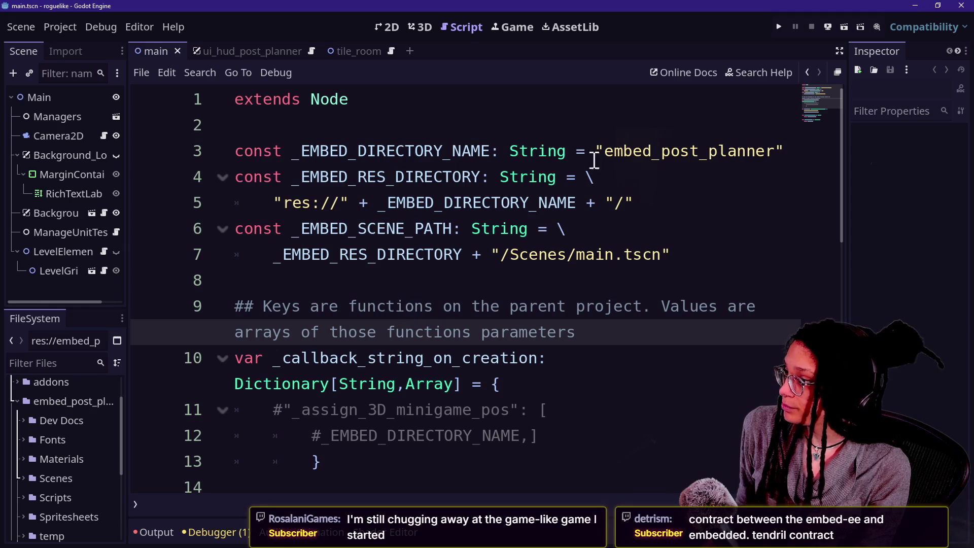
{"action": "left_click_drag", "start_coordinate": [310, 151], "coordinate": [772, 165]}
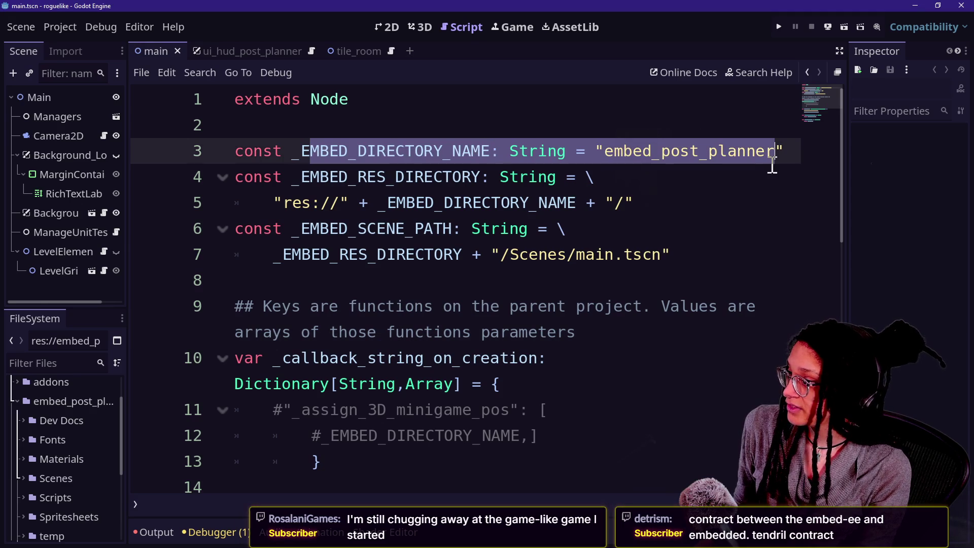
{"action": "left_click_drag", "start_coordinate": [245, 178], "coordinate": [669, 214]}
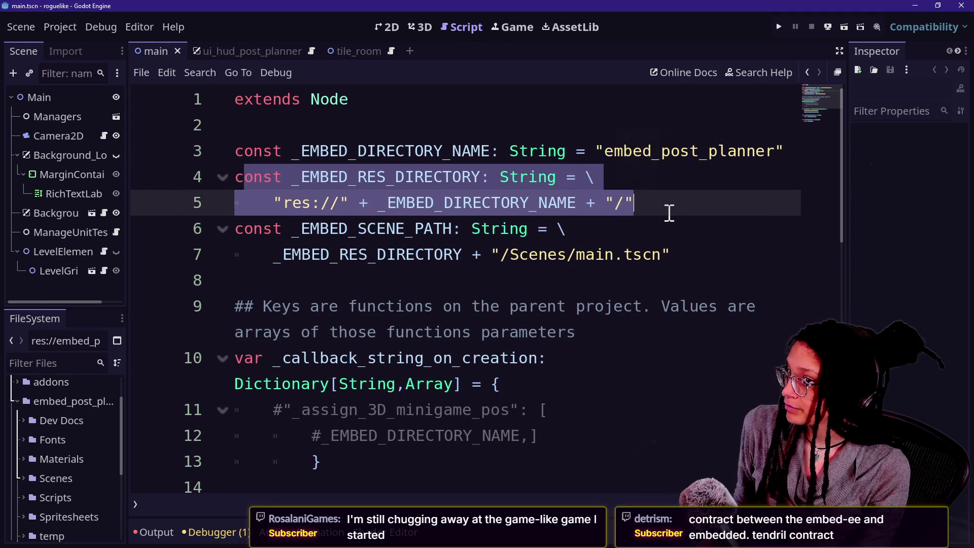
{"action": "left_click", "coordinate": [298, 177]}
{"action": "key", "text": "alt+Tab"}
{"action": "left_click", "coordinate": [210, 335]}
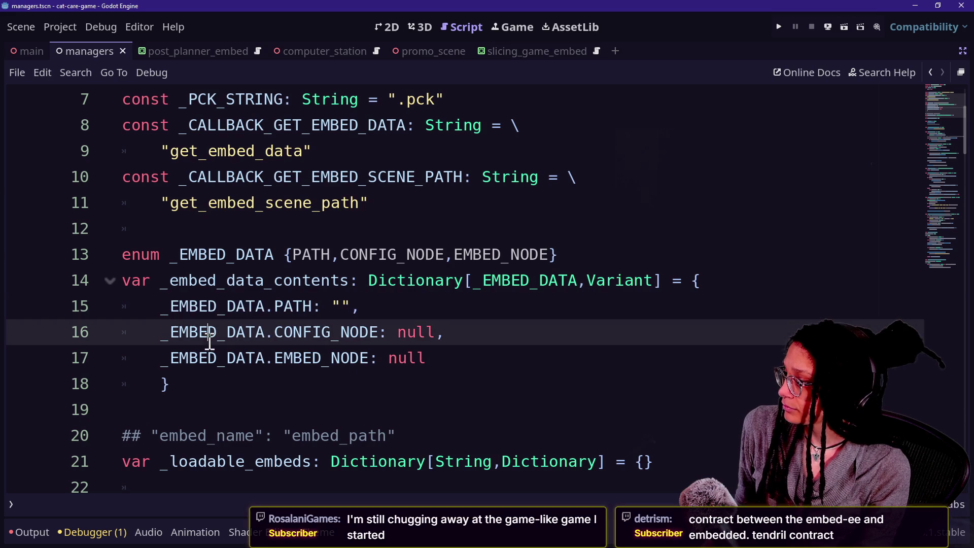
{"action": "mouse_move", "coordinate": [228, 281]}
{"action": "left_mouse_down"}
{"action": "mouse_move", "coordinate": [431, 332]}
{"action": "mouse_move", "coordinate": [272, 306]}
{"action": "mouse_move", "coordinate": [203, 306]}
{"action": "left_mouse_up"}
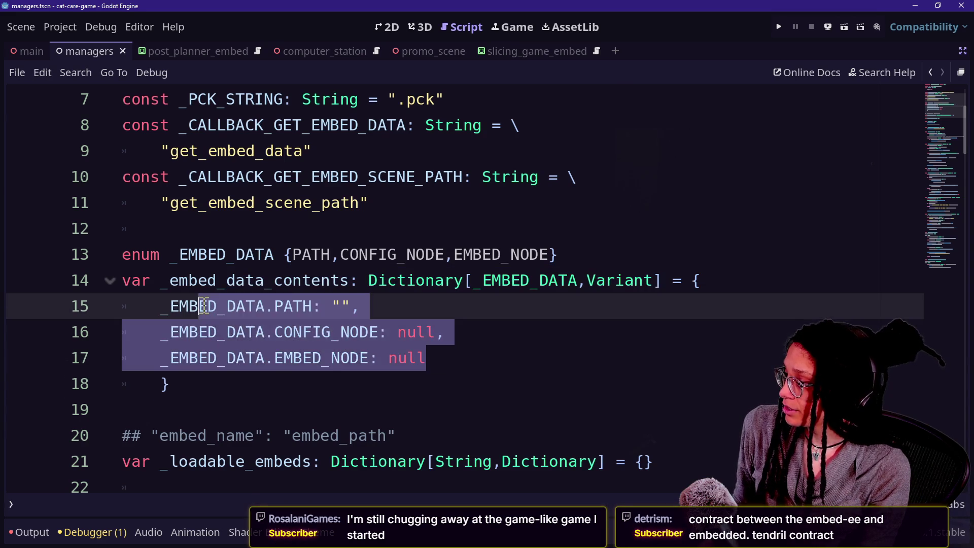
Inspect the embed name comment and the _loadable_embeds declaration on lines 20–21.
{"action": "left_click", "coordinate": [204, 306]}
{"action": "scroll", "coordinate": [331, 300], "scroll_direction": "down", "scroll_amount": 2}
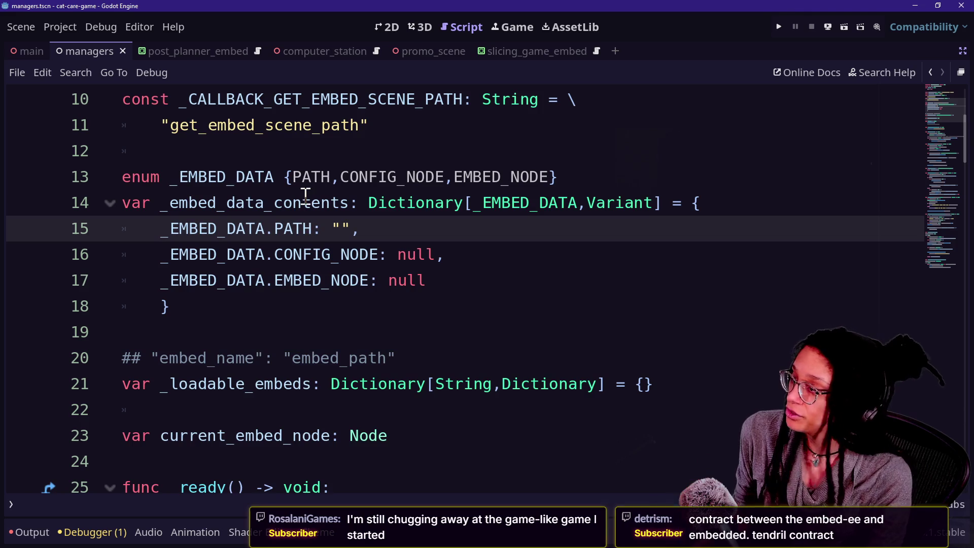
{"action": "scroll", "coordinate": [303, 196], "scroll_direction": "down", "scroll_amount": 3}
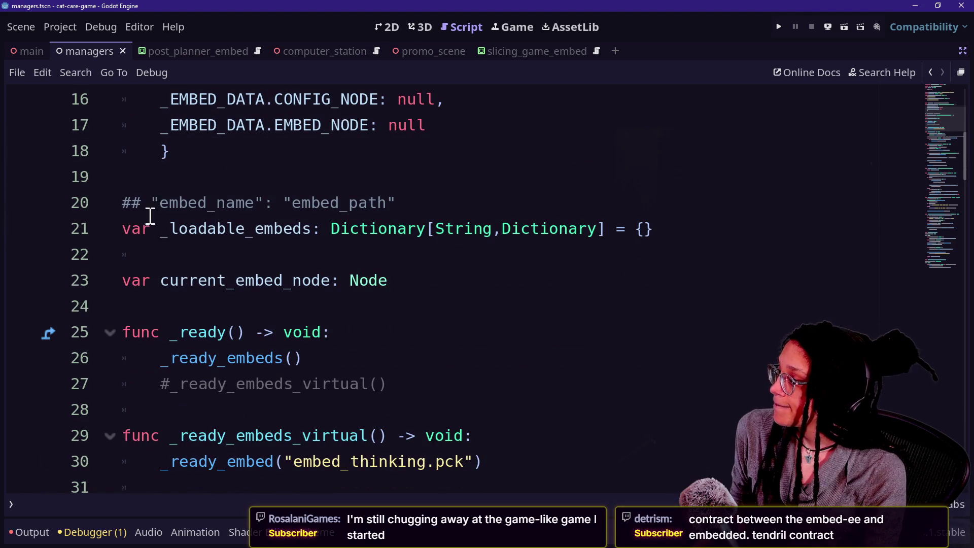
{"action": "left_click_drag", "start_coordinate": [151, 214], "coordinate": [391, 203]}
{"action": "left_click", "coordinate": [391, 203]}
{"action": "left_click_drag", "start_coordinate": [161, 228], "coordinate": [260, 229]}
{"action": "left_click", "coordinate": [359, 229]}
{"action": "left_click_drag", "start_coordinate": [160, 229], "coordinate": [402, 228]}
{"action": "left_click", "coordinate": [167, 251]}
{"action": "left_click_drag", "start_coordinate": [122, 228], "coordinate": [374, 232]}
{"action": "left_click", "coordinate": [462, 249]}
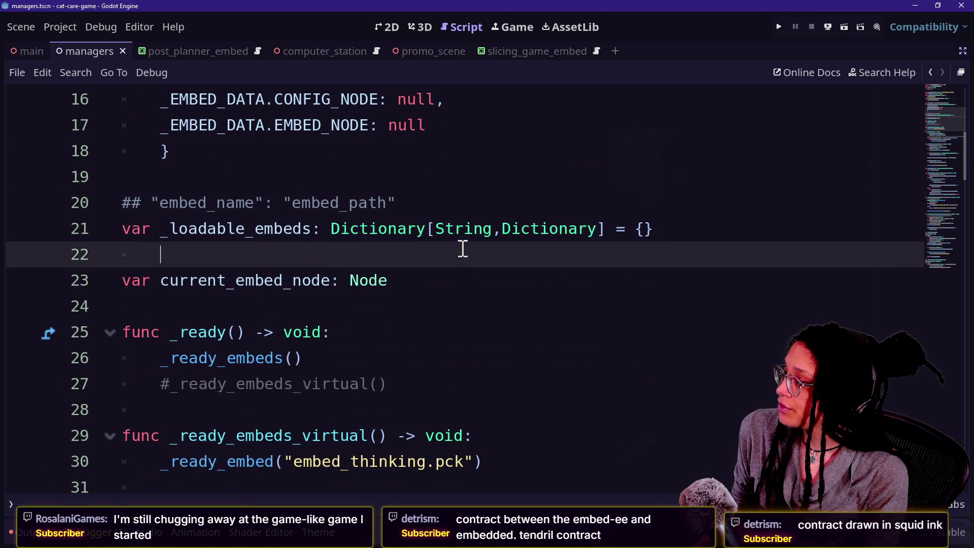
Check the Dictionary type, the current_embed_node declaration and the embed_thinking.pck call.
{"action": "left_click", "coordinate": [428, 226]}
{"action": "left_click", "coordinate": [429, 253]}
{"action": "left_click_drag", "start_coordinate": [428, 228], "coordinate": [445, 284]}
{"action": "left_click", "coordinate": [445, 285]}
{"action": "key", "text": "Down"}
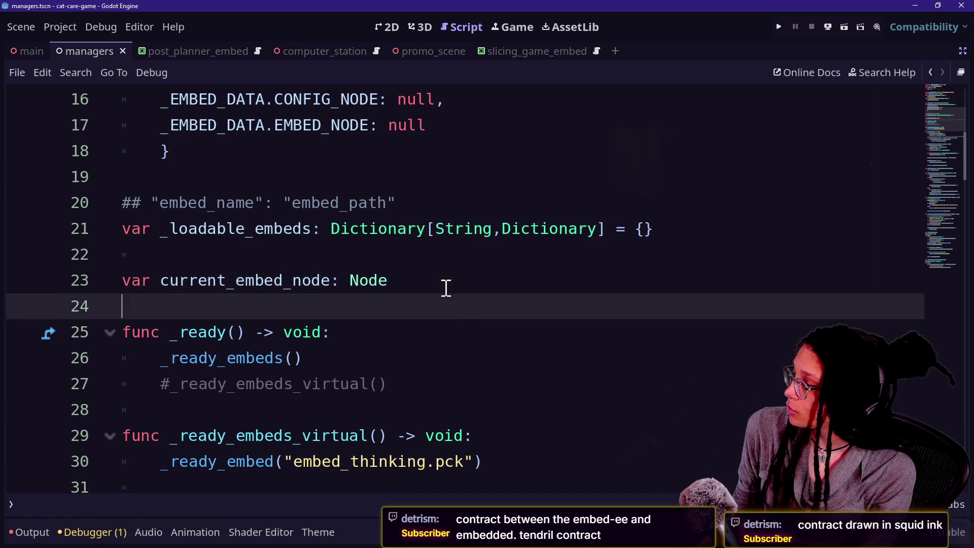
{"action": "key", "text": "Down"}
{"action": "left_click", "coordinate": [424, 288]}
{"action": "left_click", "coordinate": [169, 302]}
{"action": "left_click_drag", "start_coordinate": [263, 280], "coordinate": [343, 282]}
{"action": "left_click", "coordinate": [414, 280]}
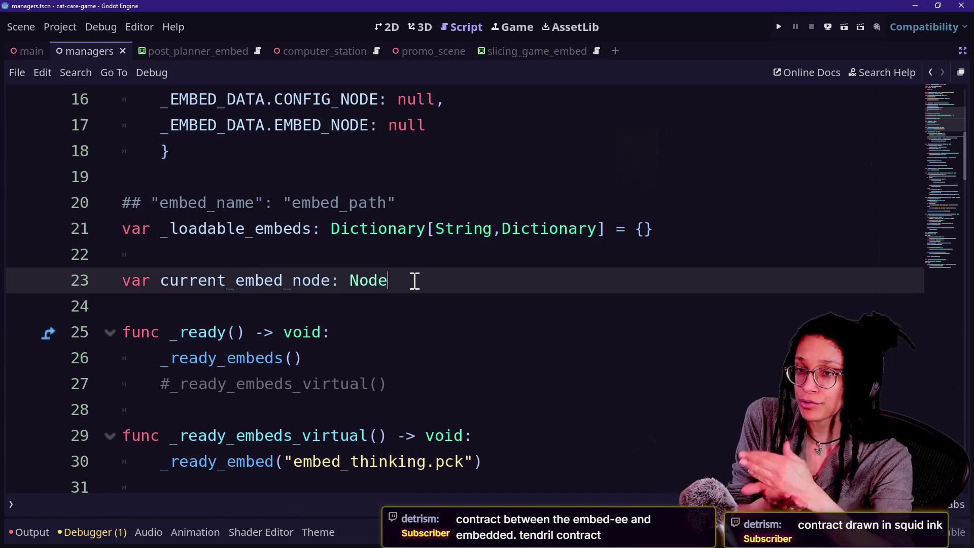
{"action": "left_click_drag", "start_coordinate": [312, 230], "coordinate": [487, 231]}
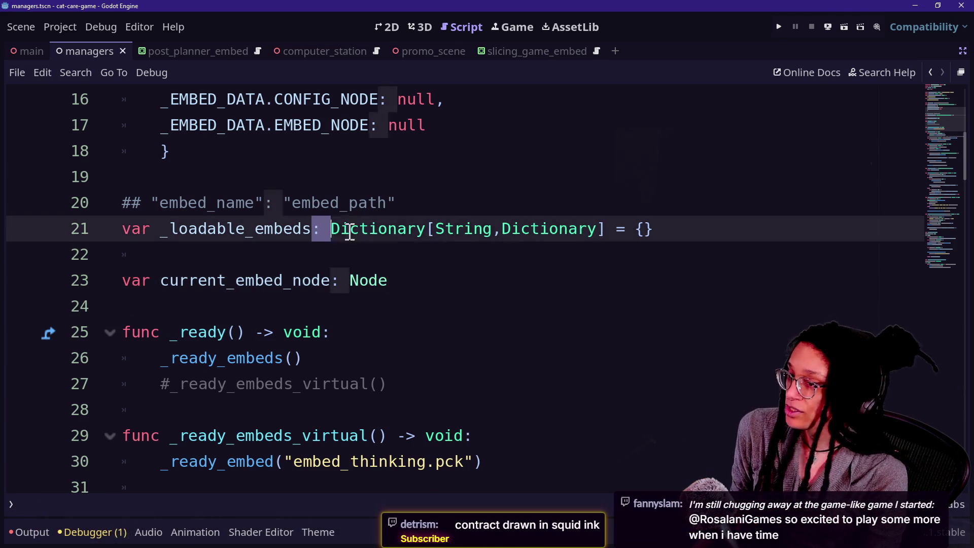
{"action": "left_click", "coordinate": [490, 231]}
{"action": "left_click", "coordinate": [485, 462]}
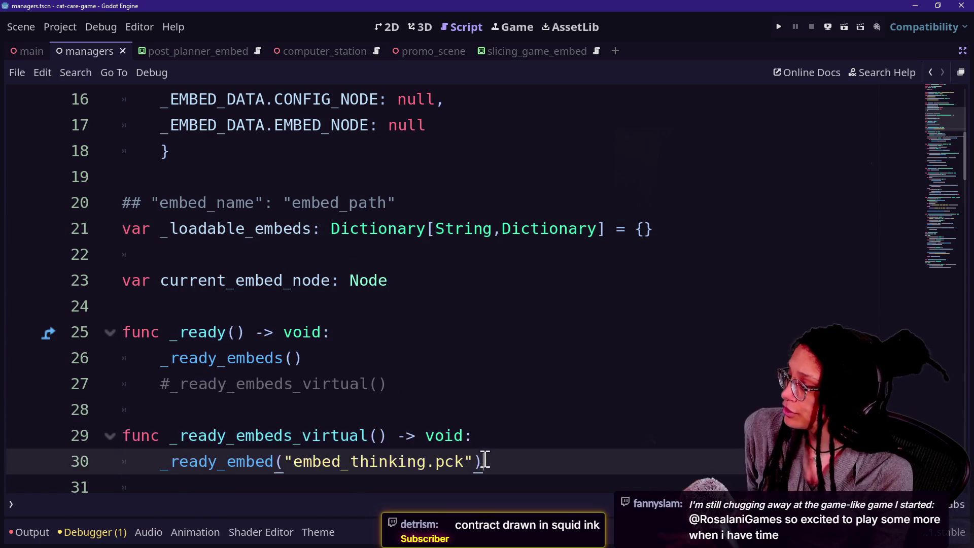
{"action": "scroll", "coordinate": [422, 334], "scroll_direction": "down", "scroll_amount": 2}
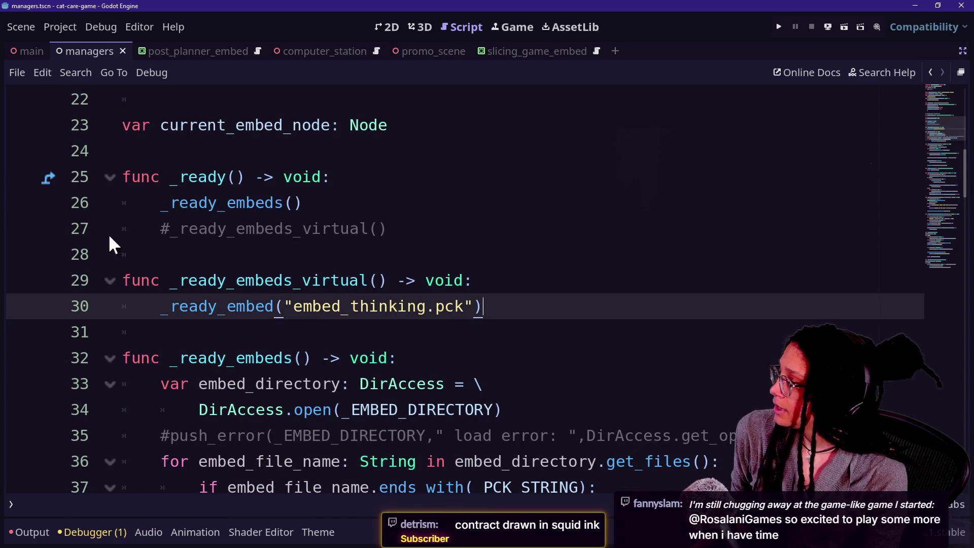
Delete the commented #_ready_embeds_virtual() call and its embed_thinking.pck test-loading function.
{"action": "left_click_drag", "start_coordinate": [199, 218], "coordinate": [453, 185]}
{"action": "left_click_drag", "start_coordinate": [431, 230], "coordinate": [428, 210]}
{"action": "left_click", "coordinate": [517, 306]}
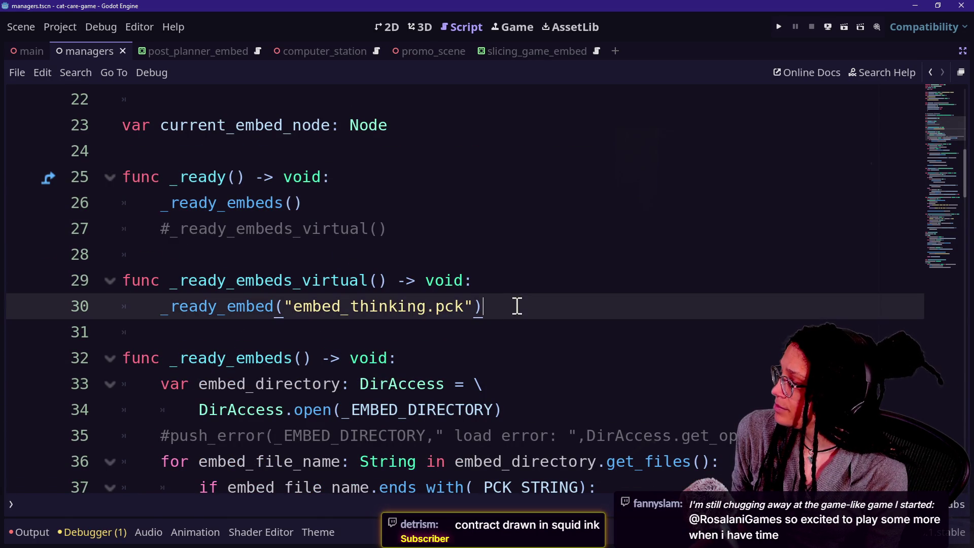
{"action": "left_click_drag", "start_coordinate": [523, 311], "coordinate": [486, 207]}
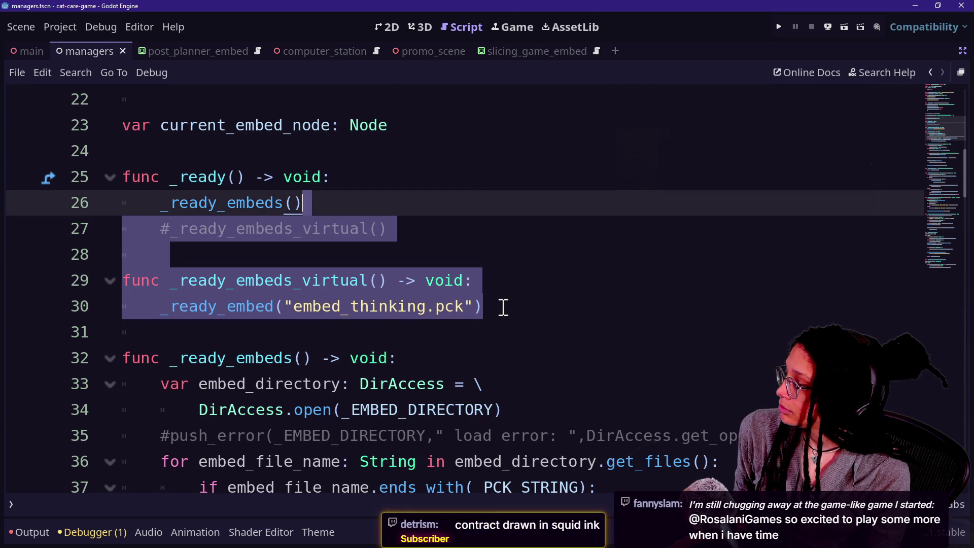
{"action": "scroll", "coordinate": [456, 289], "scroll_direction": "down", "scroll_amount": 1}
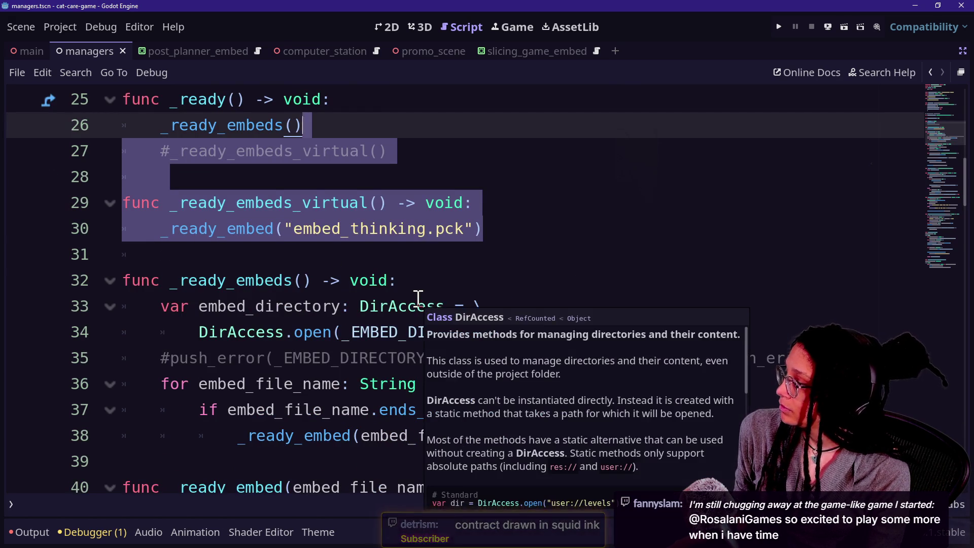
{"action": "key", "text": "BackSpace"}
Restore the accidentally deleted _ready_embed function with Ctrl+Z, keeping the registration code intact.
{"action": "scroll", "coordinate": [419, 298], "scroll_direction": "down", "scroll_amount": 4}
{"action": "scroll", "coordinate": [498, 336], "scroll_direction": "down", "scroll_amount": 2}
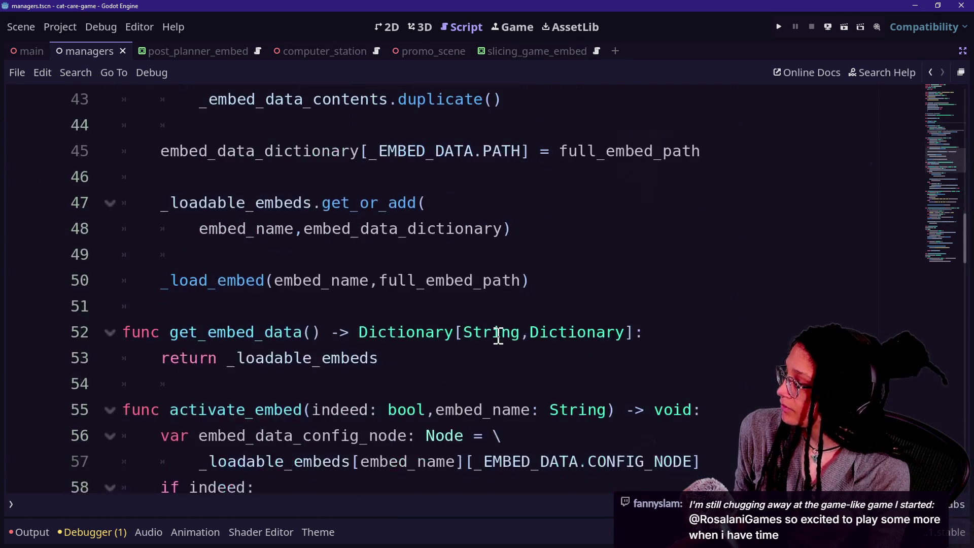
{"action": "left_click_drag", "start_coordinate": [559, 291], "coordinate": [550, 208]}
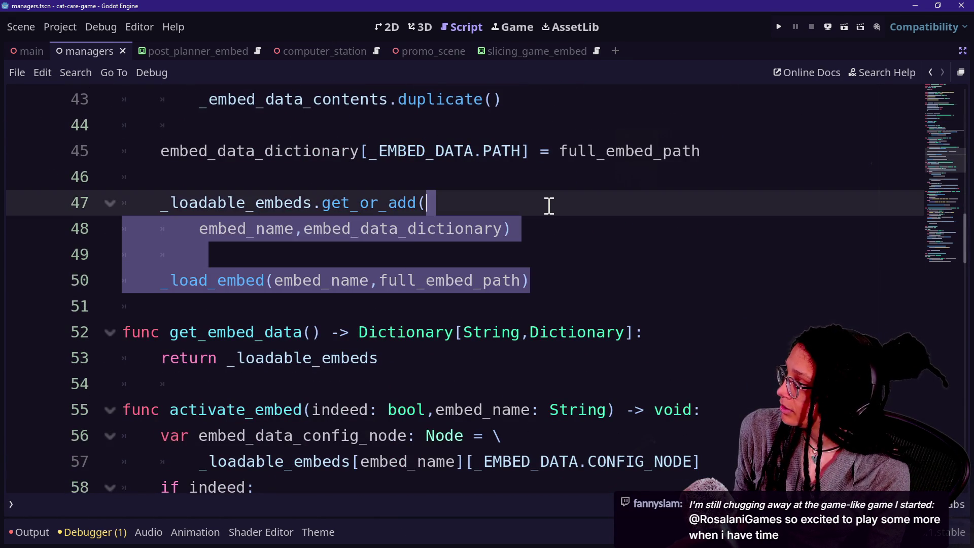
{"action": "scroll", "coordinate": [549, 203], "scroll_direction": "up", "scroll_amount": 3}
{"action": "scroll", "coordinate": [549, 203], "scroll_direction": "up", "scroll_amount": 2}
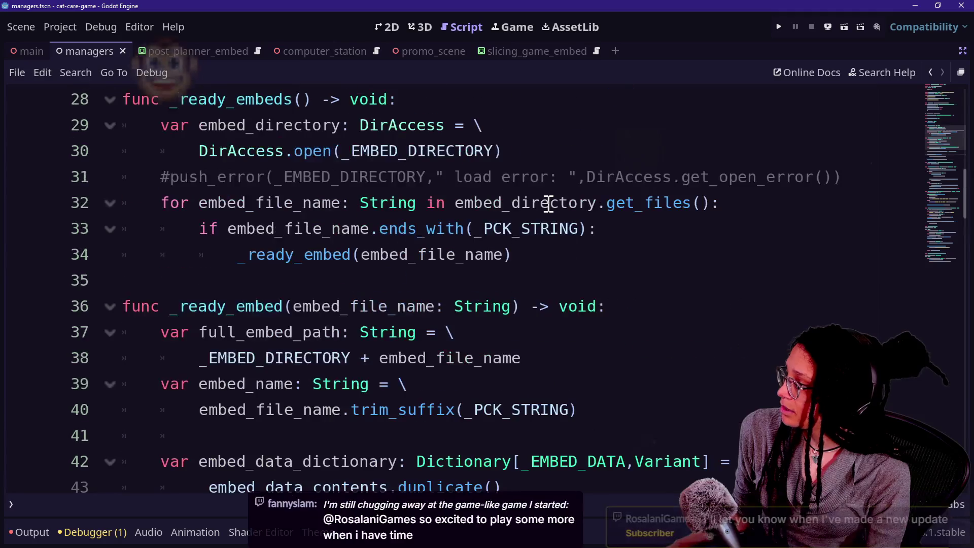
{"action": "left_click", "coordinate": [655, 280], "text": "shift"}
{"action": "key", "text": "Delete"}
{"action": "key", "text": "BackSpace"}
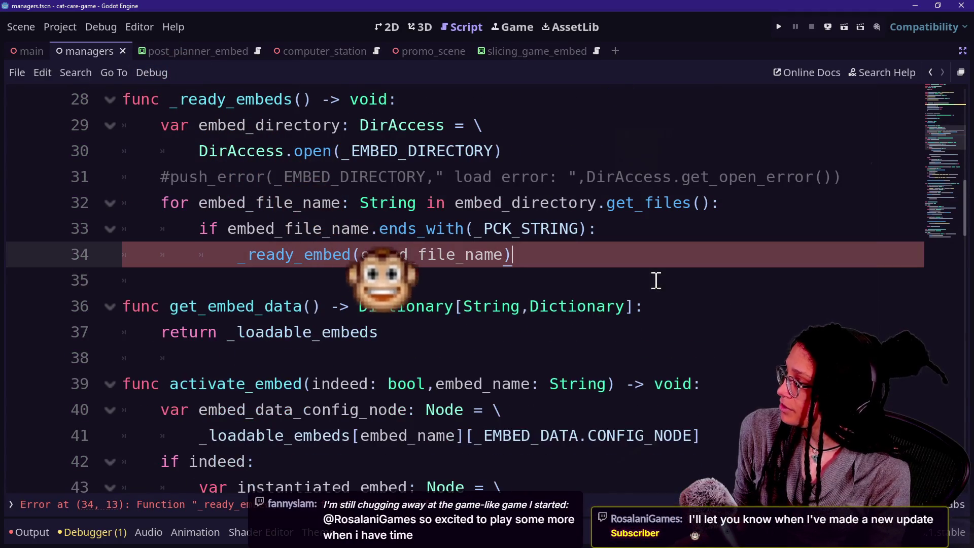
{"action": "scroll", "coordinate": [380, 287], "scroll_direction": "up", "scroll_amount": 1}
{"action": "key", "text": "ctrl+z"}
{"action": "key", "text": "ctrl+z"}
{"action": "key", "text": "ctrl+z"}
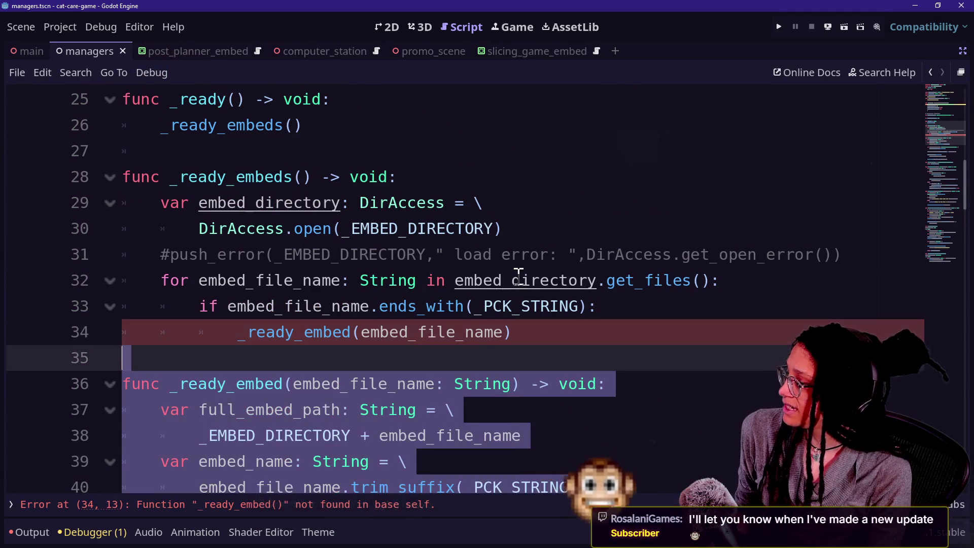
{"action": "scroll", "coordinate": [369, 382], "scroll_direction": "down", "scroll_amount": 3}
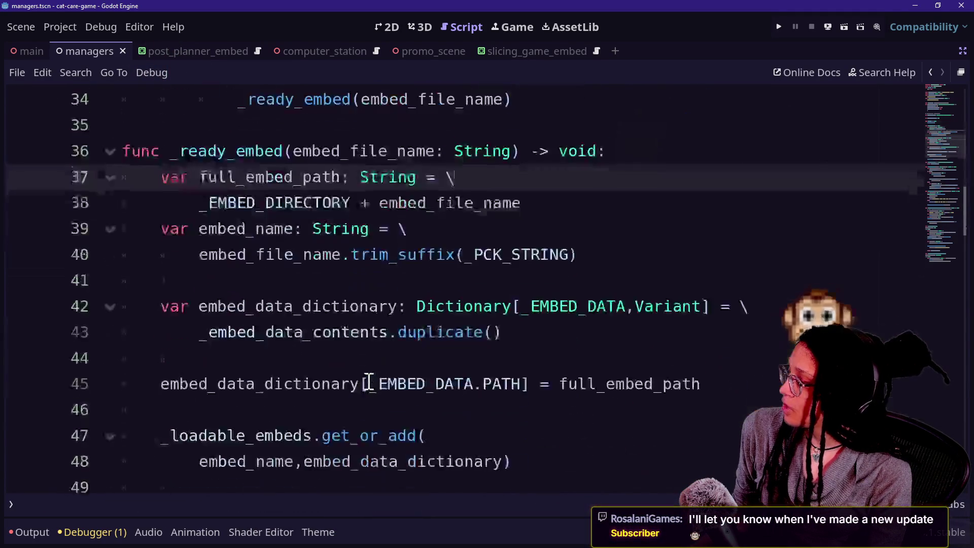
{"action": "scroll", "coordinate": [369, 382], "scroll_direction": "up", "scroll_amount": 7}
{"action": "left_click", "coordinate": [375, 385]}
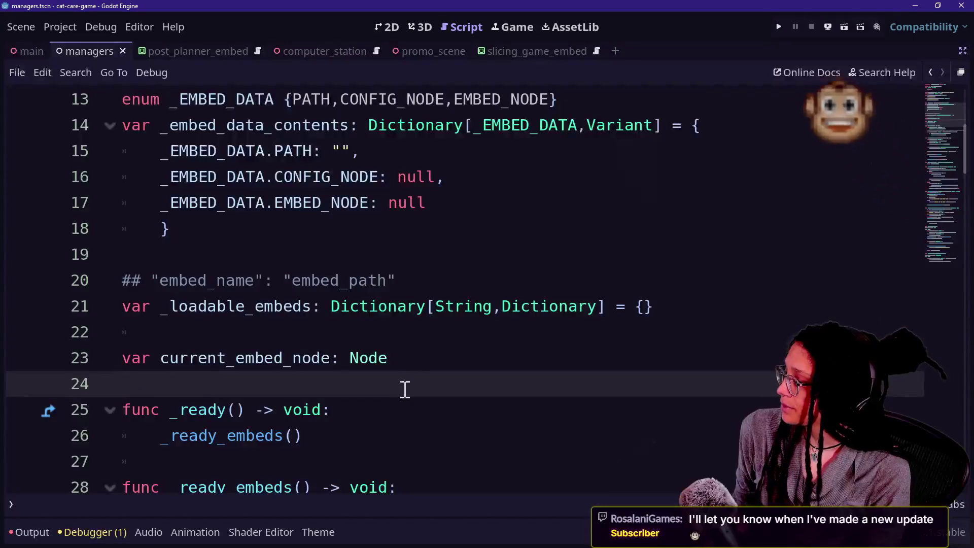
{"action": "key", "text": "alt+Tab"}
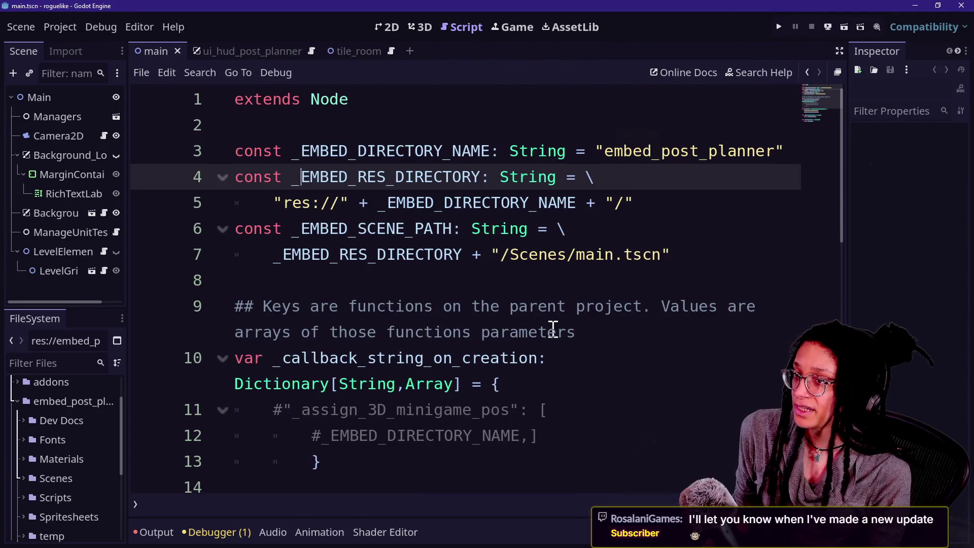
Review the DLC For Game thought_bubble script constants, then bring the Game With DLC editor full screen.
{"action": "key", "text": "alt+Tab"}
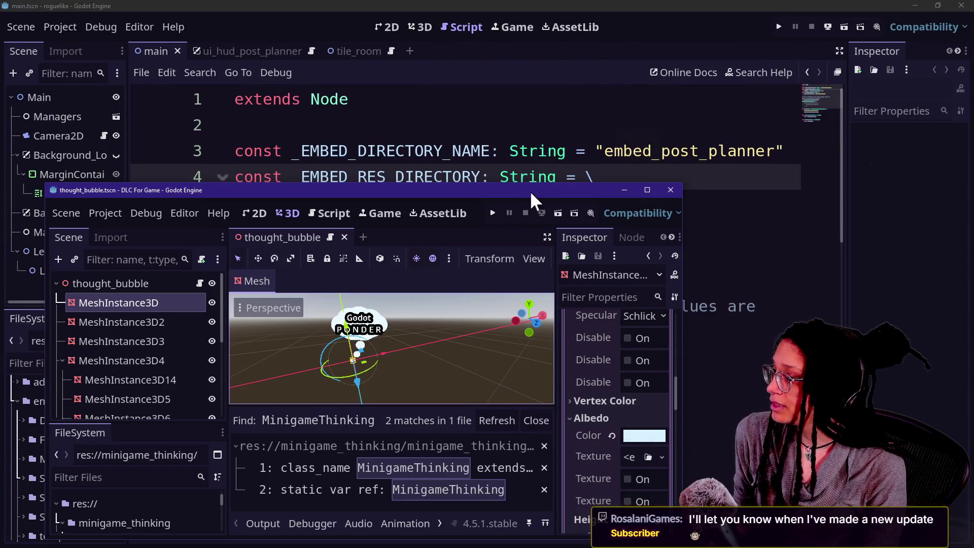
{"action": "left_click", "coordinate": [310, 213]}
{"action": "double_click", "coordinate": [317, 190]}
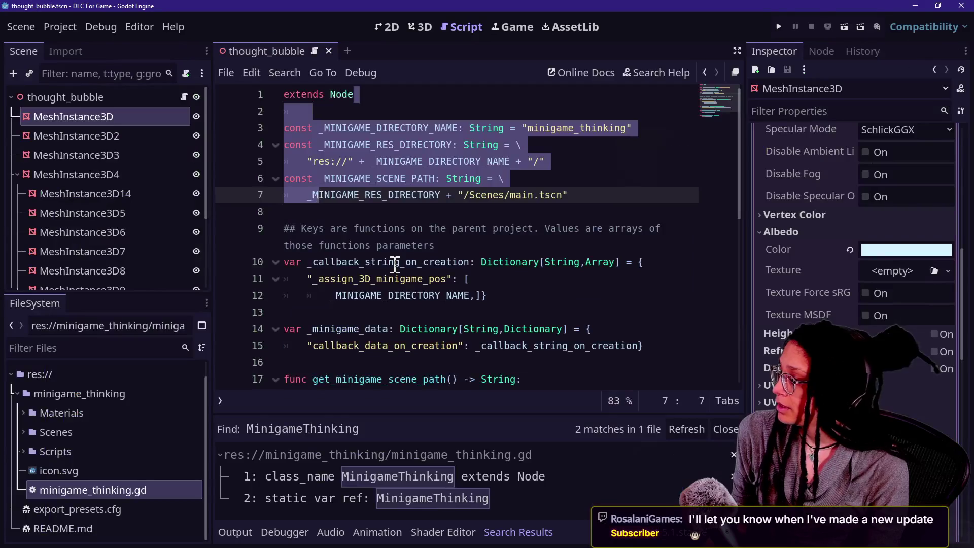
{"action": "left_click", "coordinate": [429, 262]}
{"action": "scroll", "coordinate": [497, 269], "scroll_direction": "down", "scroll_amount": 2}
{"action": "scroll", "coordinate": [484, 262], "scroll_direction": "down", "scroll_amount": 1}
{"action": "scroll", "coordinate": [477, 255], "scroll_direction": "up", "scroll_amount": 3}
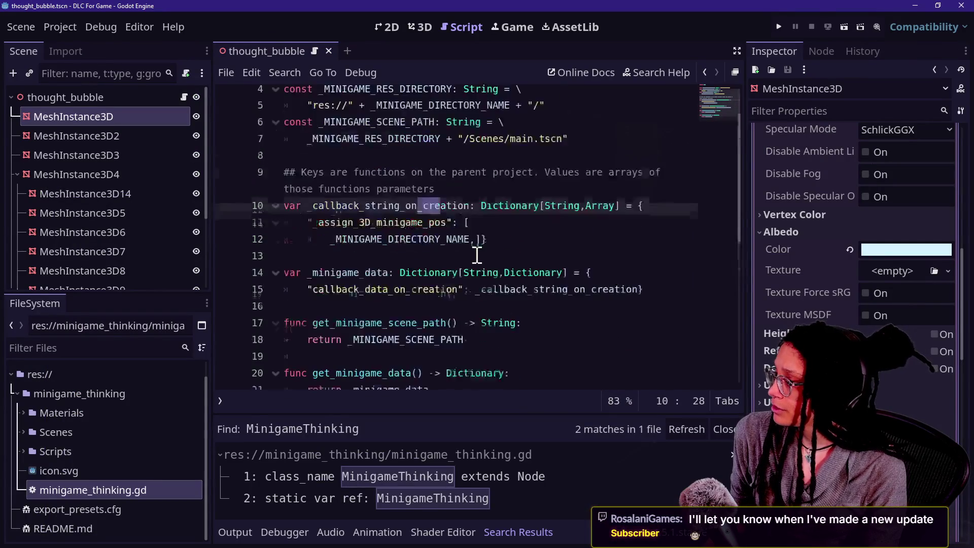
{"action": "key", "text": "alt+Tab"}
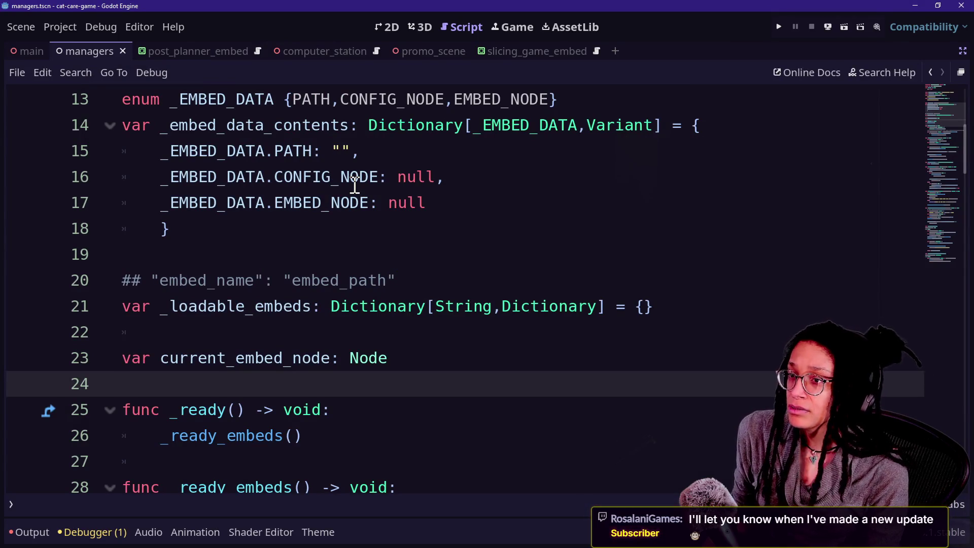
{"action": "key", "text": "alt+Tab"}
{"action": "double_click", "coordinate": [604, 9]}
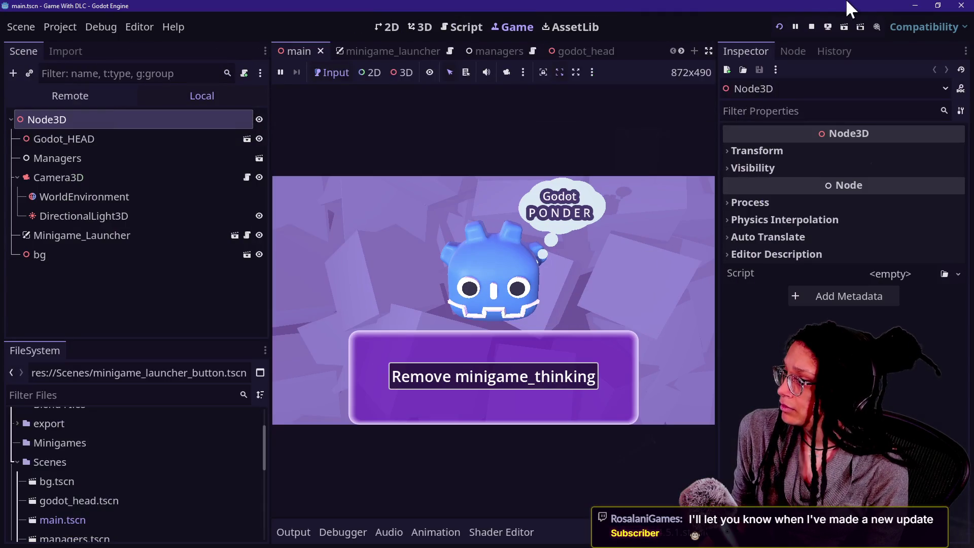
Stop the game, open manage_minigames.gd distraction-free, and delete the commented call and minigame_thinking.pck loader.
{"action": "left_click", "coordinate": [812, 27]}
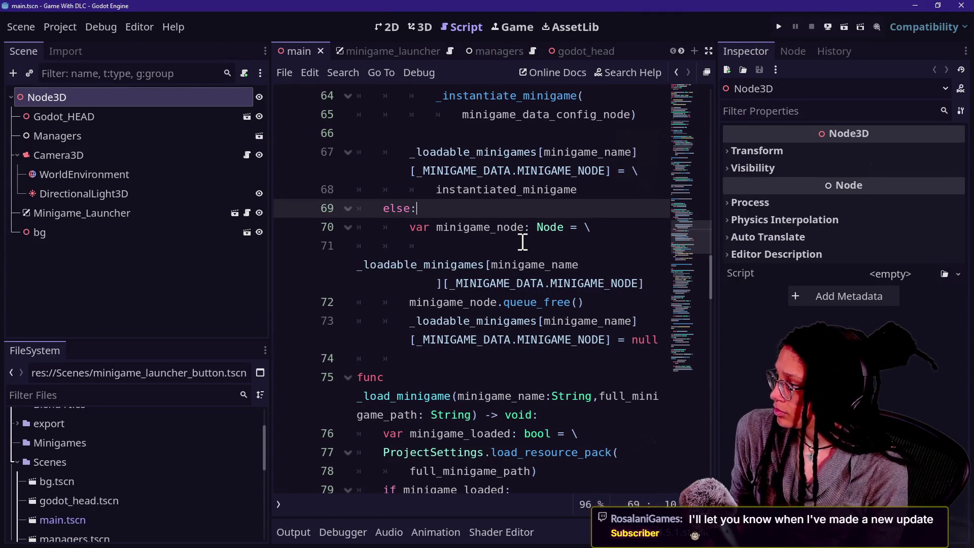
{"action": "scroll", "coordinate": [478, 188], "scroll_direction": "up", "scroll_amount": 2}
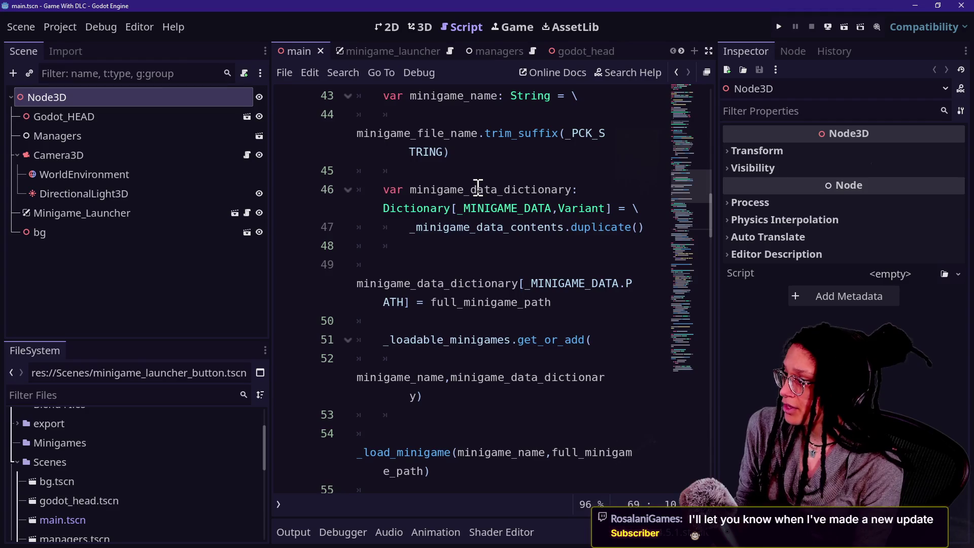
{"action": "key", "text": "ctrl+alt+o"}
{"action": "key", "text": "Return"}
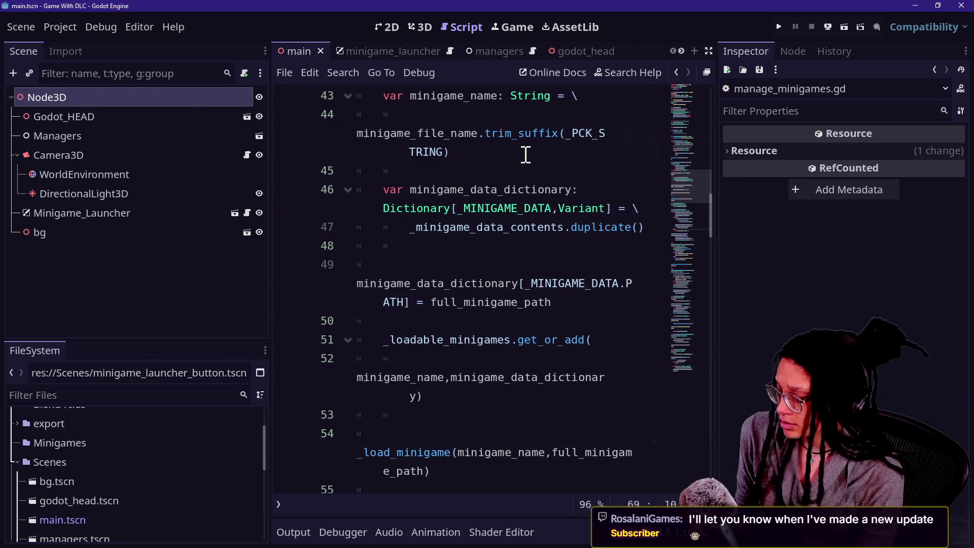
{"action": "key", "text": "ctrl+shift+F11"}
{"action": "scroll", "coordinate": [333, 279], "scroll_direction": "up", "scroll_amount": 8}
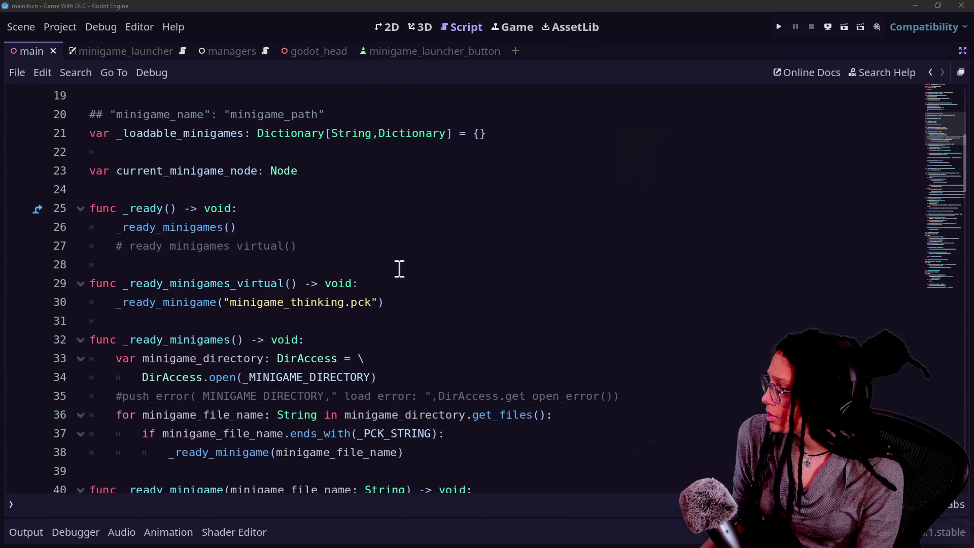
{"action": "left_click_drag", "start_coordinate": [409, 302], "coordinate": [398, 231]}
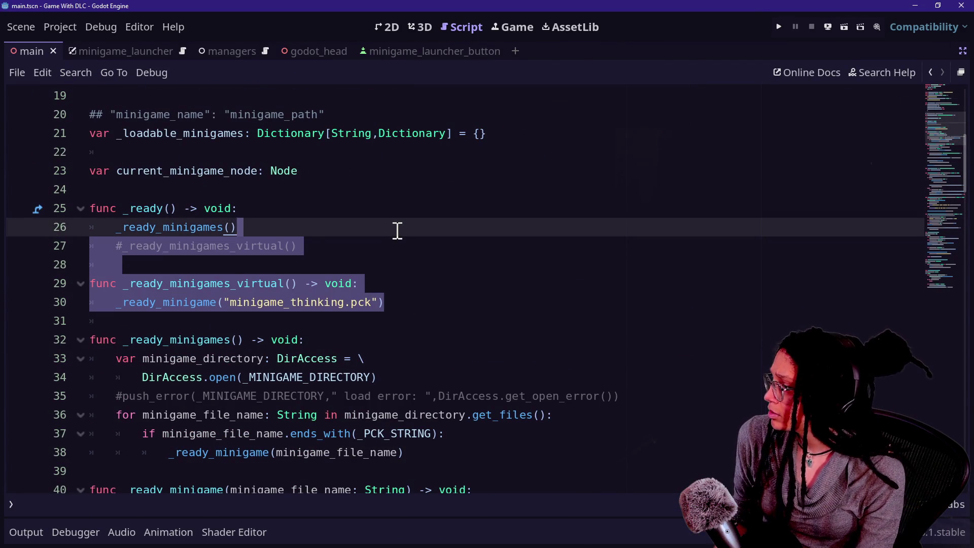
{"action": "key", "text": "BackSpace"}
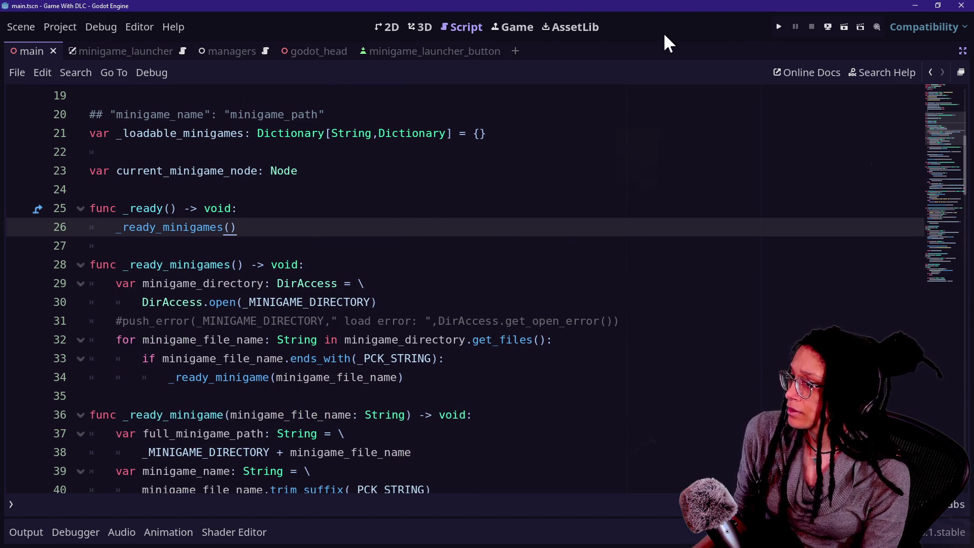
Run the game, load minigame_thinking to confirm the PONDER bubble appears, then stop it.
{"action": "left_click", "coordinate": [780, 26]}
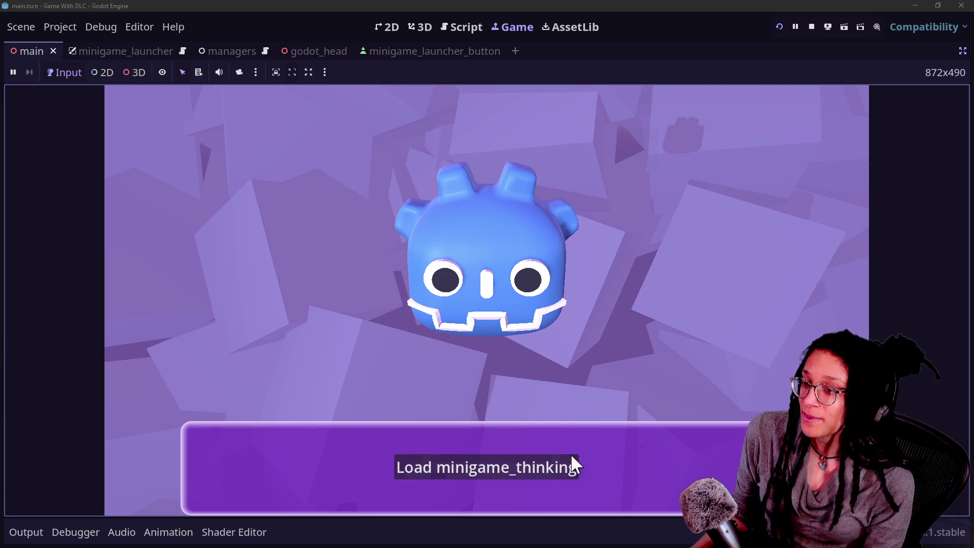
{"action": "left_click", "coordinate": [483, 478]}
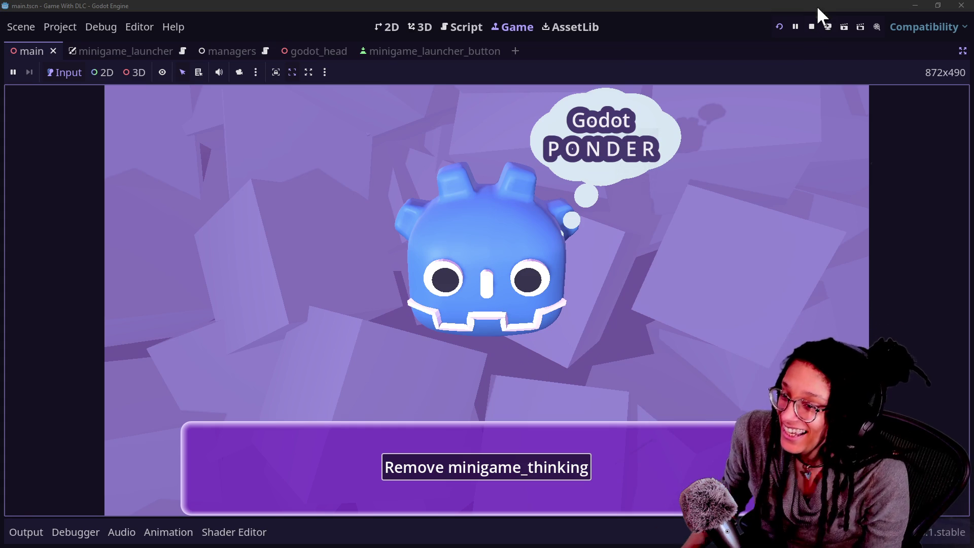
{"action": "left_click", "coordinate": [812, 26]}
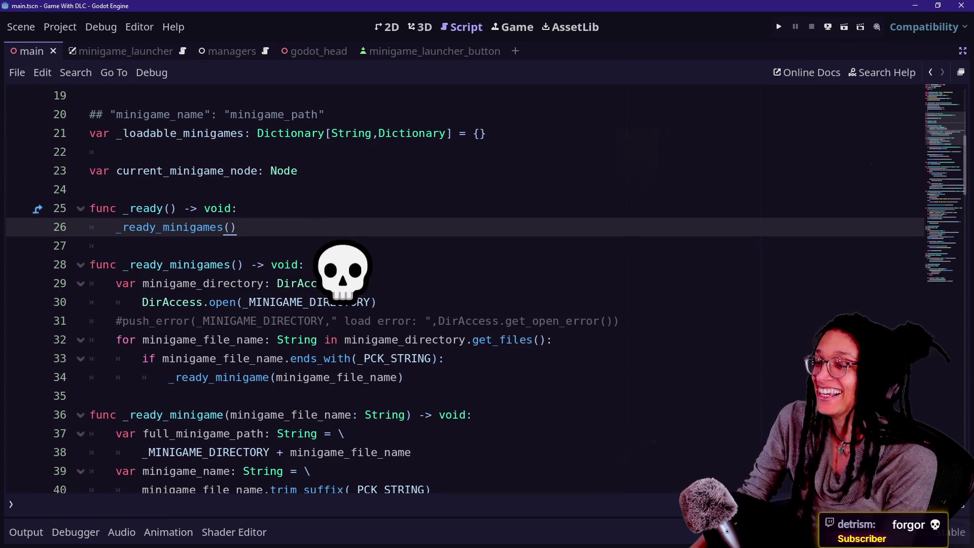
Review lines 27–34 of manage_minigames.gd, including the minigame file loop and commented push_error line.
{"action": "left_click", "coordinate": [618, 338]}
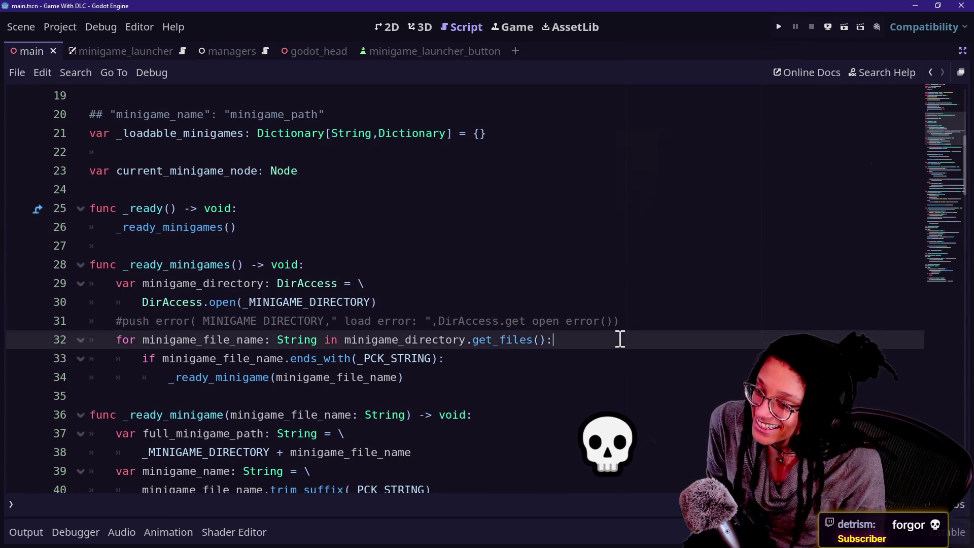
{"action": "key", "text": "Down"}
{"action": "key", "text": "Down"}
{"action": "left_click", "coordinate": [620, 339]}
{"action": "left_click", "coordinate": [587, 248]}
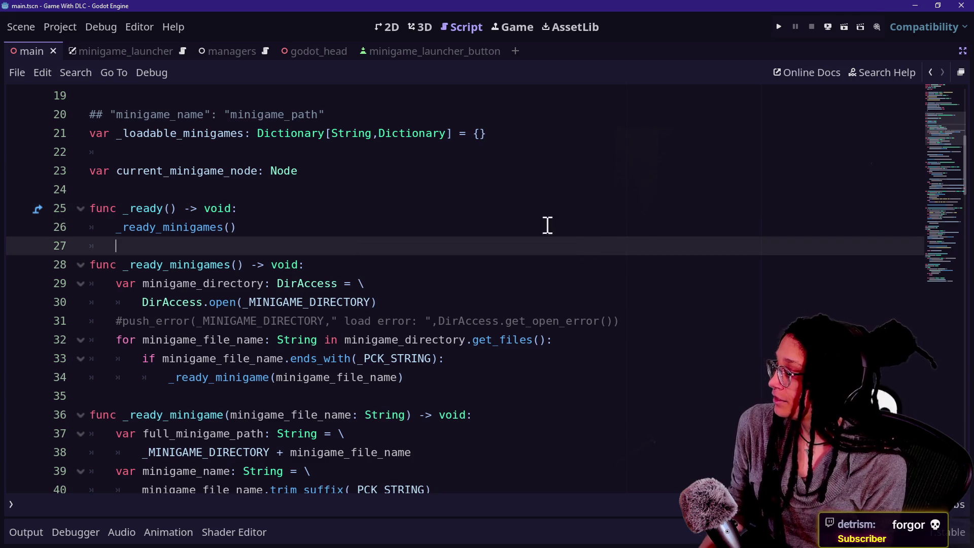
{"action": "left_click", "coordinate": [583, 335]}
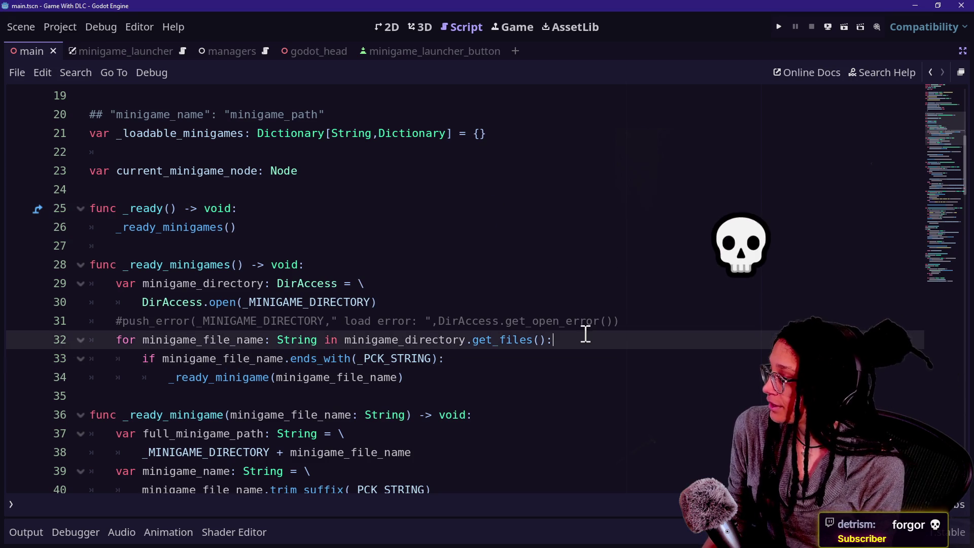
{"action": "left_click", "coordinate": [592, 321]}
{"action": "left_click", "coordinate": [670, 306]}
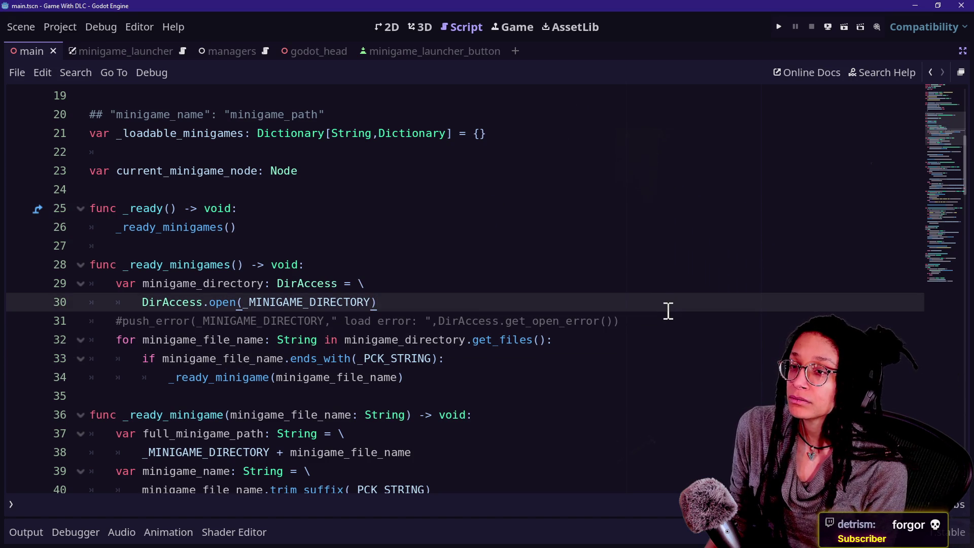
{"action": "key", "text": "alt+Tab"}
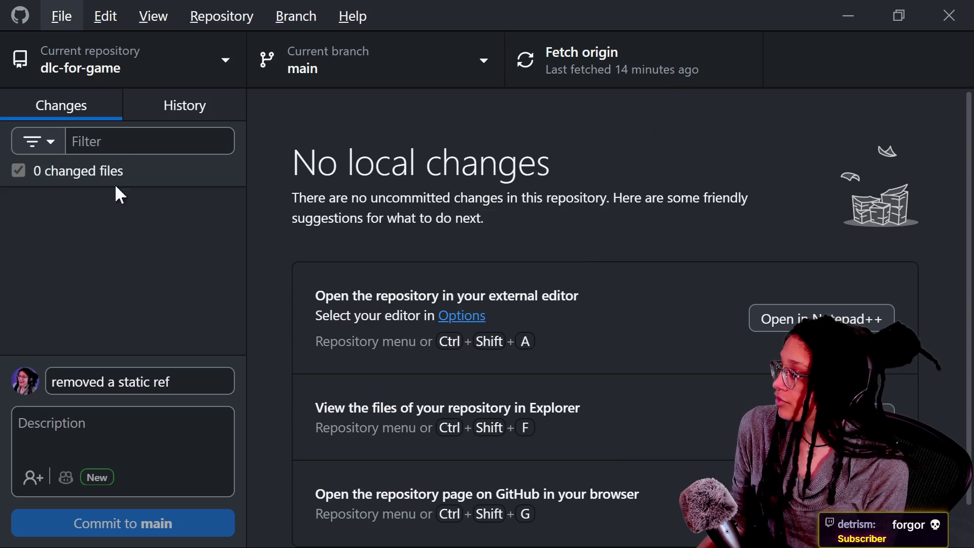
Commit manage_minigames.gd to main of game-with-dlc as 'removed an experiment' and push to origin.
{"action": "left_click", "coordinate": [146, 81]}
{"action": "left_click", "coordinate": [140, 219]}
{"action": "left_click", "coordinate": [146, 390]}
{"action": "type", "text": "remo"}
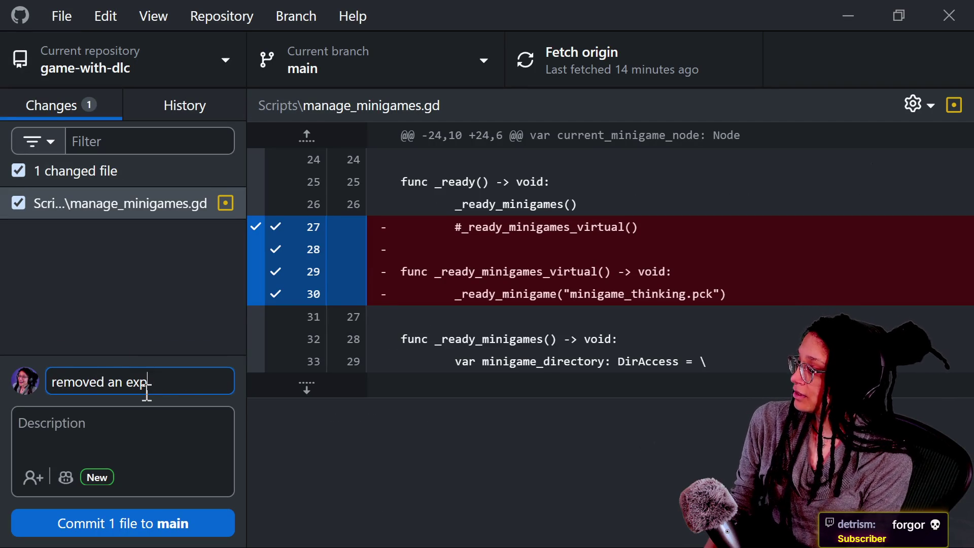
{"action": "type", "text": "nt"}
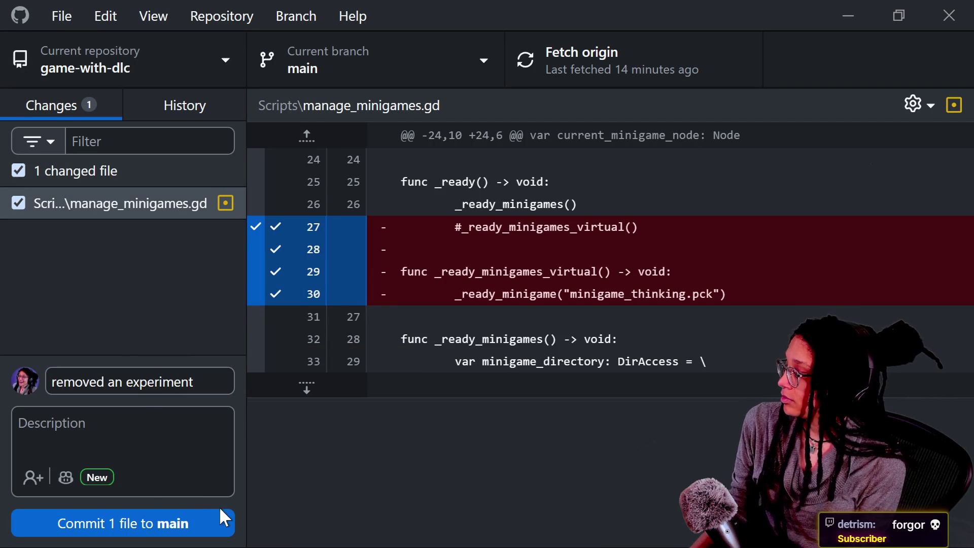
{"action": "left_click", "coordinate": [232, 525]}
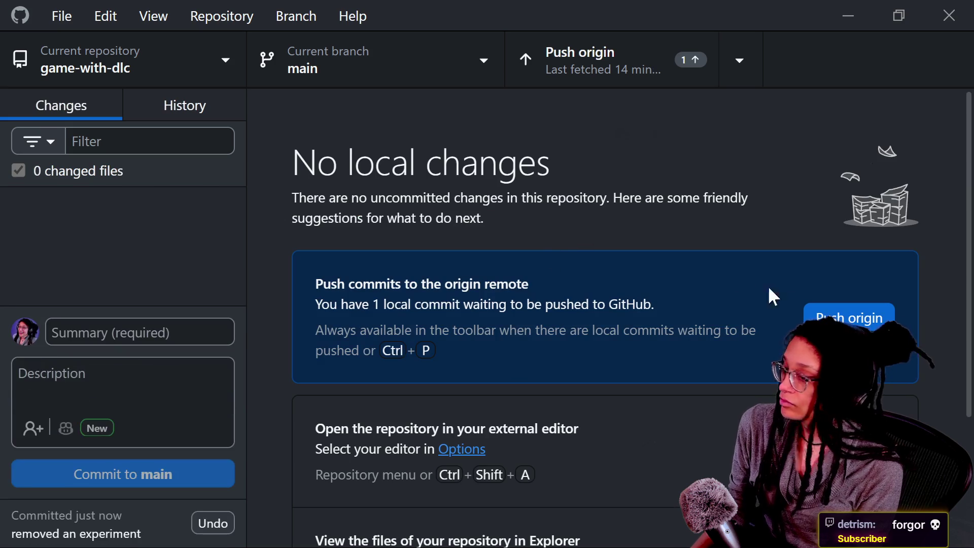
{"action": "key", "text": "ctrl+p"}
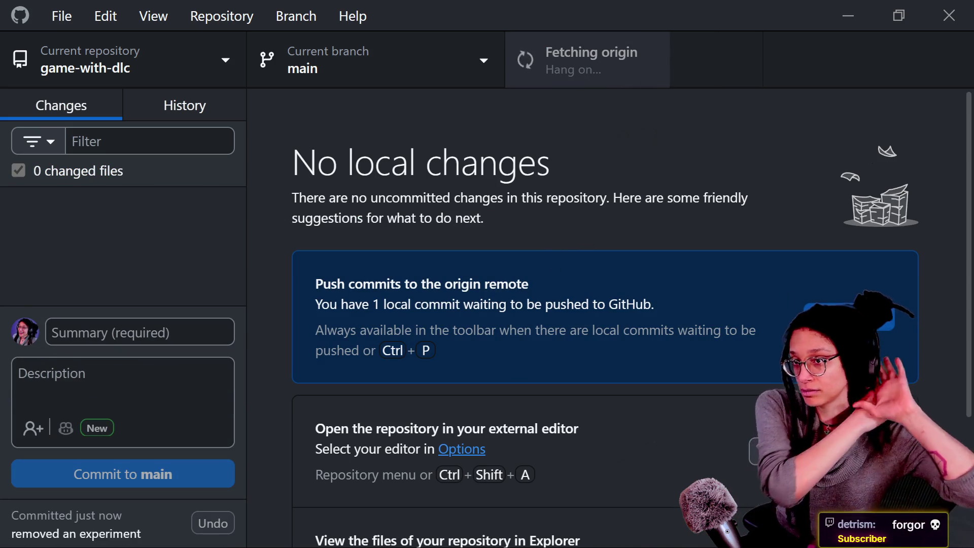
{"action": "key", "text": "alt+Tab"}
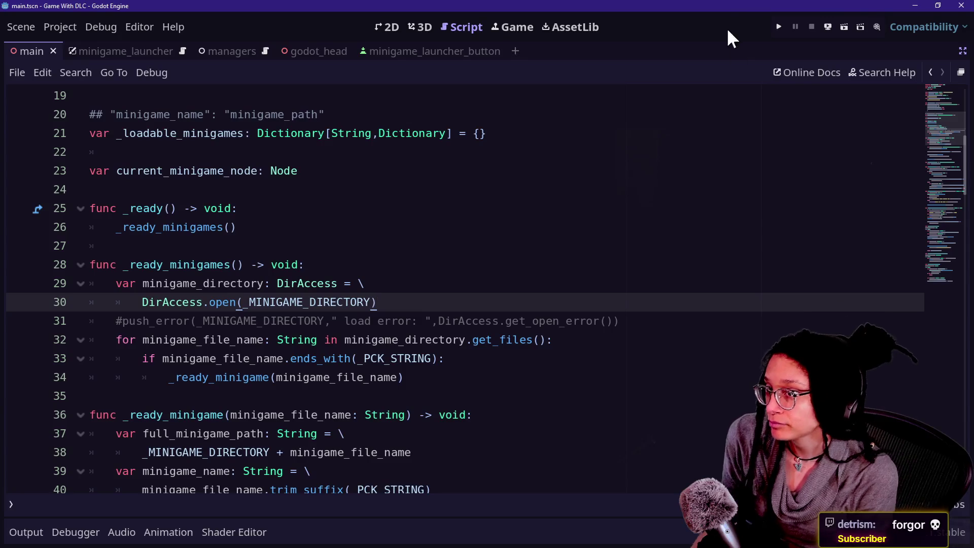
Inspect the cat-care-game _ready function and the start of _ready_embeds in the managers script.
{"action": "key", "text": "alt+Tab"}
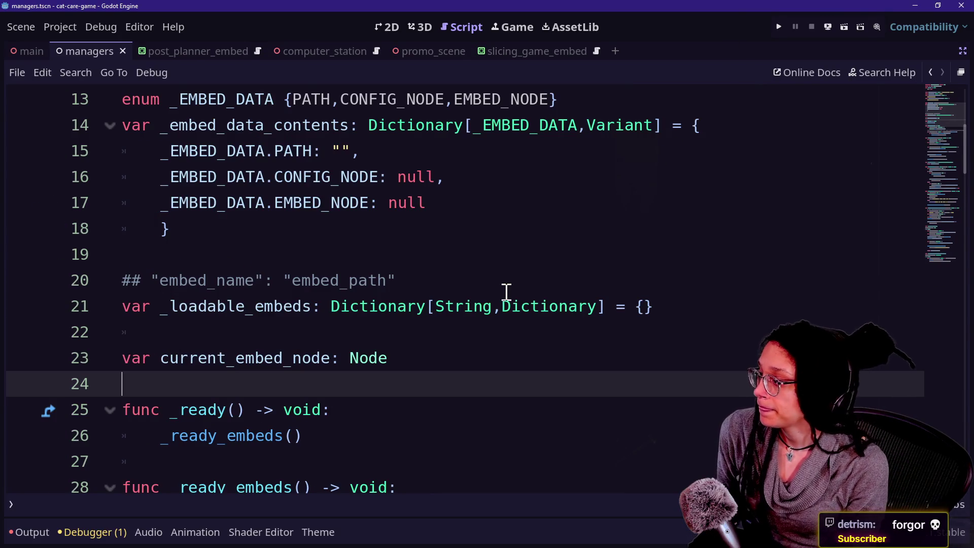
{"action": "left_click", "coordinate": [500, 289]}
{"action": "scroll", "coordinate": [229, 301], "scroll_direction": "down", "scroll_amount": 1}
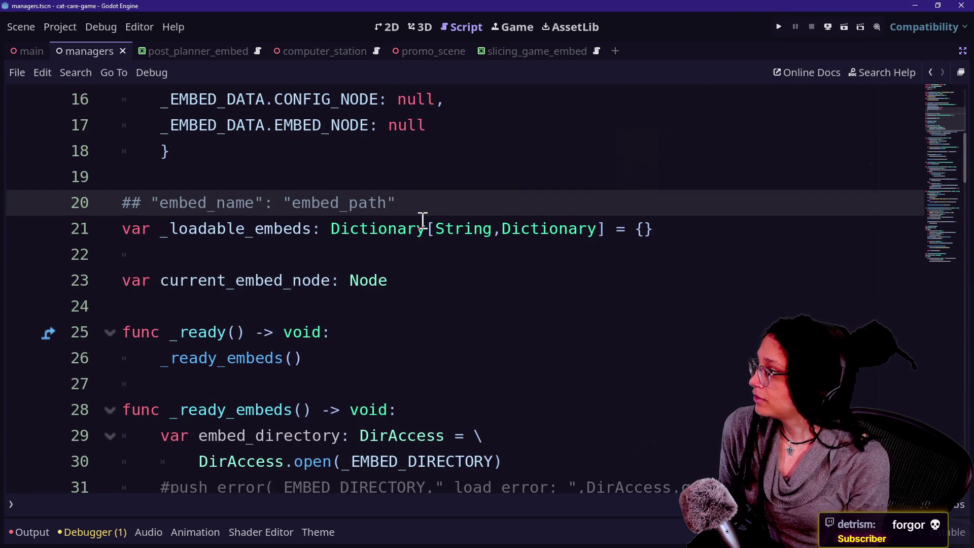
{"action": "scroll", "coordinate": [422, 220], "scroll_direction": "down", "scroll_amount": 2}
{"action": "mouse_move", "coordinate": [422, 220]}
{"action": "left_mouse_down"}
{"action": "mouse_move", "coordinate": [394, 260]}
{"action": "mouse_move", "coordinate": [224, 242]}
{"action": "left_mouse_up"}
{"action": "left_click", "coordinate": [495, 306]}
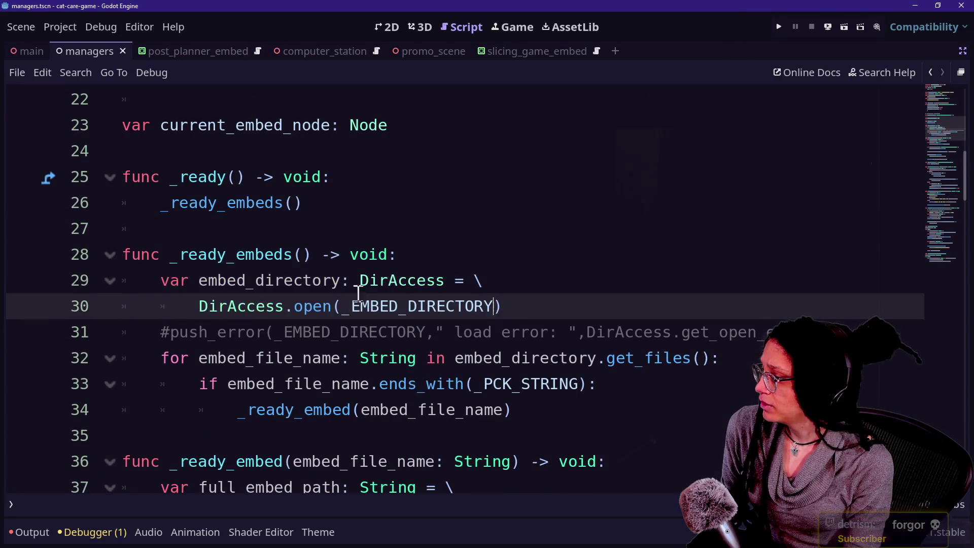
{"action": "mouse_move", "coordinate": [170, 177]}
{"action": "left_mouse_down"}
{"action": "mouse_move", "coordinate": [376, 211]}
{"action": "mouse_move", "coordinate": [171, 189]}
{"action": "left_mouse_up"}
{"action": "left_click", "coordinate": [382, 213]}
{"action": "left_click", "coordinate": [172, 182]}
{"action": "left_click_drag", "start_coordinate": [157, 243], "coordinate": [438, 332]}
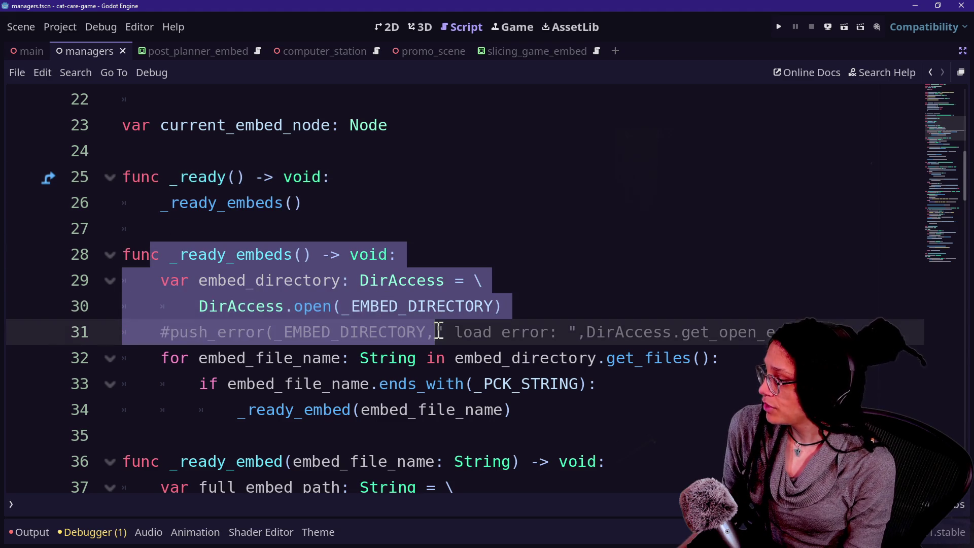
{"action": "key", "text": "Down"}
{"action": "key", "text": "Down"}
{"action": "key", "text": "Down"}
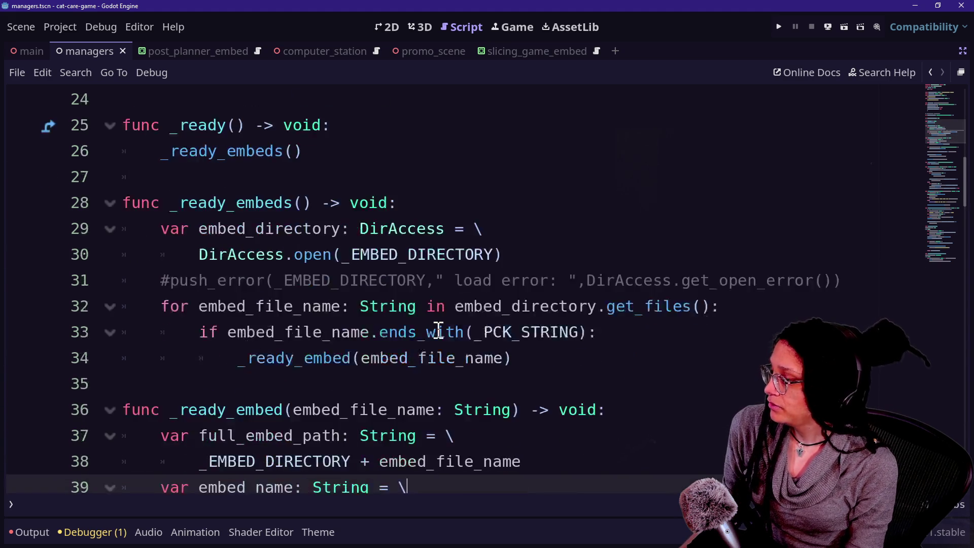
Examine the DirAccess.open _EMBED_DIRECTORY line 30, then restore the scene tree and file panels.
{"action": "mouse_move", "coordinate": [201, 202]}
{"action": "left_mouse_down"}
{"action": "mouse_move", "coordinate": [487, 195]}
{"action": "mouse_move", "coordinate": [349, 207]}
{"action": "left_mouse_up"}
{"action": "left_click", "coordinate": [491, 195]}
{"action": "left_click", "coordinate": [352, 207]}
{"action": "left_click_drag", "start_coordinate": [162, 205], "coordinate": [522, 207]}
{"action": "left_click", "coordinate": [616, 193]}
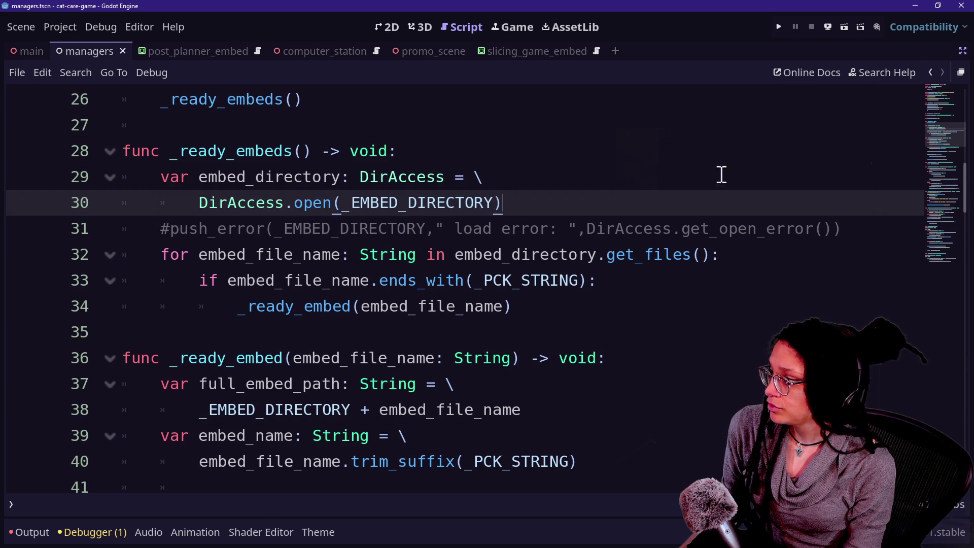
{"action": "left_click", "coordinate": [963, 51]}
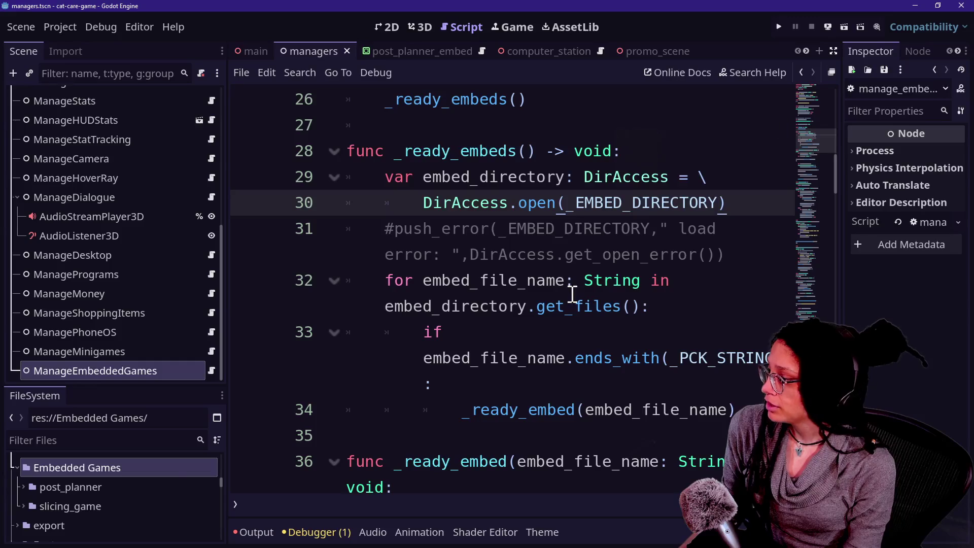
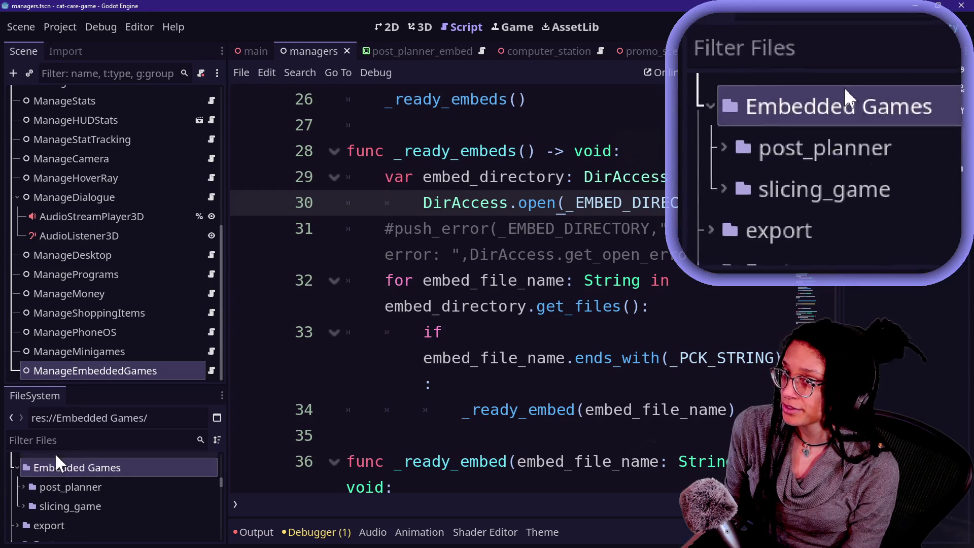
Switch to distraction-free mode and uncomment the push_error line 31 with Ctrl+K.
{"action": "mouse_move", "coordinate": [48, 466]}
{"action": "left_mouse_down"}
{"action": "mouse_move", "coordinate": [71, 481]}
{"action": "mouse_move", "coordinate": [453, 245]}
{"action": "left_mouse_up"}
{"action": "key", "text": "ctrl+shift+F11"}
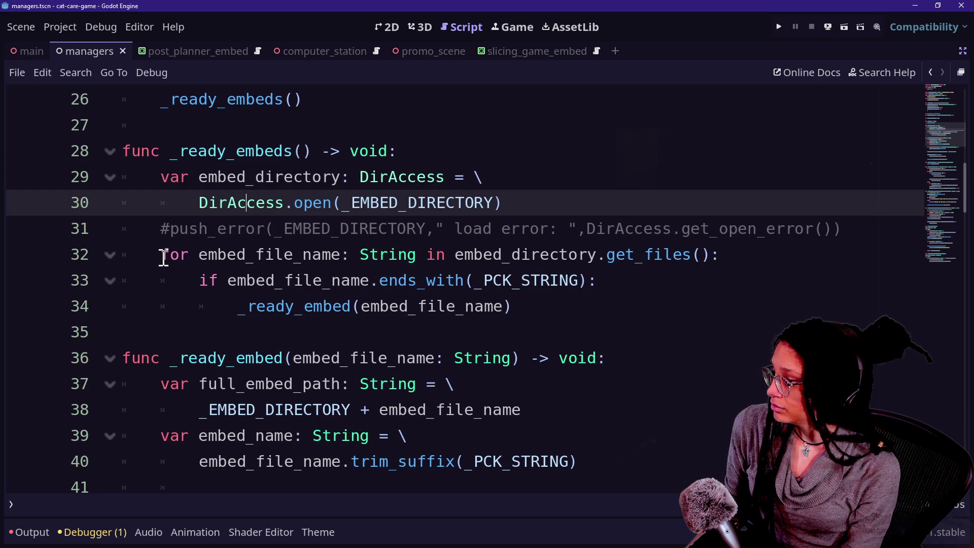
{"action": "mouse_move", "coordinate": [162, 229]}
{"action": "left_mouse_down"}
{"action": "mouse_move", "coordinate": [699, 217]}
{"action": "mouse_move", "coordinate": [888, 238]}
{"action": "mouse_move", "coordinate": [708, 222]}
{"action": "mouse_move", "coordinate": [769, 228]}
{"action": "left_mouse_up"}
{"action": "left_click", "coordinate": [808, 234]}
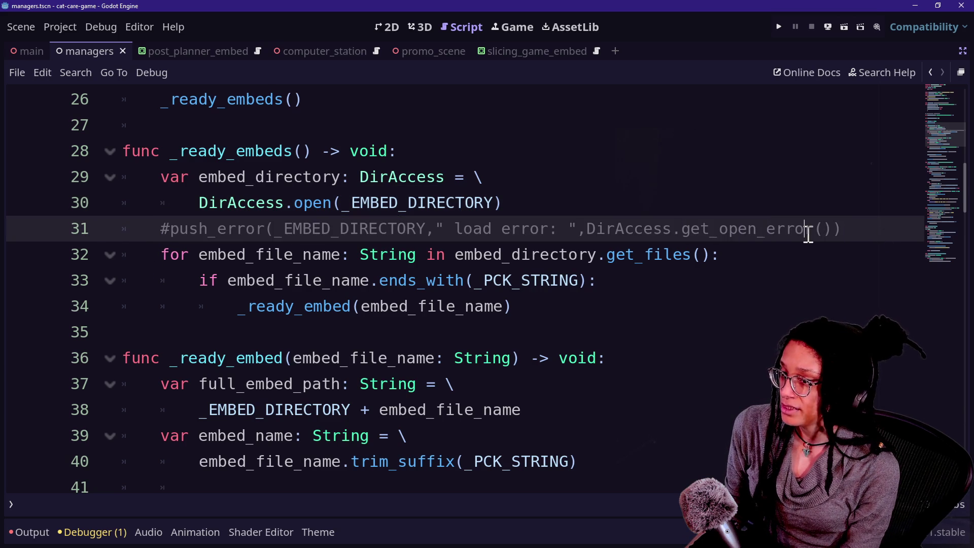
{"action": "key", "text": "ctrl+k"}
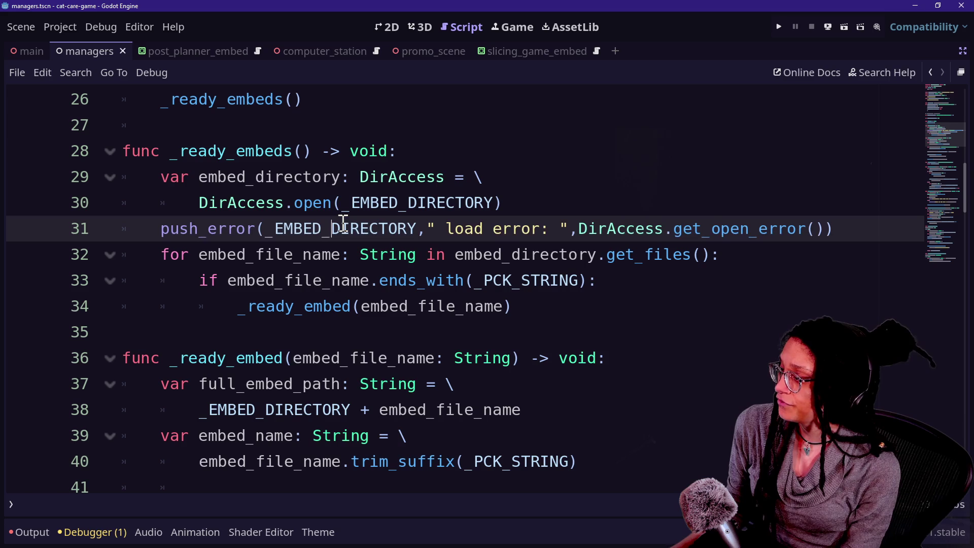
Inspect the push_error call's directory argument and error message on line 31.
{"action": "left_click_drag", "start_coordinate": [236, 230], "coordinate": [161, 231]}
{"action": "left_click_drag", "start_coordinate": [314, 223], "coordinate": [505, 228]}
{"action": "left_click", "coordinate": [349, 216]}
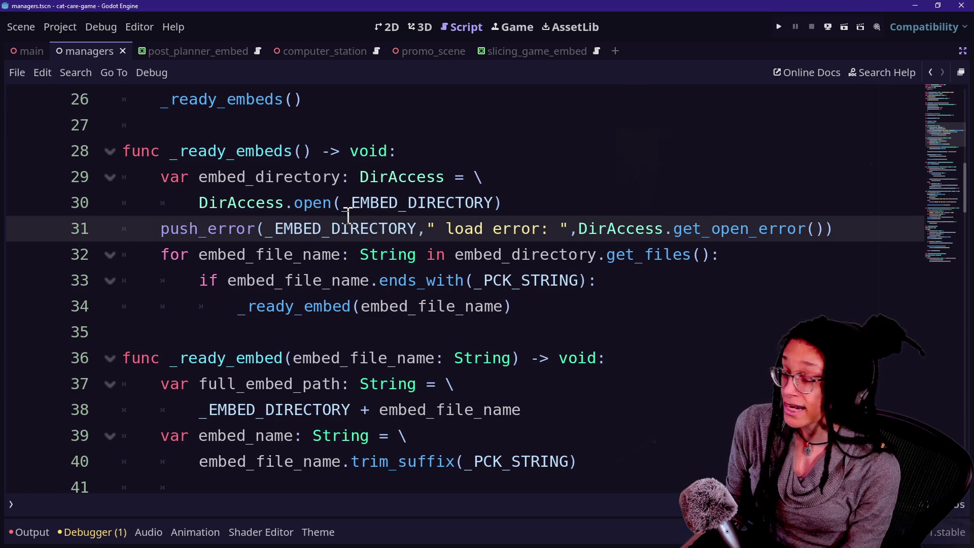
{"action": "left_click_drag", "start_coordinate": [256, 229], "coordinate": [423, 227]}
{"action": "left_click", "coordinate": [407, 226]}
{"action": "left_click_drag", "start_coordinate": [257, 228], "coordinate": [511, 226]}
{"action": "left_click", "coordinate": [514, 222]}
Comment the push_error line back out and look over the surrounding code.
{"action": "left_click", "coordinate": [564, 213]}
{"action": "left_click", "coordinate": [565, 218]}
{"action": "key", "text": "ctrl+k"}
{"action": "left_click", "coordinate": [159, 274]}
{"action": "mouse_move", "coordinate": [482, 284]}
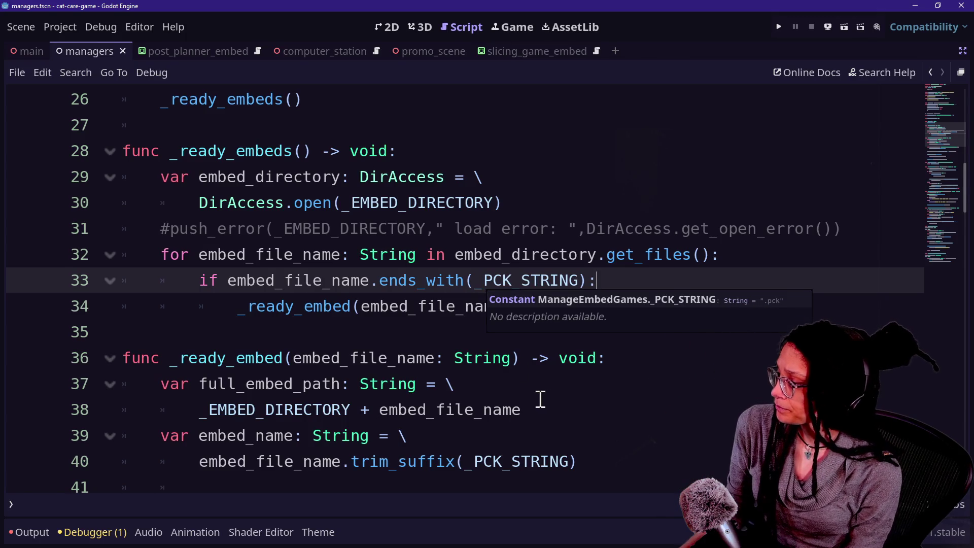
{"action": "scroll", "coordinate": [537, 395], "scroll_direction": "down", "scroll_amount": 10}
{"action": "scroll", "coordinate": [235, 326], "scroll_direction": "up", "scroll_amount": 5}
{"action": "scroll", "coordinate": [232, 327], "scroll_direction": "up", "scroll_amount": 4}
{"action": "scroll", "coordinate": [228, 320], "scroll_direction": "down", "scroll_amount": 2}
{"action": "left_click_drag", "start_coordinate": [215, 124], "coordinate": [512, 176]}
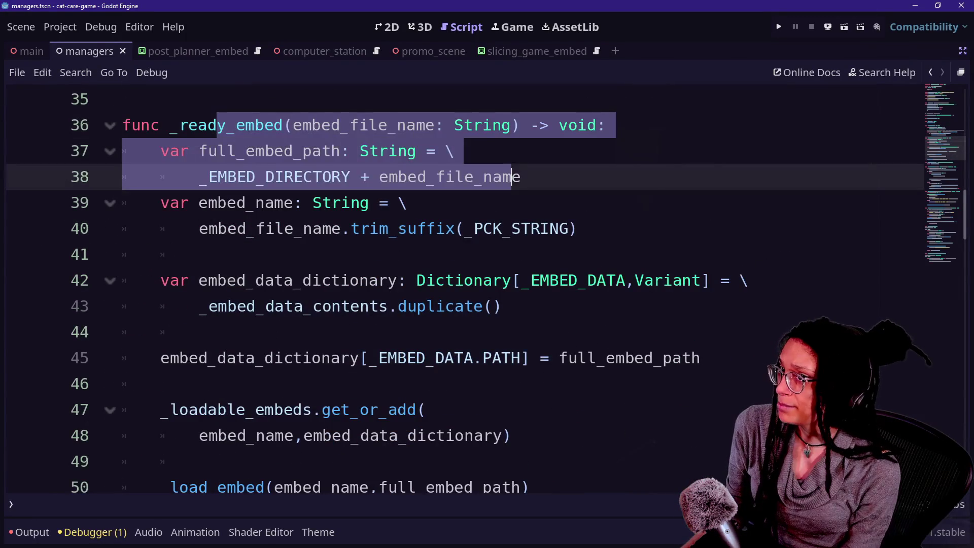
{"action": "key", "text": "alt+Tab"}
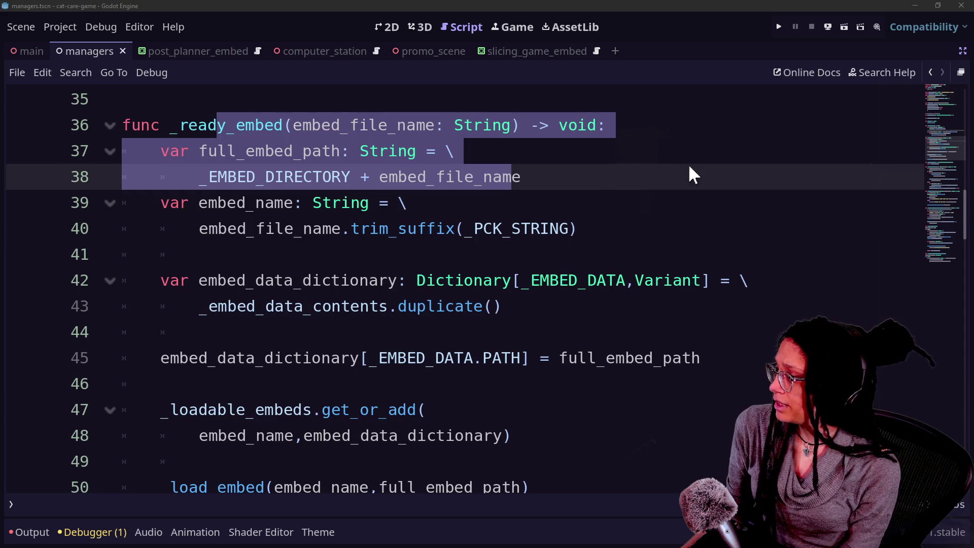
{"action": "left_click", "coordinate": [449, 230]}
{"action": "left_click_drag", "start_coordinate": [201, 176], "coordinate": [555, 169]}
{"action": "left_click", "coordinate": [555, 171]}
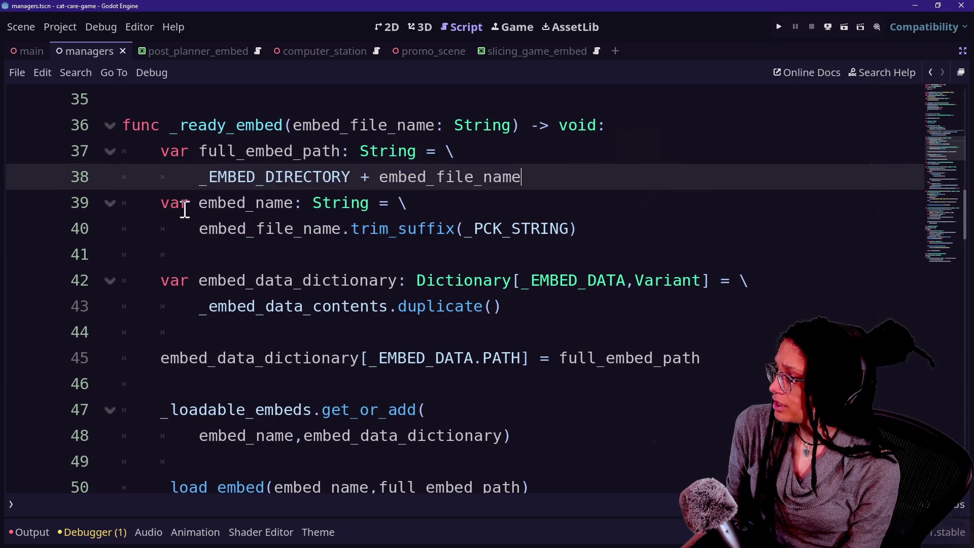
{"action": "left_click_drag", "start_coordinate": [224, 172], "coordinate": [448, 178]}
{"action": "left_click", "coordinate": [187, 222]}
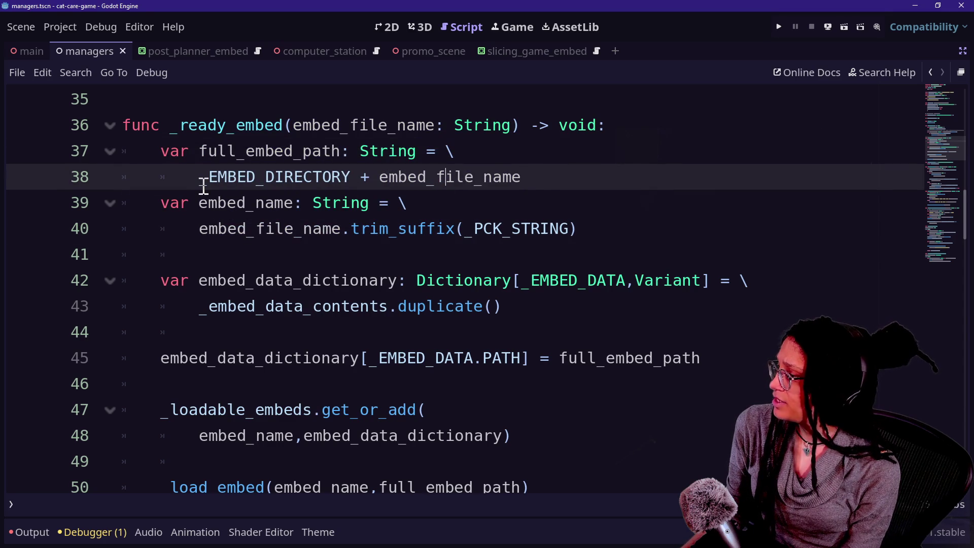
{"action": "left_click", "coordinate": [174, 203]}
{"action": "left_click", "coordinate": [437, 226]}
{"action": "left_click_drag", "start_coordinate": [246, 231], "coordinate": [541, 230]}
{"action": "left_click", "coordinate": [540, 229]}
{"action": "left_click_drag", "start_coordinate": [399, 230], "coordinate": [571, 229]}
{"action": "left_click", "coordinate": [466, 229]}
{"action": "left_click_drag", "start_coordinate": [466, 228], "coordinate": [581, 221]}
{"action": "left_click", "coordinate": [272, 228]}
{"action": "left_click_drag", "start_coordinate": [228, 228], "coordinate": [543, 229]}
{"action": "left_click", "coordinate": [504, 228]}
{"action": "left_click_drag", "start_coordinate": [464, 228], "coordinate": [572, 229]}
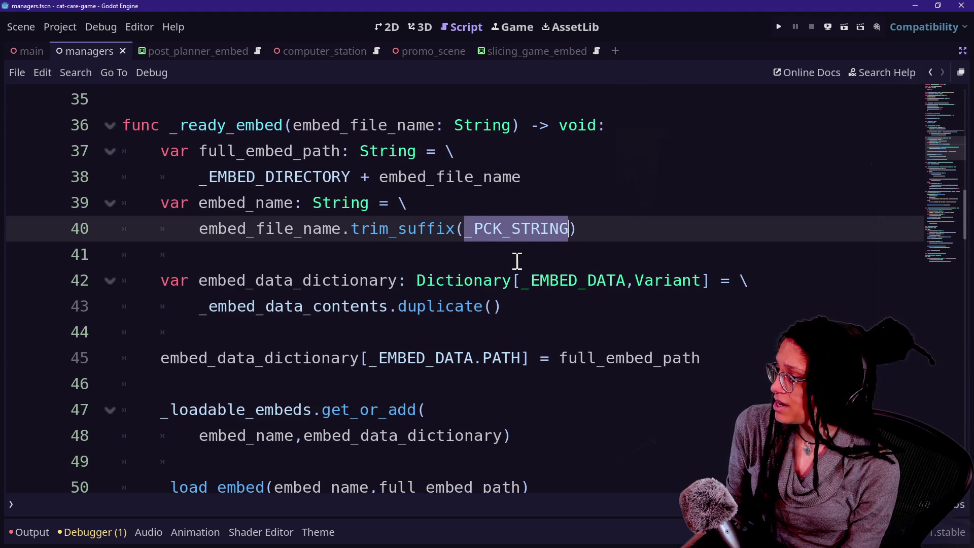
{"action": "left_click", "coordinate": [518, 261]}
{"action": "left_click_drag", "start_coordinate": [202, 172], "coordinate": [315, 170]}
{"action": "left_click", "coordinate": [313, 173]}
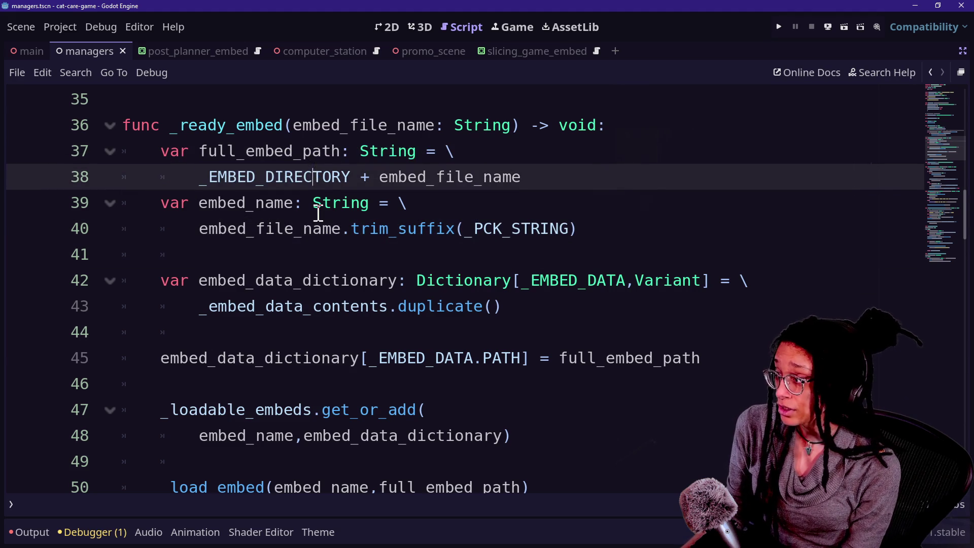
{"action": "mouse_move", "coordinate": [318, 213]}
{"action": "key", "text": "Down"}
{"action": "key", "text": "Down"}
{"action": "key", "text": "Down"}
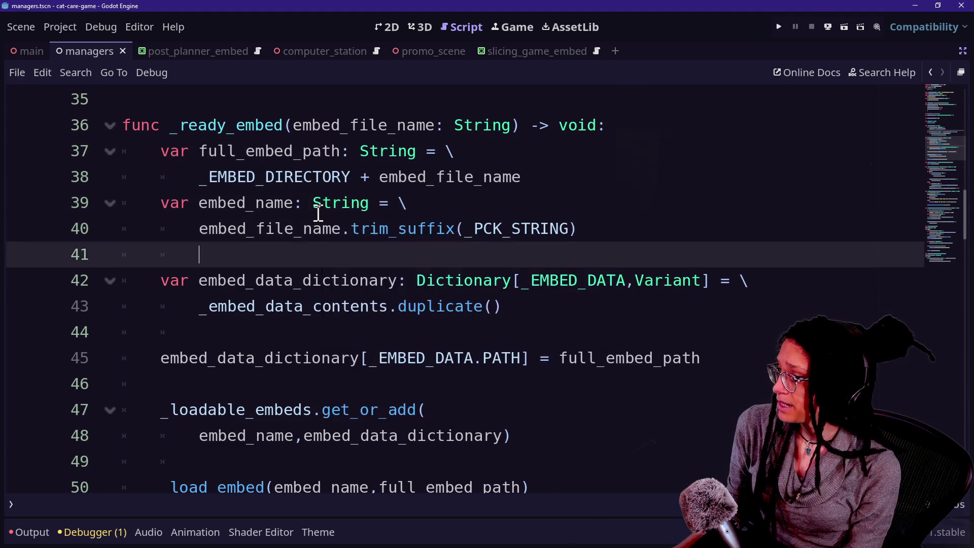
{"action": "key", "text": "Down"}
{"action": "key", "text": "Down"}
{"action": "mouse_move", "coordinate": [179, 284]}
{"action": "left_mouse_down"}
{"action": "mouse_move", "coordinate": [417, 304]}
{"action": "mouse_move", "coordinate": [591, 281]}
{"action": "left_mouse_up"}
{"action": "left_click", "coordinate": [417, 306]}
{"action": "left_click", "coordinate": [440, 285]}
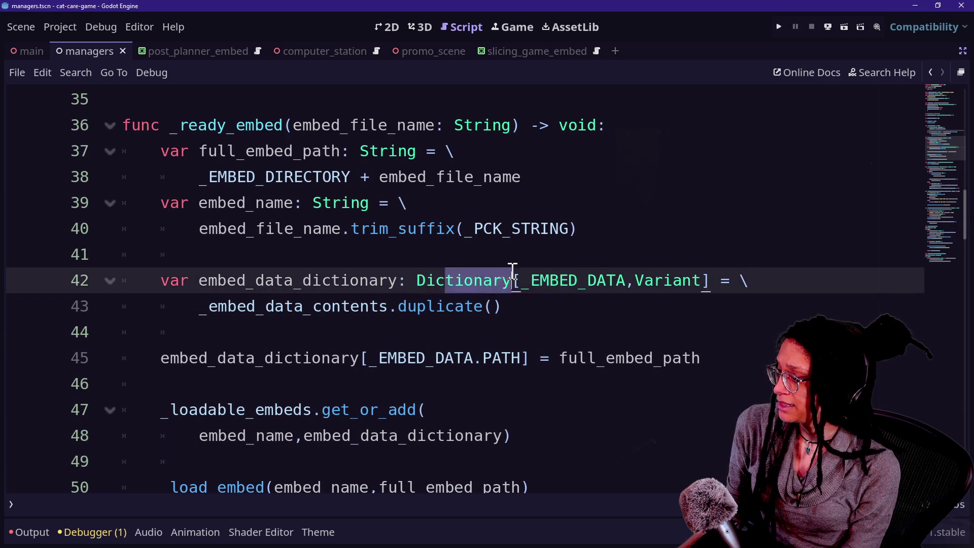
{"action": "left_click", "coordinate": [551, 270]}
{"action": "mouse_move", "coordinate": [206, 307]}
{"action": "left_mouse_down"}
{"action": "mouse_move", "coordinate": [467, 307]}
{"action": "mouse_move", "coordinate": [224, 306]}
{"action": "left_mouse_up"}
{"action": "left_click", "coordinate": [507, 306]}
{"action": "scroll", "coordinate": [224, 306], "scroll_direction": "up", "scroll_amount": 9}
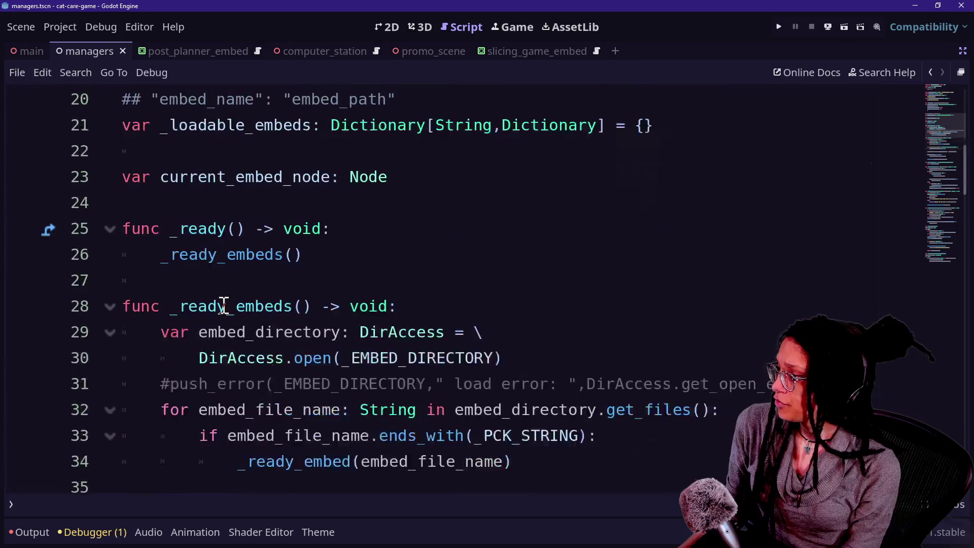
{"action": "mouse_move", "coordinate": [170, 254]}
{"action": "left_mouse_down"}
{"action": "mouse_move", "coordinate": [327, 361]}
{"action": "mouse_move", "coordinate": [264, 276]}
{"action": "left_mouse_up"}
{"action": "left_click", "coordinate": [269, 332]}
{"action": "left_click_drag", "start_coordinate": [170, 282], "coordinate": [470, 327]}
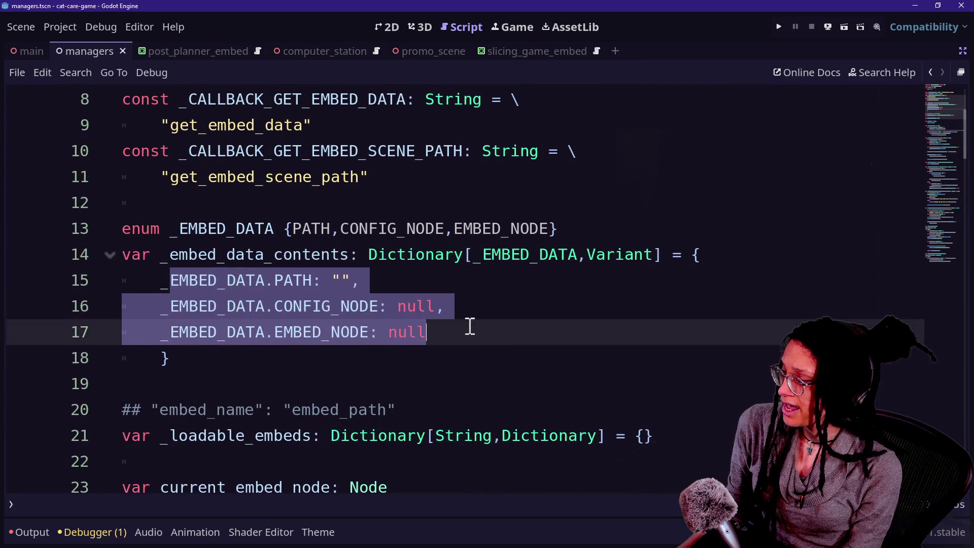
{"action": "left_click", "coordinate": [499, 340]}
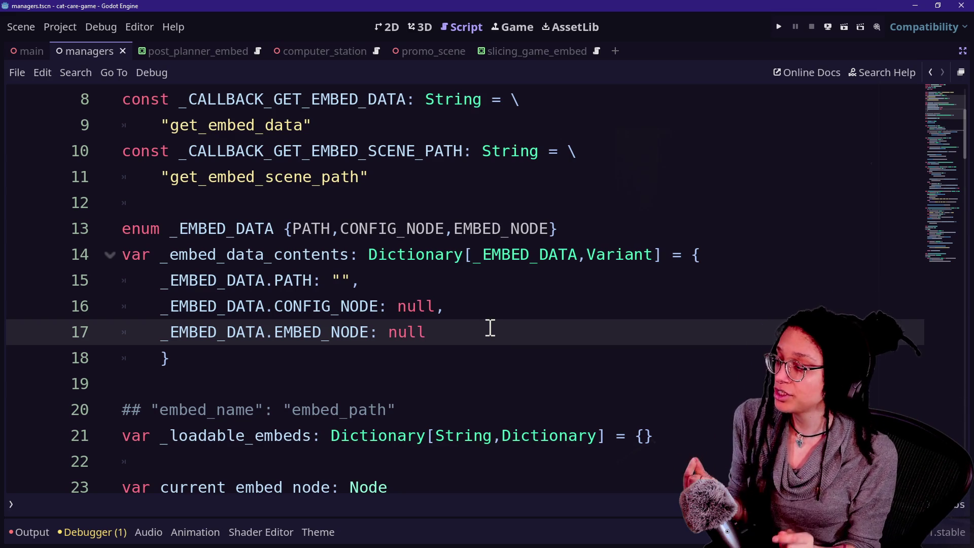
{"action": "scroll", "coordinate": [490, 327], "scroll_direction": "down", "scroll_amount": 9}
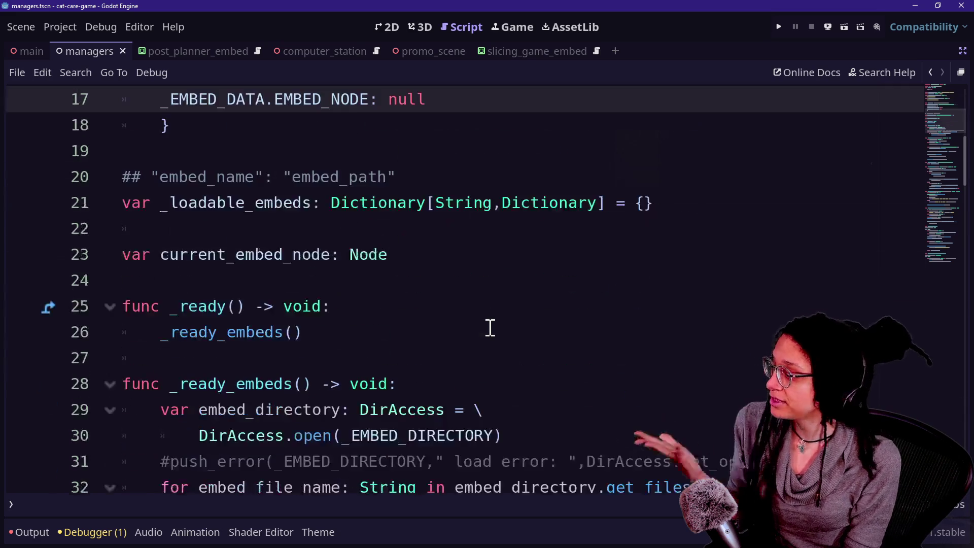
Inspect the _EMBED_DATA.PATH assignment on line 45 and _loadable_embeds on line 47.
{"action": "scroll", "coordinate": [490, 328], "scroll_direction": "down", "scroll_amount": 1}
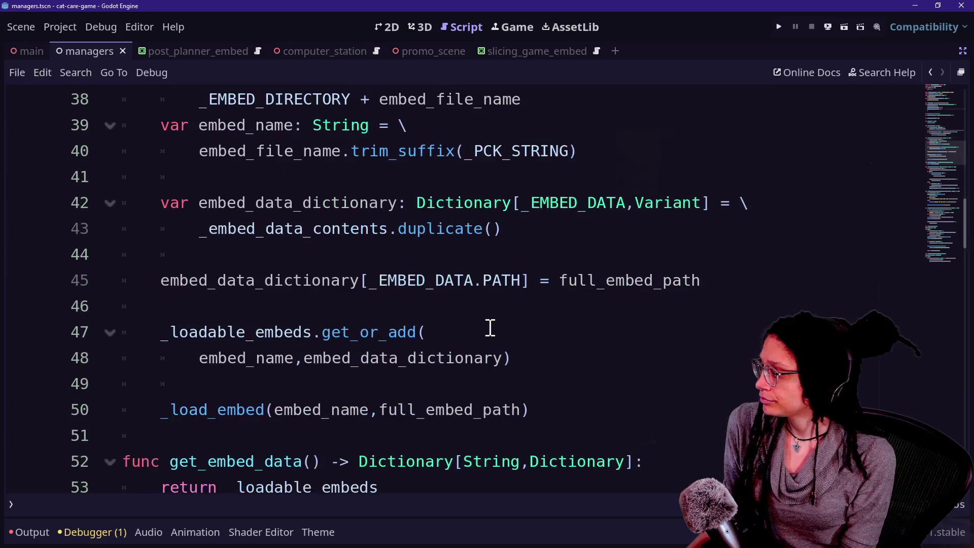
{"action": "scroll", "coordinate": [277, 334], "scroll_direction": "down", "scroll_amount": 1}
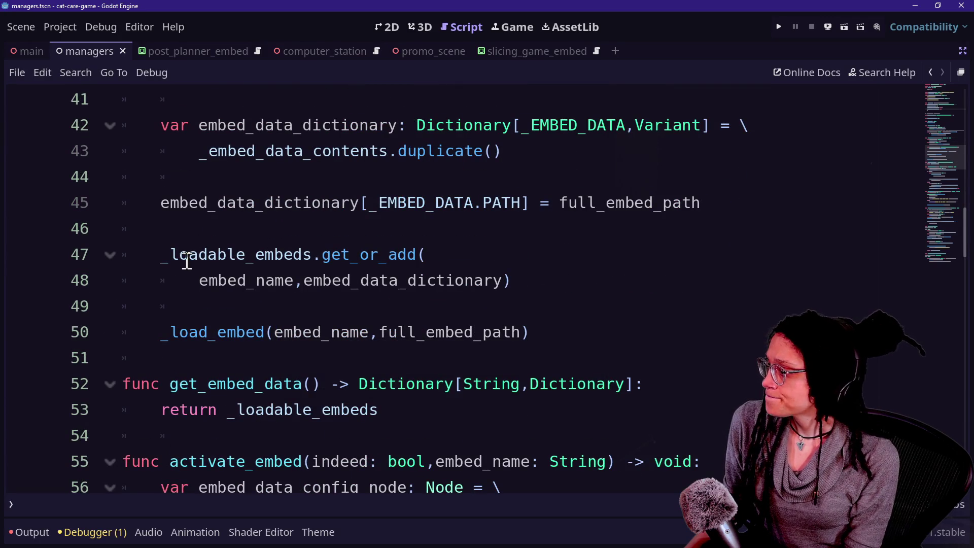
{"action": "mouse_move", "coordinate": [218, 205]}
{"action": "left_mouse_down"}
{"action": "mouse_move", "coordinate": [550, 216]}
{"action": "mouse_move", "coordinate": [530, 206]}
{"action": "mouse_move", "coordinate": [535, 196]}
{"action": "mouse_move", "coordinate": [565, 196]}
{"action": "mouse_move", "coordinate": [549, 200]}
{"action": "left_mouse_up"}
{"action": "left_click", "coordinate": [581, 205]}
{"action": "left_click_drag", "start_coordinate": [368, 203], "coordinate": [521, 204]}
{"action": "left_click", "coordinate": [213, 251]}
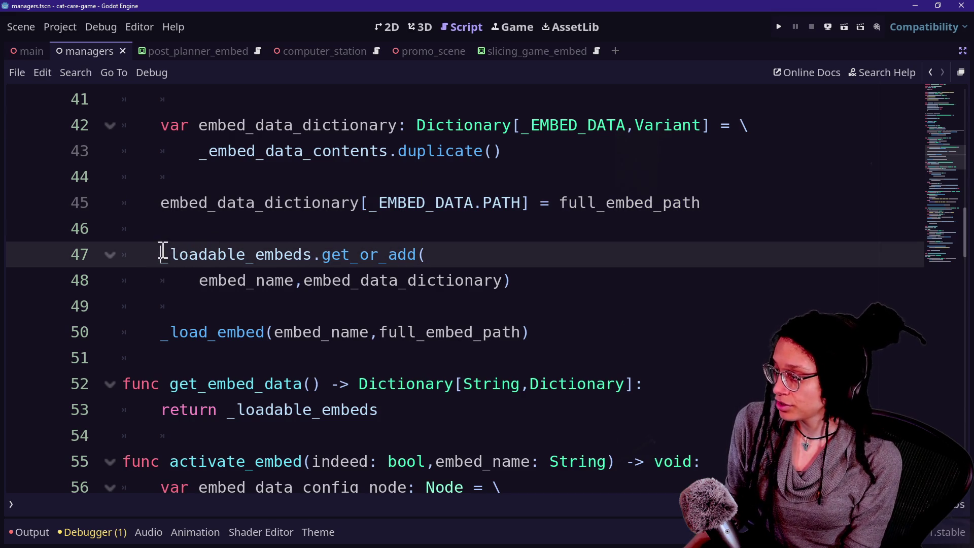
{"action": "left_click_drag", "start_coordinate": [163, 251], "coordinate": [295, 256]}
{"action": "left_click", "coordinate": [305, 255]}
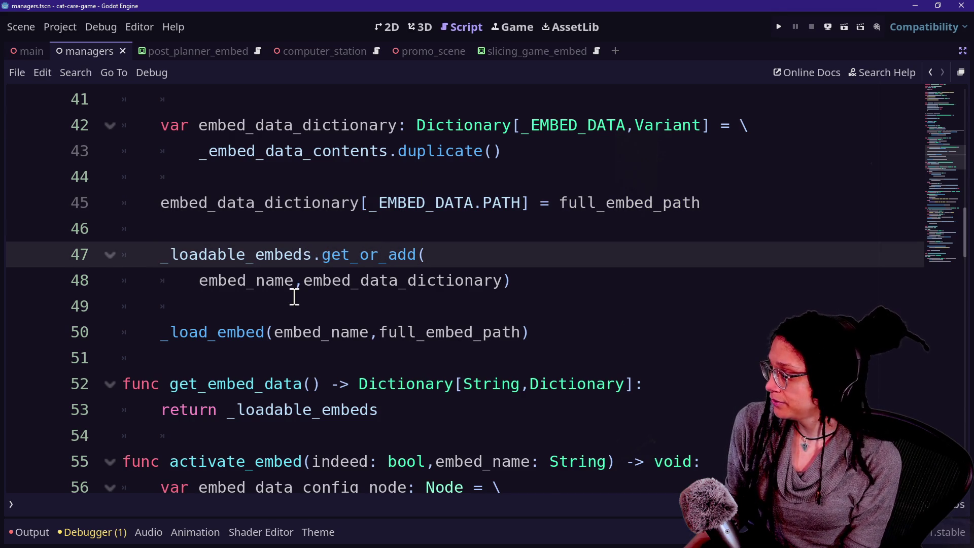
Check the uses of embed_data_dictionary, then go from the _load_embed call to its definition.
{"action": "scroll", "coordinate": [319, 264], "scroll_direction": "down", "scroll_amount": 1}
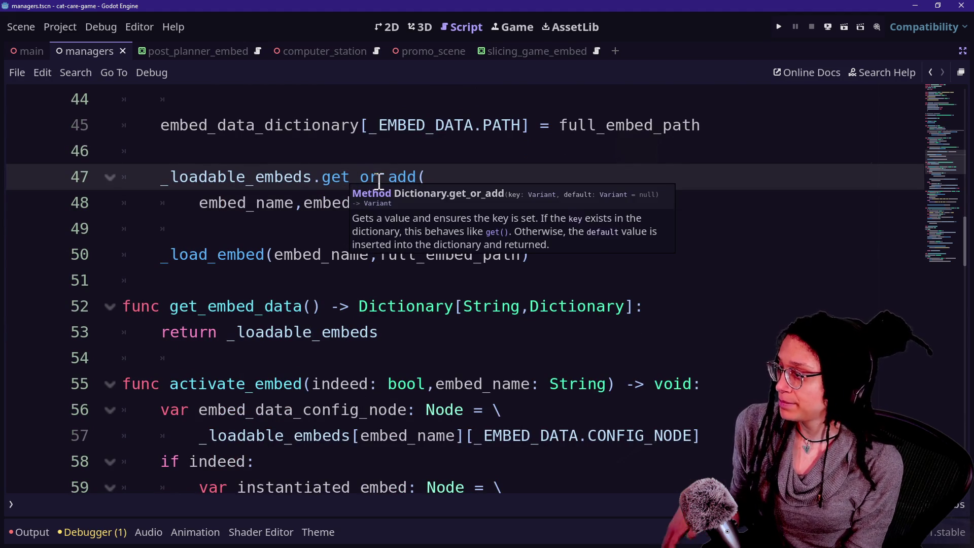
{"action": "mouse_move", "coordinate": [397, 182]}
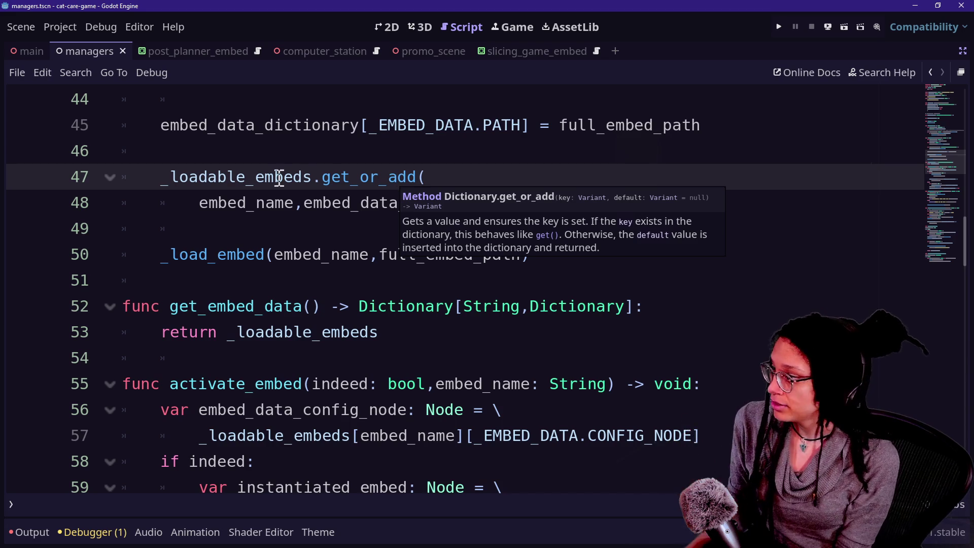
{"action": "double_click", "coordinate": [437, 204]}
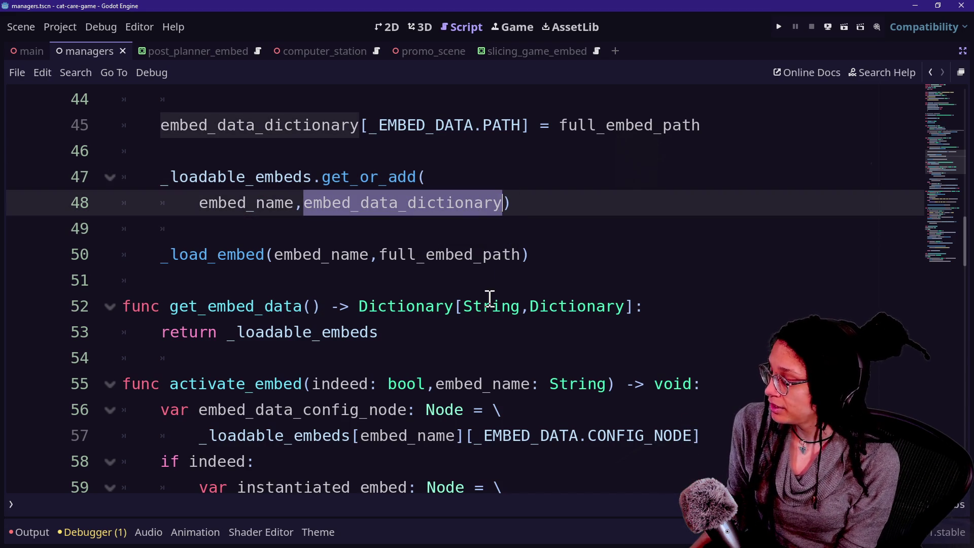
{"action": "left_click", "coordinate": [263, 213]}
{"action": "left_click_drag", "start_coordinate": [160, 254], "coordinate": [304, 255]}
{"action": "left_click", "coordinate": [304, 254]}
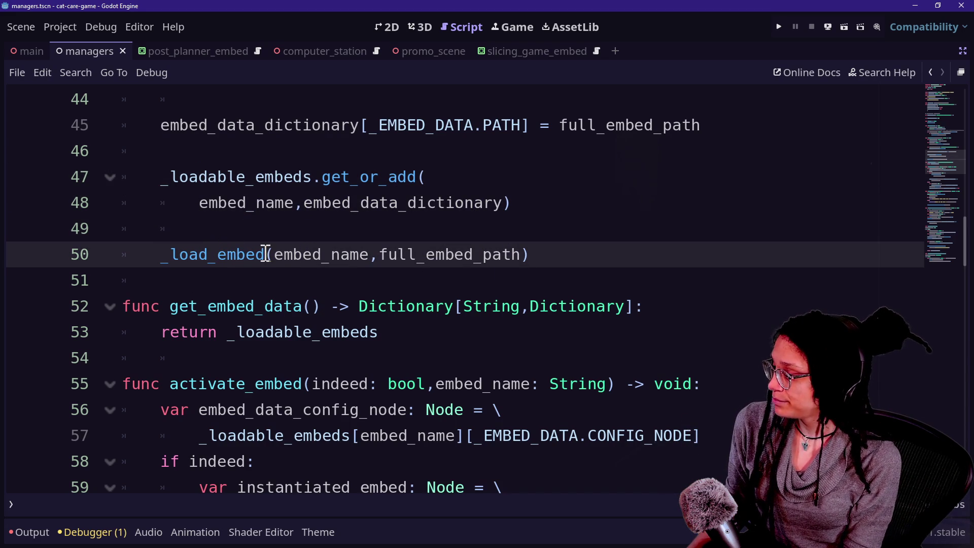
{"action": "left_click_drag", "start_coordinate": [274, 254], "coordinate": [446, 258]}
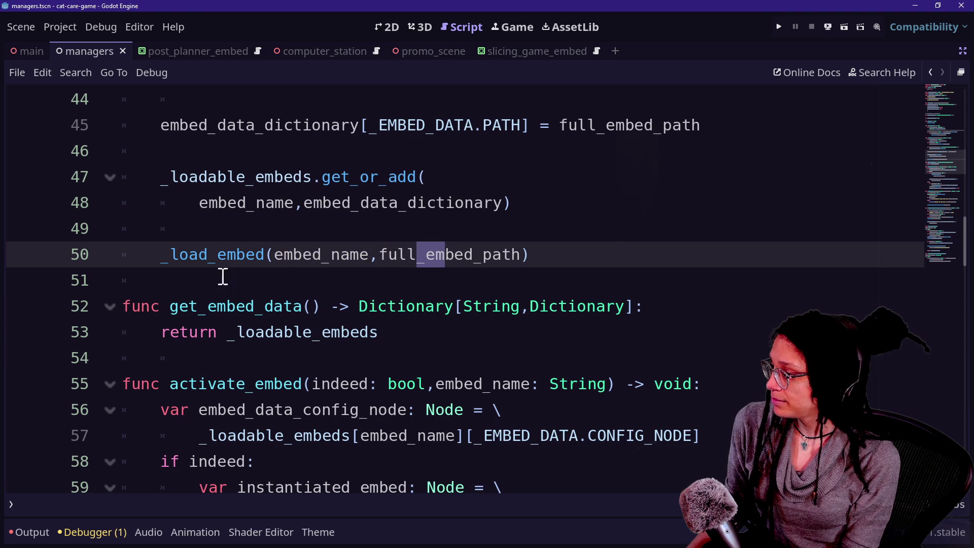
{"action": "left_click", "coordinate": [210, 255], "text": "ctrl"}
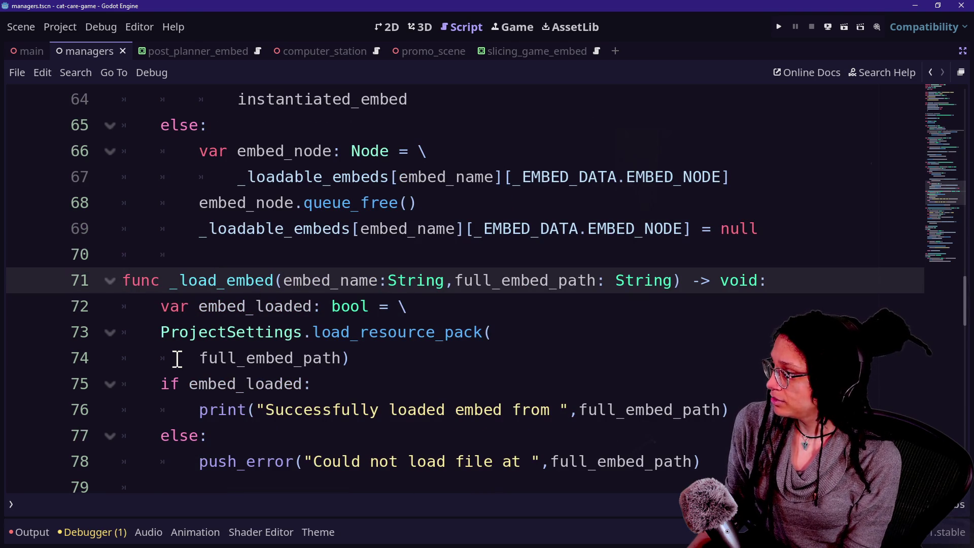
Look up the load_resource_pack call and its documentation in the embed loader.
{"action": "mouse_move", "coordinate": [254, 359]}
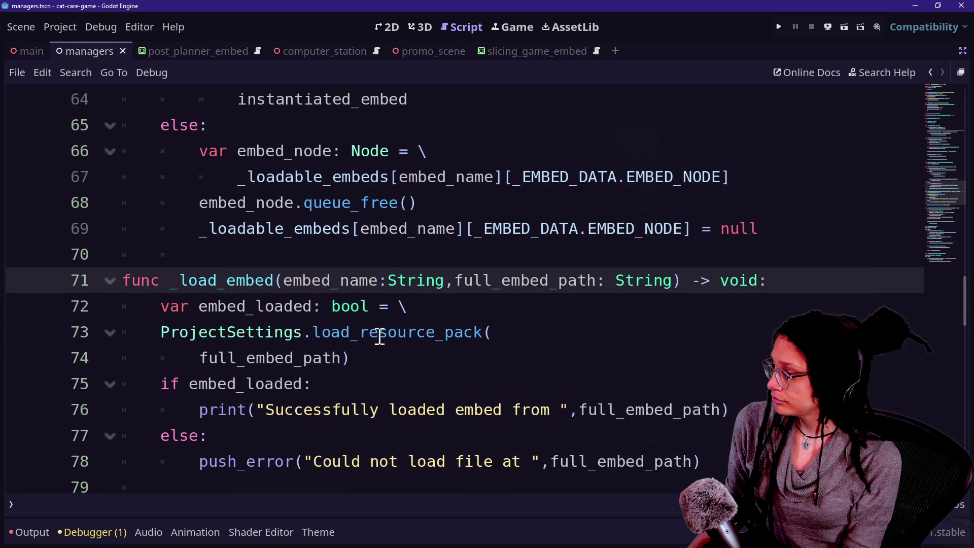
{"action": "mouse_move", "coordinate": [379, 337]}
{"action": "scroll", "coordinate": [195, 344], "scroll_direction": "down", "scroll_amount": 2}
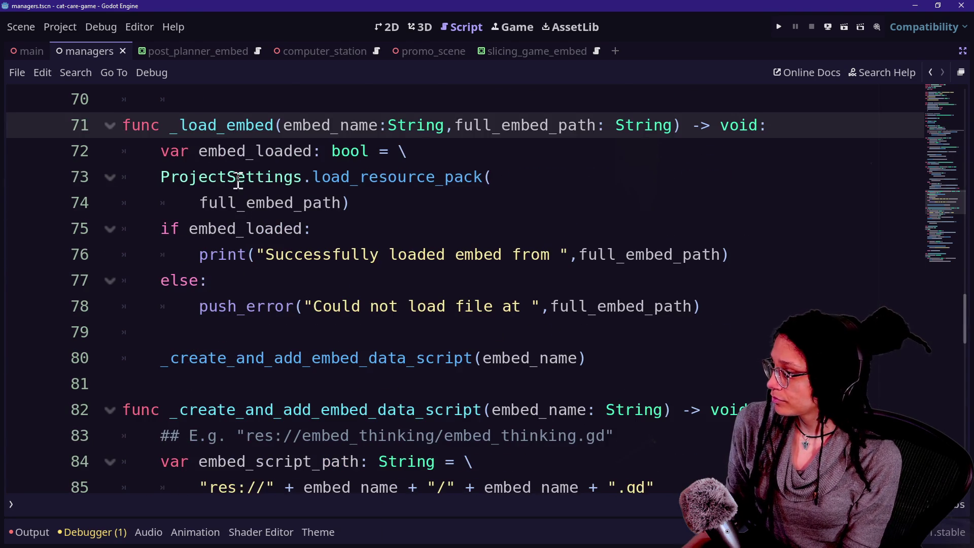
{"action": "left_click_drag", "start_coordinate": [325, 178], "coordinate": [423, 178]}
{"action": "mouse_move", "coordinate": [483, 178]}
{"action": "left_mouse_down"}
{"action": "mouse_move", "coordinate": [345, 202]}
{"action": "mouse_move", "coordinate": [312, 178]}
{"action": "left_mouse_up"}
{"action": "key", "text": "Left"}
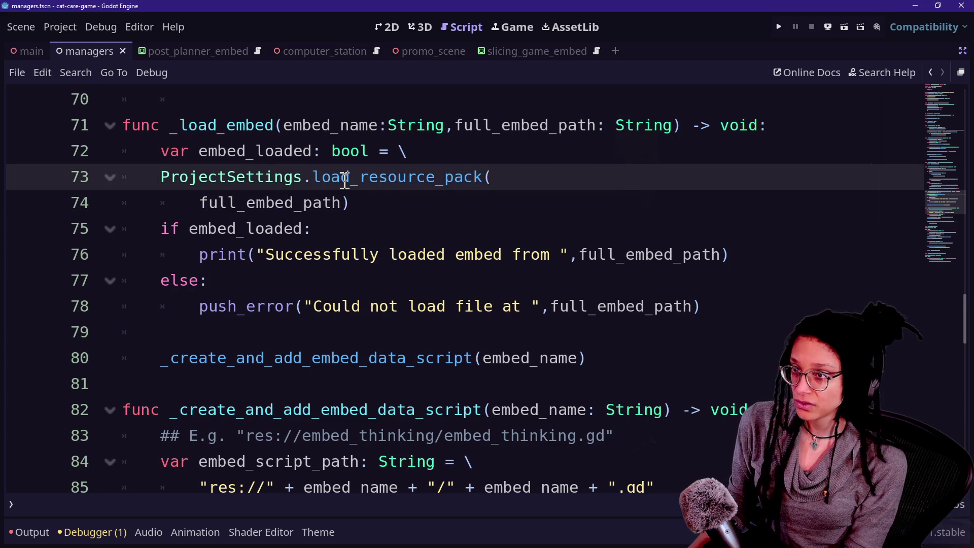
{"action": "mouse_move", "coordinate": [345, 181]}
{"action": "left_click_drag", "start_coordinate": [316, 177], "coordinate": [504, 194]}
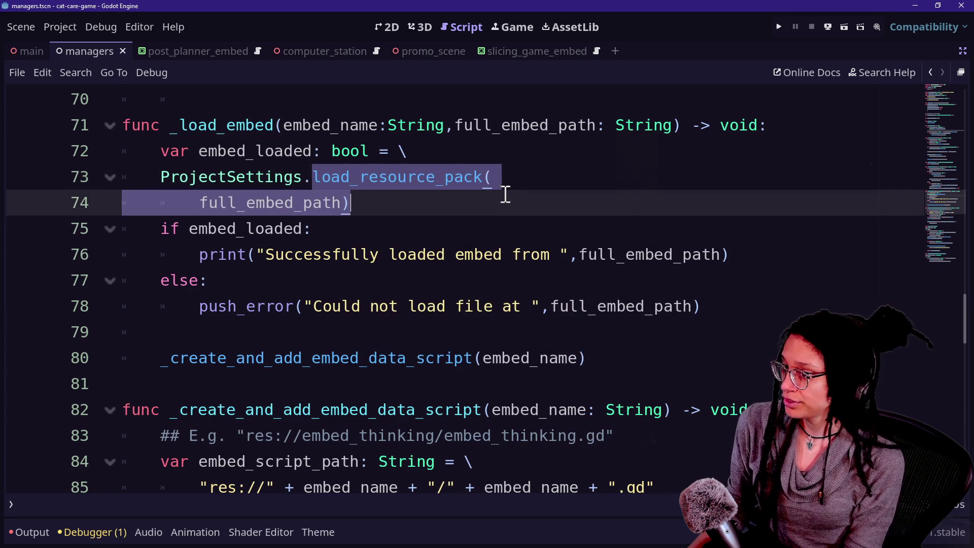
{"action": "left_click", "coordinate": [503, 190]}
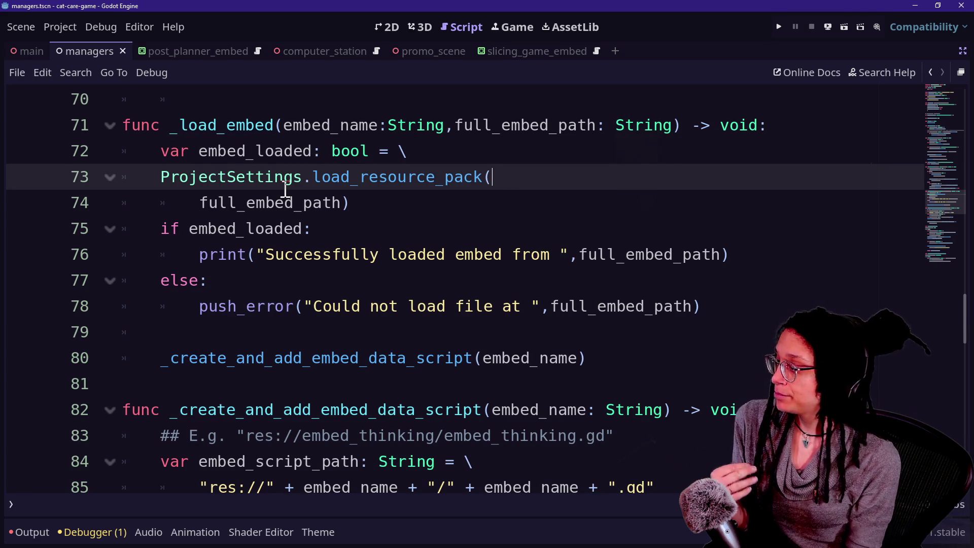
Add false as load_resource_pack's second (replace_files) argument.
{"action": "mouse_move", "coordinate": [162, 177]}
{"action": "left_mouse_down"}
{"action": "mouse_move", "coordinate": [194, 168]}
{"action": "mouse_move", "coordinate": [400, 191]}
{"action": "mouse_move", "coordinate": [153, 172]}
{"action": "left_mouse_up"}
{"action": "left_click", "coordinate": [411, 198]}
{"action": "left_click", "coordinate": [357, 177]}
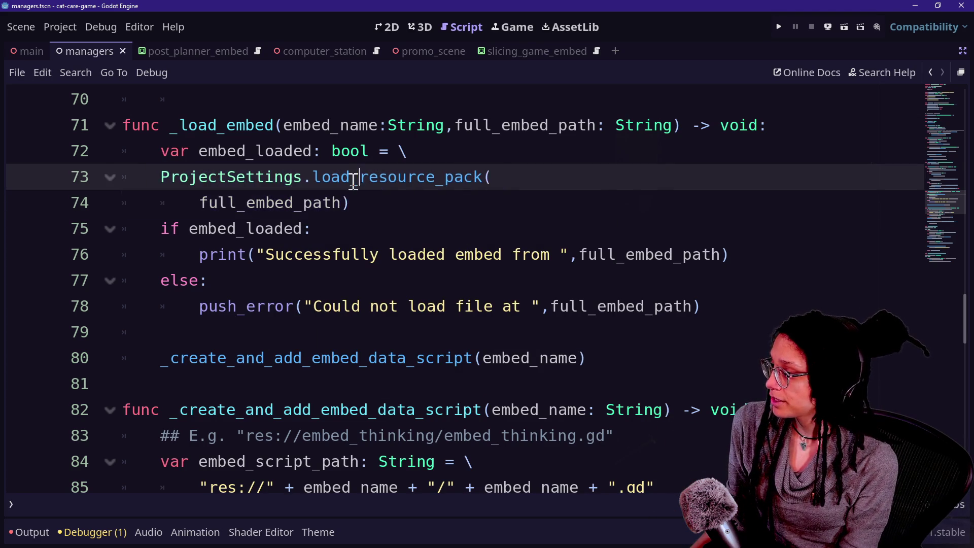
{"action": "left_click", "coordinate": [493, 214]}
{"action": "type", "text": ",false"}
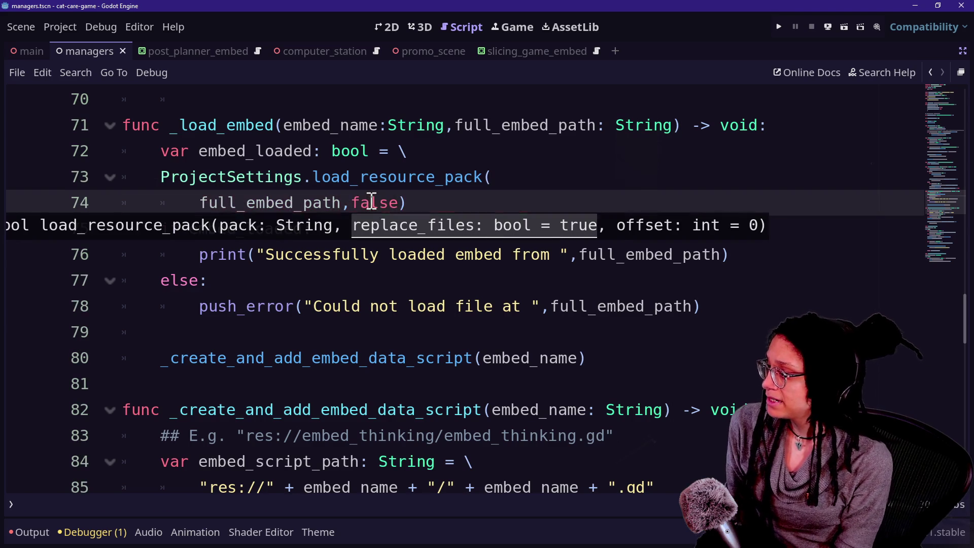
{"action": "left_click", "coordinate": [374, 200]}
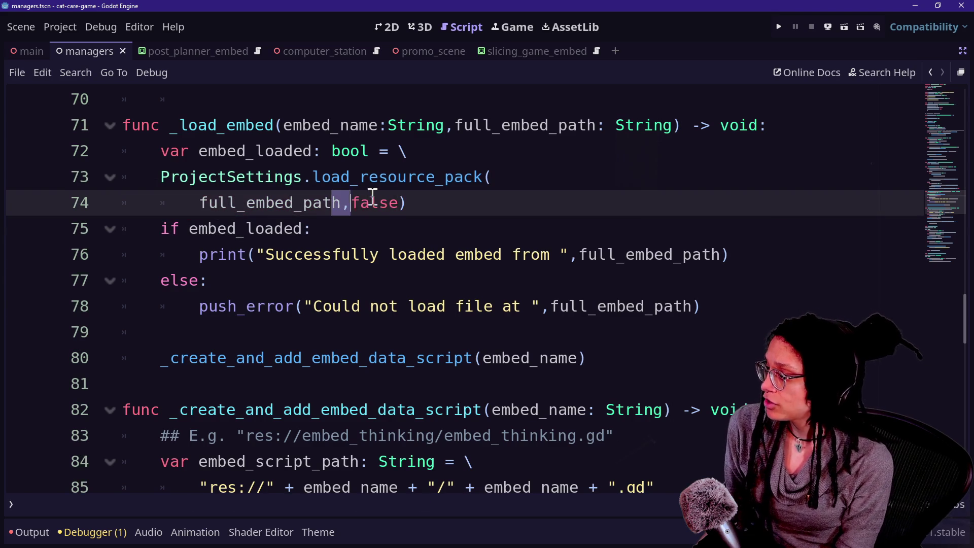
{"action": "key", "text": "BackSpace"}
{"action": "key", "text": "BackSpace"}
{"action": "key", "text": "BackSpace"}
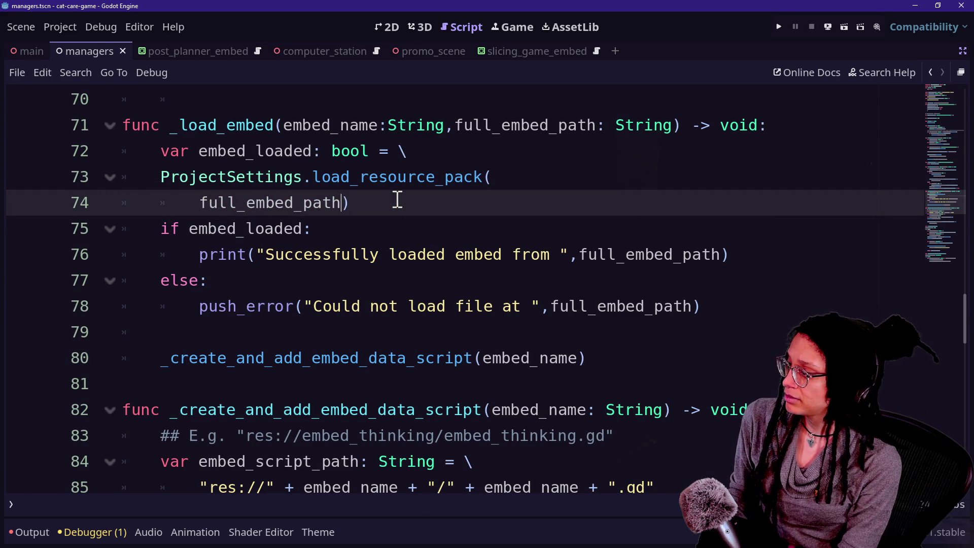
{"action": "type", "text": "false"}
{"action": "key", "text": "Escape"}
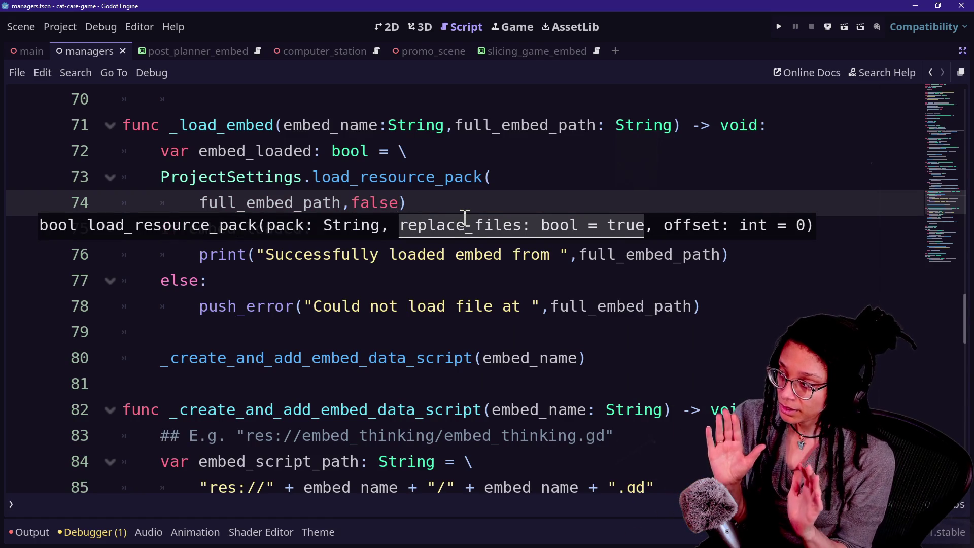
{"action": "left_click", "coordinate": [465, 177]}
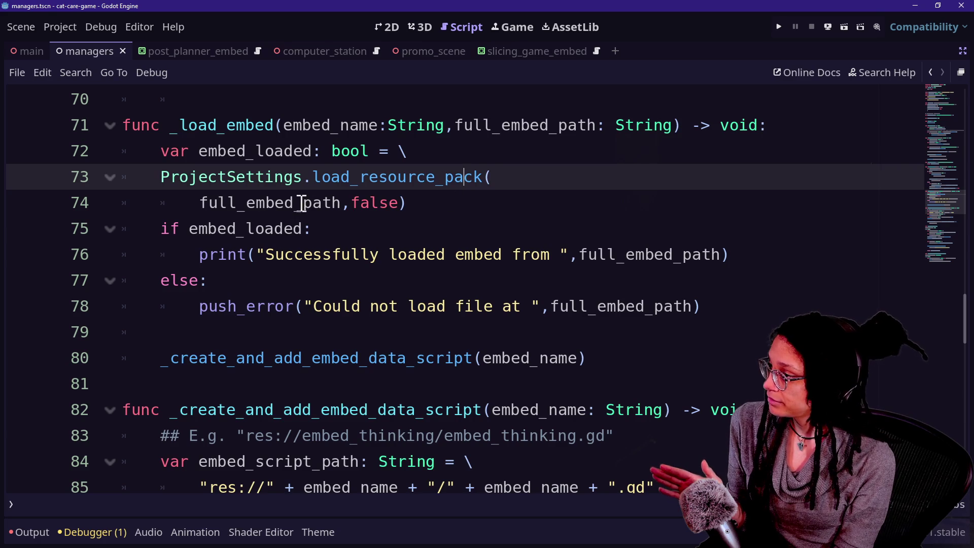
Change the success log to print.fancy and remove the trailing space from its message.
{"action": "left_click_drag", "start_coordinate": [188, 228], "coordinate": [496, 306]}
{"action": "left_click", "coordinate": [498, 306]}
{"action": "scroll", "coordinate": [279, 208], "scroll_direction": "down", "scroll_amount": 1}
{"action": "left_click", "coordinate": [203, 176]}
{"action": "left_click_drag", "start_coordinate": [282, 176], "coordinate": [493, 229]}
{"action": "left_click", "coordinate": [493, 228]}
{"action": "left_click", "coordinate": [250, 177]}
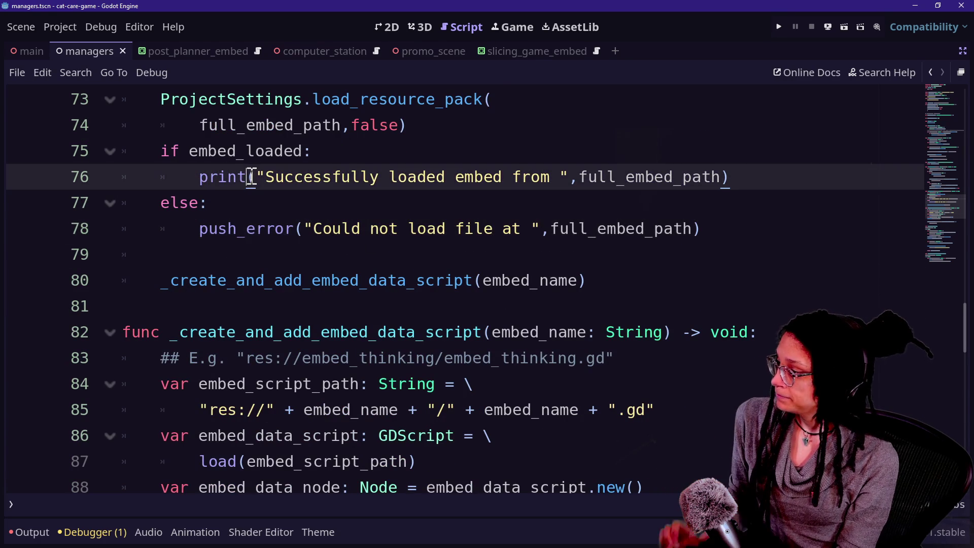
{"action": "type", "text": ".fancy"}
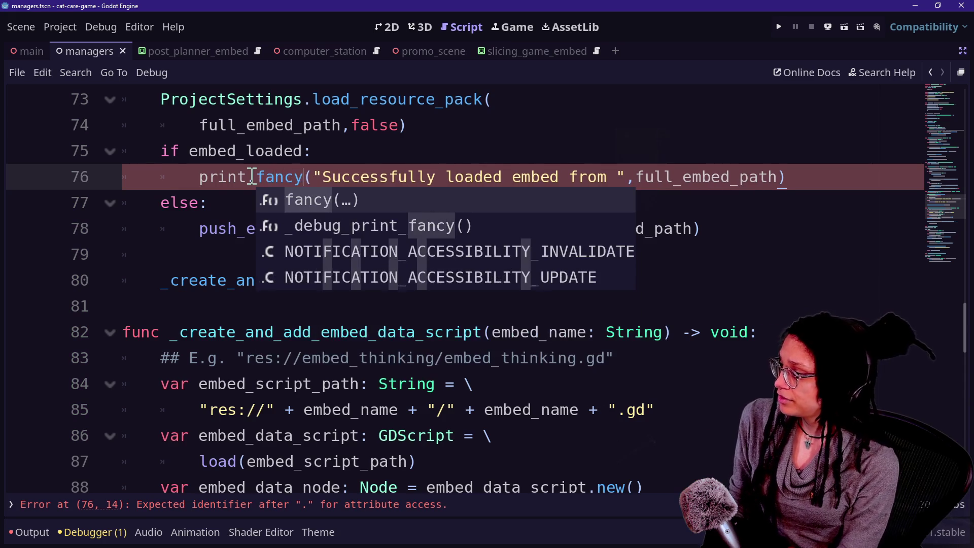
{"action": "key", "text": "Escape"}
{"action": "left_click_drag", "start_coordinate": [199, 176], "coordinate": [512, 177]}
{"action": "left_click_drag", "start_coordinate": [446, 162], "coordinate": [435, 170]}
{"action": "key", "text": "Down"}
{"action": "key", "text": "Down"}
{"action": "key", "text": "Down"}
{"action": "left_click", "coordinate": [616, 170]}
{"action": "key", "text": "BackSpace"}
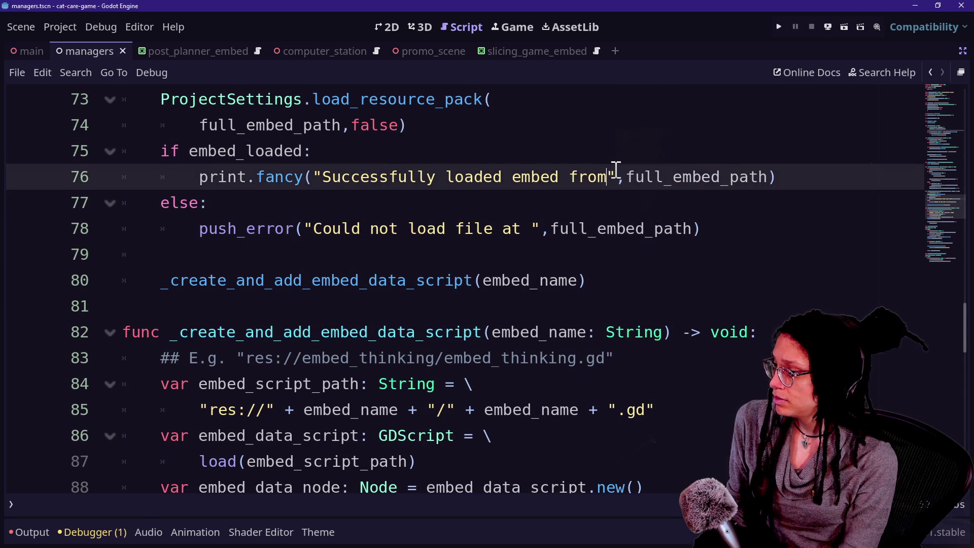
{"action": "key", "text": "Down"}
Replace push_error on line 78 with print.fancy([FFX.PUSH_ERROR], ...).
{"action": "left_click_drag", "start_coordinate": [208, 228], "coordinate": [304, 231]}
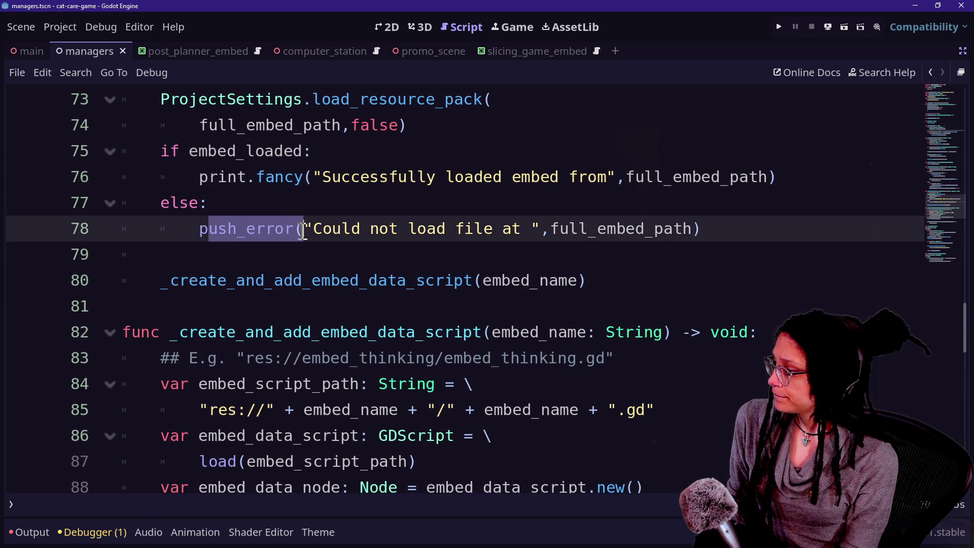
{"action": "key", "text": "BackSpace"}
{"action": "type", "text": "rint."}
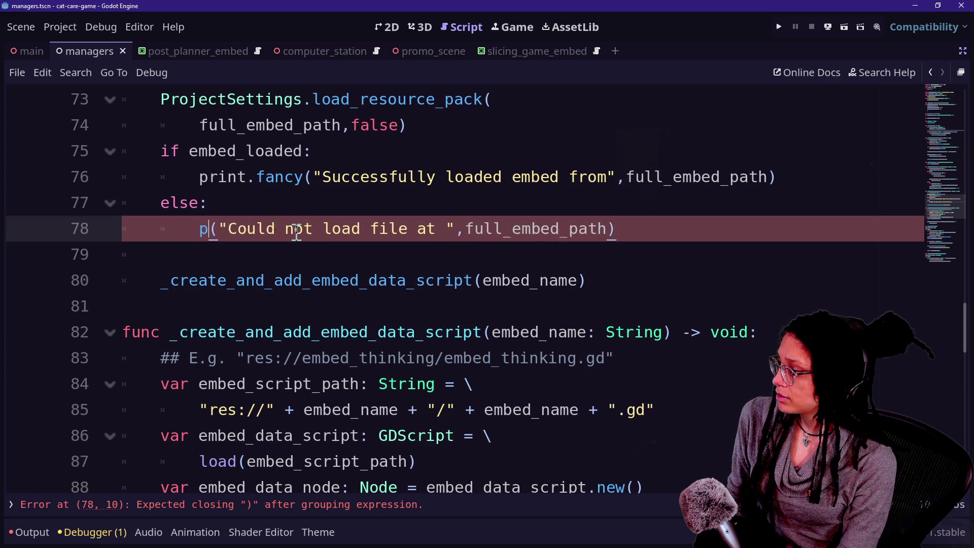
{"action": "type", "text": "fanc"}
{"action": "key", "text": "Return"}
{"action": "type", "text": "[FF"}
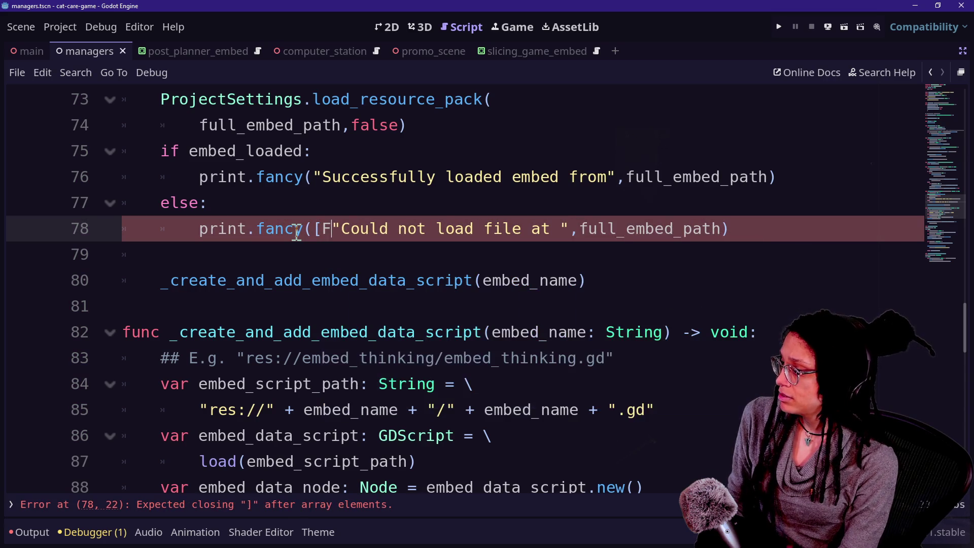
{"action": "type", "text": "X.p"}
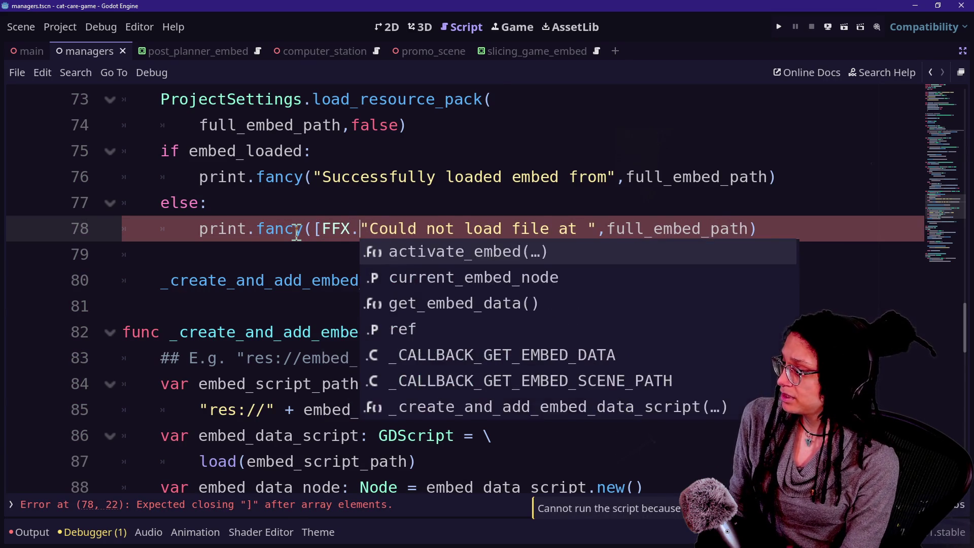
{"action": "key", "text": "Return"}
{"action": "type", "text": "],"}
Move the error print.fancy call's arguments onto their own line.
{"action": "left_click_drag", "start_coordinate": [246, 209], "coordinate": [571, 229]}
{"action": "left_click", "coordinate": [571, 229]}
{"action": "left_click", "coordinate": [314, 228]}
{"action": "key", "text": "Return"}
{"action": "left_click", "coordinate": [314, 228]}
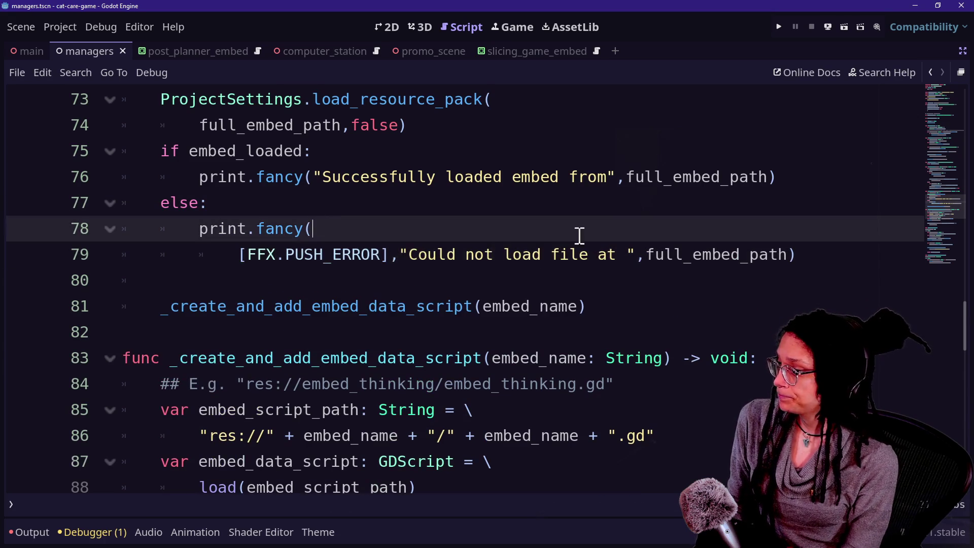
{"action": "key", "text": "Down"}
{"action": "key", "text": "Down"}
{"action": "key", "text": "Down"}
{"action": "left_click", "coordinate": [198, 306]}
{"action": "left_click_drag", "start_coordinate": [198, 306], "coordinate": [442, 292]}
{"action": "left_click", "coordinate": [467, 304]}
{"action": "key", "text": "Down"}
{"action": "key", "text": "Down"}
{"action": "key", "text": "Down"}
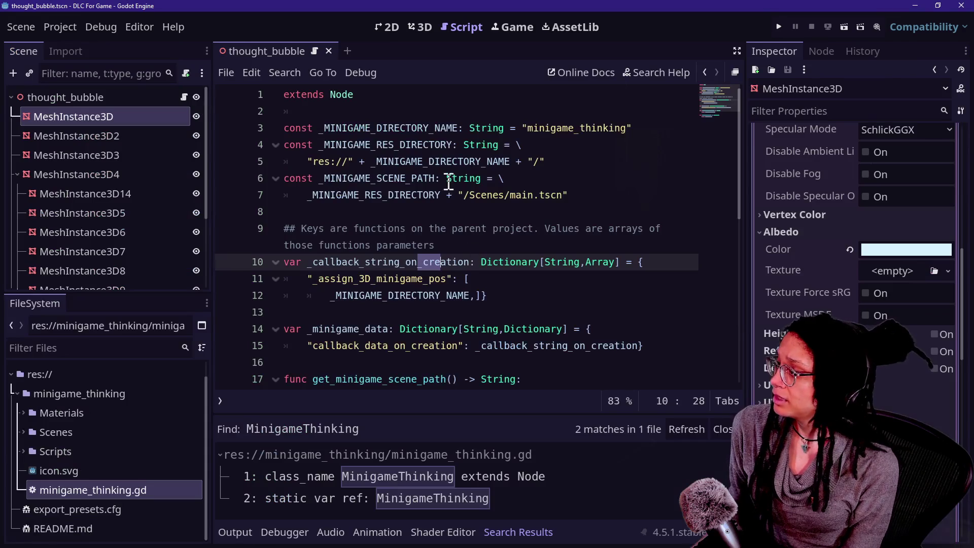
Hide the search results and review the callback dictionary lines in the reference script.
{"action": "scroll", "coordinate": [467, 320], "scroll_direction": "up", "scroll_amount": 3, "text": "ctrl"}
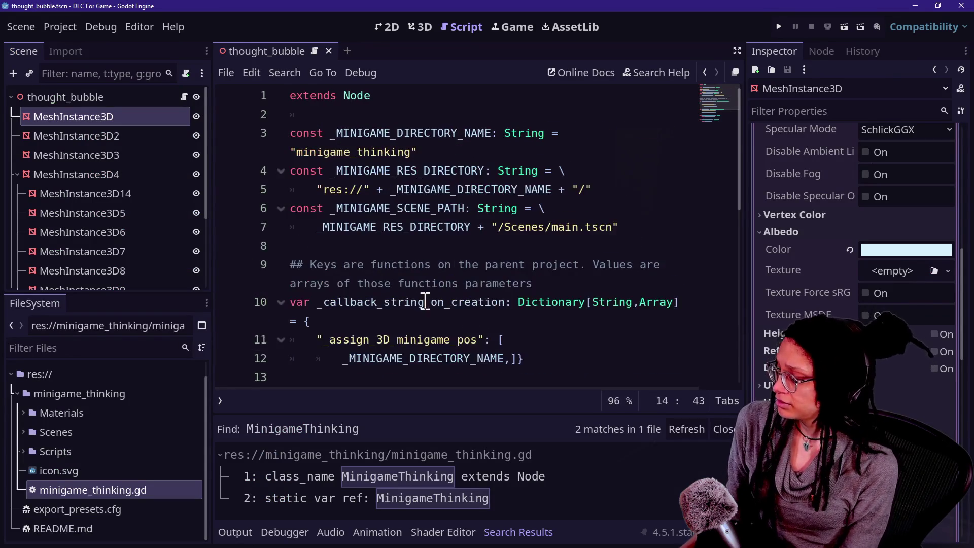
{"action": "key", "text": "ctrl+j"}
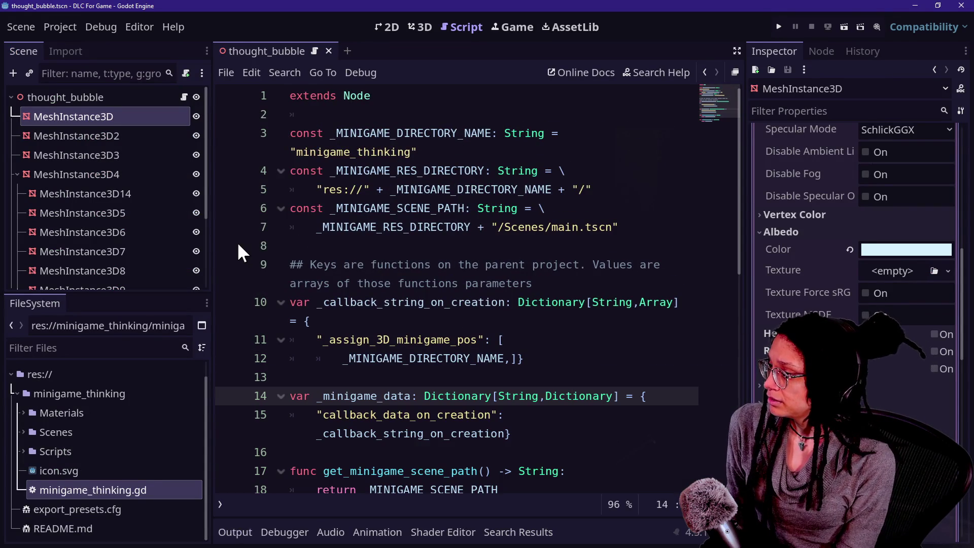
{"action": "left_click_drag", "start_coordinate": [397, 170], "coordinate": [500, 339]}
{"action": "scroll", "coordinate": [499, 338], "scroll_direction": "down", "scroll_amount": 3}
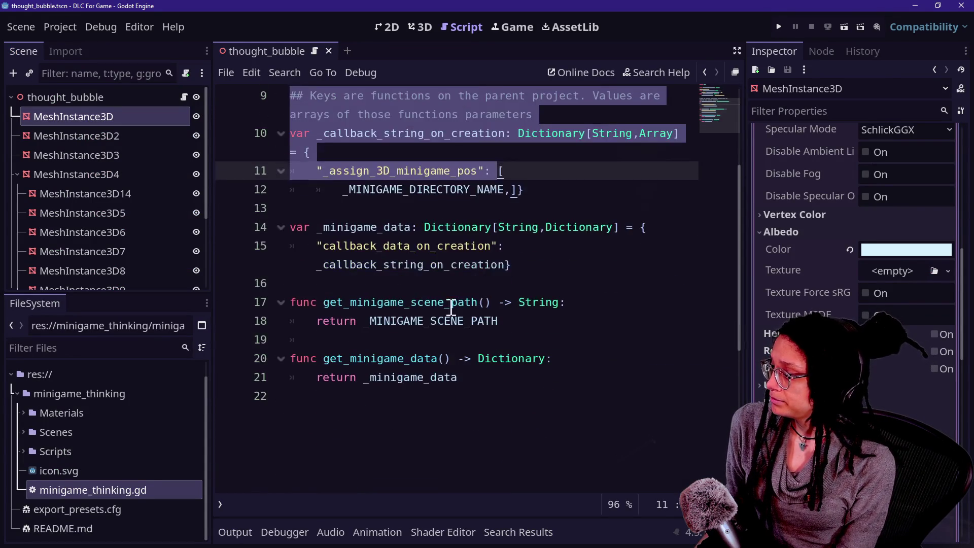
Review the Game With DLC project's minigame directory loading loop.
{"action": "key", "text": "alt+Tab"}
{"action": "key", "text": "Down"}
{"action": "key", "text": "Down"}
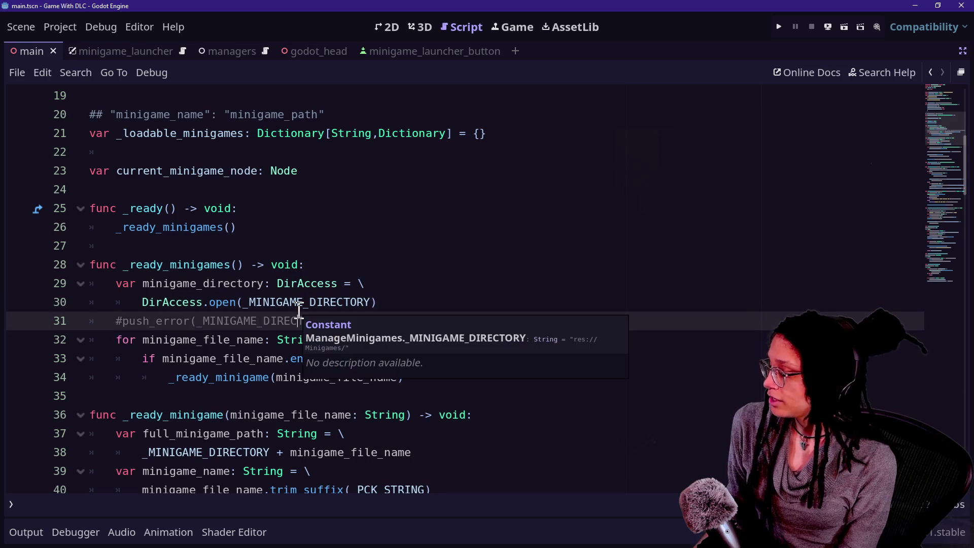
{"action": "left_click", "coordinate": [279, 279]}
{"action": "left_click", "coordinate": [433, 342]}
{"action": "scroll", "coordinate": [454, 349], "scroll_direction": "up", "scroll_amount": 3, "text": "ctrl"}
{"action": "scroll", "coordinate": [457, 350], "scroll_direction": "down", "scroll_amount": 2}
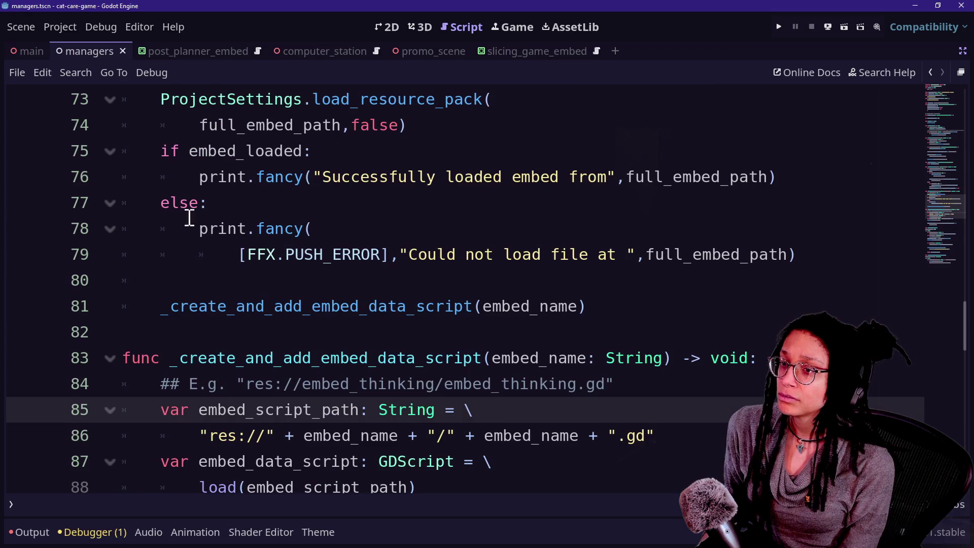
Review the script path expression on line 86 of the managers script.
{"action": "left_click_drag", "start_coordinate": [173, 307], "coordinate": [359, 308]}
{"action": "left_click", "coordinate": [368, 308]}
{"action": "scroll", "coordinate": [369, 308], "scroll_direction": "down", "scroll_amount": 3}
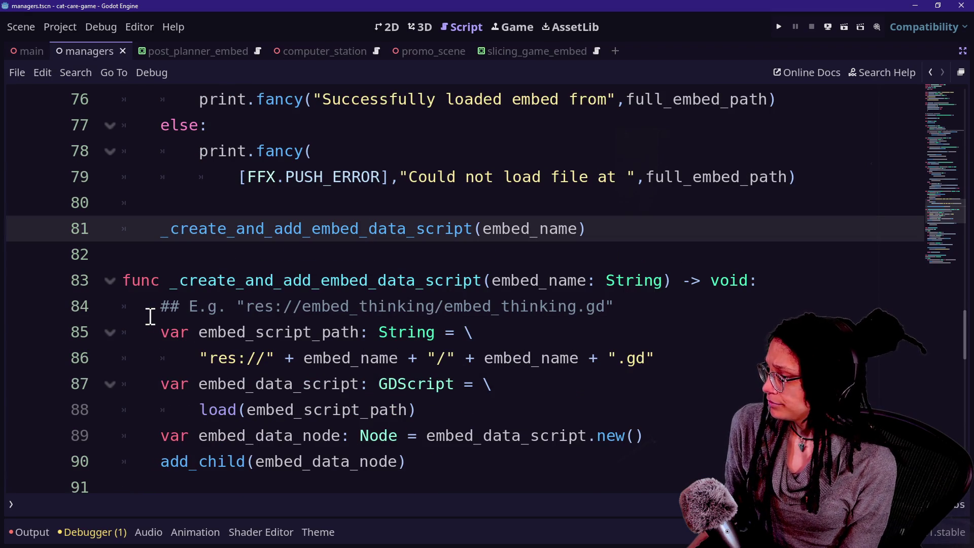
{"action": "scroll", "coordinate": [149, 315], "scroll_direction": "down", "scroll_amount": 1}
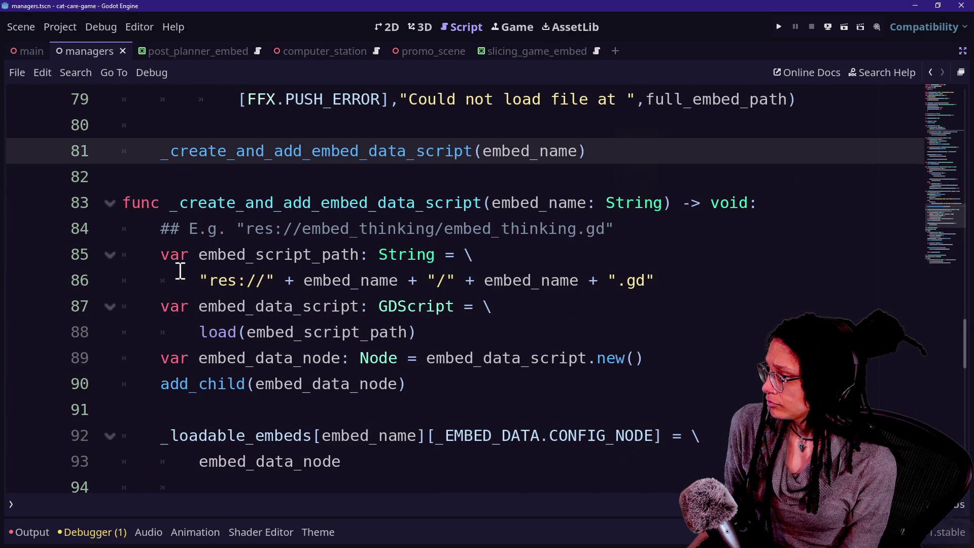
{"action": "mouse_move", "coordinate": [188, 278]}
{"action": "left_mouse_down"}
{"action": "mouse_move", "coordinate": [446, 304]}
{"action": "mouse_move", "coordinate": [349, 280]}
{"action": "mouse_move", "coordinate": [708, 290]}
{"action": "left_mouse_up"}
{"action": "left_click", "coordinate": [708, 290]}
Replace both 'thinking' occurrences in the example path comment with post_planner.
{"action": "left_click_drag", "start_coordinate": [244, 232], "coordinate": [457, 231]}
{"action": "left_click", "coordinate": [389, 233]}
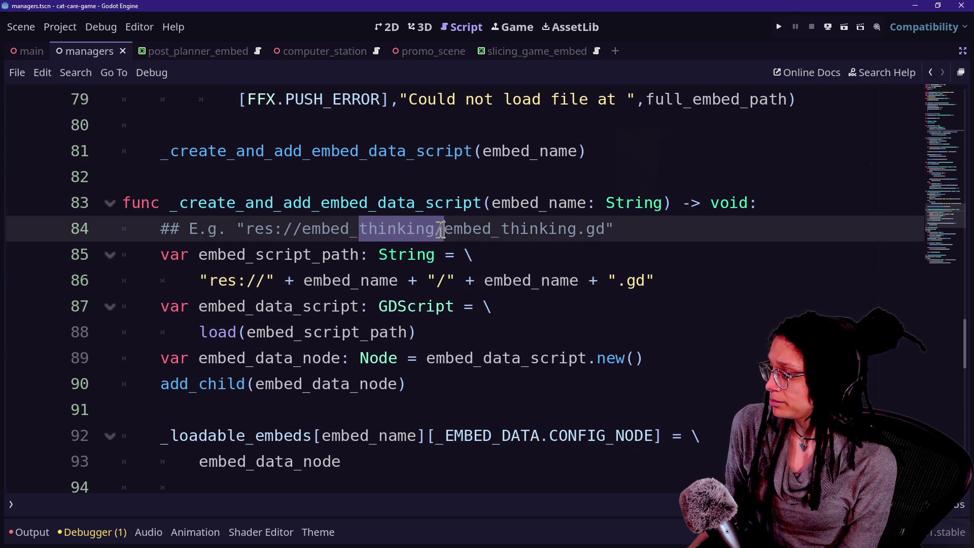
{"action": "key", "text": "ctrl+d"}
{"action": "type", "text": "post_plan"}
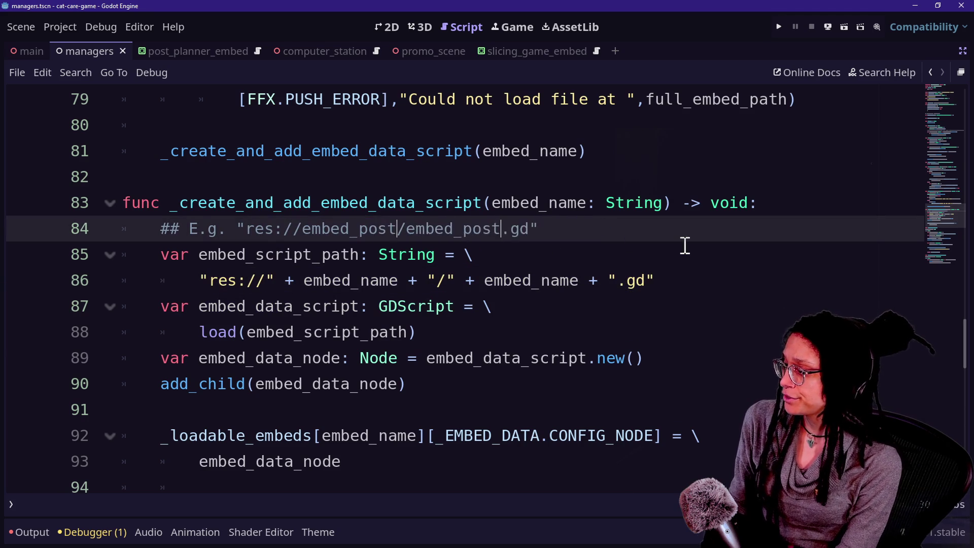
{"action": "type", "text": "ner"}
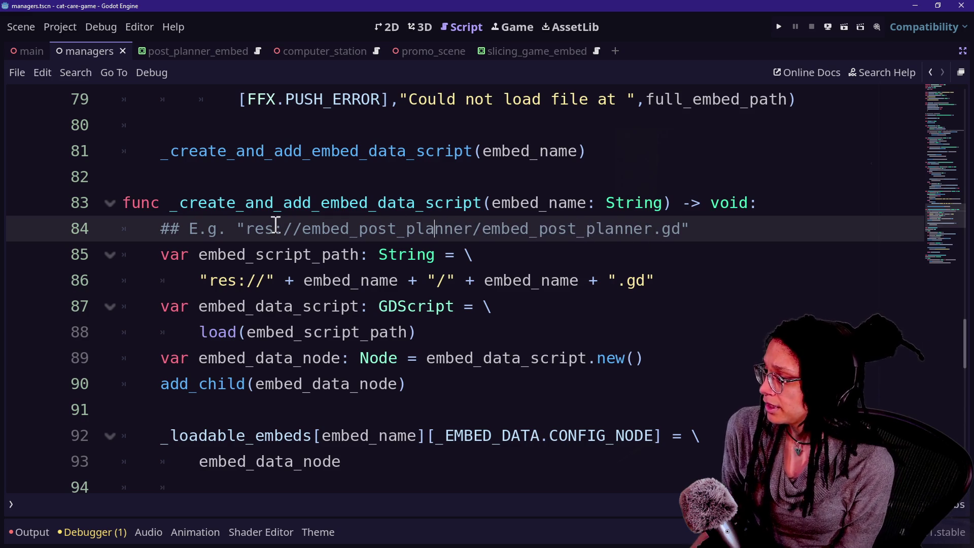
{"action": "left_click_drag", "start_coordinate": [300, 229], "coordinate": [688, 233]}
{"action": "left_click", "coordinate": [476, 231]}
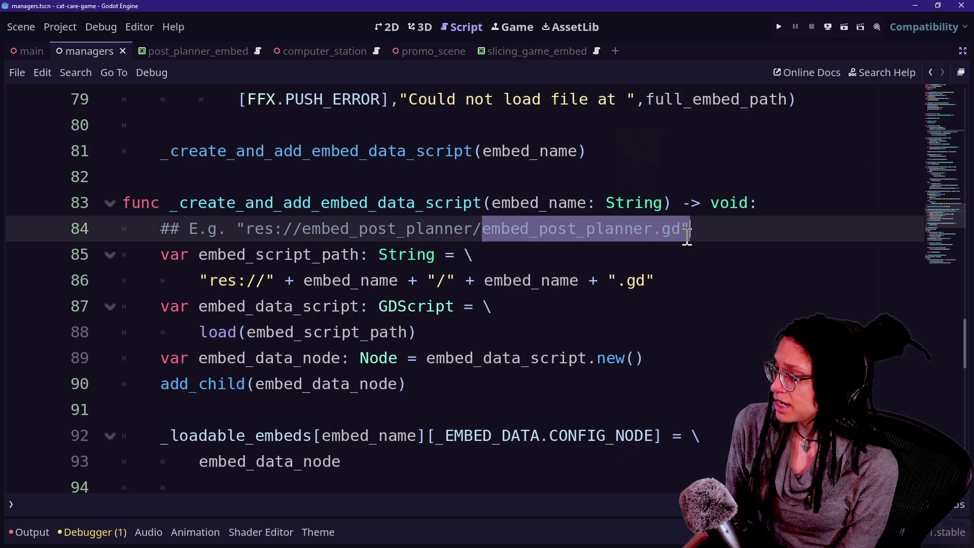
{"action": "left_click", "coordinate": [705, 237]}
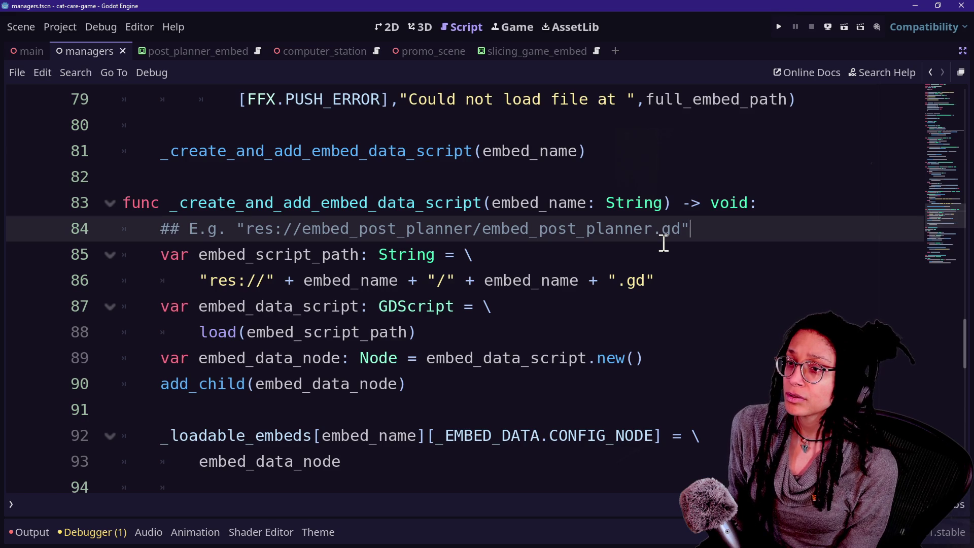
{"action": "key", "text": "alt+Tab"}
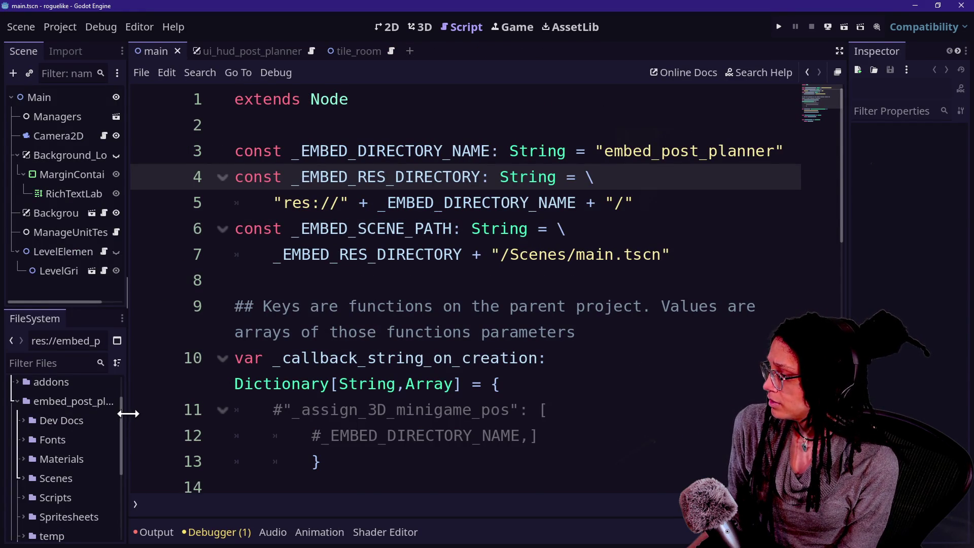
Widen the FileSystem dock and move embed_post_planner.gd out of and back into its folder.
{"action": "left_click_drag", "start_coordinate": [126, 411], "coordinate": [293, 416]}
{"action": "double_click", "coordinate": [105, 402]}
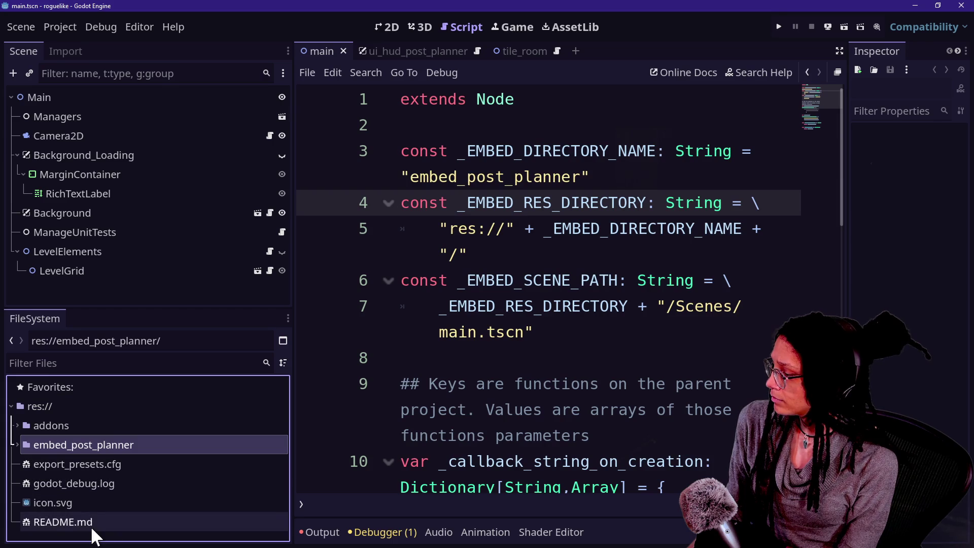
{"action": "left_click", "coordinate": [14, 444]}
{"action": "scroll", "coordinate": [114, 496], "scroll_direction": "down", "scroll_amount": 3}
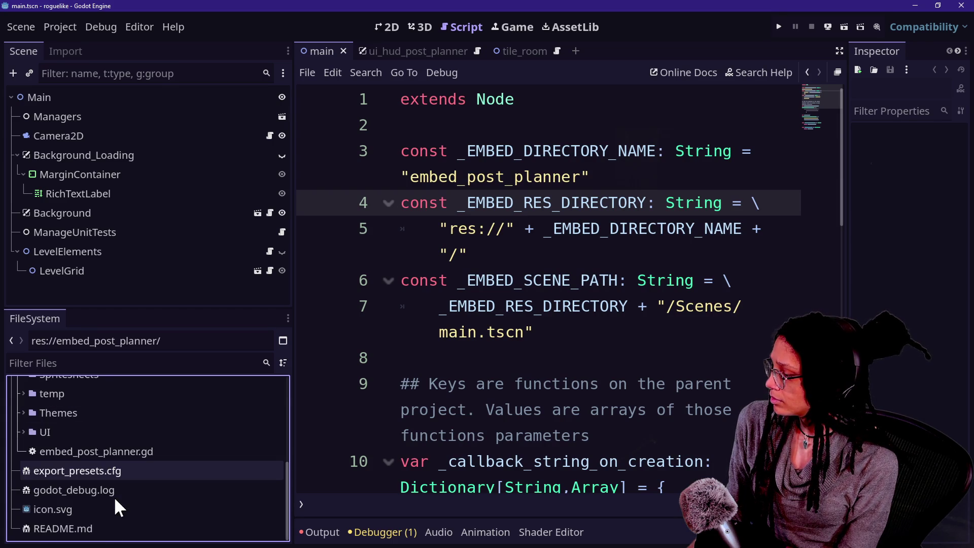
{"action": "mouse_move", "coordinate": [112, 452]}
{"action": "left_mouse_down"}
{"action": "mouse_move", "coordinate": [151, 404]}
{"action": "mouse_move", "coordinate": [108, 379]}
{"action": "left_mouse_up"}
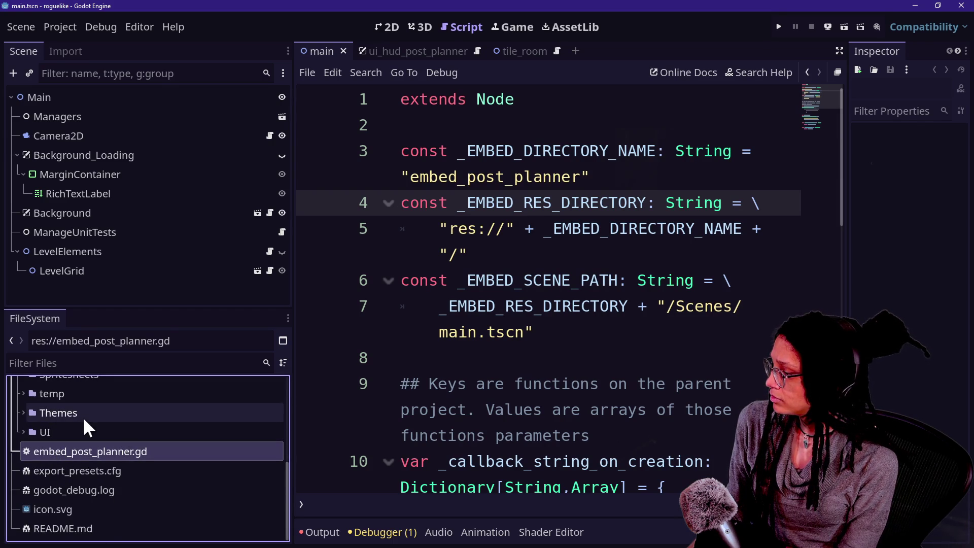
{"action": "scroll", "coordinate": [83, 417], "scroll_direction": "up", "scroll_amount": 2}
{"action": "scroll", "coordinate": [83, 417], "scroll_direction": "up", "scroll_amount": 2}
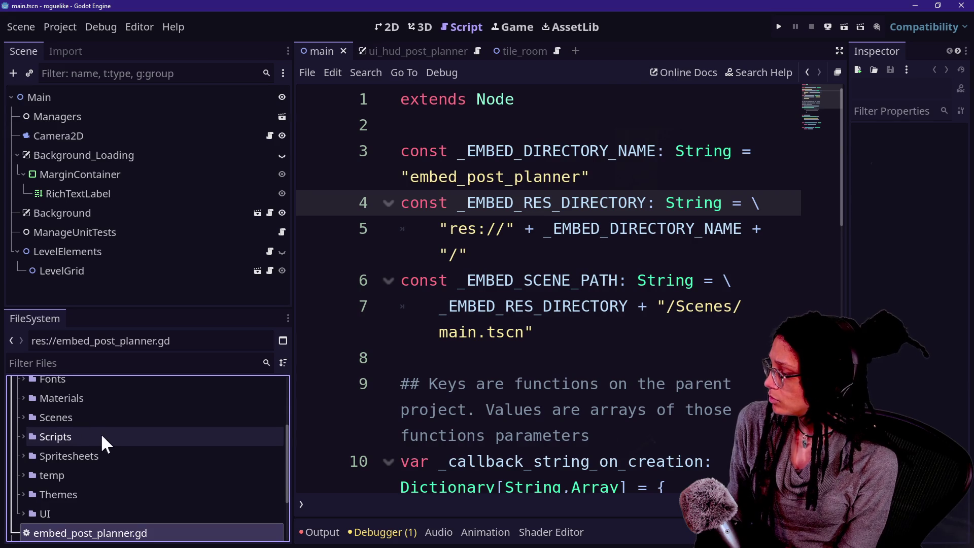
{"action": "mouse_move", "coordinate": [124, 530]}
{"action": "left_mouse_down"}
{"action": "mouse_move", "coordinate": [122, 373]}
{"action": "mouse_move", "coordinate": [109, 443]}
{"action": "left_mouse_up"}
Select embed_post_planner.gd and widen the panel to read its full res:// path.
{"action": "scroll", "coordinate": [111, 440], "scroll_direction": "down", "scroll_amount": 6}
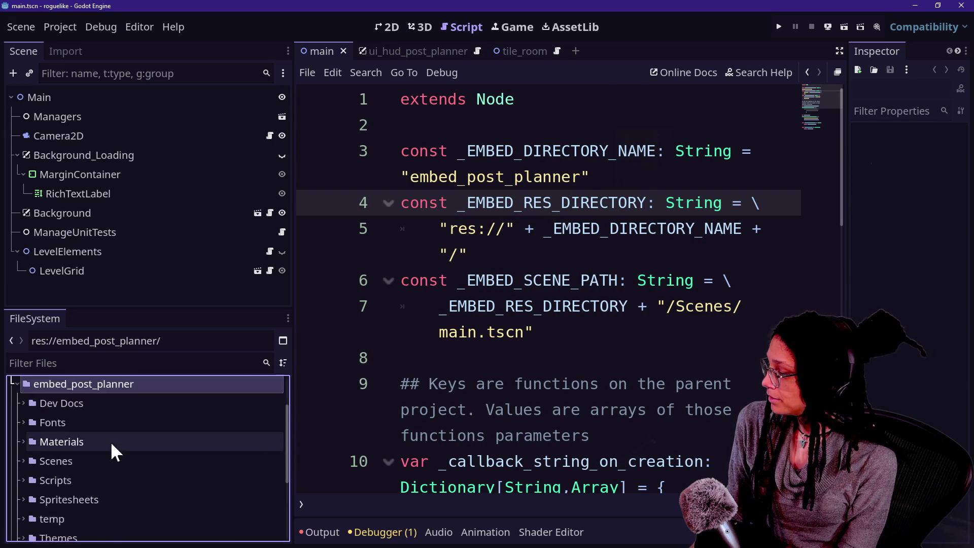
{"action": "left_click", "coordinate": [112, 455]}
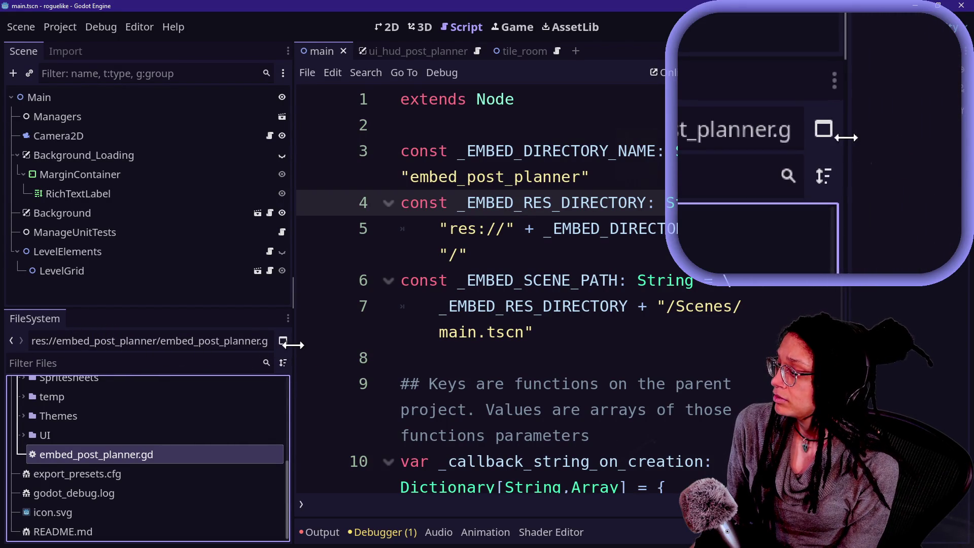
{"action": "left_click_drag", "start_coordinate": [293, 350], "coordinate": [316, 350]}
{"action": "double_click", "coordinate": [271, 343]}
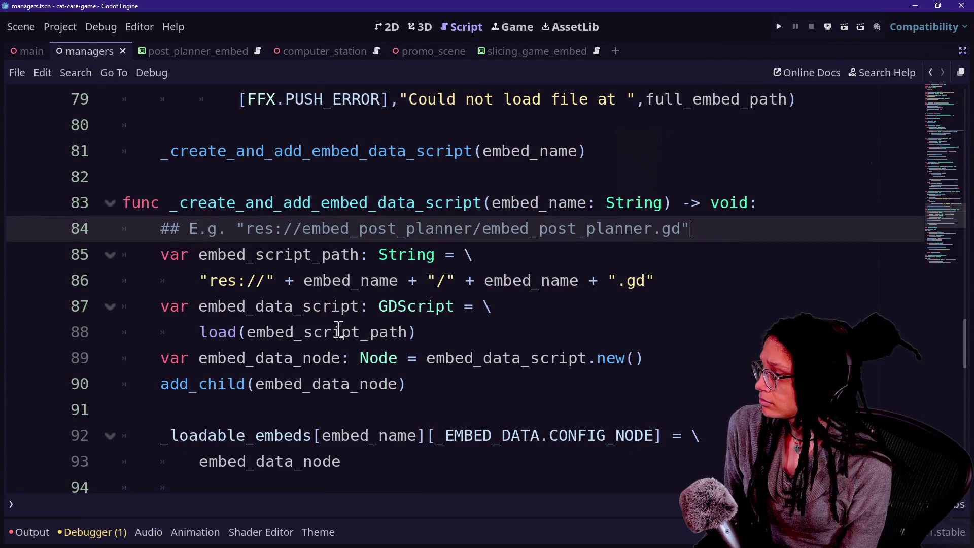
{"action": "left_click_drag", "start_coordinate": [197, 261], "coordinate": [365, 272]}
{"action": "mouse_move", "coordinate": [189, 307]}
{"action": "left_mouse_down"}
{"action": "mouse_move", "coordinate": [223, 281]}
{"action": "mouse_move", "coordinate": [388, 281]}
{"action": "left_mouse_up"}
{"action": "left_click", "coordinate": [387, 280]}
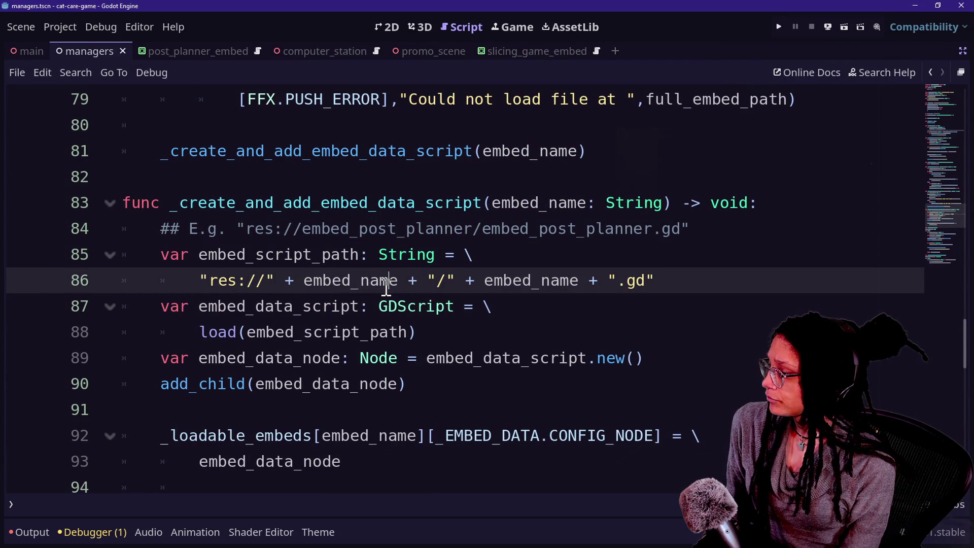
{"action": "left_click", "coordinate": [359, 306]}
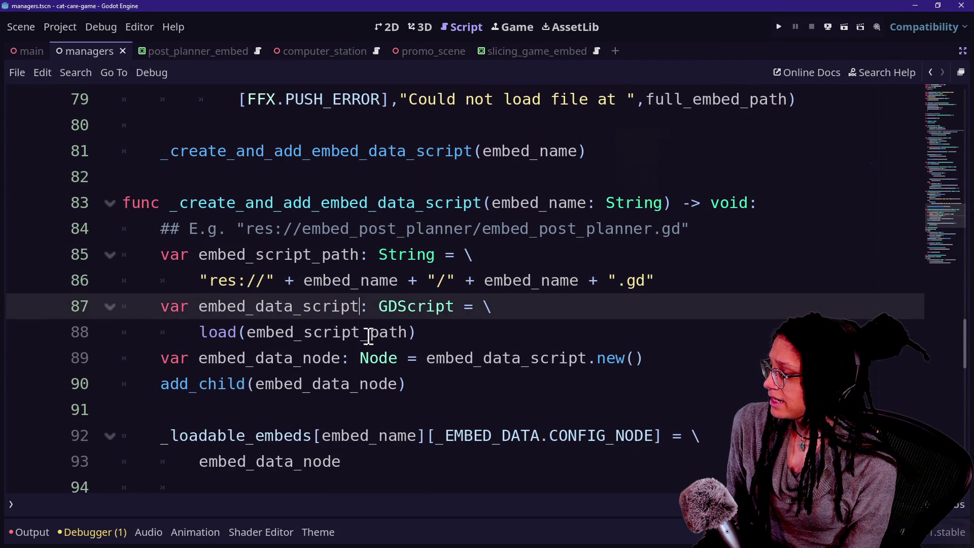
{"action": "left_click_drag", "start_coordinate": [192, 341], "coordinate": [409, 331]}
{"action": "left_click", "coordinate": [254, 335]}
{"action": "scroll", "coordinate": [407, 344], "scroll_direction": "up", "scroll_amount": 5}
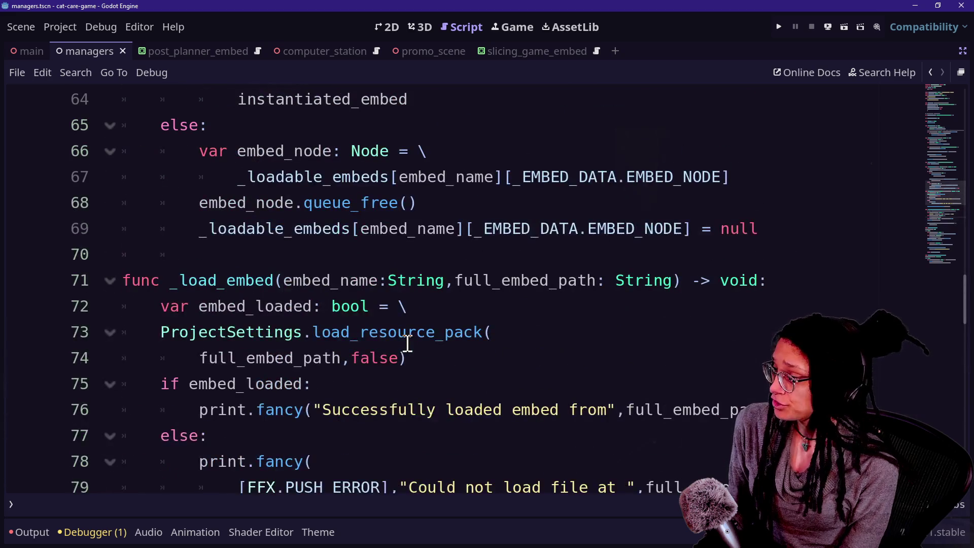
{"action": "left_click_drag", "start_coordinate": [219, 330], "coordinate": [489, 333]}
{"action": "left_click", "coordinate": [490, 335]}
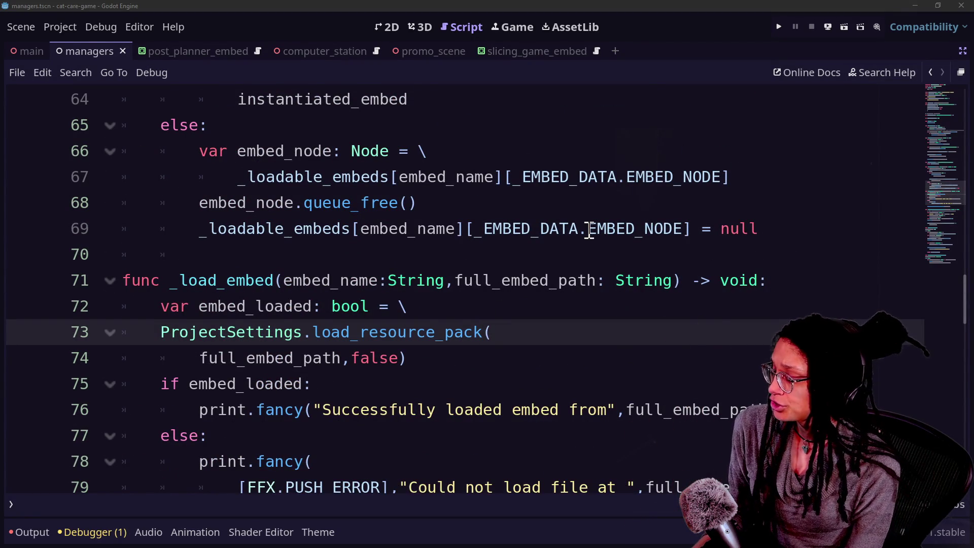
{"action": "scroll", "coordinate": [588, 229], "scroll_direction": "down", "scroll_amount": 4}
{"action": "left_click", "coordinate": [263, 301], "text": "shift"}
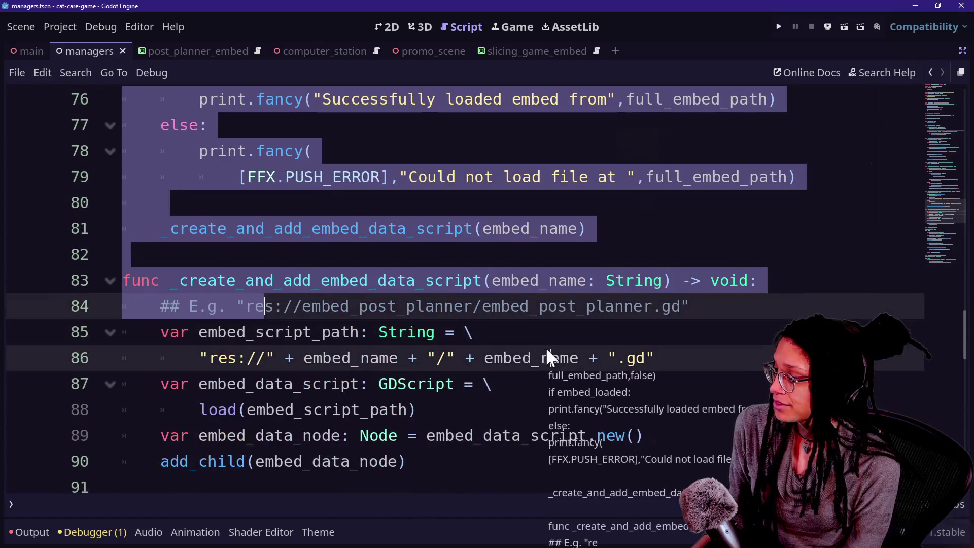
{"action": "left_click", "coordinate": [294, 306]}
{"action": "left_click", "coordinate": [247, 335]}
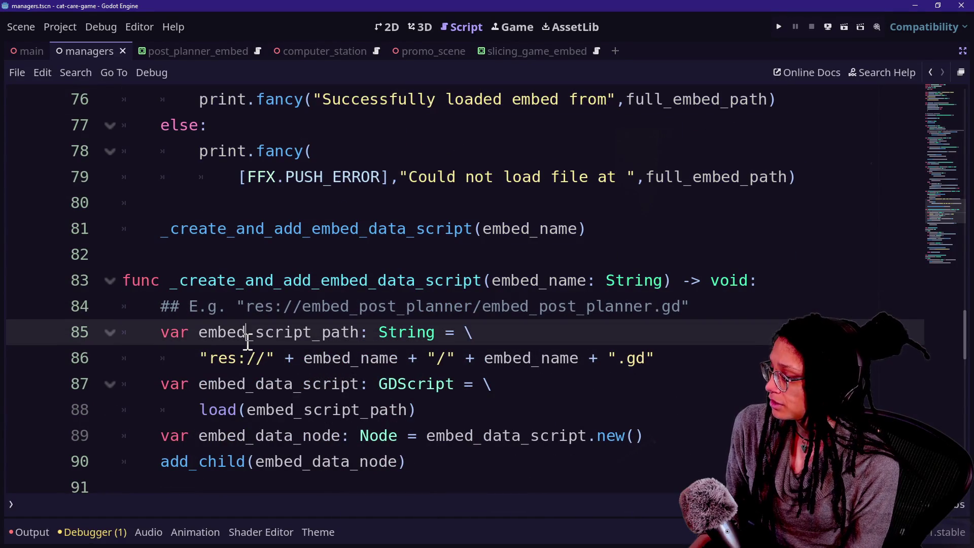
{"action": "scroll", "coordinate": [224, 384], "scroll_direction": "down", "scroll_amount": 2}
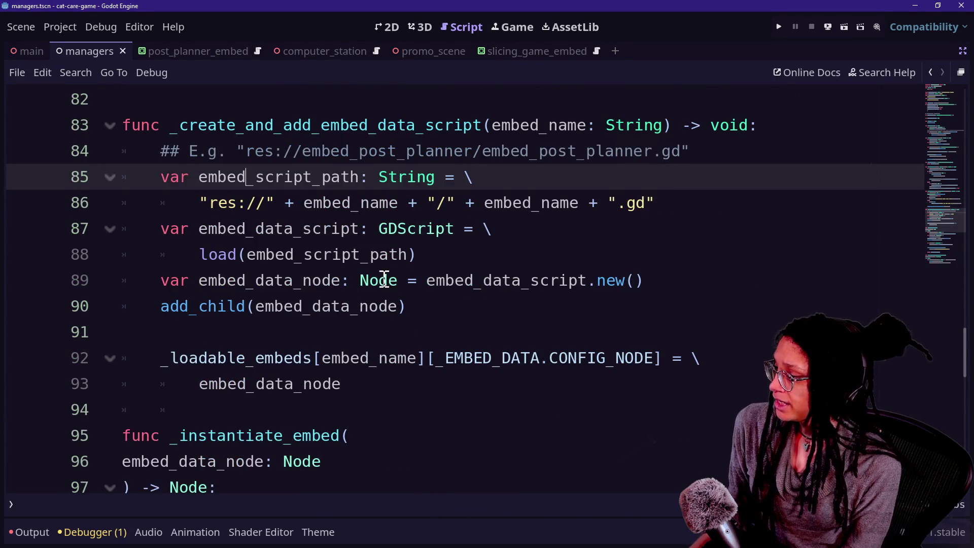
{"action": "mouse_move", "coordinate": [418, 282]}
{"action": "left_mouse_down"}
{"action": "mouse_move", "coordinate": [660, 284]}
{"action": "mouse_move", "coordinate": [328, 281]}
{"action": "mouse_move", "coordinate": [345, 279]}
{"action": "left_mouse_up"}
{"action": "double_click", "coordinate": [362, 280]}
{"action": "left_click", "coordinate": [389, 281]}
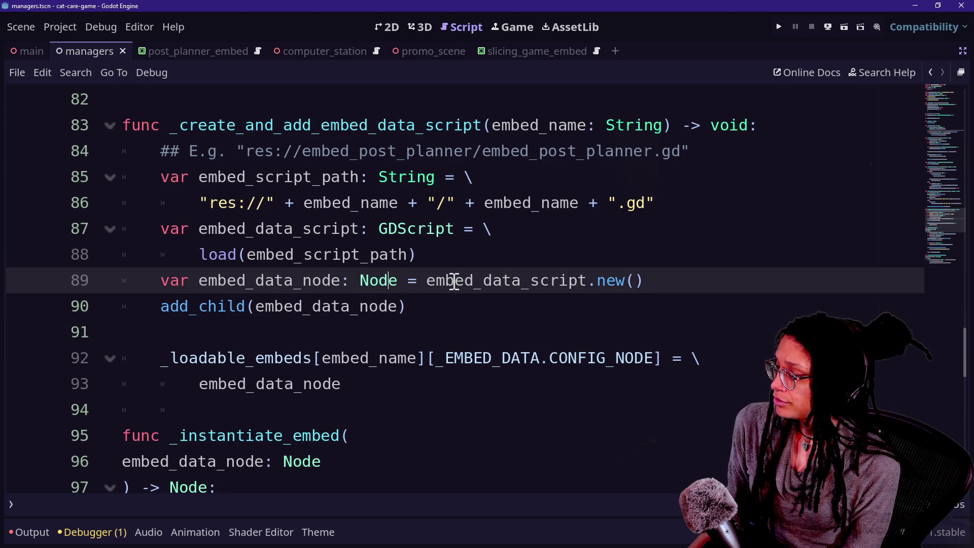
{"action": "mouse_move", "coordinate": [421, 280]}
{"action": "left_mouse_down"}
{"action": "mouse_move", "coordinate": [570, 281]}
{"action": "mouse_move", "coordinate": [534, 281]}
{"action": "left_mouse_up"}
{"action": "left_click", "coordinate": [534, 281]}
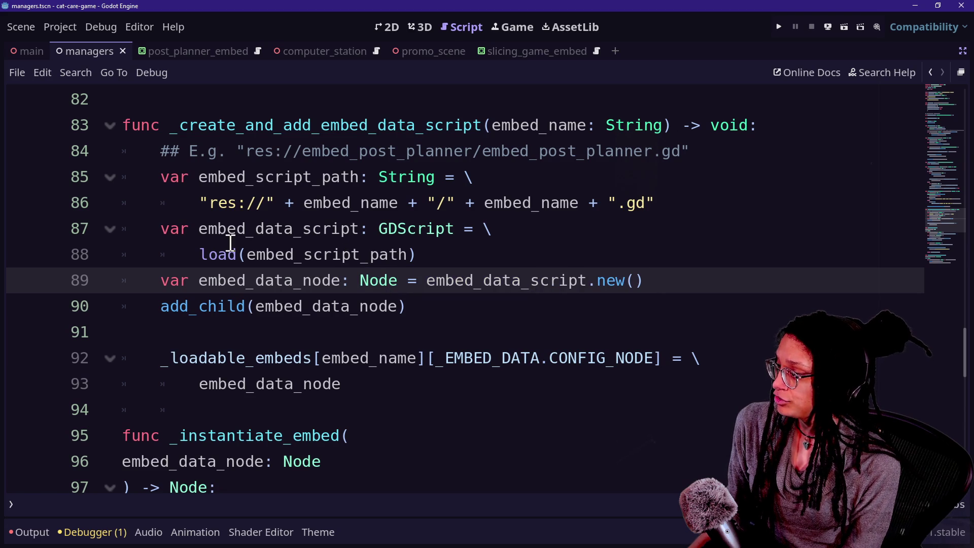
{"action": "left_click_drag", "start_coordinate": [202, 232], "coordinate": [361, 231]}
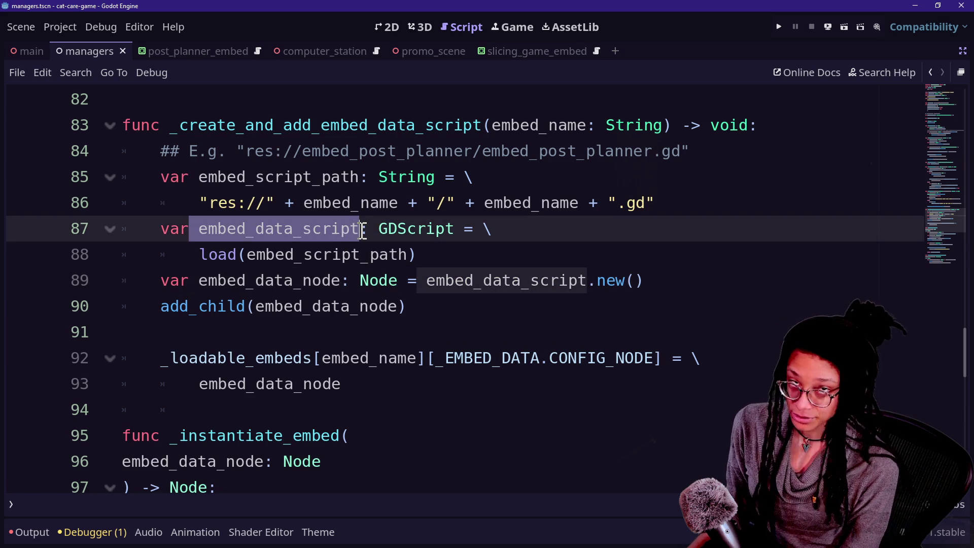
{"action": "left_click", "coordinate": [362, 231]}
{"action": "left_click_drag", "start_coordinate": [426, 281], "coordinate": [605, 289]}
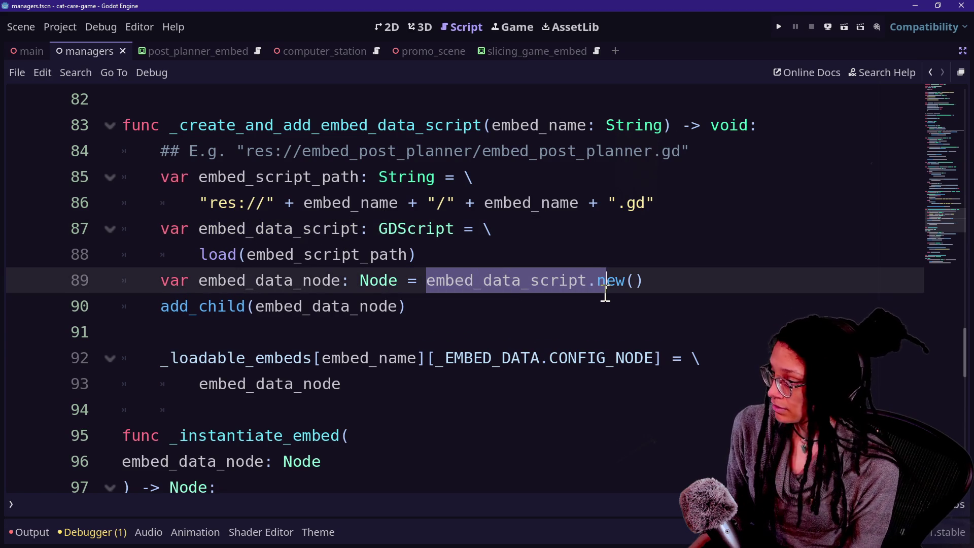
{"action": "left_click_drag", "start_coordinate": [200, 281], "coordinate": [558, 282]}
{"action": "left_click", "coordinate": [557, 283]}
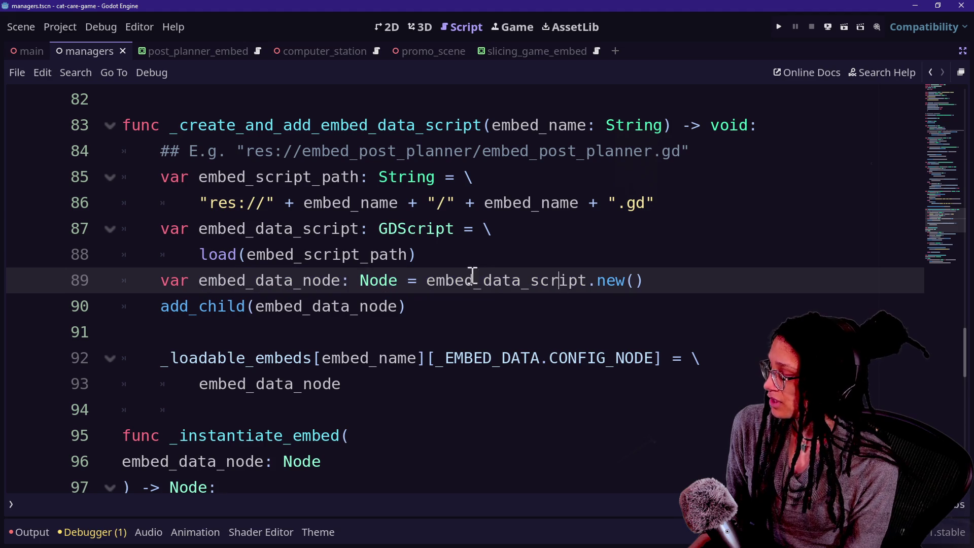
{"action": "left_click_drag", "start_coordinate": [161, 306], "coordinate": [343, 306]}
{"action": "left_click", "coordinate": [421, 310]}
{"action": "left_click_drag", "start_coordinate": [218, 307], "coordinate": [417, 307]}
{"action": "left_click", "coordinate": [422, 305]}
{"action": "scroll", "coordinate": [421, 305], "scroll_direction": "down", "scroll_amount": 1}
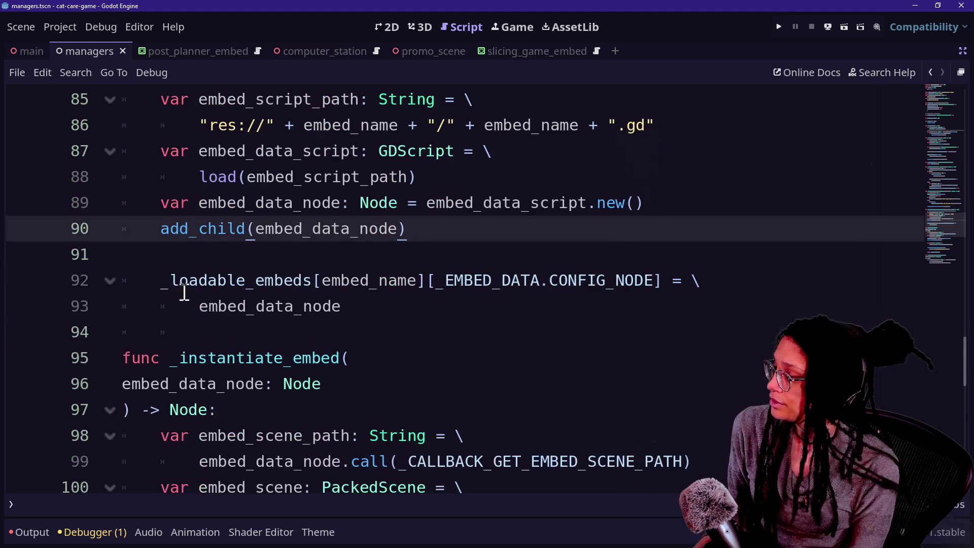
{"action": "left_click_drag", "start_coordinate": [162, 280], "coordinate": [256, 281]}
{"action": "left_click", "coordinate": [322, 282]}
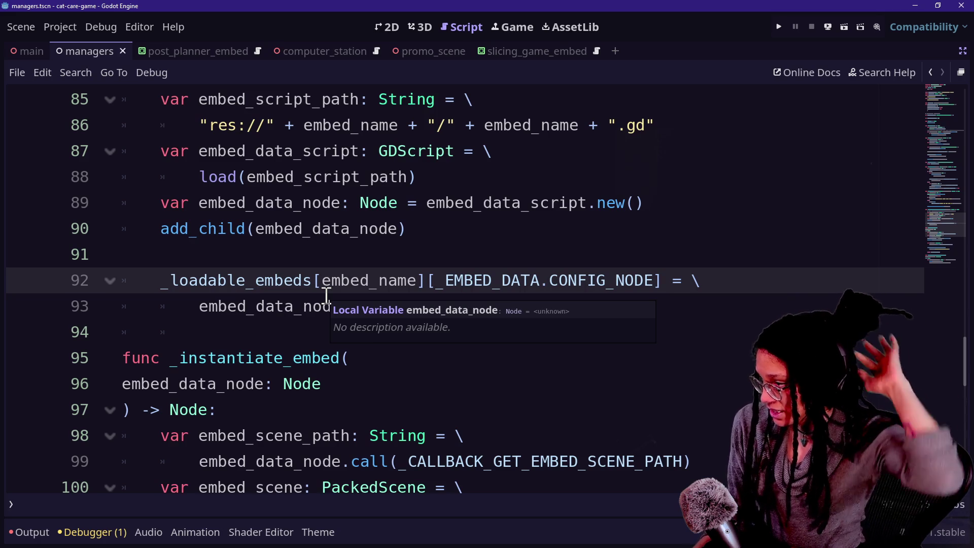
{"action": "left_click", "coordinate": [177, 316]}
{"action": "left_click_drag", "start_coordinate": [194, 309], "coordinate": [366, 317]}
{"action": "left_click", "coordinate": [367, 317]}
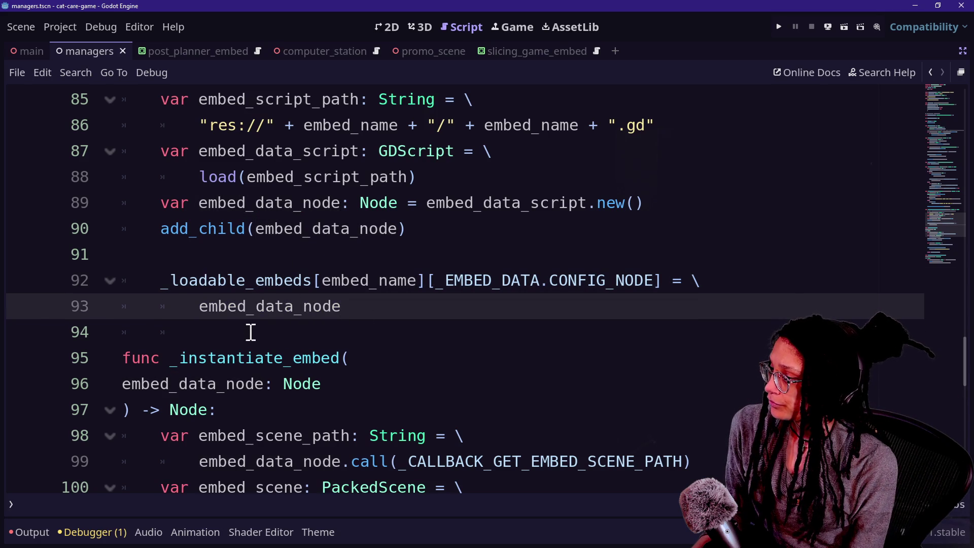
{"action": "mouse_move", "coordinate": [161, 277]}
{"action": "left_mouse_down"}
{"action": "mouse_move", "coordinate": [462, 285]}
{"action": "mouse_move", "coordinate": [337, 302]}
{"action": "mouse_move", "coordinate": [540, 285]}
{"action": "left_mouse_up"}
{"action": "left_click", "coordinate": [539, 285]}
{"action": "left_click", "coordinate": [330, 284]}
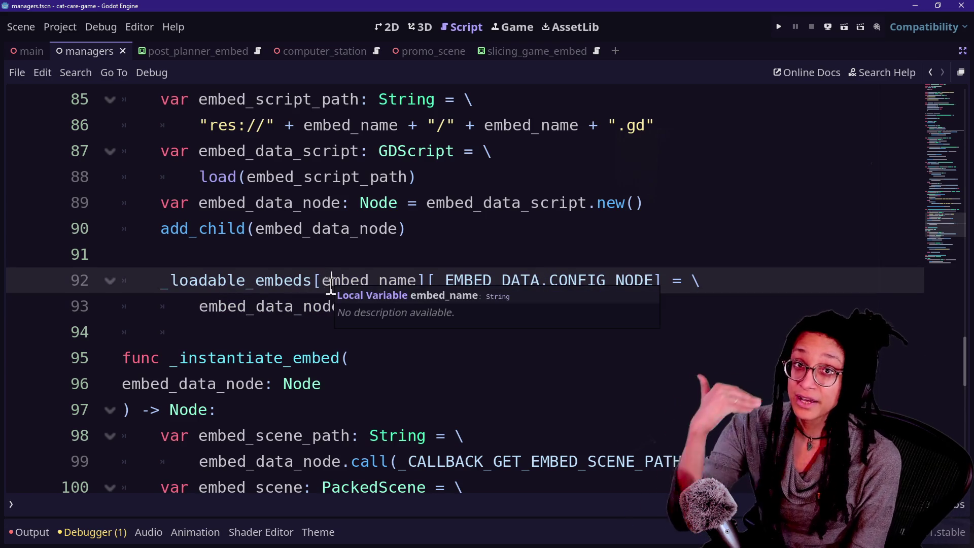
{"action": "key", "text": "Down"}
{"action": "key", "text": "Down"}
{"action": "key", "text": "Down"}
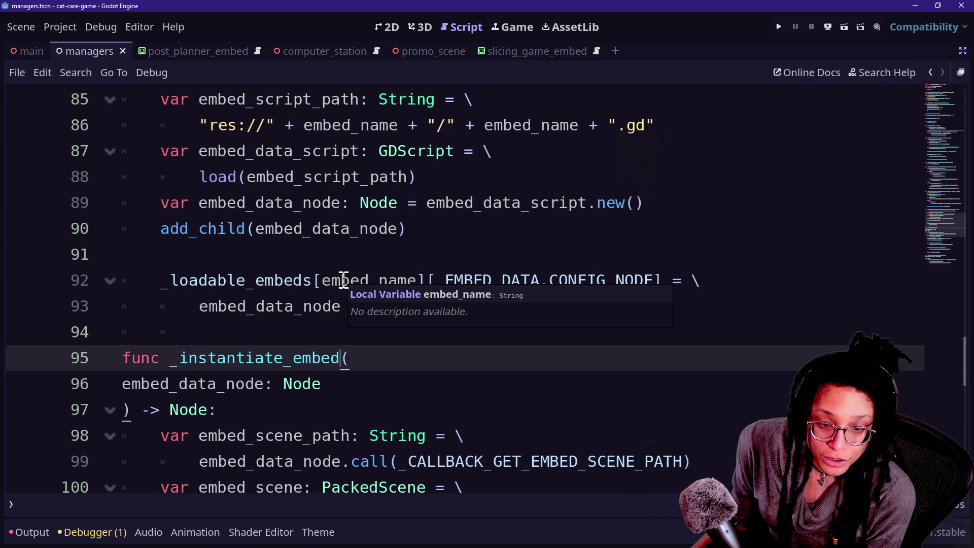
{"action": "left_click", "coordinate": [352, 261]}
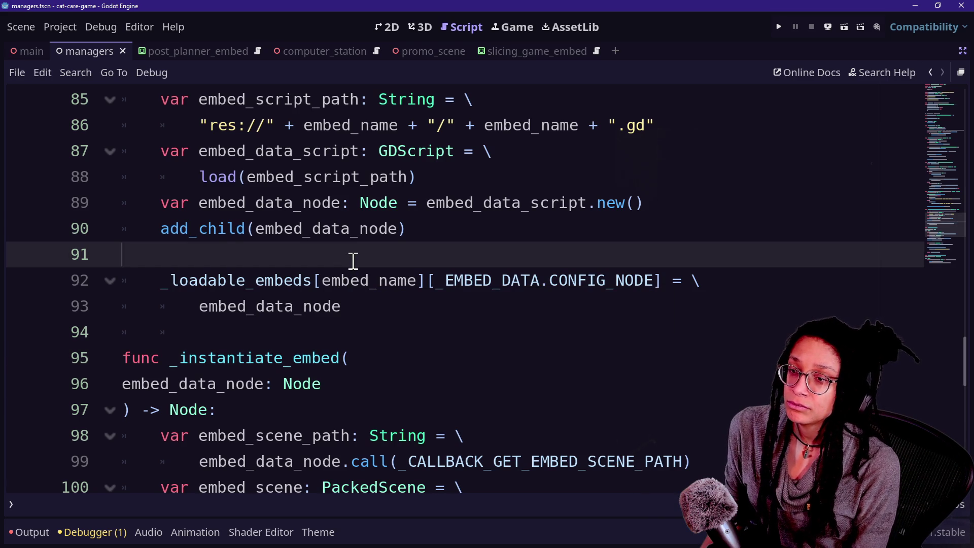
{"action": "left_click", "coordinate": [350, 306]}
{"action": "scroll", "coordinate": [350, 304], "scroll_direction": "down", "scroll_amount": 1}
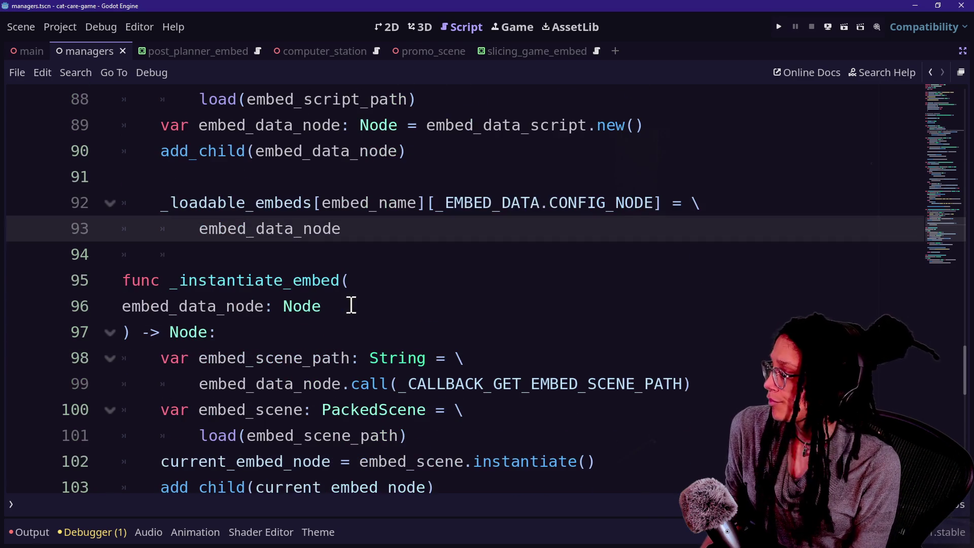
{"action": "key", "text": "Down"}
{"action": "key", "text": "Down"}
{"action": "key", "text": "Down"}
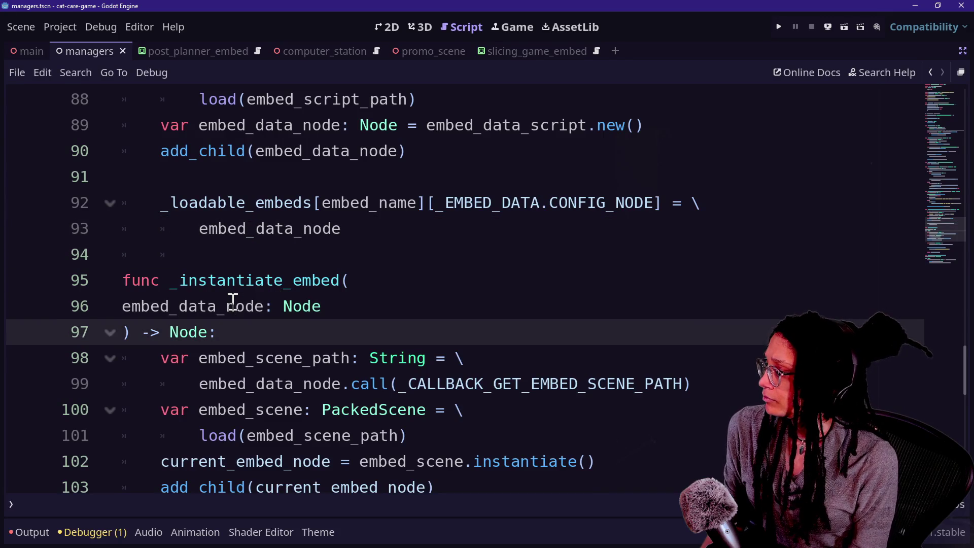
{"action": "scroll", "coordinate": [232, 301], "scroll_direction": "up", "scroll_amount": 5}
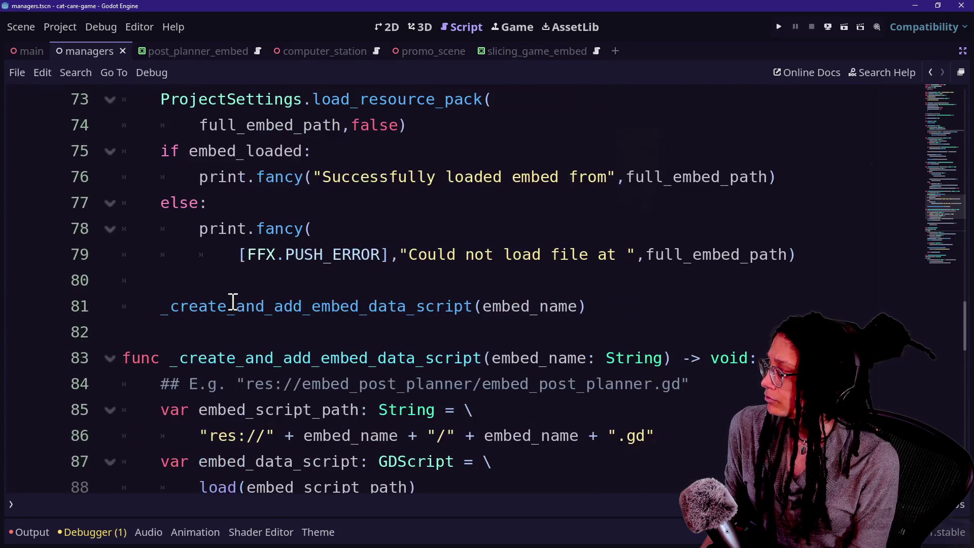
{"action": "scroll", "coordinate": [233, 300], "scroll_direction": "down", "scroll_amount": 9}
{"action": "scroll", "coordinate": [233, 301], "scroll_direction": "down", "scroll_amount": 3}
{"action": "scroll", "coordinate": [232, 301], "scroll_direction": "up", "scroll_amount": 7}
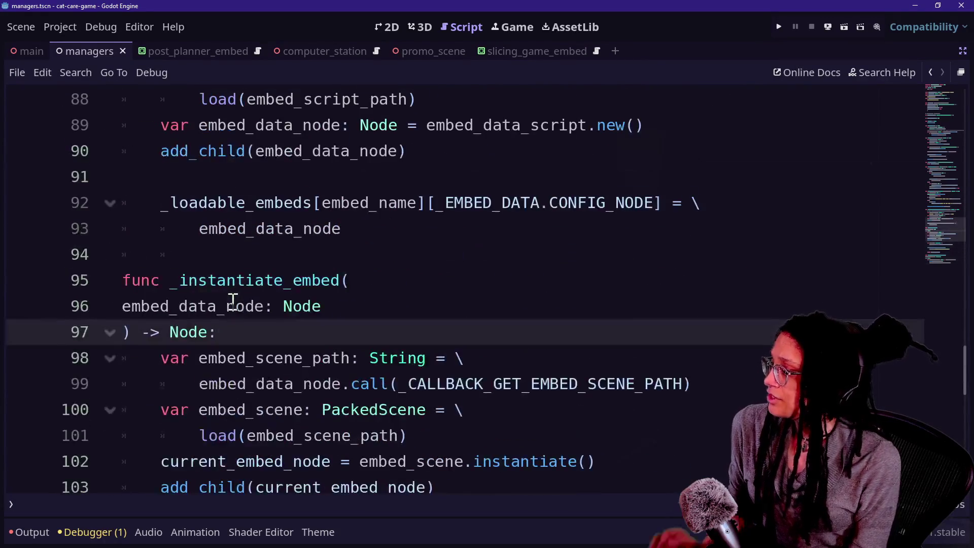
{"action": "scroll", "coordinate": [232, 300], "scroll_direction": "up", "scroll_amount": 8}
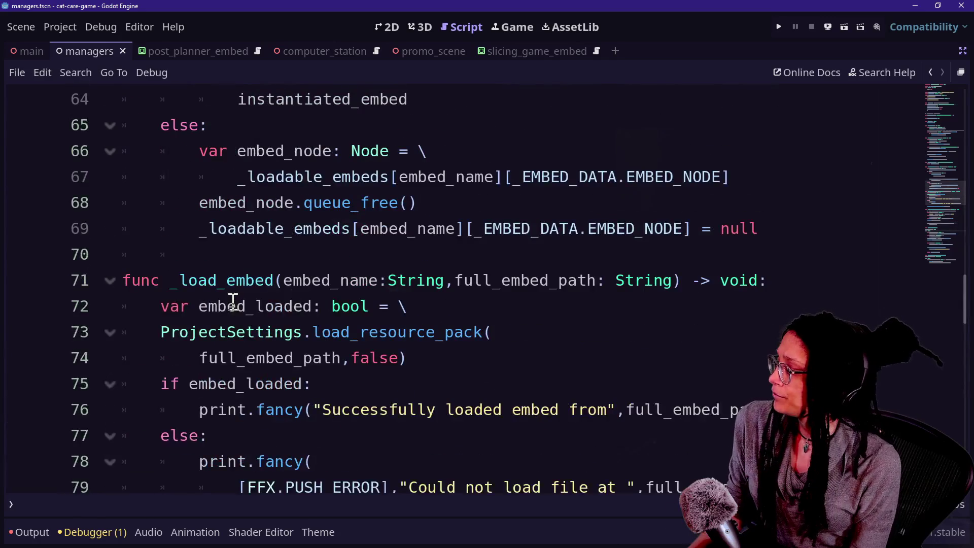
{"action": "scroll", "coordinate": [233, 301], "scroll_direction": "up", "scroll_amount": 5}
{"action": "scroll", "coordinate": [233, 301], "scroll_direction": "down", "scroll_amount": 1}
{"action": "scroll", "coordinate": [233, 301], "scroll_direction": "up", "scroll_amount": 1}
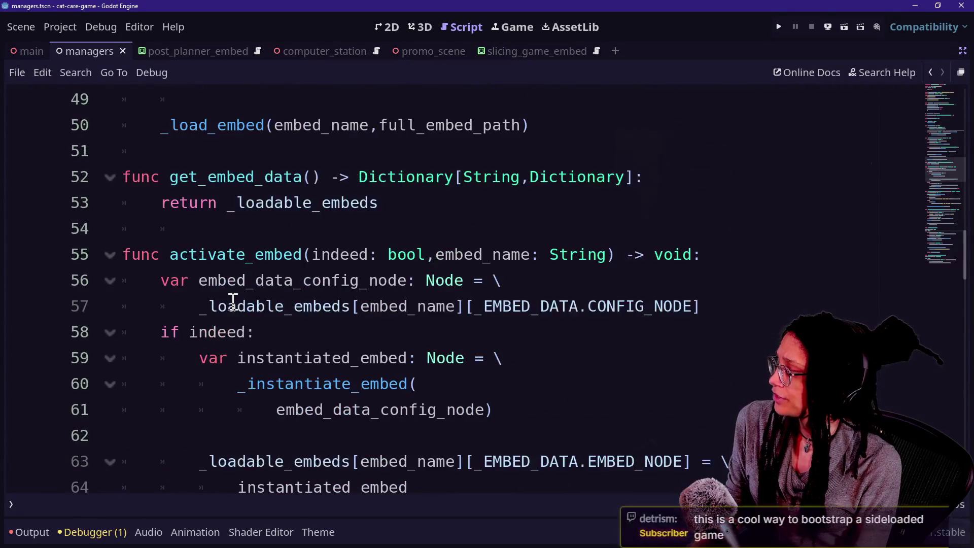
{"action": "scroll", "coordinate": [171, 236], "scroll_direction": "up", "scroll_amount": 3}
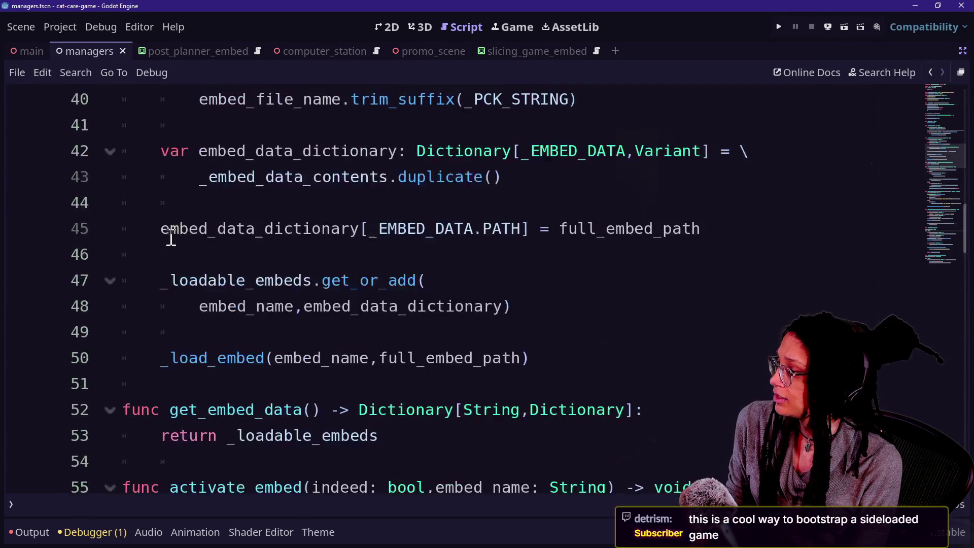
{"action": "scroll", "coordinate": [171, 236], "scroll_direction": "up", "scroll_amount": 2}
{"action": "scroll", "coordinate": [171, 235], "scroll_direction": "down", "scroll_amount": 12}
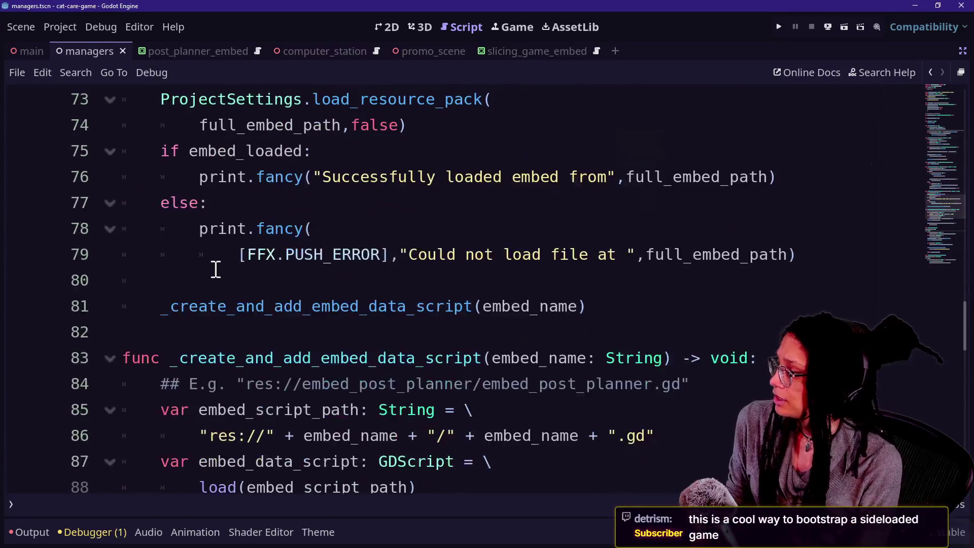
{"action": "scroll", "coordinate": [215, 268], "scroll_direction": "up", "scroll_amount": 8}
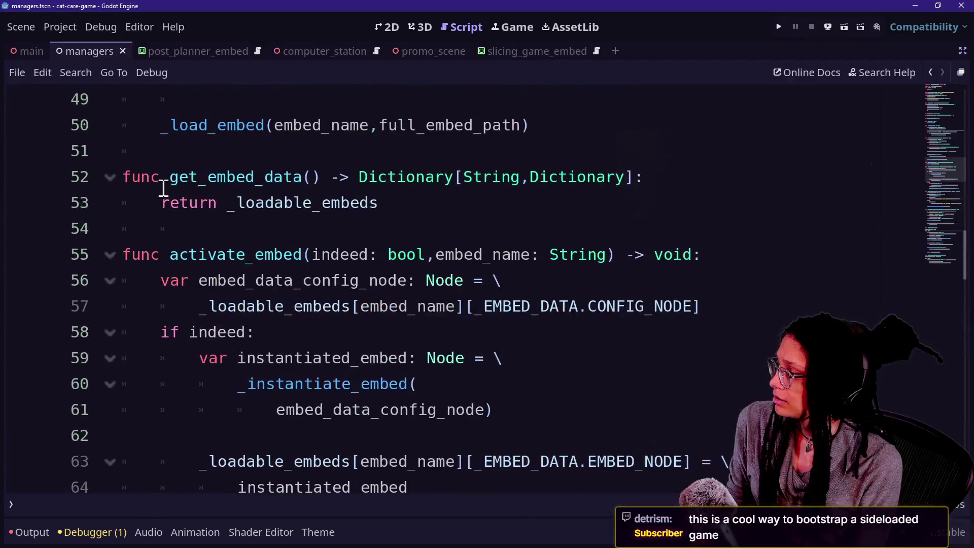
{"action": "left_click_drag", "start_coordinate": [169, 177], "coordinate": [336, 178]}
{"action": "left_click_drag", "start_coordinate": [180, 254], "coordinate": [388, 325]}
{"action": "scroll", "coordinate": [388, 325], "scroll_direction": "down", "scroll_amount": 13}
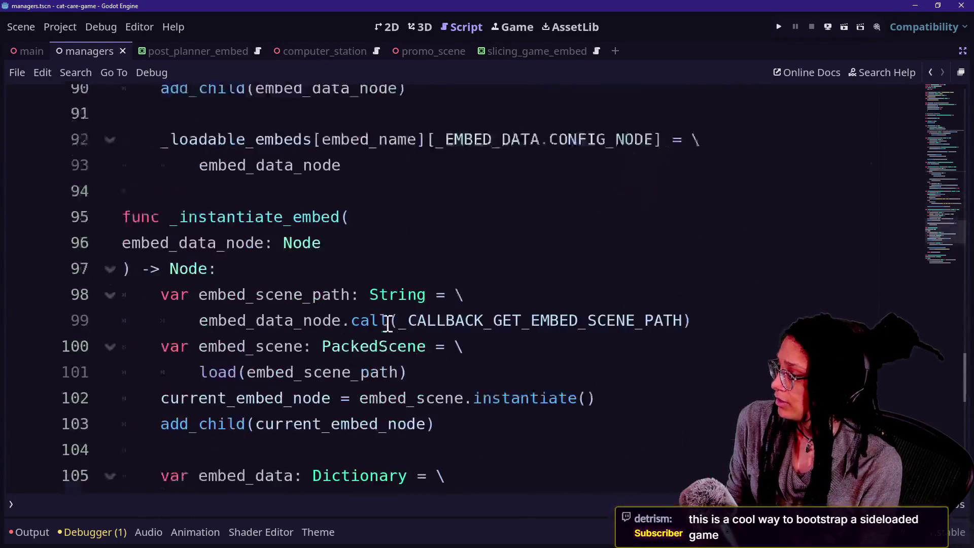
{"action": "left_click_drag", "start_coordinate": [175, 199], "coordinate": [398, 355]}
{"action": "scroll", "coordinate": [395, 355], "scroll_direction": "down", "scroll_amount": 5}
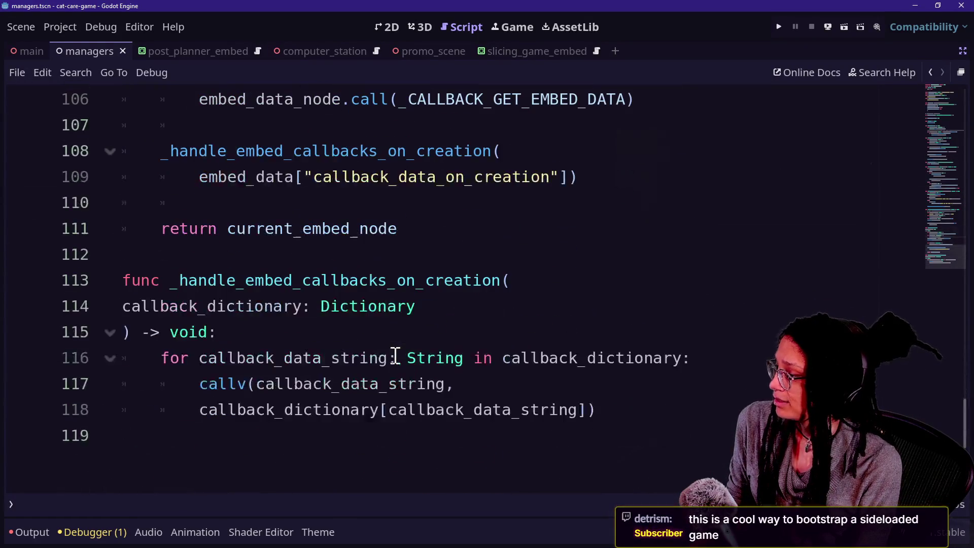
{"action": "mouse_move", "coordinate": [198, 285]}
{"action": "left_mouse_down"}
{"action": "mouse_move", "coordinate": [522, 448]}
{"action": "mouse_move", "coordinate": [552, 449]}
{"action": "mouse_move", "coordinate": [298, 331]}
{"action": "mouse_move", "coordinate": [510, 301]}
{"action": "mouse_move", "coordinate": [380, 284]}
{"action": "left_mouse_up"}
{"action": "left_click", "coordinate": [380, 287]}
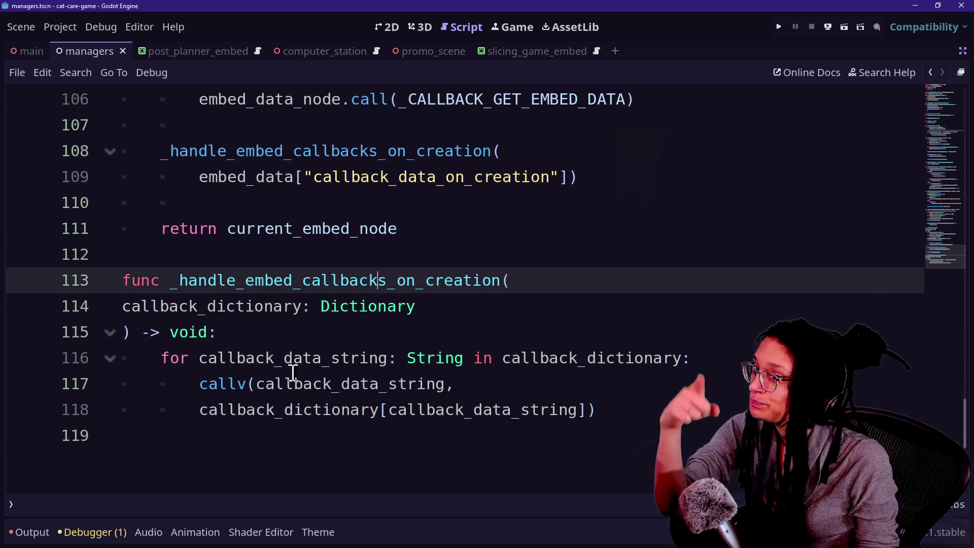
{"action": "left_click", "coordinate": [459, 263]}
{"action": "key", "text": "Down"}
{"action": "key", "text": "Down"}
{"action": "key", "text": "Down"}
{"action": "key", "text": "Up"}
{"action": "key", "text": "Up"}
{"action": "key", "text": "Up"}
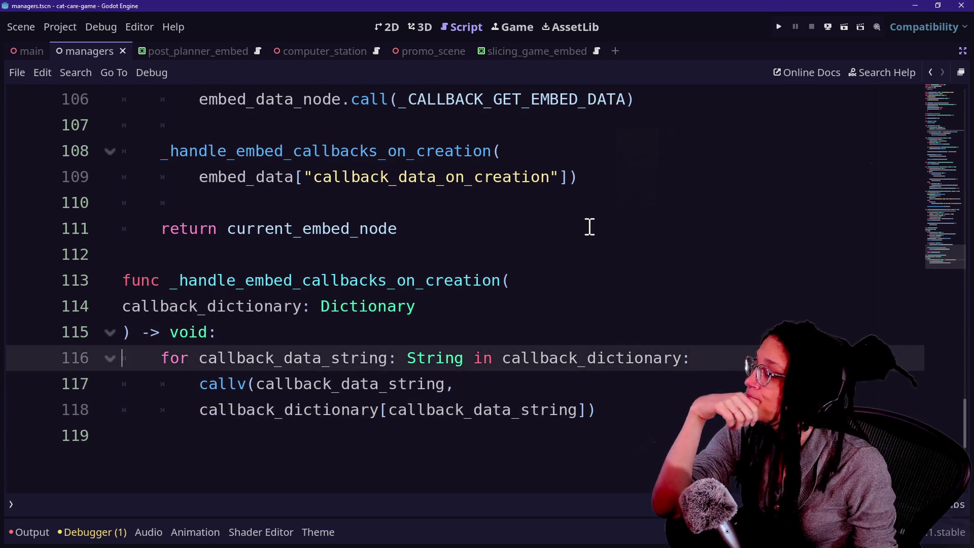
{"action": "scroll", "coordinate": [590, 227], "scroll_direction": "up", "scroll_amount": 3}
{"action": "scroll", "coordinate": [591, 227], "scroll_direction": "up", "scroll_amount": 1}
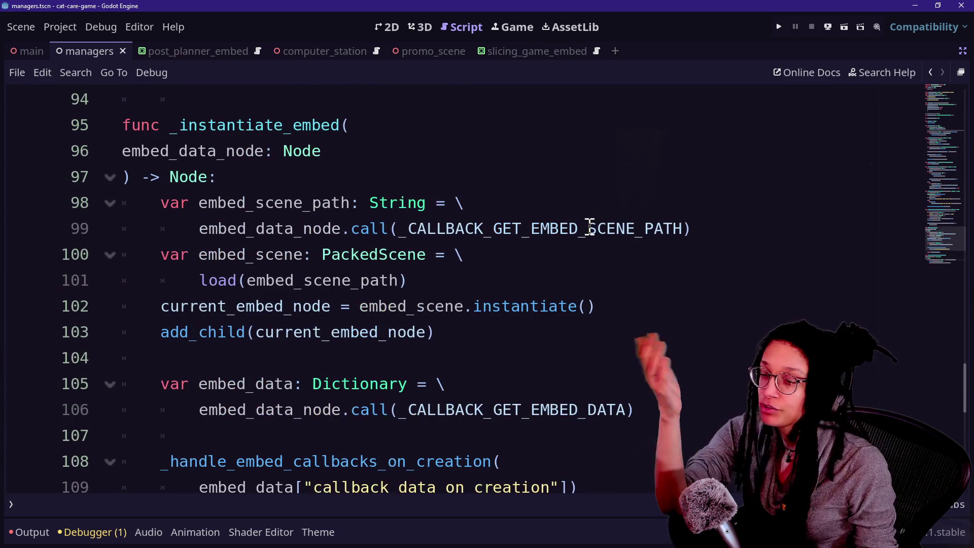
{"action": "key", "text": "Down"}
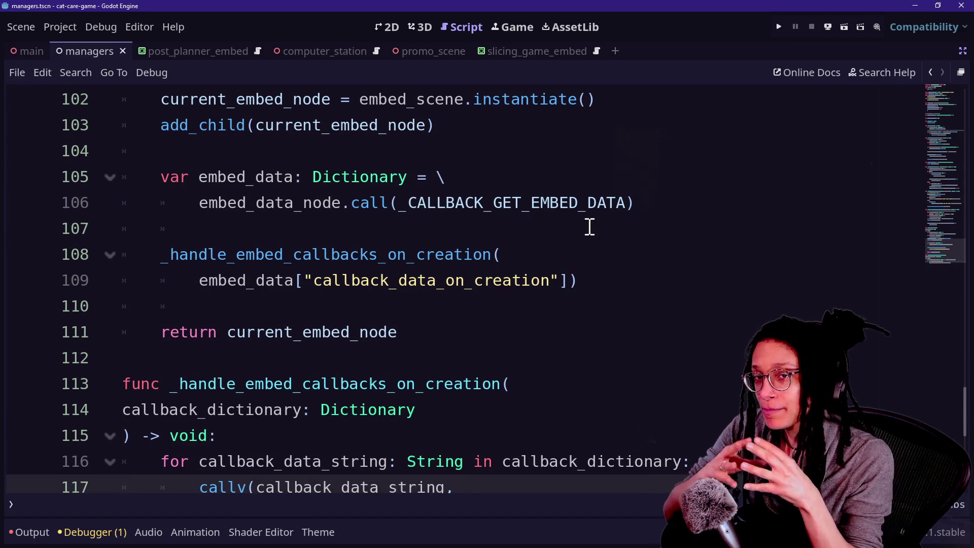
{"action": "left_click", "coordinate": [644, 334]}
{"action": "key", "text": "Left"}
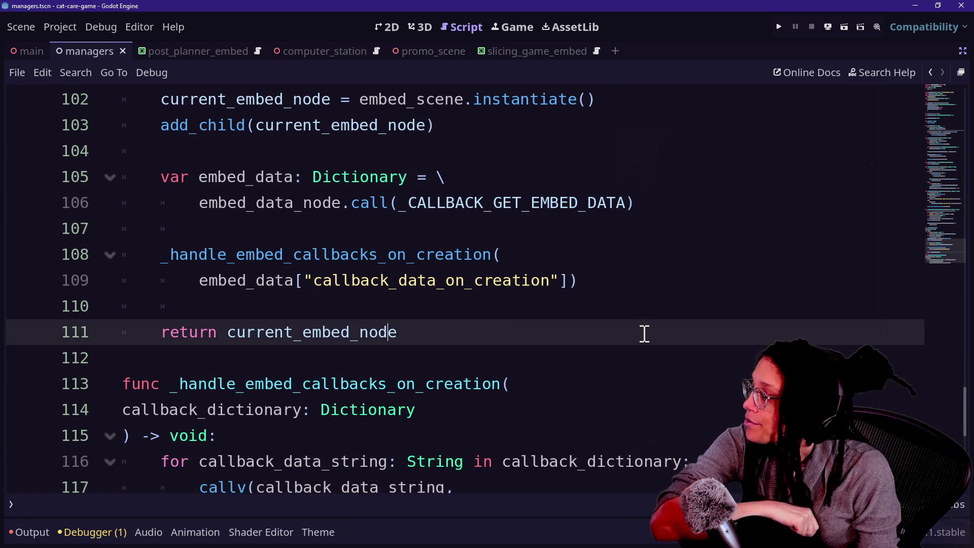
{"action": "scroll", "coordinate": [644, 333], "scroll_direction": "down", "scroll_amount": 3}
{"action": "scroll", "coordinate": [644, 334], "scroll_direction": "up", "scroll_amount": 5}
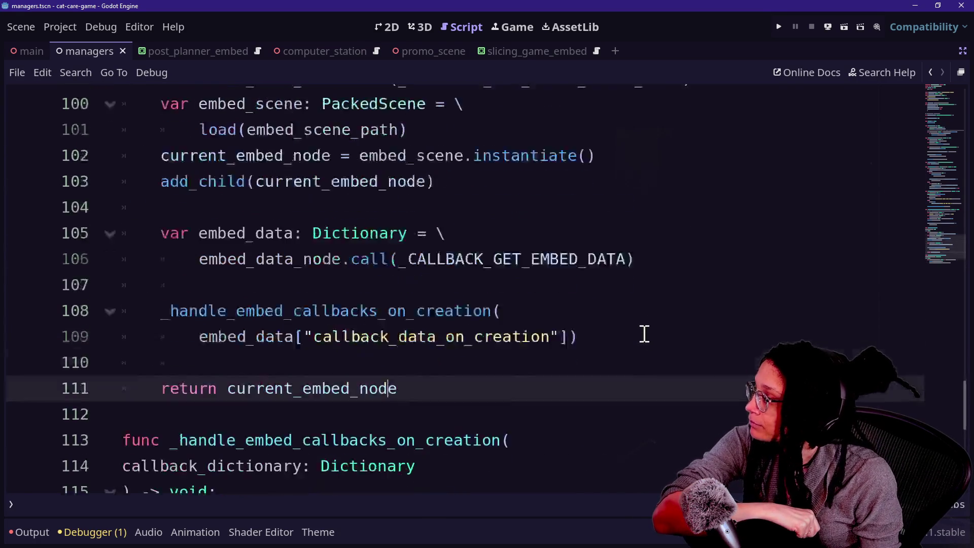
{"action": "scroll", "coordinate": [644, 334], "scroll_direction": "up", "scroll_amount": 12}
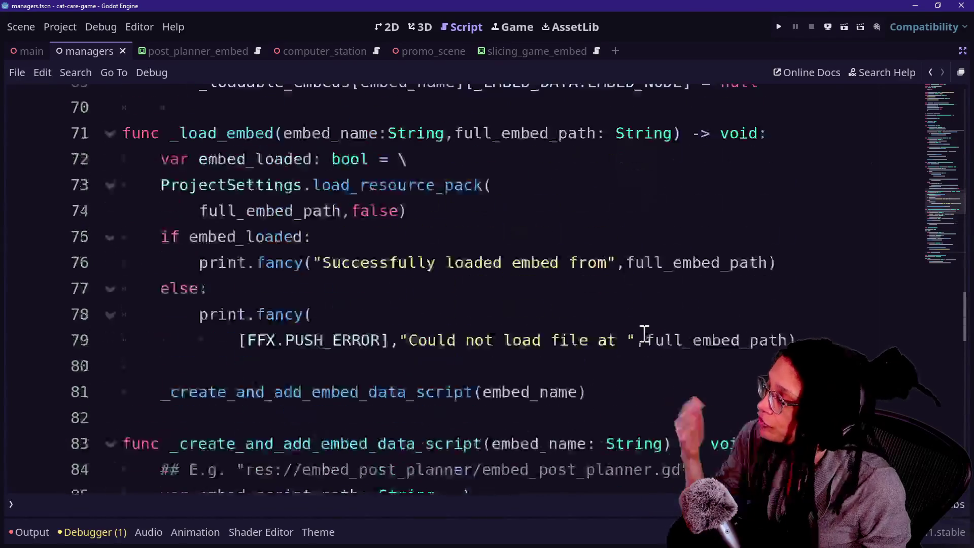
{"action": "scroll", "coordinate": [498, 274], "scroll_direction": "up", "scroll_amount": 4}
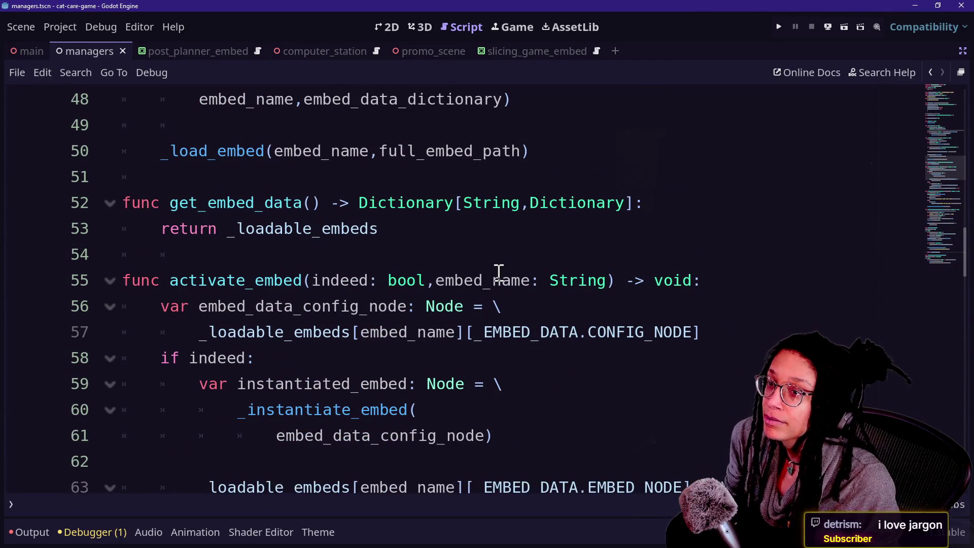
Load minigame_thinking in the itch.io demo, then review activate_embed in the managers script.
{"action": "key", "text": "alt+Tab"}
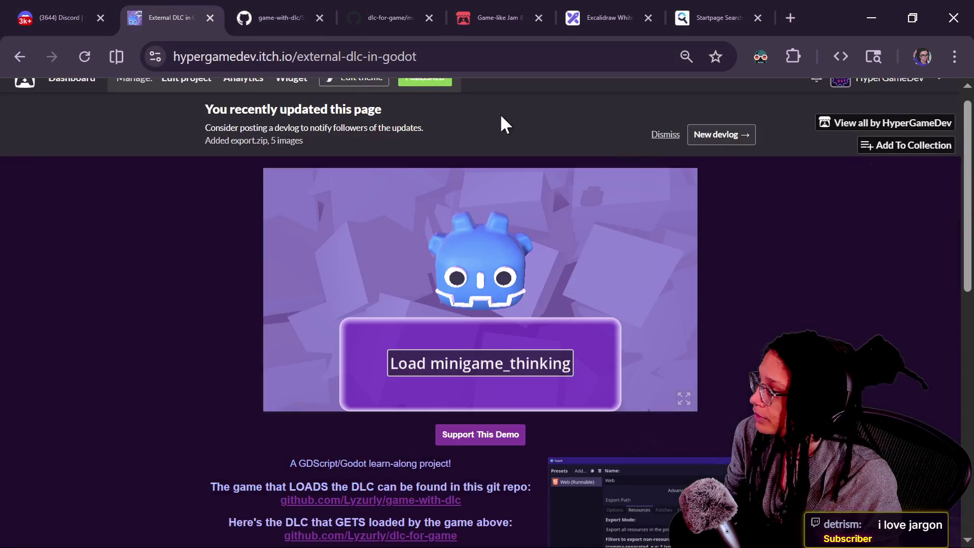
{"action": "left_click", "coordinate": [445, 359]}
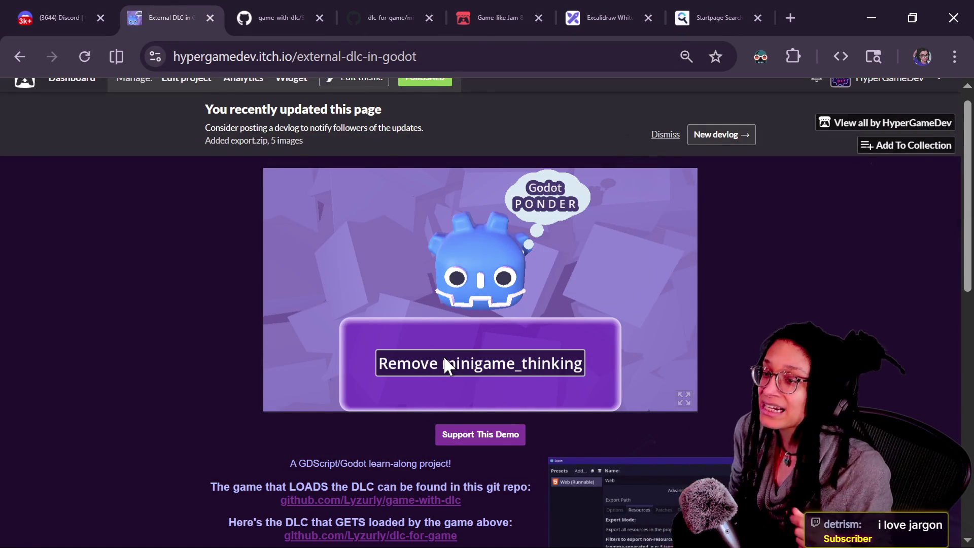
{"action": "key", "text": "alt+Tab"}
{"action": "left_click_drag", "start_coordinate": [170, 281], "coordinate": [302, 280]}
{"action": "left_click", "coordinate": [300, 280]}
{"action": "scroll", "coordinate": [314, 277], "scroll_direction": "down", "scroll_amount": 1}
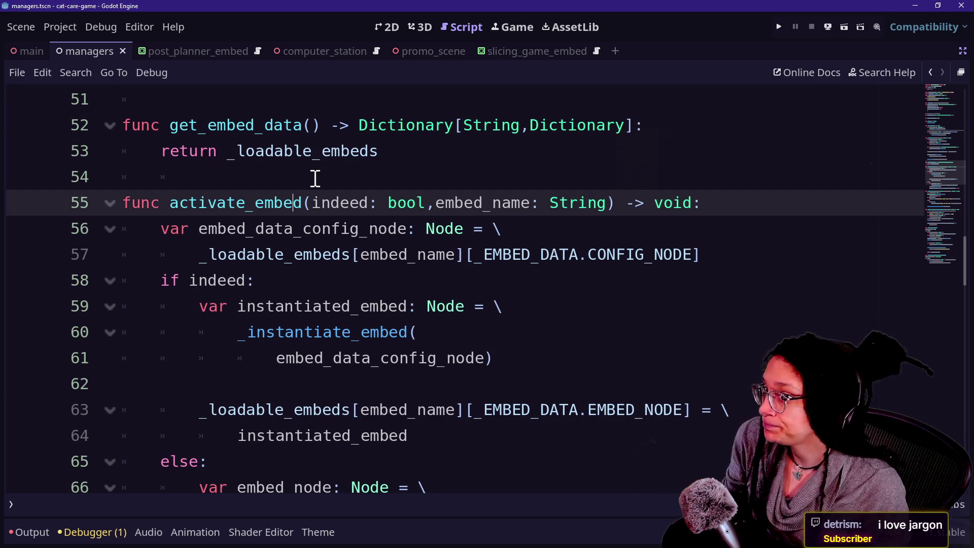
Inspect activate_embed's config node lookup and its _EMBED_DATA.CONFIG_NODE key.
{"action": "left_click", "coordinate": [233, 256]}
{"action": "key", "text": "Down"}
{"action": "key", "text": "Down"}
{"action": "key", "text": "Down"}
{"action": "key", "text": "Down"}
{"action": "key", "text": "Down"}
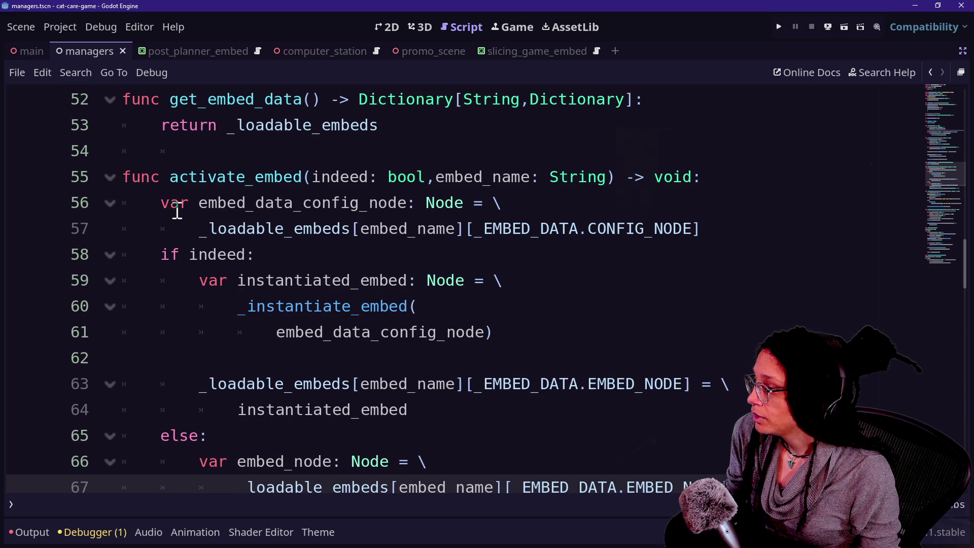
{"action": "left_click_drag", "start_coordinate": [157, 200], "coordinate": [462, 226]}
{"action": "left_click", "coordinate": [456, 229]}
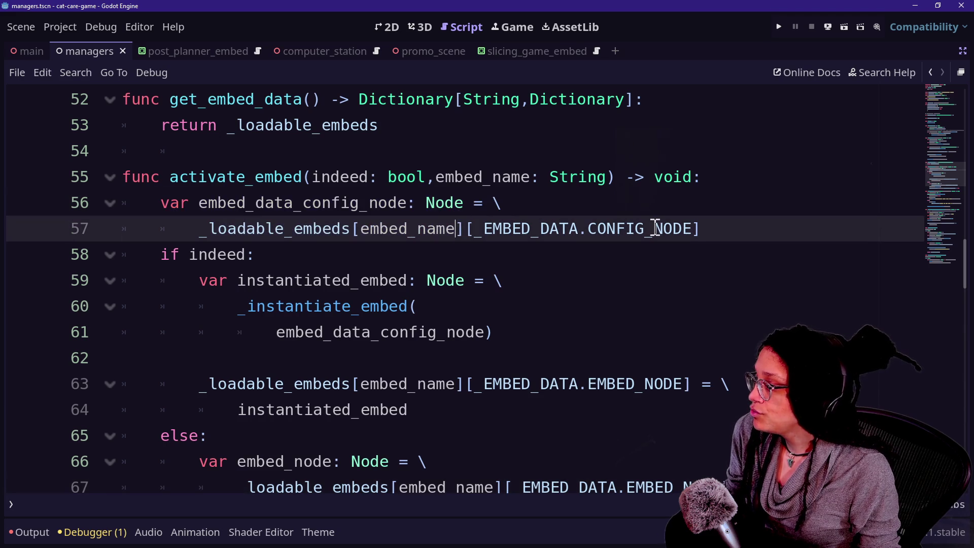
{"action": "mouse_move", "coordinate": [197, 230]}
{"action": "left_mouse_down"}
{"action": "mouse_move", "coordinate": [570, 233]}
{"action": "mouse_move", "coordinate": [720, 218]}
{"action": "mouse_move", "coordinate": [519, 202]}
{"action": "mouse_move", "coordinate": [471, 228]}
{"action": "left_mouse_up"}
{"action": "left_click", "coordinate": [726, 225]}
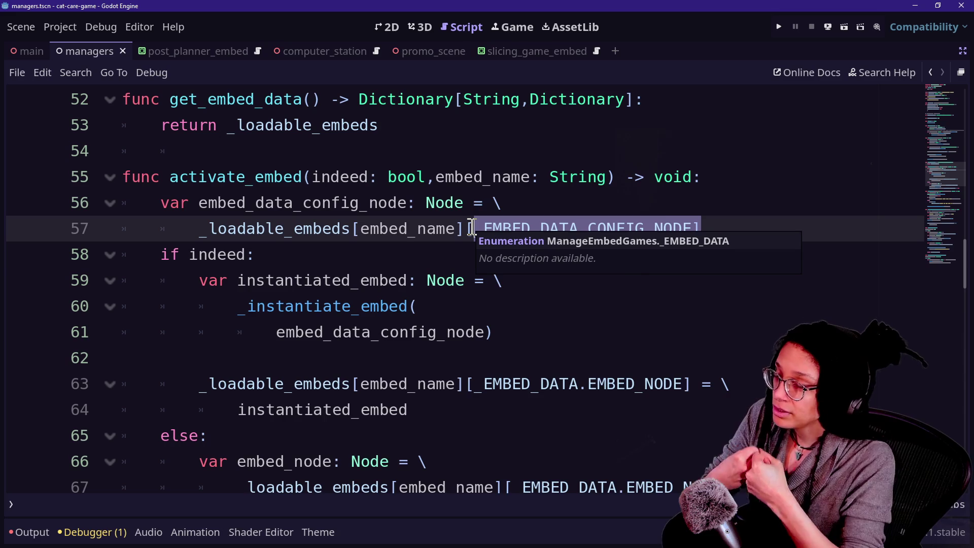
{"action": "left_click", "coordinate": [471, 228]}
{"action": "mouse_move", "coordinate": [474, 228]}
{"action": "left_mouse_down"}
{"action": "mouse_move", "coordinate": [685, 228]}
{"action": "mouse_move", "coordinate": [463, 228]}
{"action": "left_mouse_up"}
{"action": "left_click", "coordinate": [686, 229]}
Review the if indeed: branch and the embed_data_config_node declaration on line 56.
{"action": "left_click", "coordinate": [429, 244]}
{"action": "left_click", "coordinate": [467, 229]}
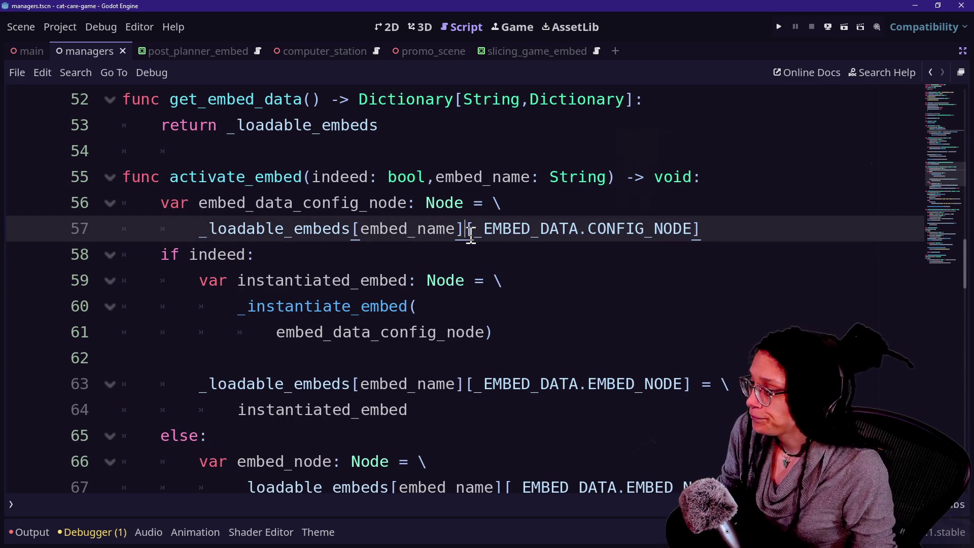
{"action": "key", "text": "Down"}
{"action": "key", "text": "Down"}
{"action": "key", "text": "Down"}
{"action": "key", "text": "Down"}
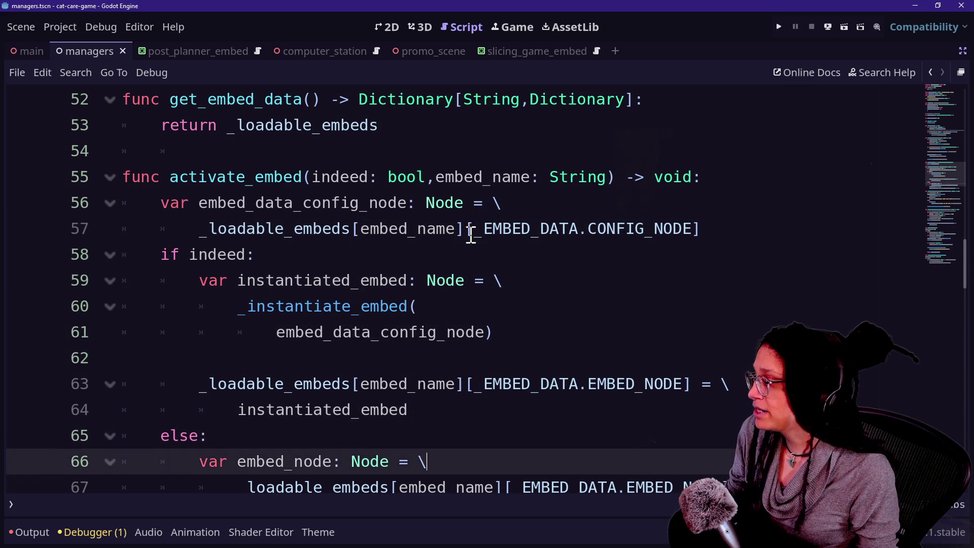
{"action": "left_click_drag", "start_coordinate": [227, 202], "coordinate": [483, 202]}
{"action": "left_click", "coordinate": [483, 203]}
{"action": "left_click_drag", "start_coordinate": [201, 203], "coordinate": [306, 203]}
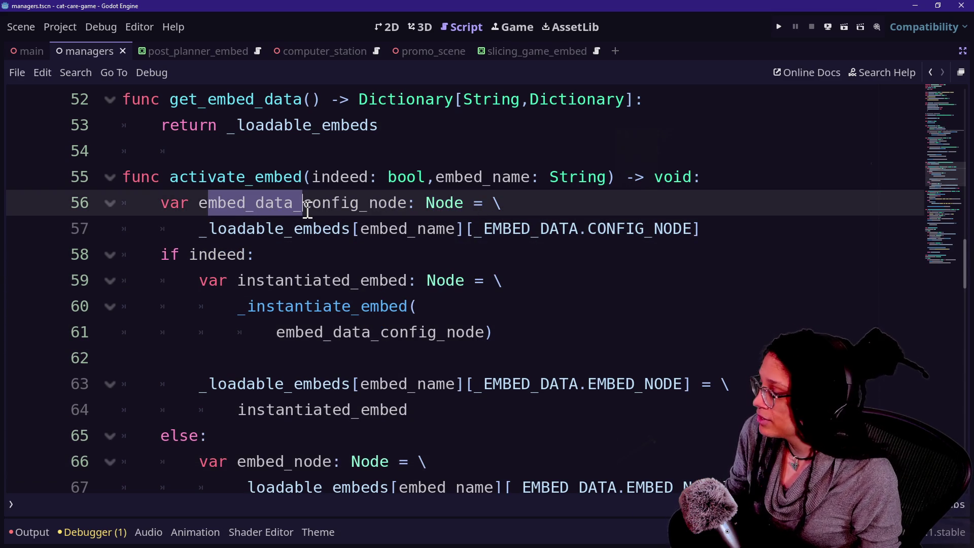
{"action": "key", "text": "Down"}
{"action": "key", "text": "Down"}
{"action": "key", "text": "Down"}
{"action": "key", "text": "Down"}
{"action": "key", "text": "Down"}
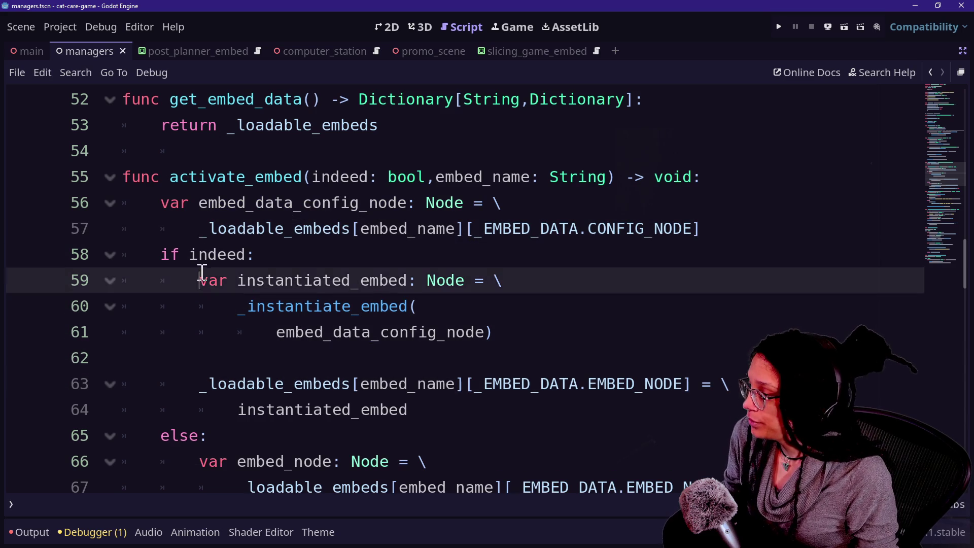
Trace the _instantiate_embed call and where instantiated_embed is used on line 64.
{"action": "left_click", "coordinate": [331, 305]}
{"action": "key", "text": "Down"}
{"action": "key", "text": "Down"}
{"action": "key", "text": "Down"}
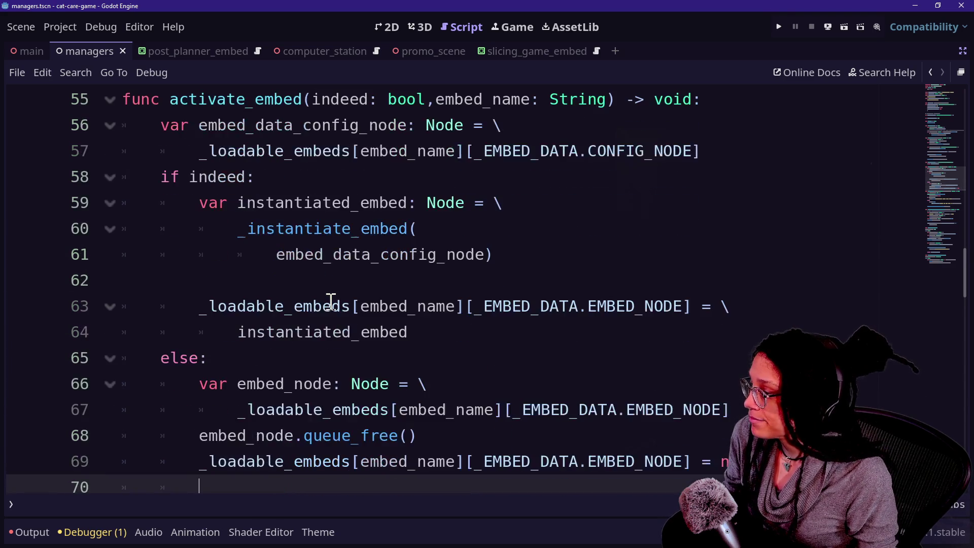
{"action": "left_click_drag", "start_coordinate": [226, 233], "coordinate": [455, 228]}
{"action": "left_click", "coordinate": [457, 225]}
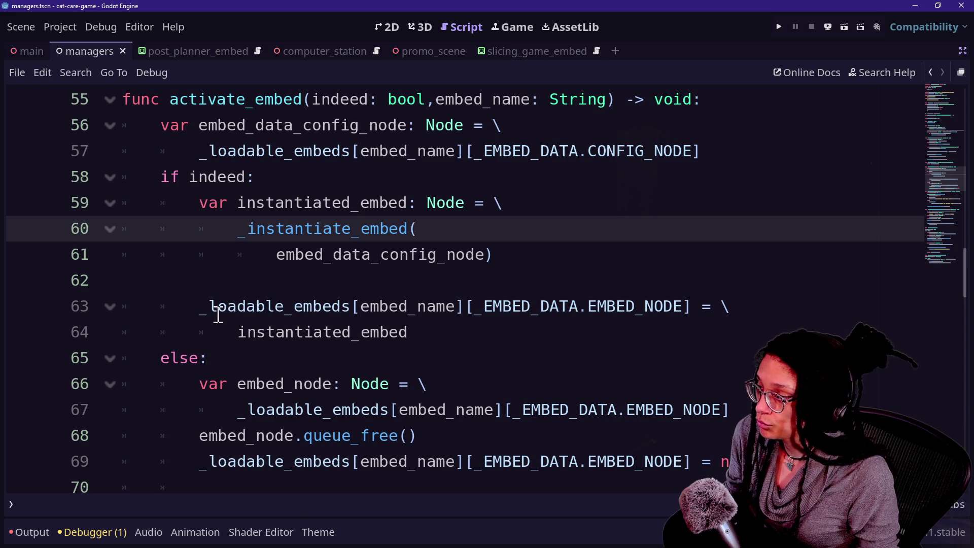
{"action": "left_click_drag", "start_coordinate": [467, 333], "coordinate": [225, 333]}
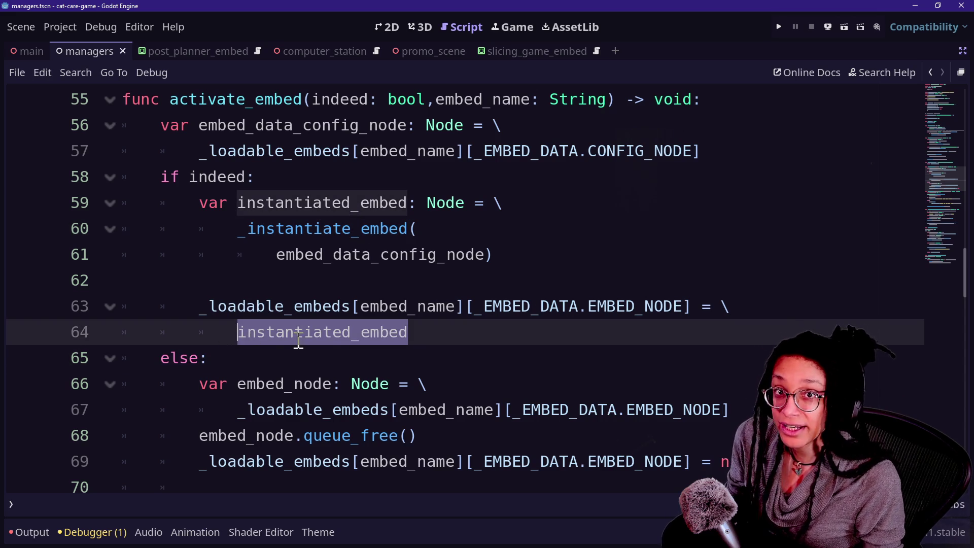
{"action": "left_click", "coordinate": [417, 315]}
{"action": "key", "text": "Down"}
{"action": "key", "text": "Down"}
{"action": "key", "text": "Down"}
{"action": "key", "text": "Down"}
{"action": "key", "text": "Down"}
{"action": "key", "text": "Down"}
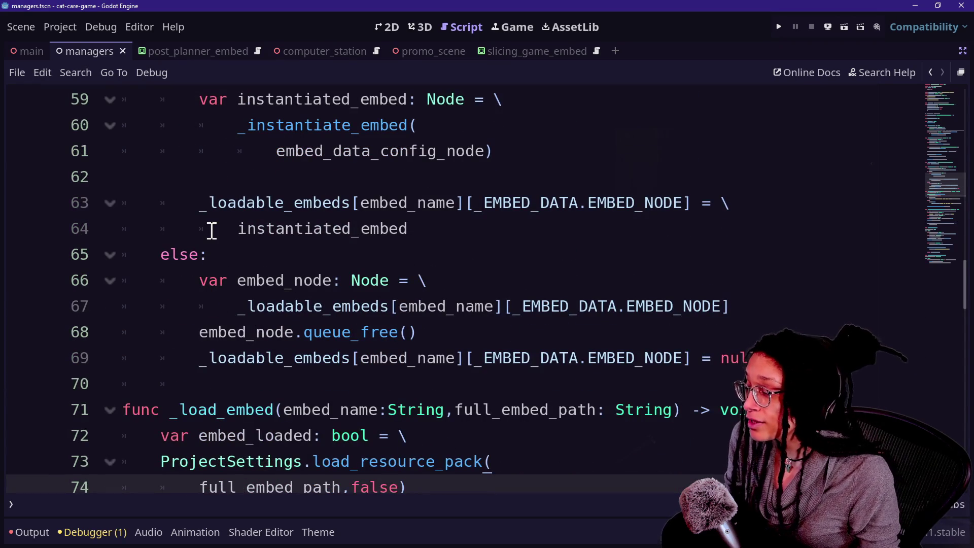
Unload minigame_thinking in the web demo and review the lines that free the embed node.
{"action": "scroll", "coordinate": [212, 231], "scroll_direction": "up", "scroll_amount": 2}
{"action": "left_click_drag", "start_coordinate": [279, 152], "coordinate": [414, 151]}
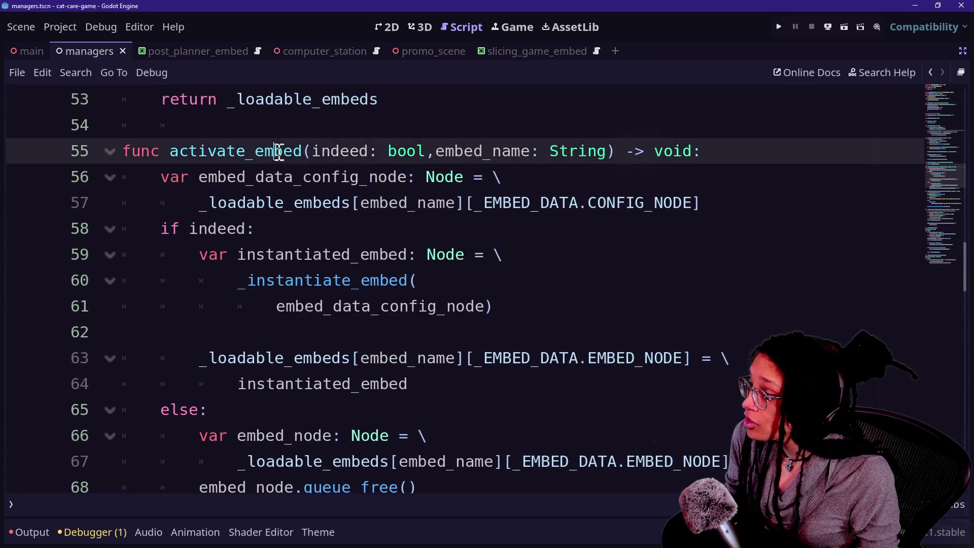
{"action": "scroll", "coordinate": [415, 150], "scroll_direction": "down", "scroll_amount": 1}
{"action": "scroll", "coordinate": [284, 329], "scroll_direction": "down", "scroll_amount": 2}
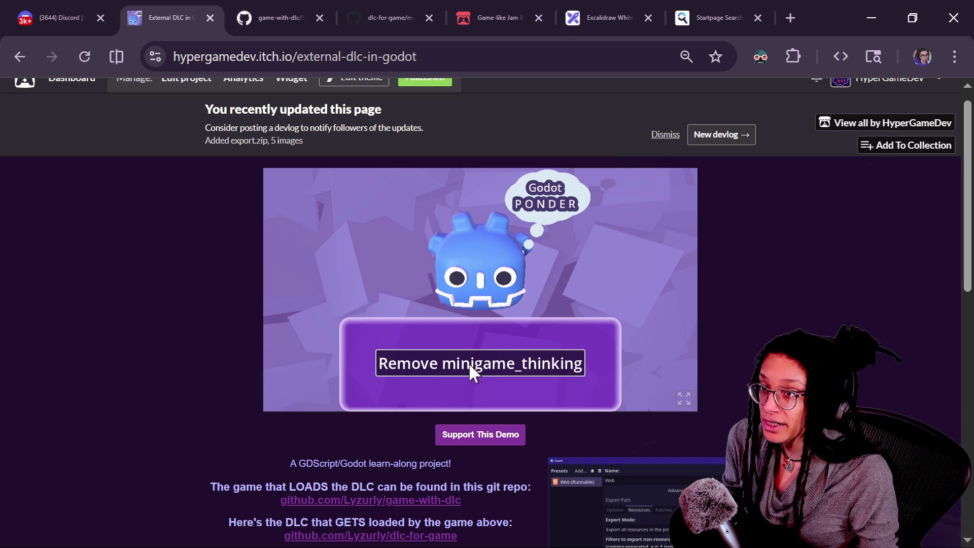
{"action": "left_click", "coordinate": [469, 363]}
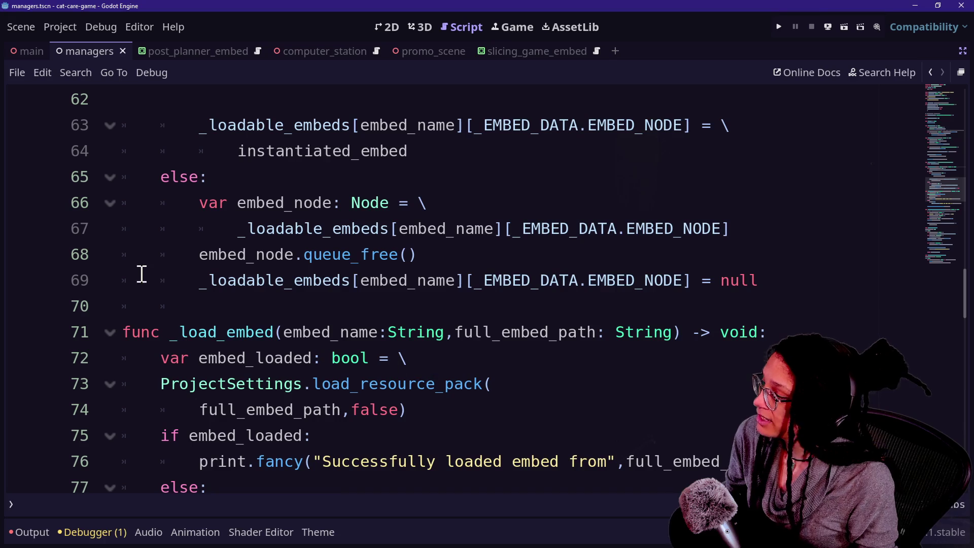
{"action": "mouse_move", "coordinate": [161, 183]}
{"action": "left_mouse_down"}
{"action": "mouse_move", "coordinate": [218, 169]}
{"action": "mouse_move", "coordinate": [370, 257]}
{"action": "left_mouse_up"}
Check the embed_node lookup and null reset on lines 66–69, then jump to _instantiate_embed's definition.
{"action": "left_click", "coordinate": [492, 280]}
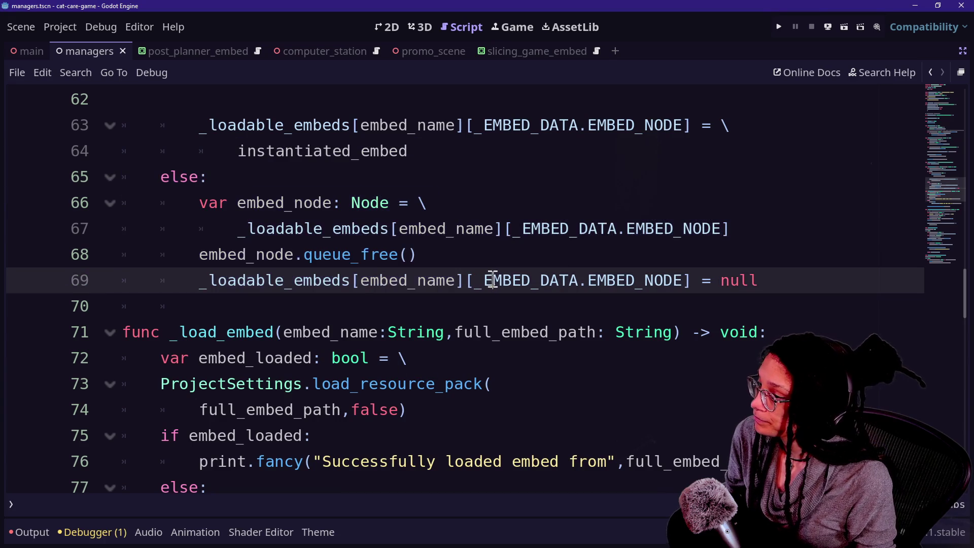
{"action": "left_click_drag", "start_coordinate": [244, 230], "coordinate": [576, 213]}
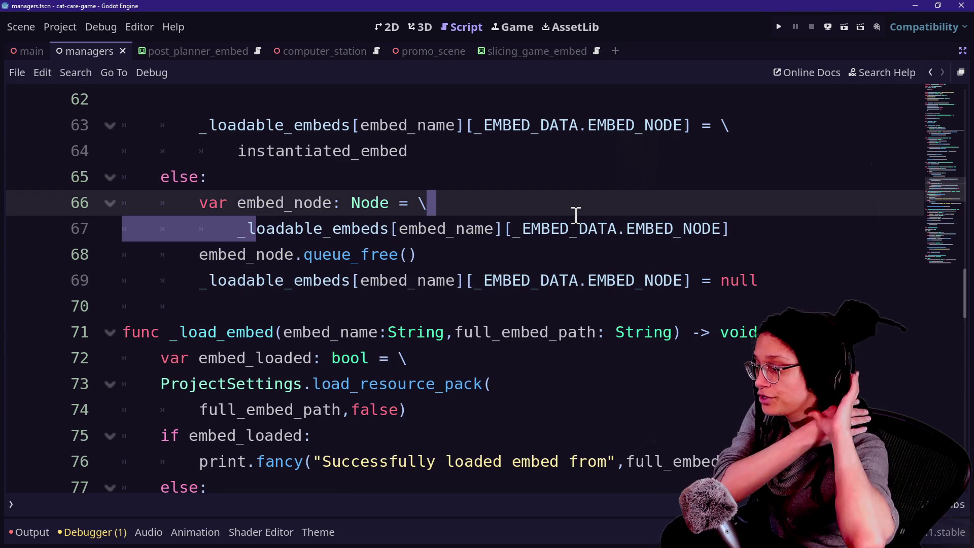
{"action": "left_click_drag", "start_coordinate": [380, 281], "coordinate": [863, 273]}
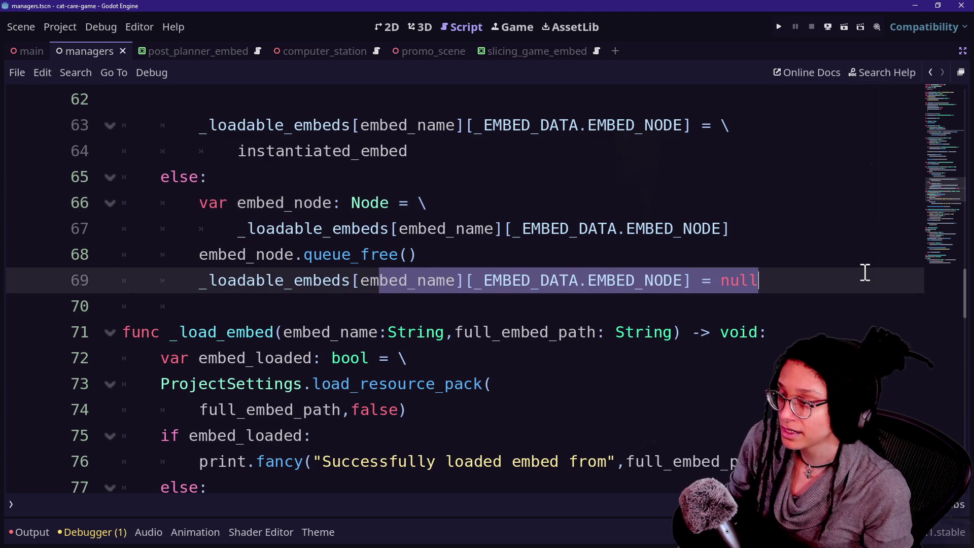
{"action": "left_click", "coordinate": [460, 285]}
{"action": "key", "text": "Up"}
{"action": "key", "text": "Up"}
{"action": "key", "text": "Up"}
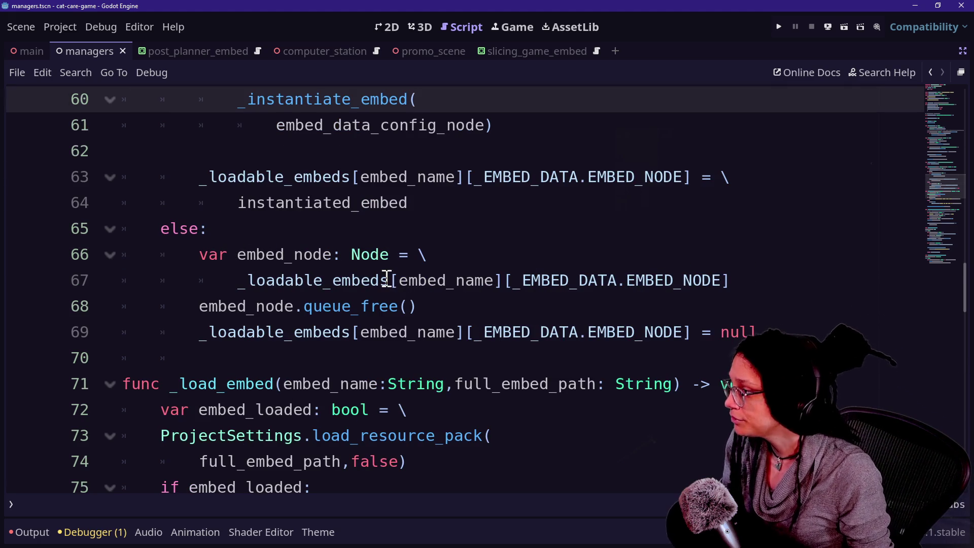
{"action": "left_click", "coordinate": [335, 102], "text": "ctrl"}
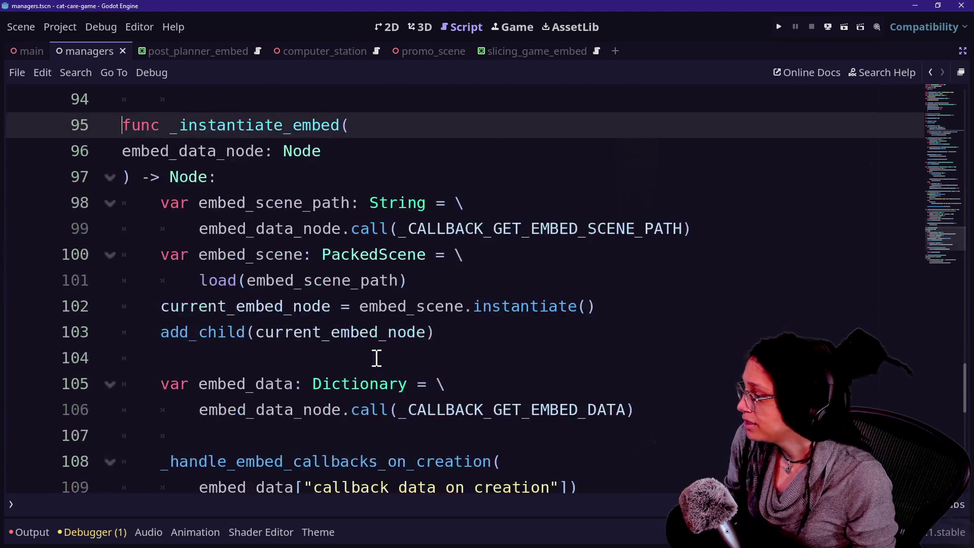
Inspect the embed_data_node.call on line 99 and the function's embed_data_node parameter.
{"action": "scroll", "coordinate": [285, 295], "scroll_direction": "down", "scroll_amount": 1}
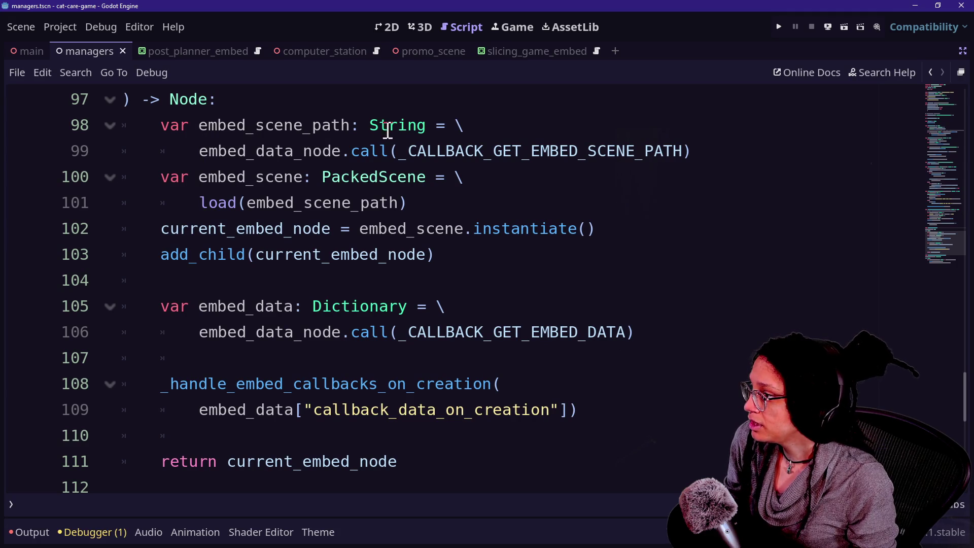
{"action": "left_click_drag", "start_coordinate": [201, 147], "coordinate": [398, 150]}
{"action": "key", "text": "Up"}
{"action": "key", "text": "Up"}
{"action": "key", "text": "Up"}
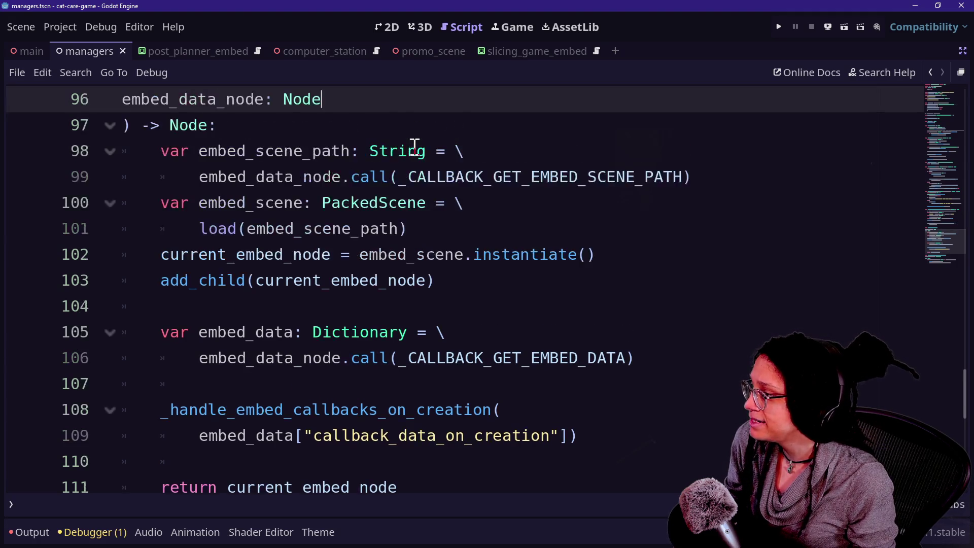
{"action": "left_click_drag", "start_coordinate": [122, 177], "coordinate": [266, 178]}
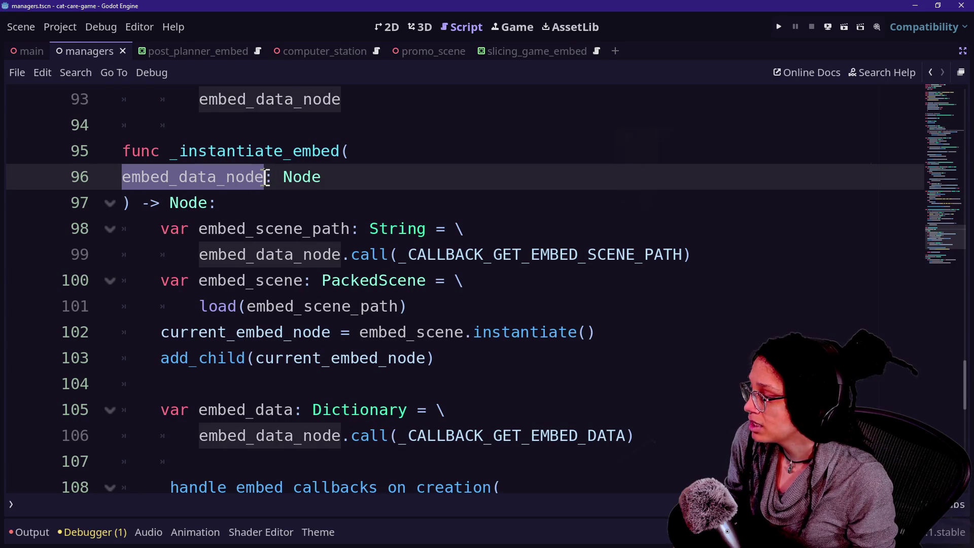
{"action": "left_click", "coordinate": [262, 202]}
Select the _CALLBACK_GET_EMBED_SCENE_PATH argument on line 99 and undo its accidental removal.
{"action": "left_click", "coordinate": [351, 254]}
{"action": "left_click", "coordinate": [400, 256]}
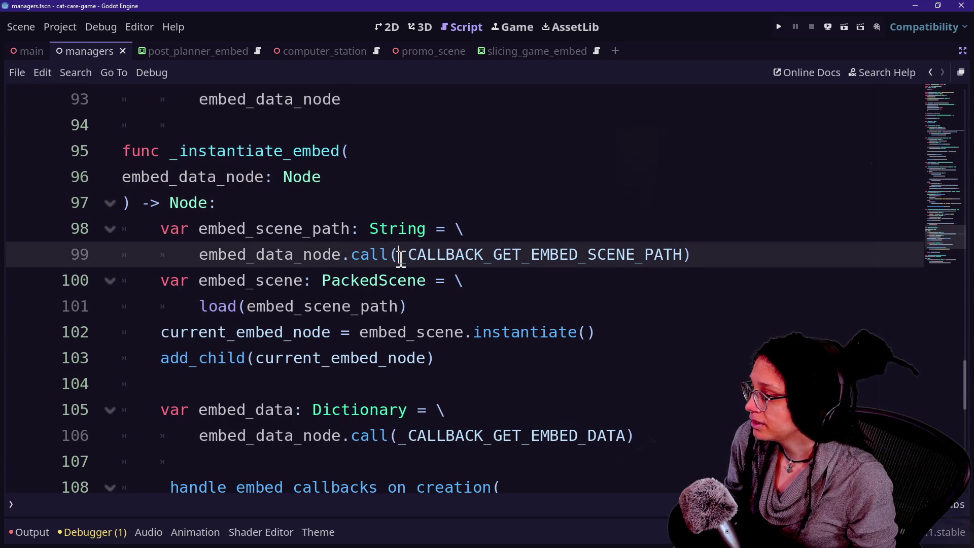
{"action": "mouse_move", "coordinate": [405, 256]}
{"action": "left_mouse_down"}
{"action": "mouse_move", "coordinate": [691, 254]}
{"action": "mouse_move", "coordinate": [700, 248]}
{"action": "mouse_move", "coordinate": [474, 256]}
{"action": "mouse_move", "coordinate": [695, 244]}
{"action": "left_mouse_up"}
{"action": "left_click", "coordinate": [694, 244]}
{"action": "key", "text": "ctrl+z"}
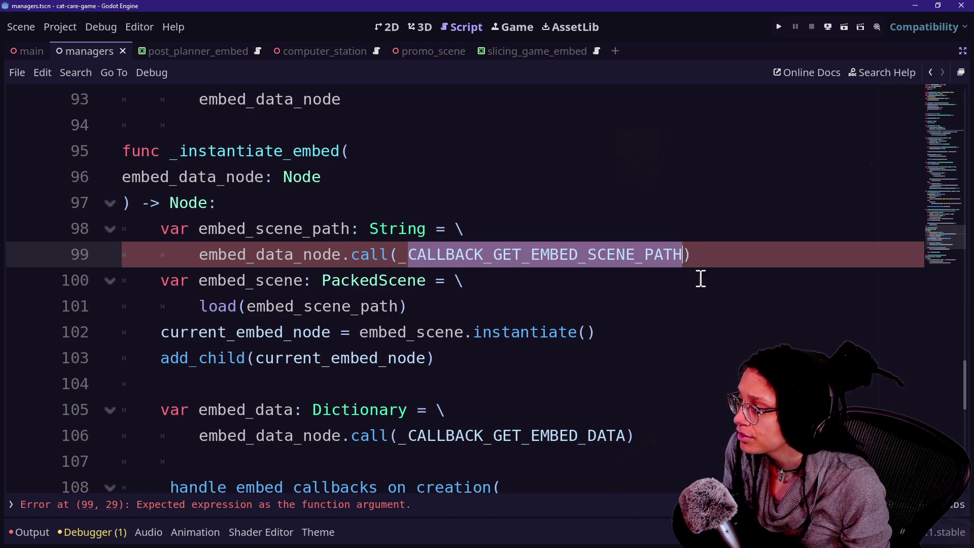
{"action": "key", "text": "alt+Tab"}
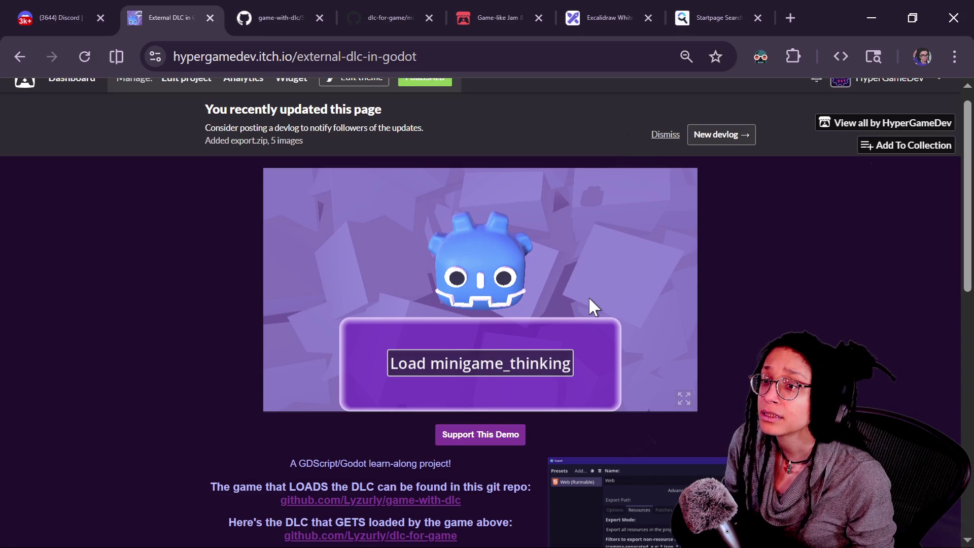
Hide the side panels and check the roguelike main.gd scene path constant on line 7.
{"action": "key", "text": "alt+Tab"}
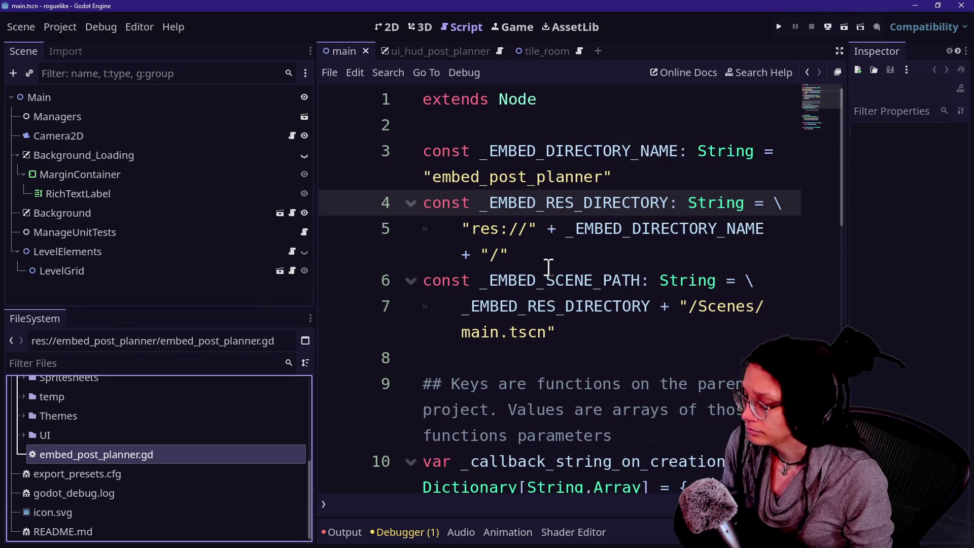
{"action": "key", "text": "ctrl+shift+F11"}
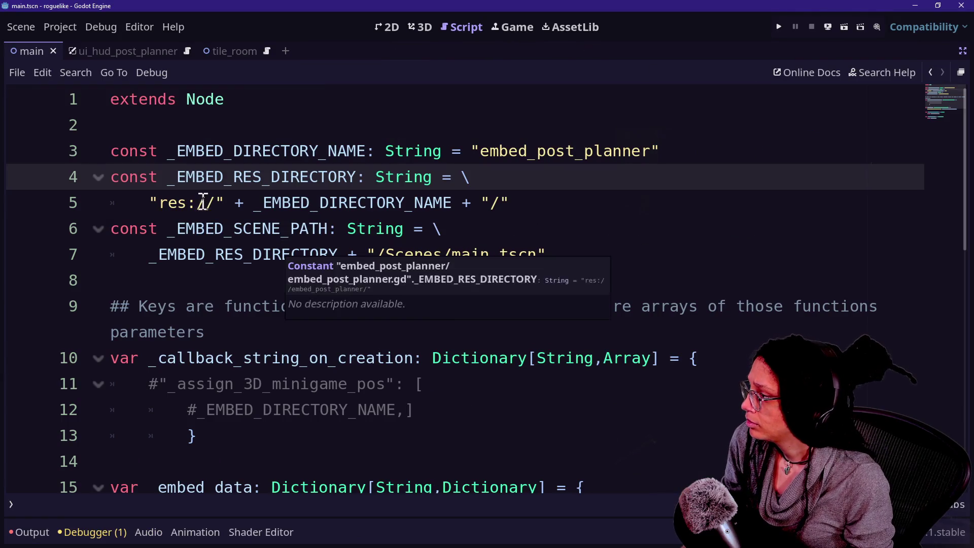
{"action": "left_click", "coordinate": [204, 202]}
{"action": "scroll", "coordinate": [200, 272], "scroll_direction": "down", "scroll_amount": 2}
{"action": "scroll", "coordinate": [201, 271], "scroll_direction": "up", "scroll_amount": 2}
{"action": "left_click", "coordinate": [218, 252]}
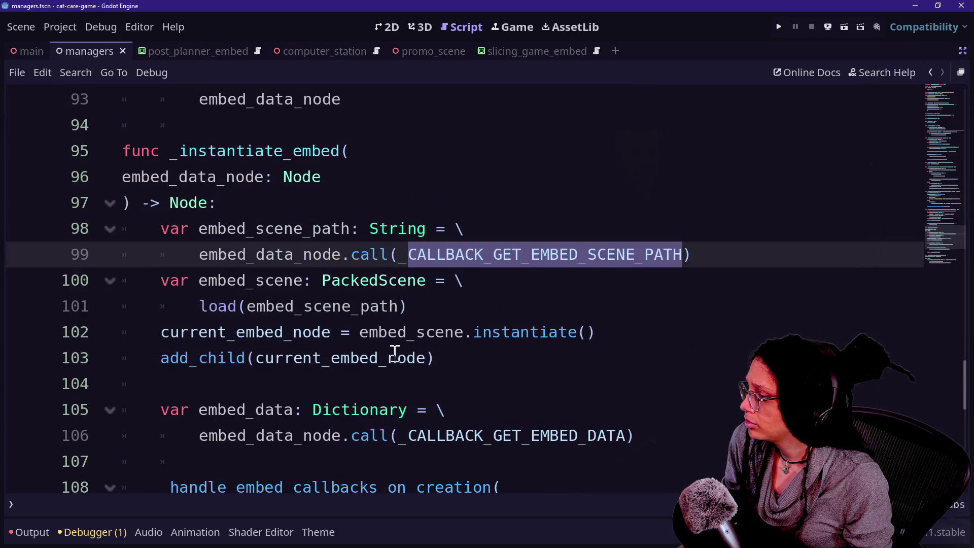
{"action": "left_click", "coordinate": [421, 280]}
{"action": "left_click", "coordinate": [418, 262]}
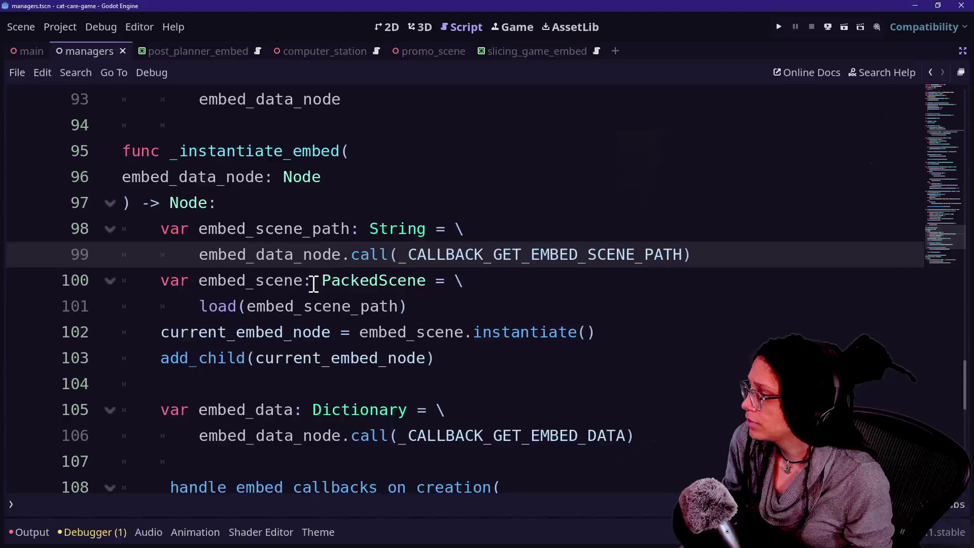
Compare get_embed_scene_path returning _EMBED_SCENE_PATH with the callback constant's "get_embed_scene_path" value.
{"action": "scroll", "coordinate": [314, 285], "scroll_direction": "up", "scroll_amount": 20}
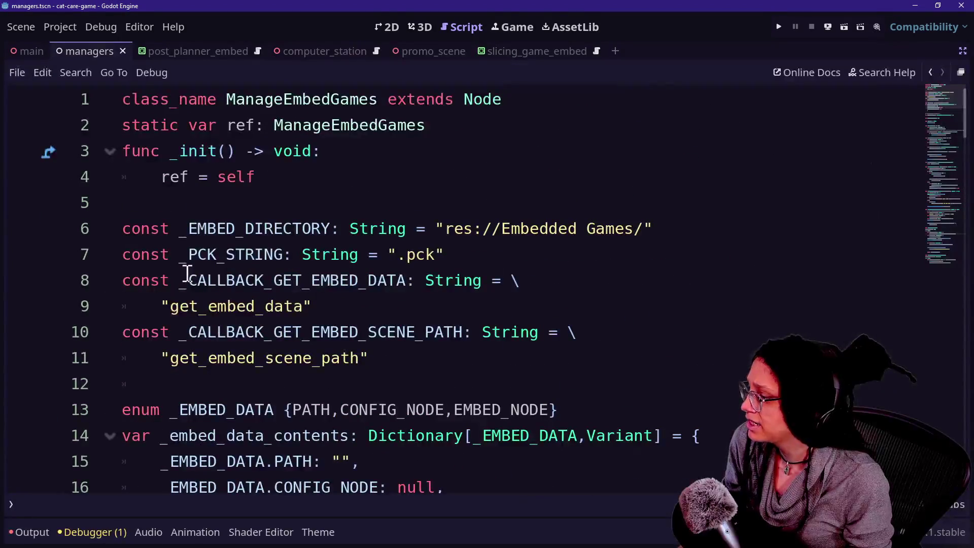
{"action": "left_click", "coordinate": [431, 325]}
{"action": "mouse_move", "coordinate": [160, 363]}
{"action": "left_mouse_down"}
{"action": "mouse_move", "coordinate": [413, 343]}
{"action": "mouse_move", "coordinate": [414, 359]}
{"action": "left_mouse_up"}
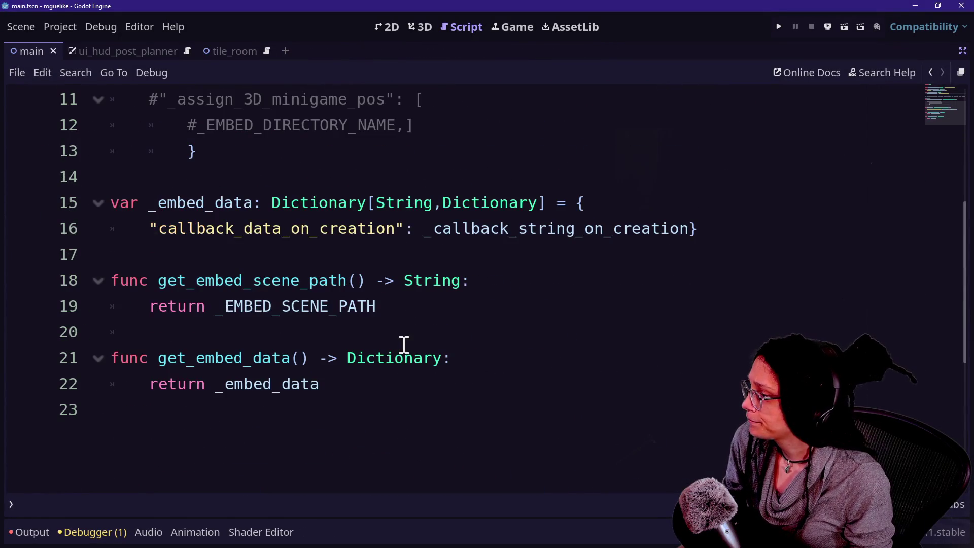
{"action": "left_click_drag", "start_coordinate": [139, 280], "coordinate": [451, 280]}
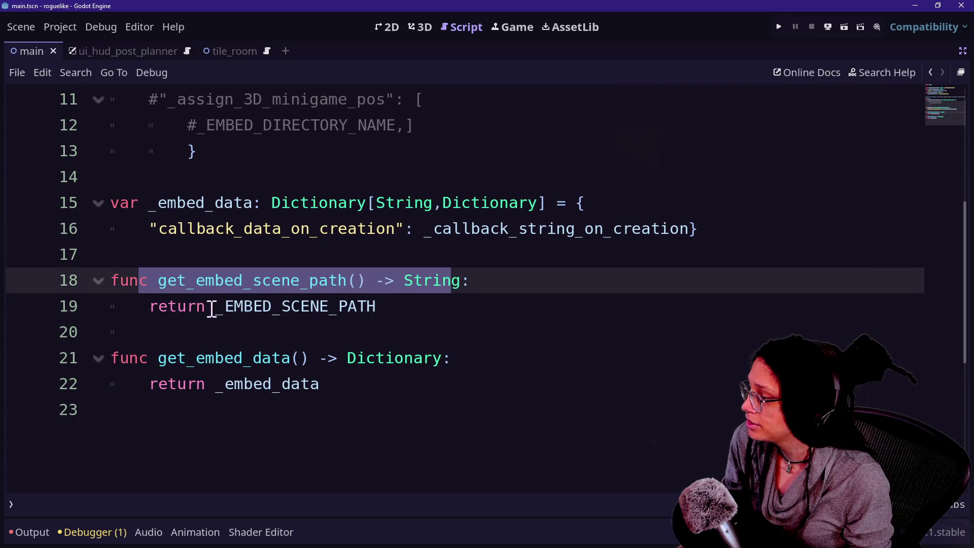
{"action": "left_click_drag", "start_coordinate": [214, 307], "coordinate": [425, 281]}
{"action": "scroll", "coordinate": [405, 300], "scroll_direction": "up", "scroll_amount": 4}
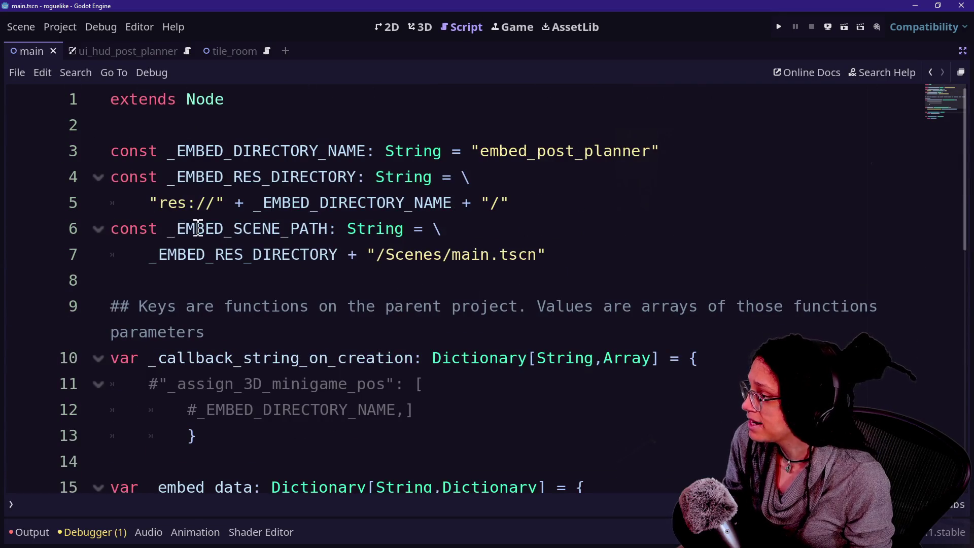
{"action": "mouse_move", "coordinate": [163, 245]}
{"action": "left_mouse_down"}
{"action": "mouse_move", "coordinate": [598, 264]}
{"action": "mouse_move", "coordinate": [152, 252]}
{"action": "left_mouse_up"}
{"action": "left_click", "coordinate": [348, 253]}
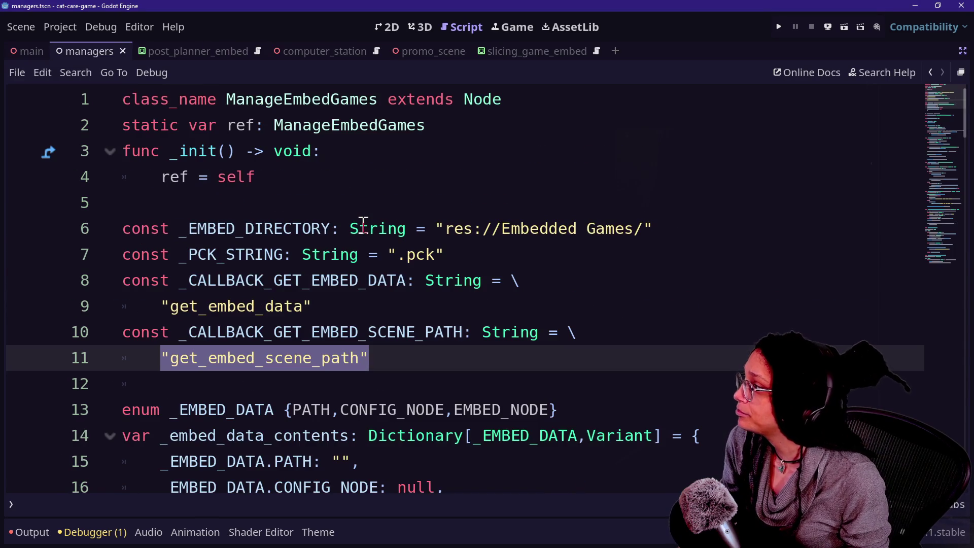
Return to the _instantiate_embed header around lines 95–100 in managers.gd.
{"action": "scroll", "coordinate": [363, 226], "scroll_direction": "down", "scroll_amount": 20}
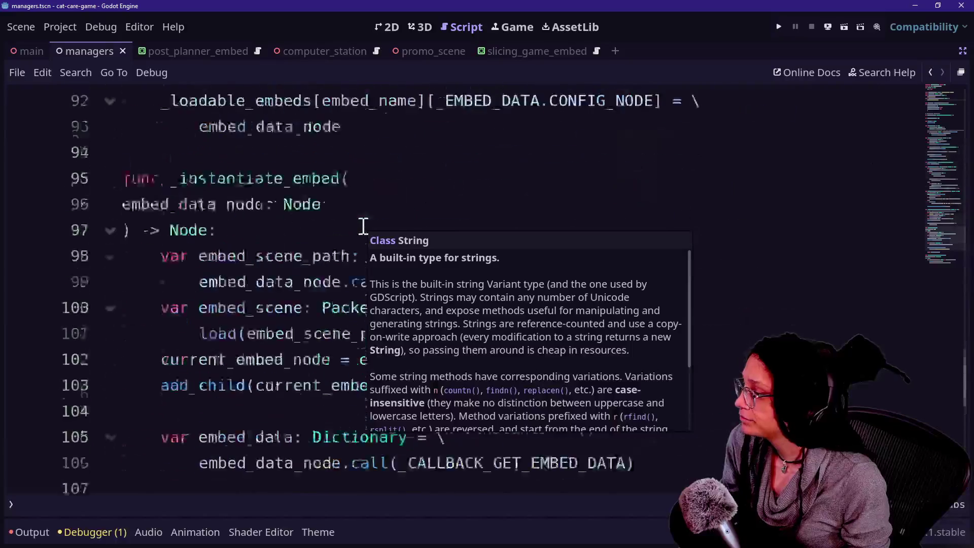
{"action": "scroll", "coordinate": [363, 227], "scroll_direction": "down", "scroll_amount": 5}
{"action": "scroll", "coordinate": [489, 228], "scroll_direction": "up", "scroll_amount": 6}
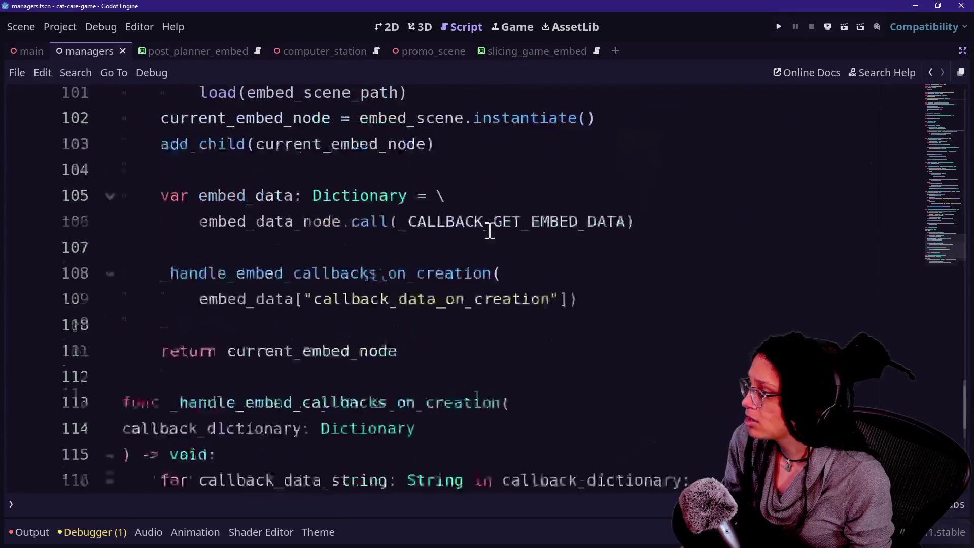
{"action": "left_click", "coordinate": [490, 231]}
{"action": "scroll", "coordinate": [550, 231], "scroll_direction": "up", "scroll_amount": 2}
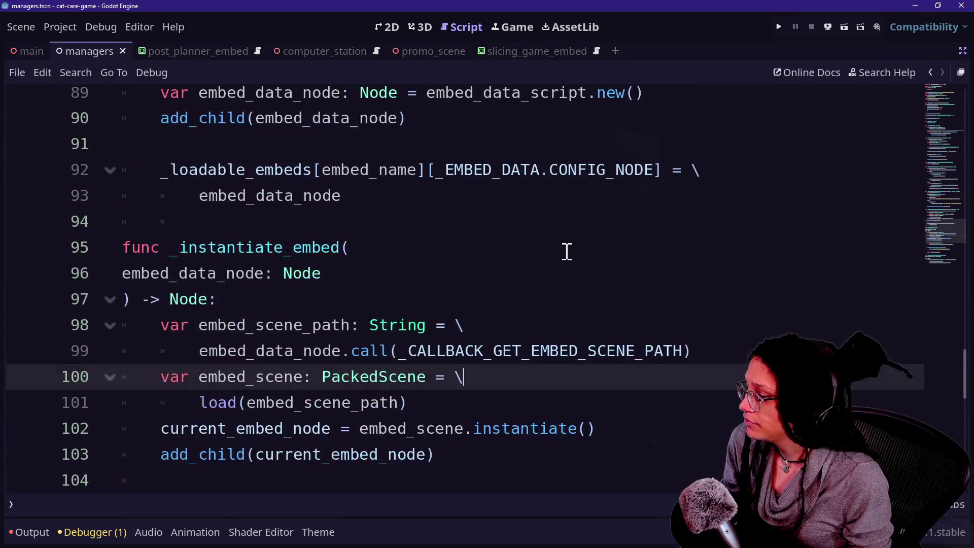
{"action": "left_click_drag", "start_coordinate": [540, 324], "coordinate": [534, 310]}
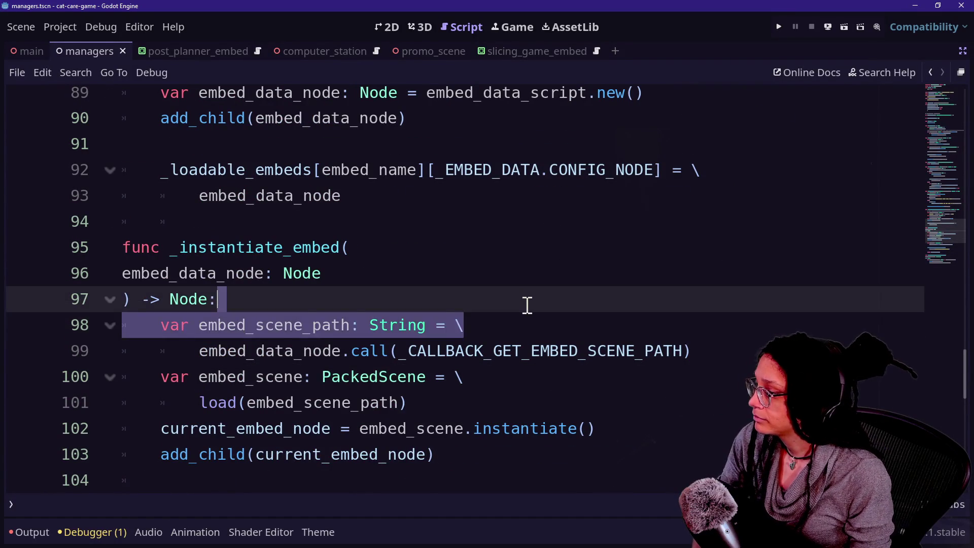
Add a comment 'Gets what is usually main.tscn' below the function header.
{"action": "key", "text": "Return"}
{"action": "type", "text": "$"}
{"action": "key", "text": "BackSpace"}
{"action": "key", "text": "Caps_Lock"}
{"action": "type", "text": "# G"}
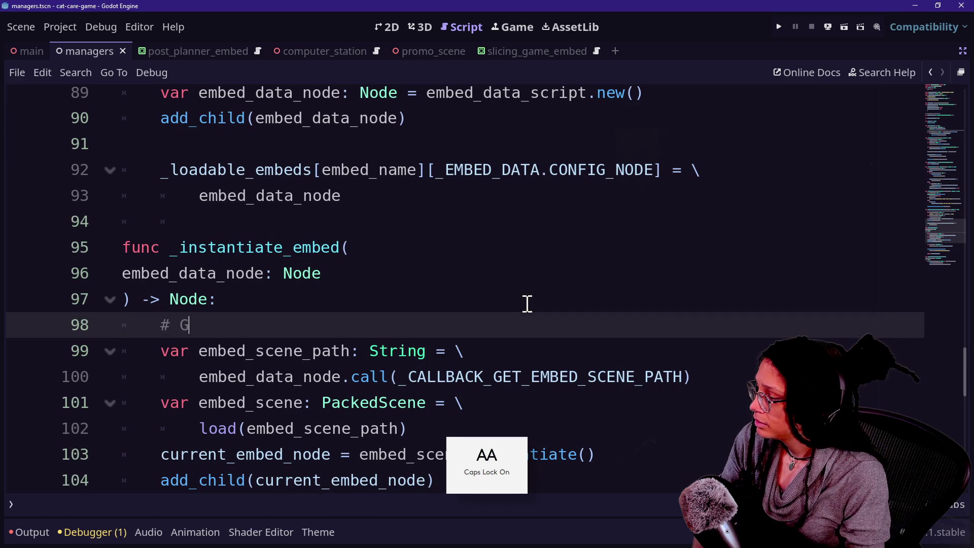
{"action": "key", "text": "BackSpace"}
{"action": "key", "text": "Caps_Lock"}
{"action": "type", "text": "Gets w"}
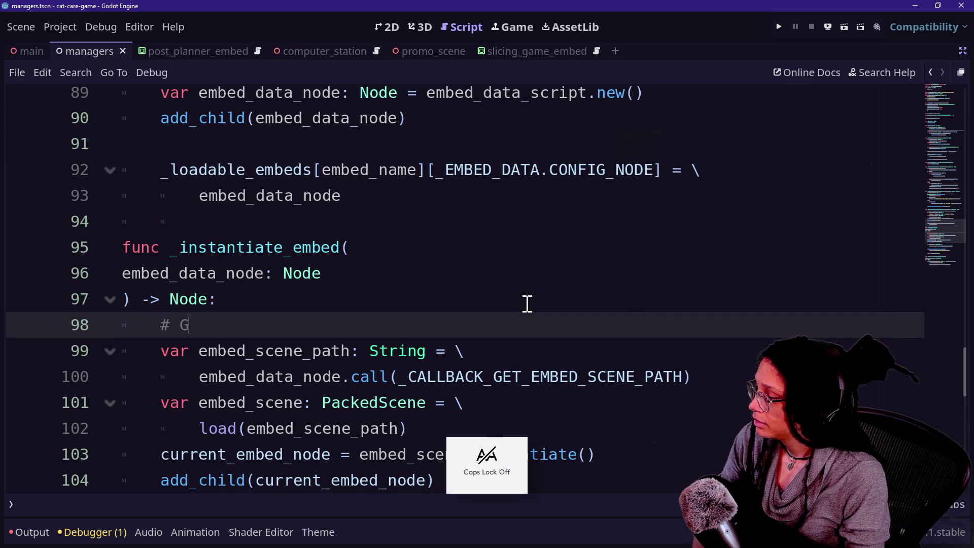
{"action": "type", "text": "hat is usually main.t"}
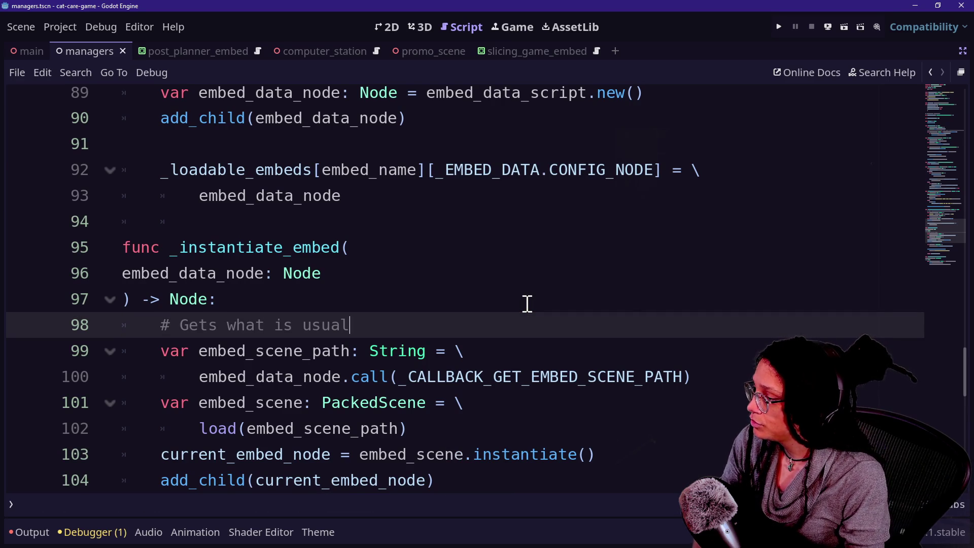
{"action": "type", "text": "scn"}
Inspect the PackedScene variable and the load of embed_scene_path on line 102.
{"action": "left_click", "coordinate": [339, 376]}
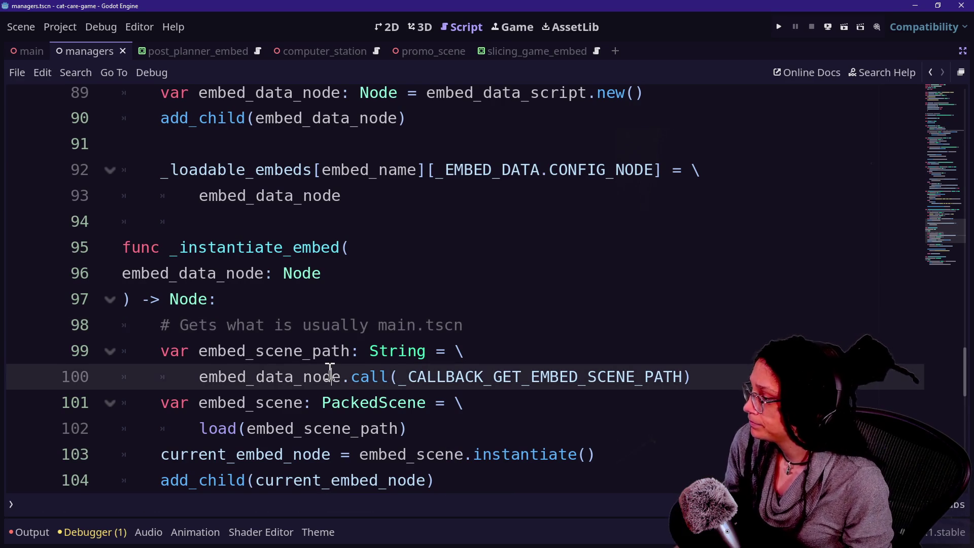
{"action": "scroll", "coordinate": [326, 374], "scroll_direction": "down", "scroll_amount": 1}
{"action": "left_click", "coordinate": [461, 326]}
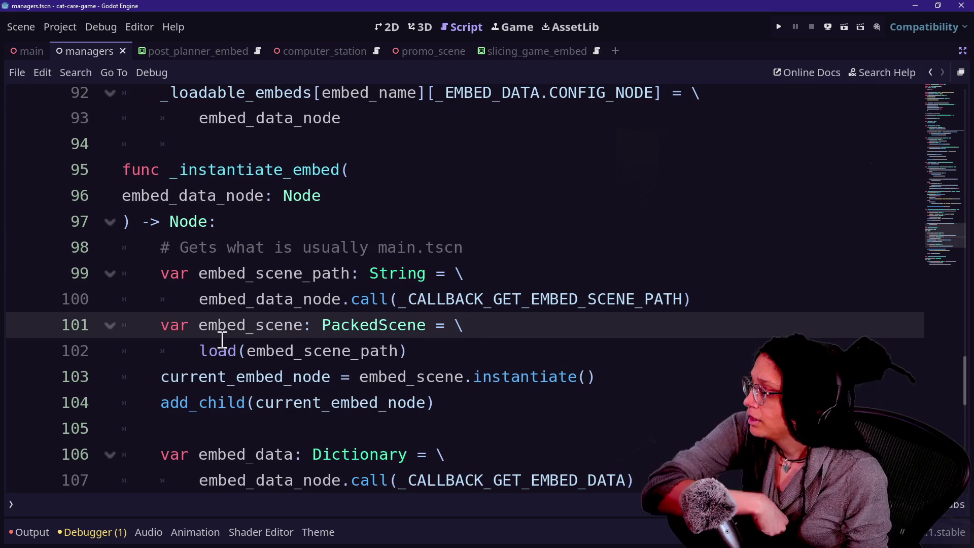
{"action": "left_click", "coordinate": [269, 354]}
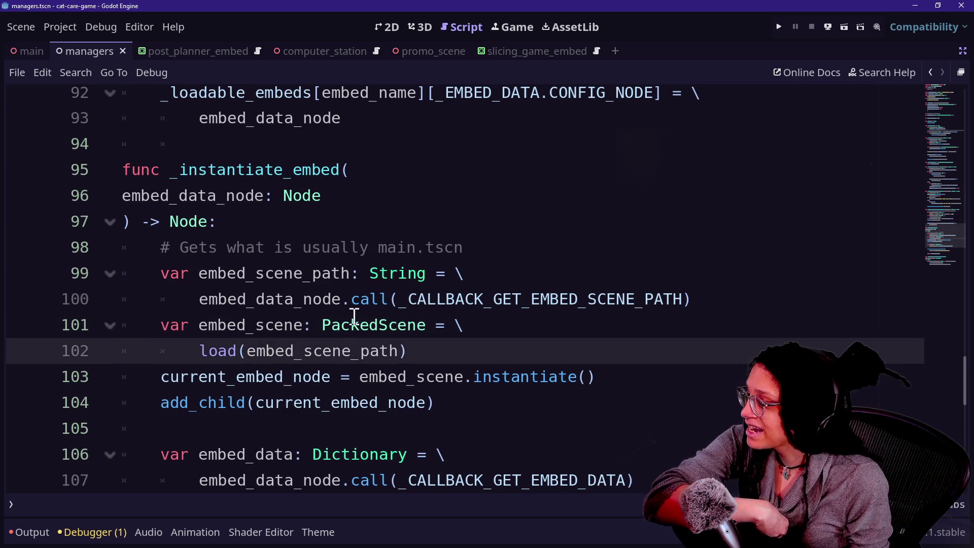
{"action": "left_click_drag", "start_coordinate": [199, 353], "coordinate": [278, 362]}
{"action": "scroll", "coordinate": [278, 361], "scroll_direction": "down", "scroll_amount": 1}
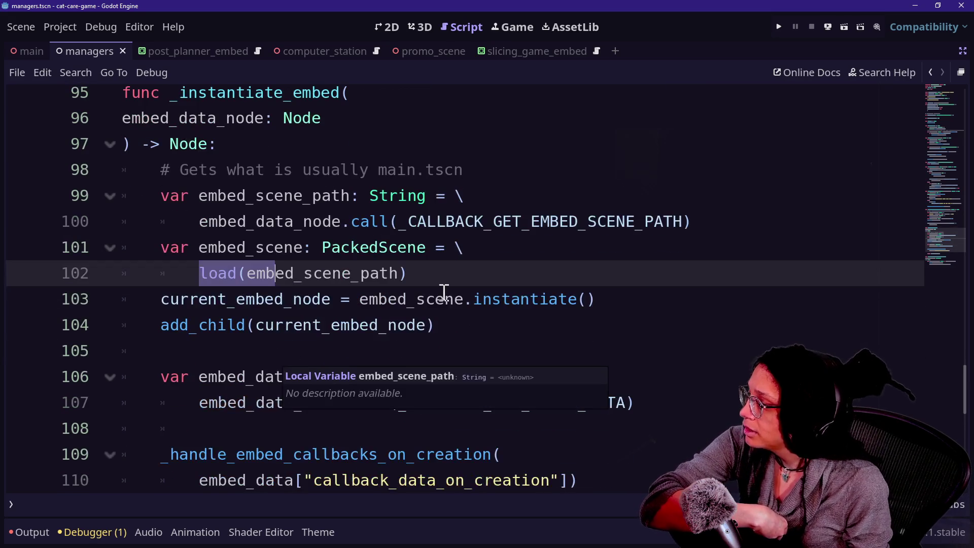
{"action": "left_click_drag", "start_coordinate": [420, 299], "coordinate": [543, 307]}
{"action": "left_click", "coordinate": [560, 304]}
Examine the add_child(current_embed_node) call on line 104.
{"action": "left_click_drag", "start_coordinate": [207, 325], "coordinate": [329, 323]}
{"action": "left_click", "coordinate": [328, 324]}
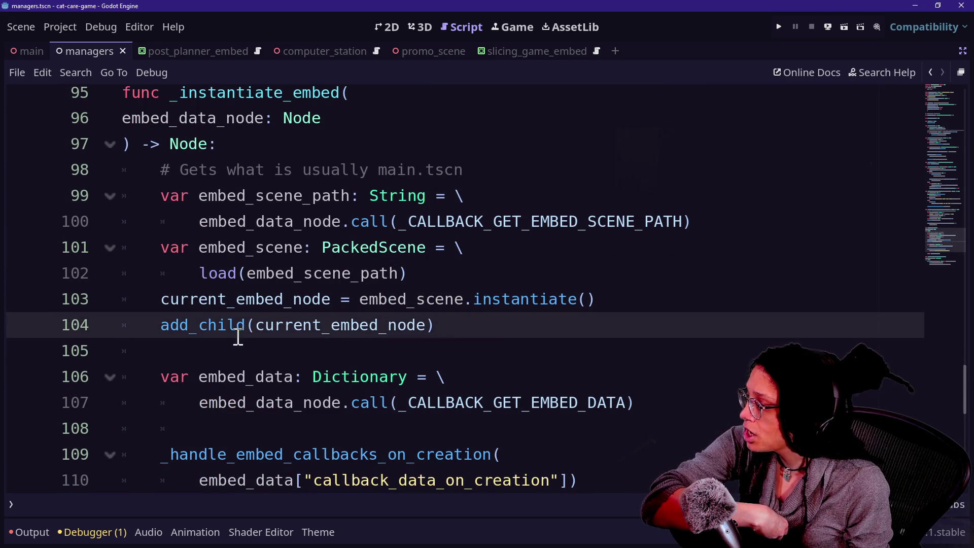
{"action": "left_click_drag", "start_coordinate": [250, 329], "coordinate": [404, 329]}
{"action": "left_click", "coordinate": [407, 332]}
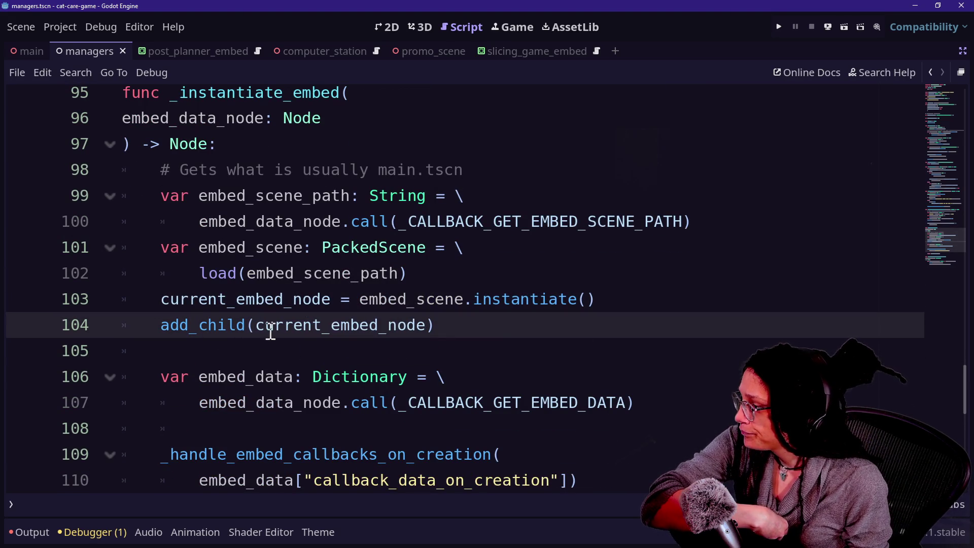
{"action": "left_click_drag", "start_coordinate": [261, 328], "coordinate": [421, 328]}
{"action": "left_click", "coordinate": [421, 328]}
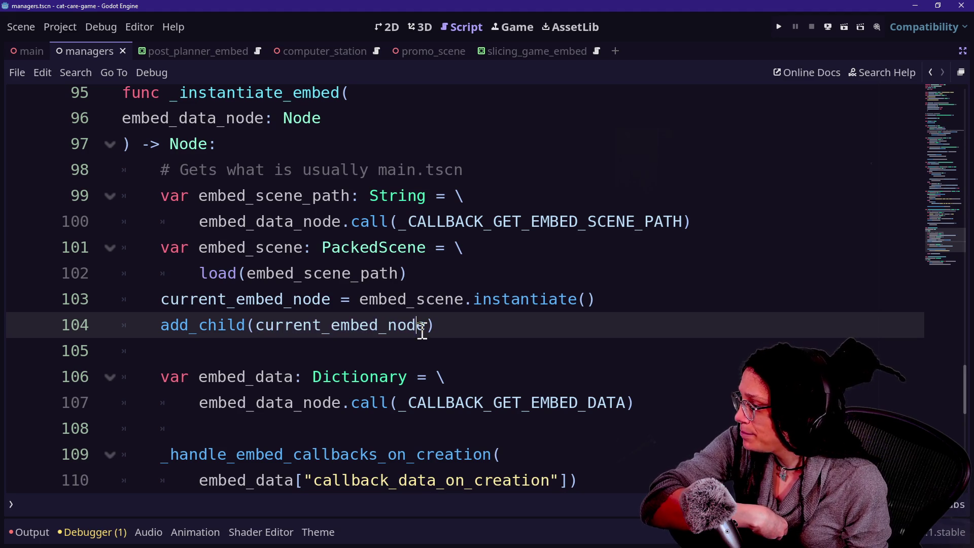
{"action": "left_click_drag", "start_coordinate": [163, 330], "coordinate": [239, 325]}
{"action": "left_click", "coordinate": [240, 326]}
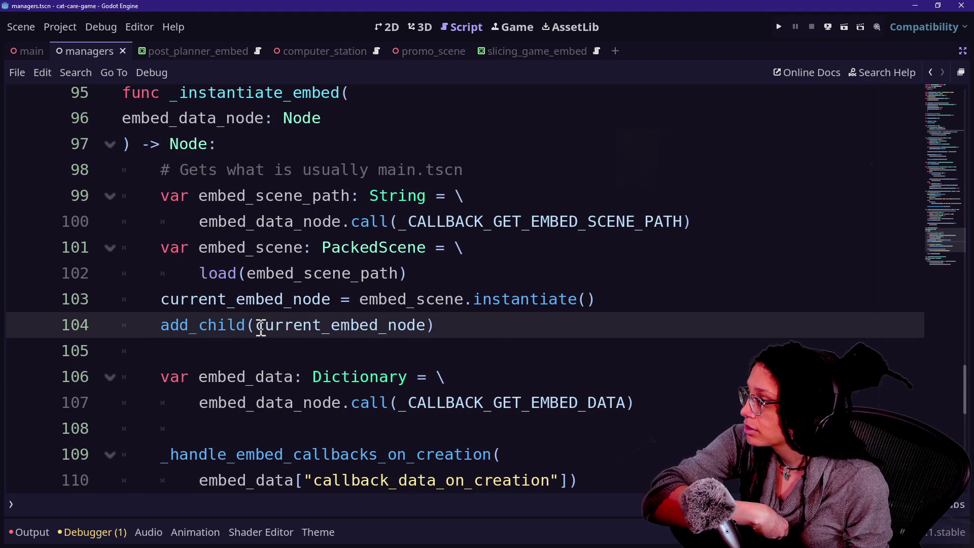
{"action": "left_click_drag", "start_coordinate": [258, 326], "coordinate": [444, 319]}
{"action": "left_click", "coordinate": [445, 319]}
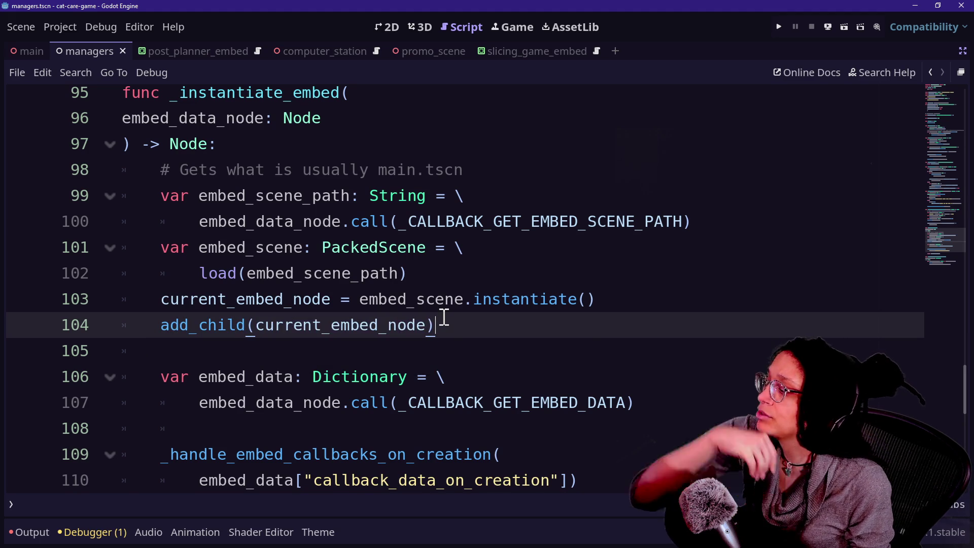
{"action": "left_click_drag", "start_coordinate": [146, 325], "coordinate": [249, 323]}
{"action": "left_click", "coordinate": [343, 325]}
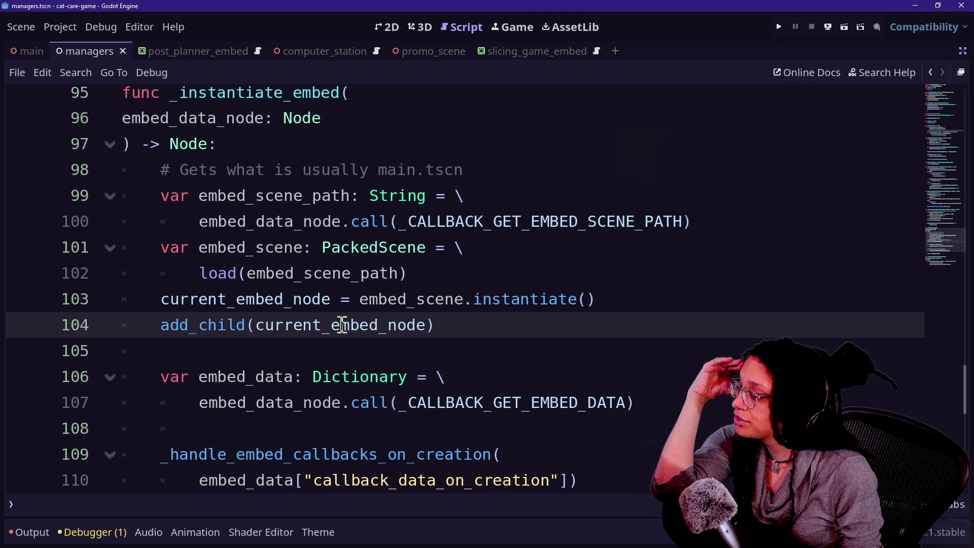
{"action": "key", "text": "Down"}
{"action": "key", "text": "Down"}
{"action": "key", "text": "Down"}
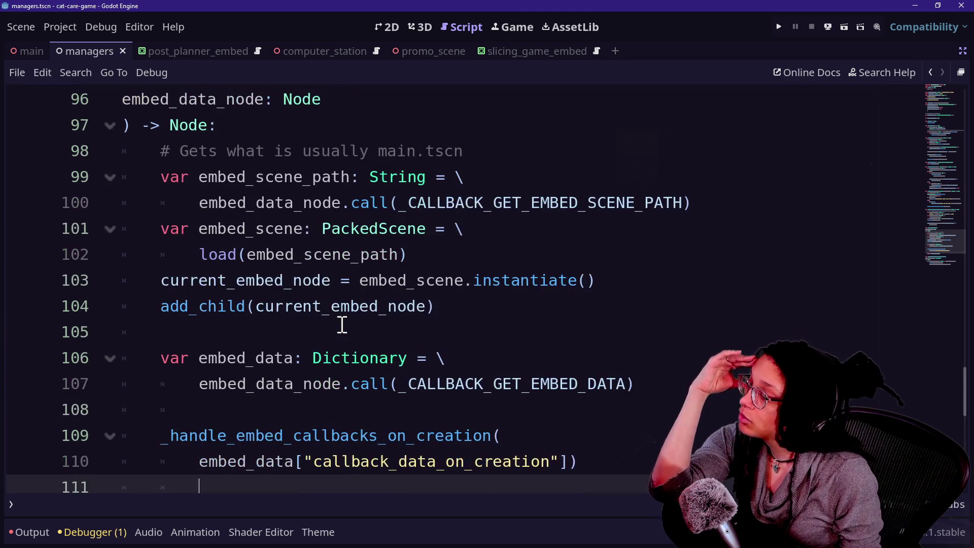
{"action": "key", "text": "alt+Tab"}
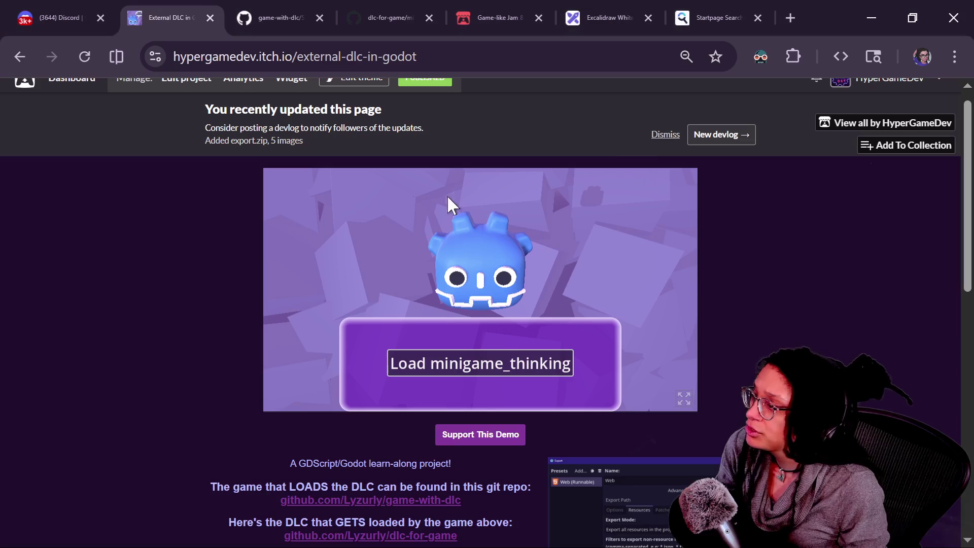
Load minigame_thinking in the itch.io demo, then go back to Godot's slicing_game_embed tab.
{"action": "left_click", "coordinate": [485, 365]}
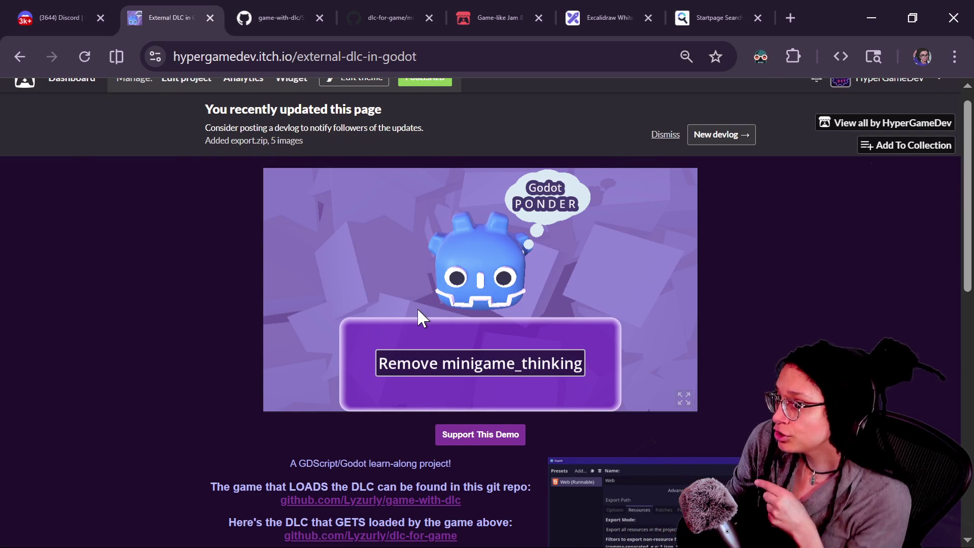
{"action": "key", "text": "alt+Tab"}
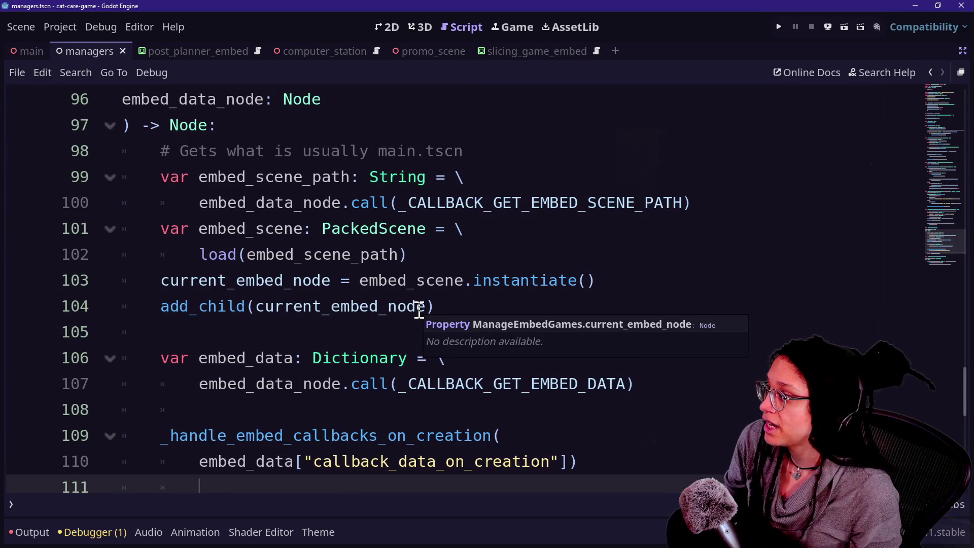
{"action": "mouse_move", "coordinate": [483, 53]}
{"action": "left_mouse_down"}
{"action": "mouse_move", "coordinate": [336, 40]}
{"action": "mouse_move", "coordinate": [409, 10]}
{"action": "left_mouse_up"}
Show slicing_game_embed in 2D and inspect its Slicing_Game_Itself and SubViewport nodes.
{"action": "left_click", "coordinate": [398, 24]}
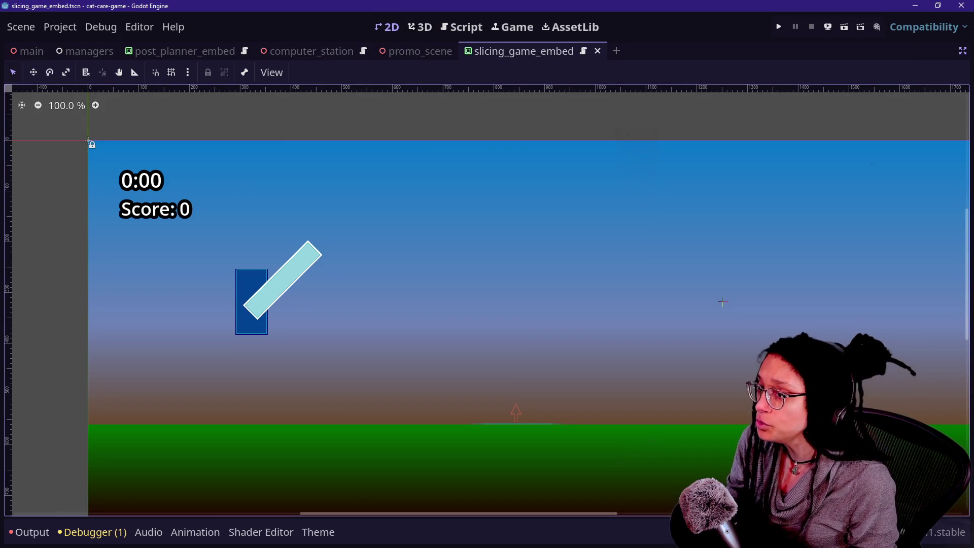
{"action": "left_click", "coordinate": [962, 51]}
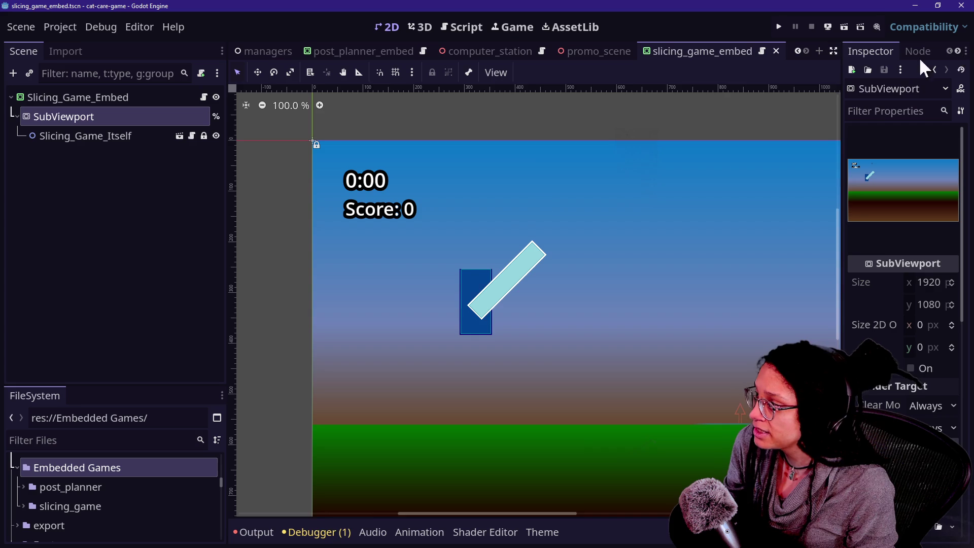
{"action": "left_click", "coordinate": [140, 140]}
{"action": "left_click", "coordinate": [71, 117]}
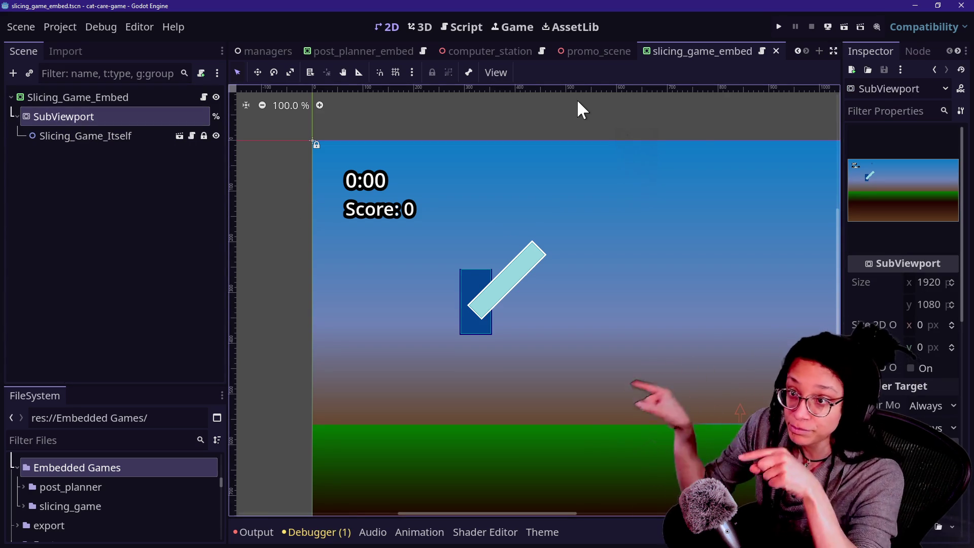
{"action": "left_click", "coordinate": [834, 51]}
Glance at the post_planner_embed and computer_station scenes, then return to the managers script.
{"action": "left_click", "coordinate": [131, 56]}
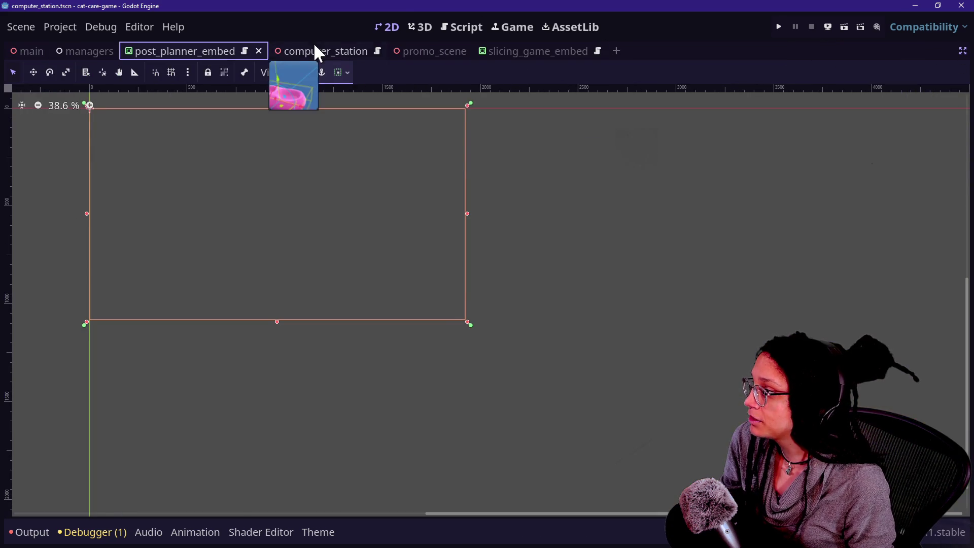
{"action": "left_click", "coordinate": [315, 51]}
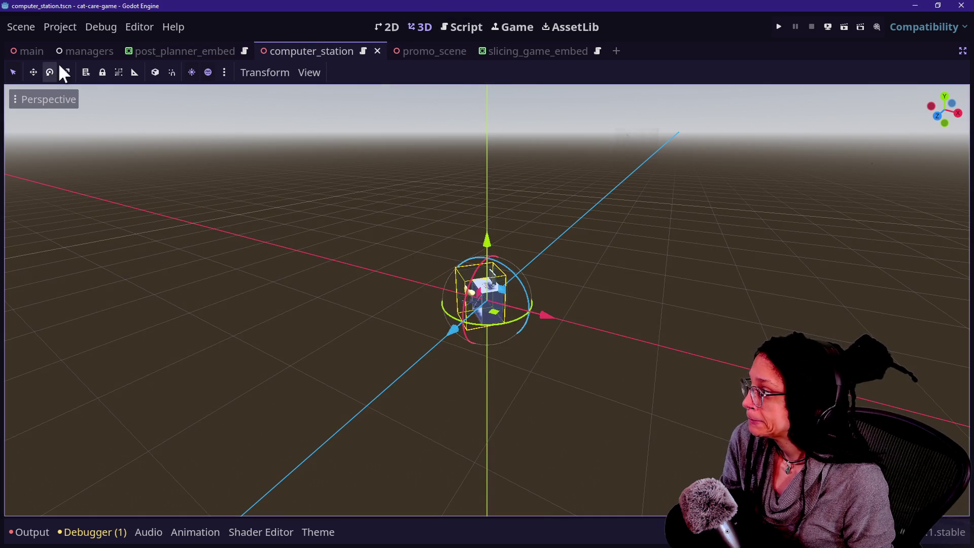
{"action": "left_click", "coordinate": [68, 54]}
{"action": "left_click", "coordinate": [451, 24]}
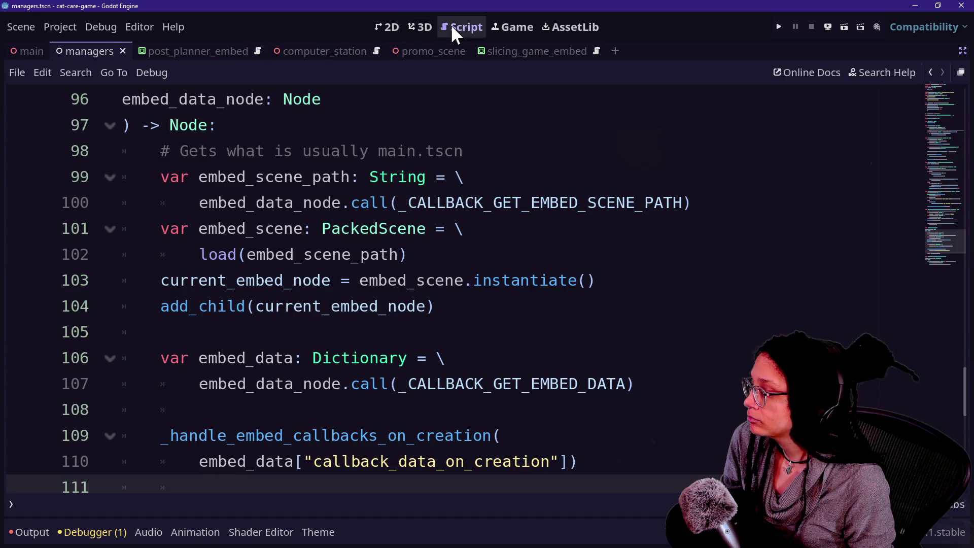
Review the add_child(current_embed_node) line 104 in managers.gd.
{"action": "mouse_move", "coordinate": [160, 309]}
{"action": "left_mouse_down"}
{"action": "mouse_move", "coordinate": [406, 311]}
{"action": "mouse_move", "coordinate": [255, 306]}
{"action": "left_mouse_up"}
{"action": "left_click", "coordinate": [424, 312]}
{"action": "left_click", "coordinate": [255, 306]}
{"action": "left_click_drag", "start_coordinate": [196, 304], "coordinate": [376, 304]}
{"action": "left_click", "coordinate": [504, 315]}
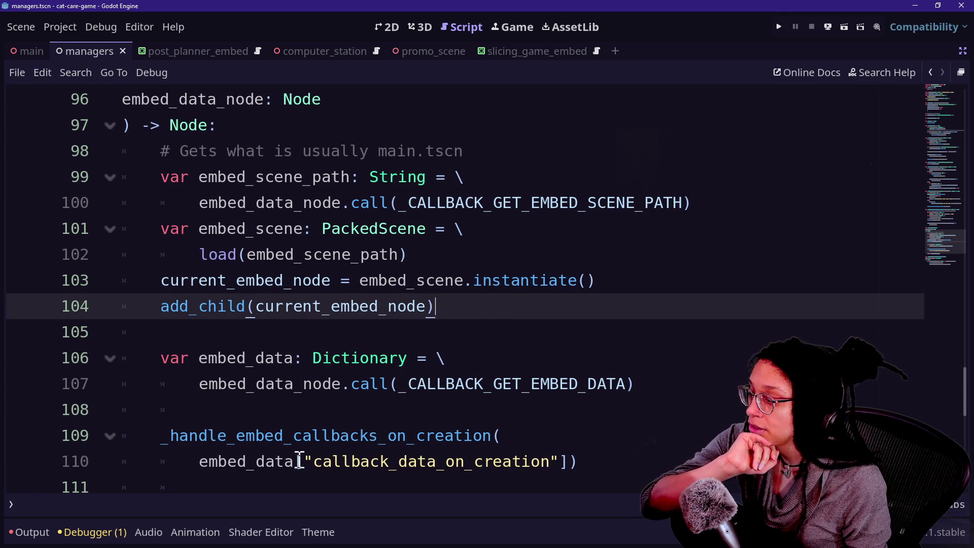
Inspect the callback_data_on_creation string and _handle_embed_callbacks_on_creation call on line 110.
{"action": "left_click_drag", "start_coordinate": [301, 462], "coordinate": [566, 460]}
{"action": "left_click", "coordinate": [537, 461]}
{"action": "mouse_move", "coordinate": [322, 462]}
{"action": "left_mouse_down"}
{"action": "mouse_move", "coordinate": [563, 461]}
{"action": "mouse_move", "coordinate": [377, 439]}
{"action": "left_mouse_up"}
{"action": "left_click", "coordinate": [562, 461]}
{"action": "left_click", "coordinate": [377, 437]}
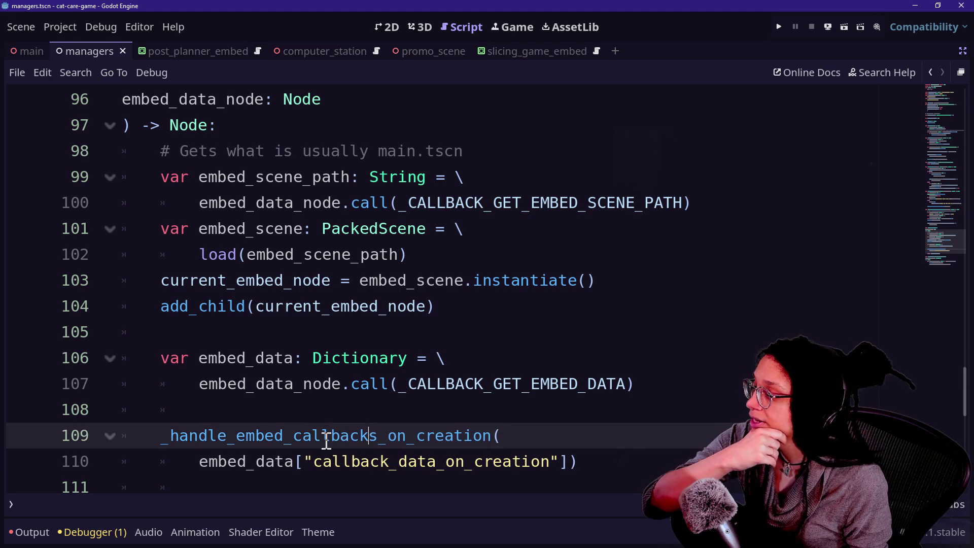
{"action": "left_click_drag", "start_coordinate": [161, 306], "coordinate": [322, 306]}
{"action": "left_click", "coordinate": [343, 306]}
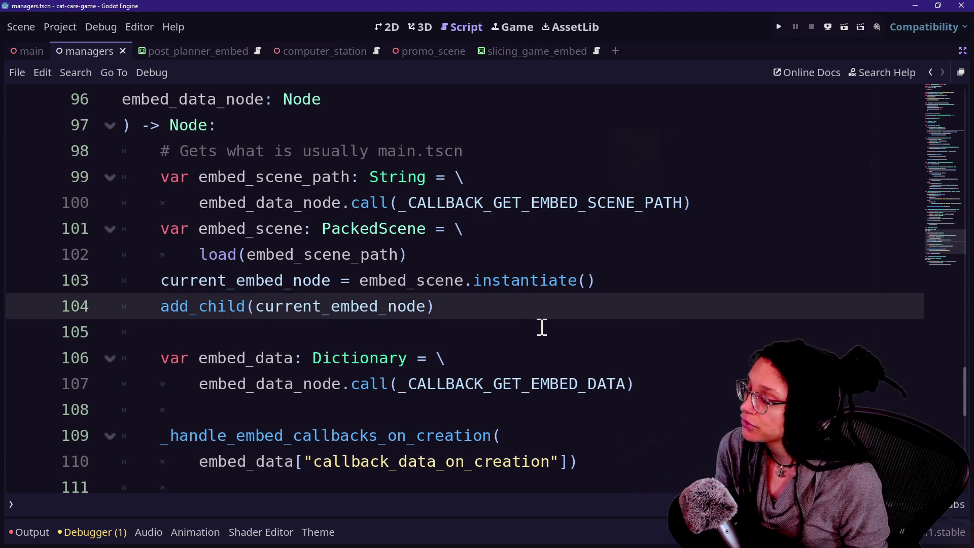
{"action": "key", "text": "Down"}
{"action": "key", "text": "Down"}
{"action": "key", "text": "Down"}
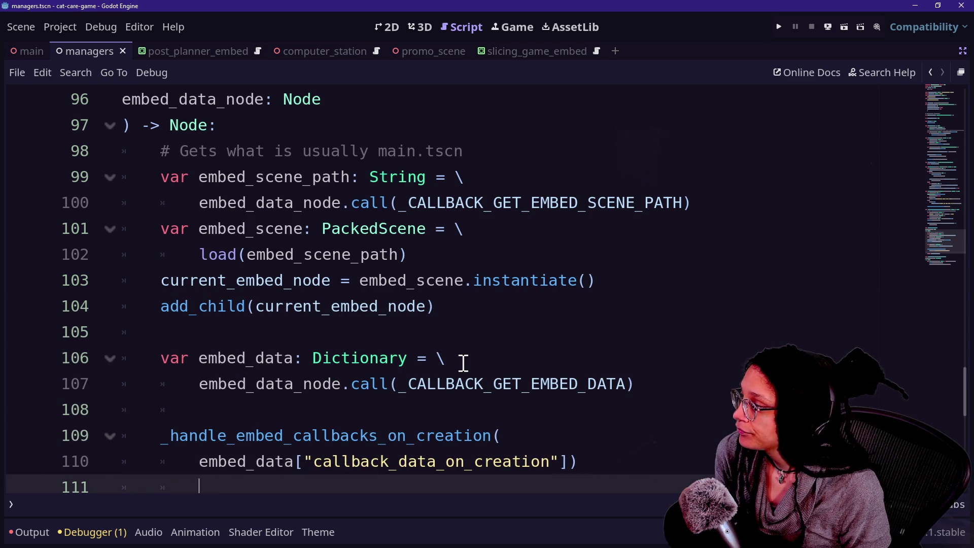
{"action": "key", "text": "Down"}
{"action": "key", "text": "Down"}
{"action": "key", "text": "Down"}
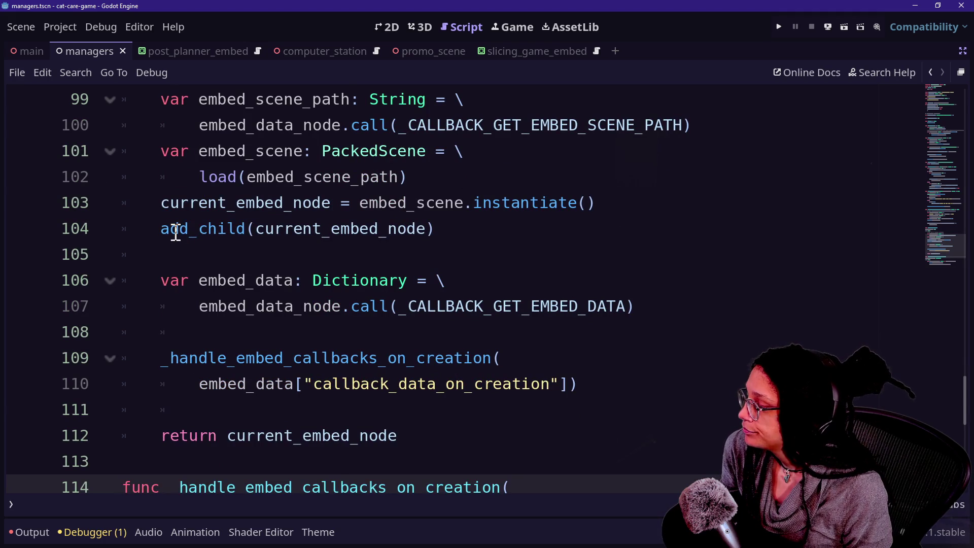
Check the embed_data Dictionary declaration and _CALLBACK_GET_EMBED_DATA on lines 106–107.
{"action": "left_click_drag", "start_coordinate": [161, 231], "coordinate": [391, 228]}
{"action": "left_click", "coordinate": [517, 224]}
{"action": "mouse_move", "coordinate": [517, 224]}
{"action": "left_mouse_down"}
{"action": "mouse_move", "coordinate": [129, 235]}
{"action": "mouse_move", "coordinate": [191, 235]}
{"action": "left_mouse_up"}
{"action": "left_click", "coordinate": [191, 234]}
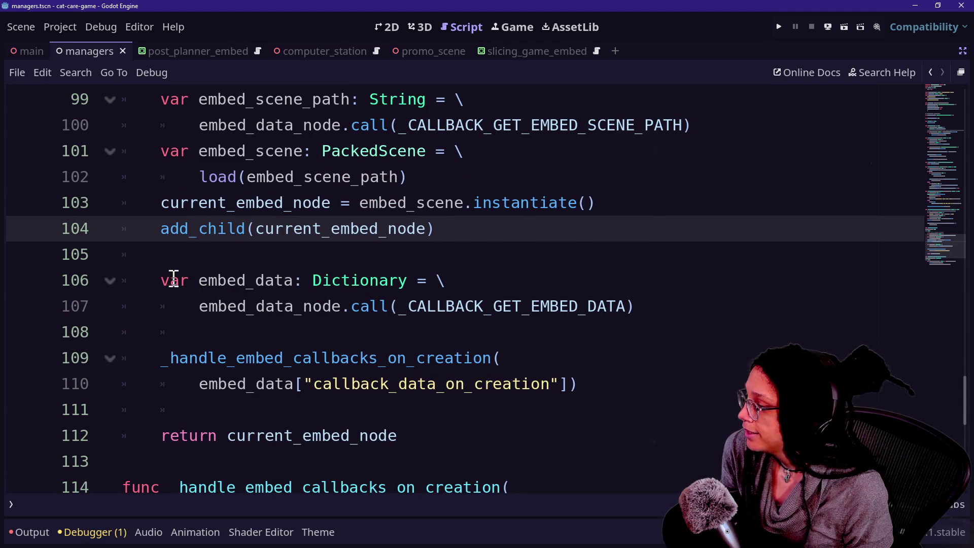
{"action": "left_click_drag", "start_coordinate": [171, 281], "coordinate": [411, 280]}
{"action": "left_click", "coordinate": [411, 281]}
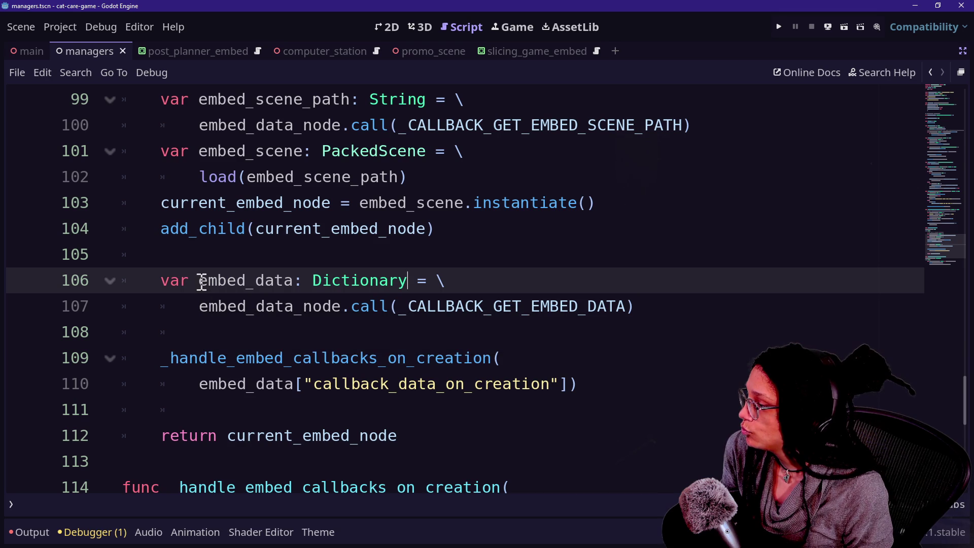
{"action": "left_click_drag", "start_coordinate": [398, 307], "coordinate": [626, 305]}
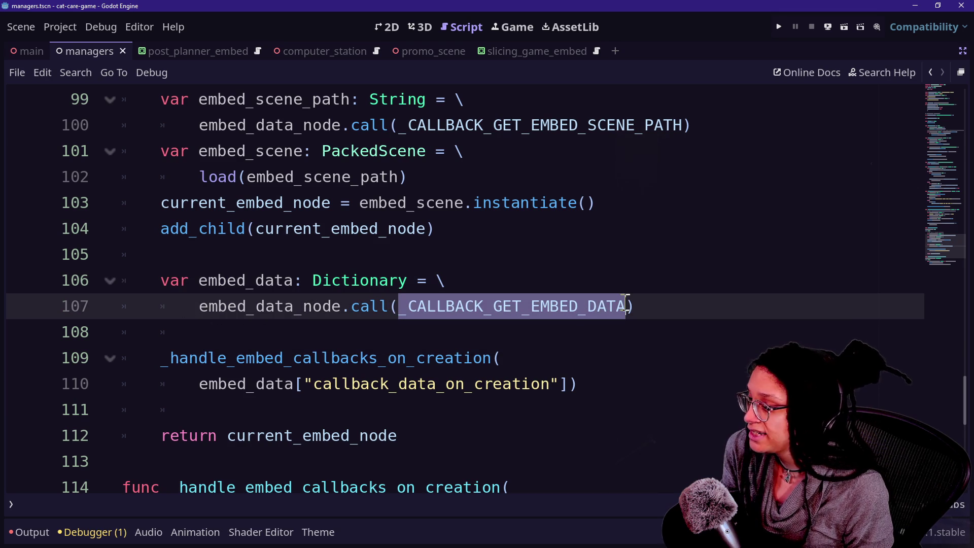
{"action": "key", "text": "alt+Tab"}
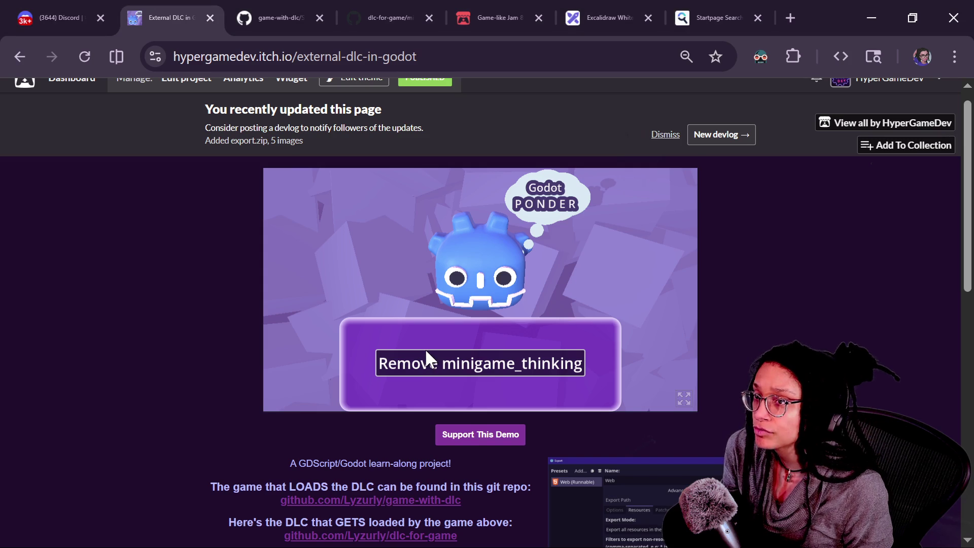
{"action": "key", "text": "alt+Tab"}
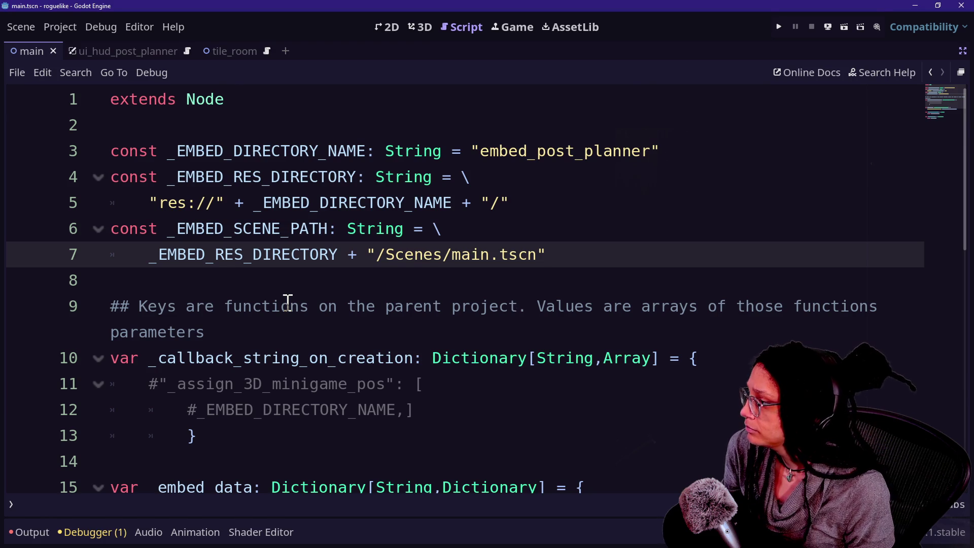
{"action": "scroll", "coordinate": [288, 303], "scroll_direction": "down", "scroll_amount": 1}
{"action": "scroll", "coordinate": [288, 303], "scroll_direction": "down", "scroll_amount": 4}
{"action": "mouse_move", "coordinate": [186, 254]}
{"action": "left_mouse_down"}
{"action": "mouse_move", "coordinate": [344, 254]}
{"action": "mouse_move", "coordinate": [174, 254]}
{"action": "left_mouse_up"}
{"action": "left_click", "coordinate": [347, 254]}
{"action": "left_click", "coordinate": [177, 254]}
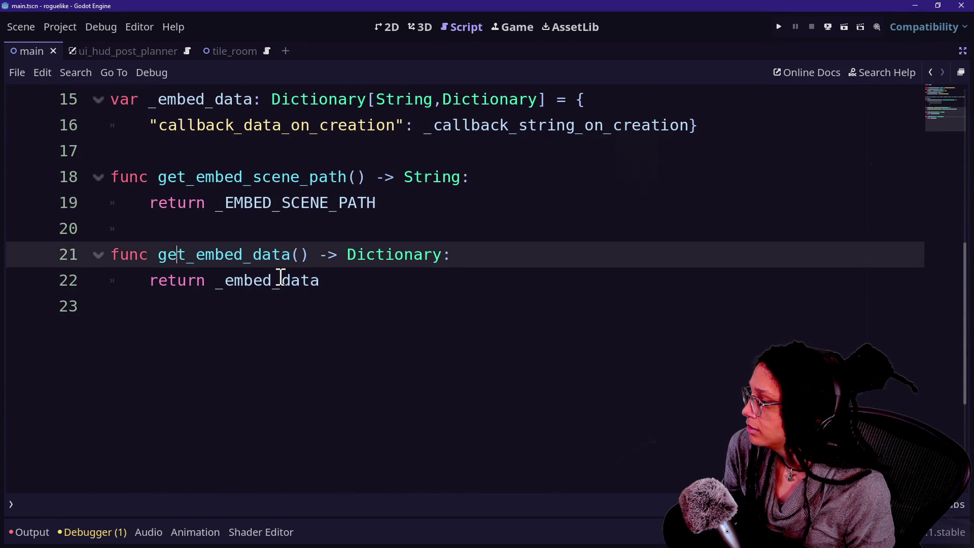
{"action": "scroll", "coordinate": [279, 277], "scroll_direction": "up", "scroll_amount": 3}
{"action": "scroll", "coordinate": [281, 277], "scroll_direction": "up", "scroll_amount": 2}
{"action": "scroll", "coordinate": [254, 353], "scroll_direction": "down", "scroll_amount": 6}
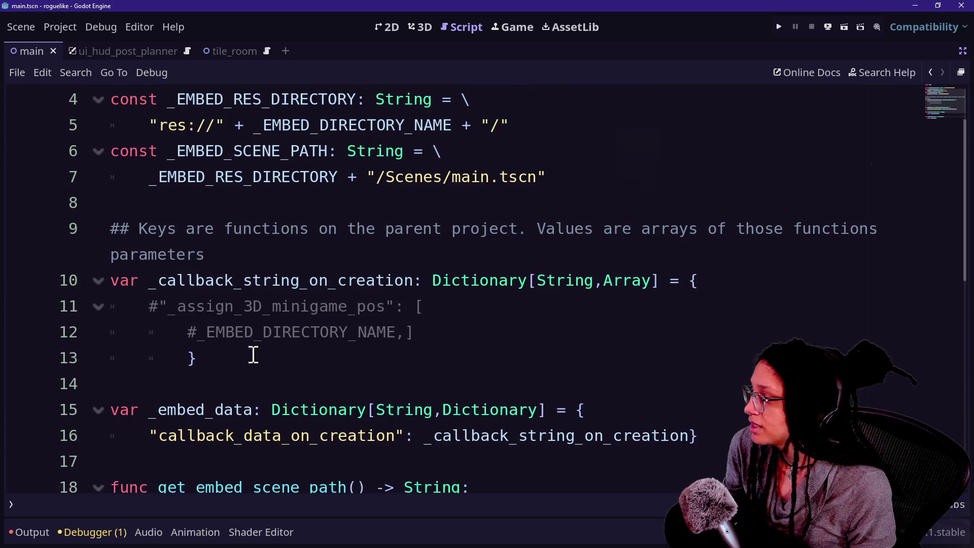
{"action": "mouse_move", "coordinate": [134, 357]}
{"action": "left_mouse_down"}
{"action": "mouse_move", "coordinate": [437, 337]}
{"action": "mouse_move", "coordinate": [655, 383]}
{"action": "left_mouse_up"}
{"action": "left_click", "coordinate": [656, 382]}
{"action": "key", "text": "alt+Tab"}
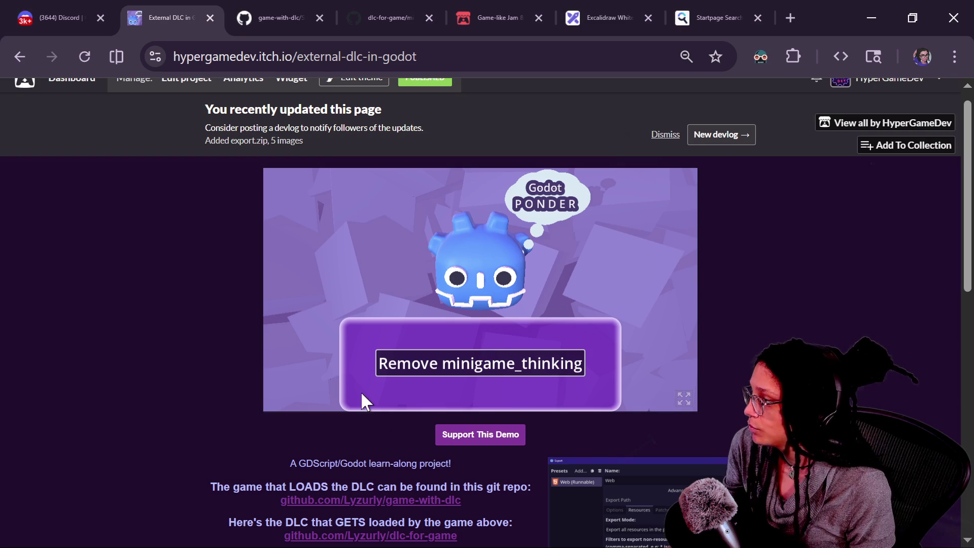
{"action": "key", "text": "alt+Tab"}
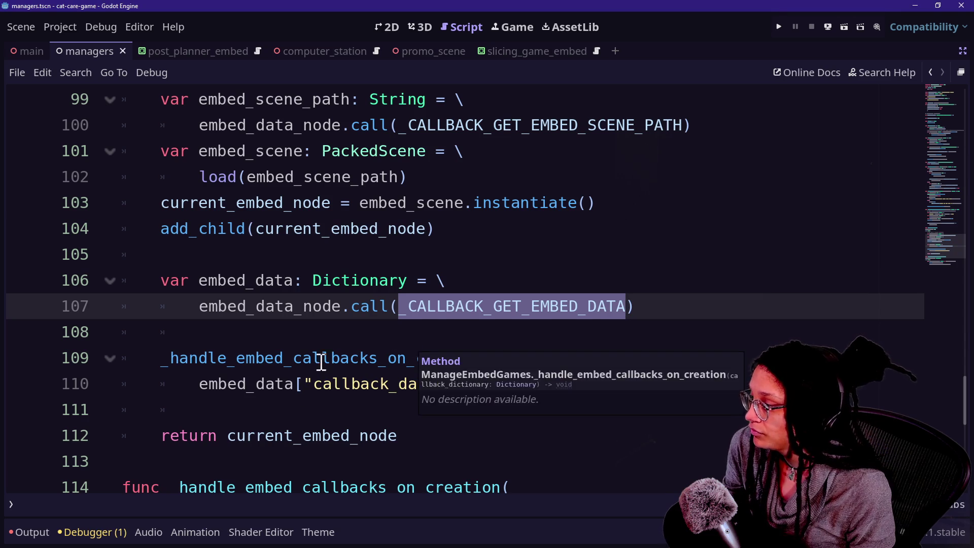
{"action": "left_click", "coordinate": [264, 384]}
{"action": "scroll", "coordinate": [265, 378], "scroll_direction": "down", "scroll_amount": 2}
{"action": "left_click_drag", "start_coordinate": [160, 202], "coordinate": [517, 196]}
{"action": "left_click", "coordinate": [518, 198]}
{"action": "left_click_drag", "start_coordinate": [200, 228], "coordinate": [500, 202]}
{"action": "left_click", "coordinate": [500, 202]}
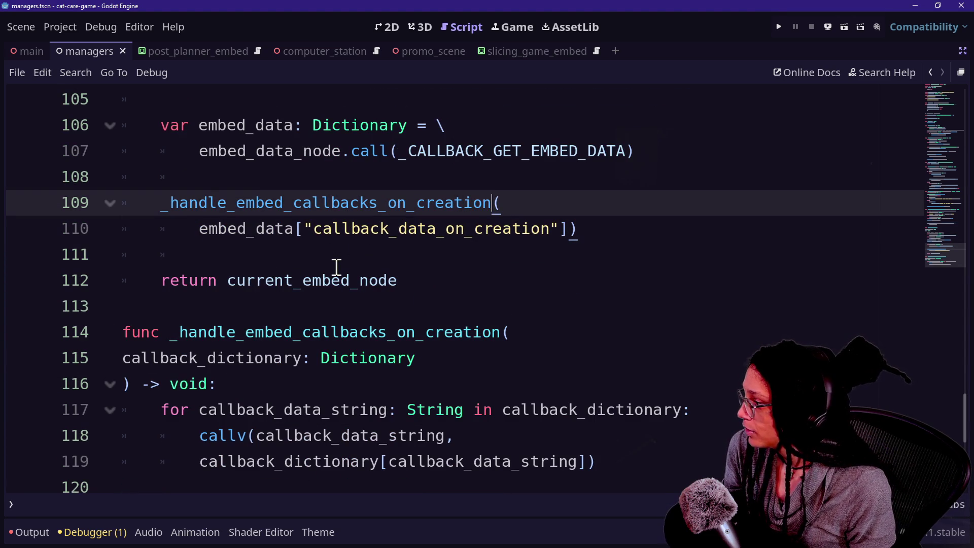
{"action": "scroll", "coordinate": [259, 327], "scroll_direction": "up", "scroll_amount": 2}
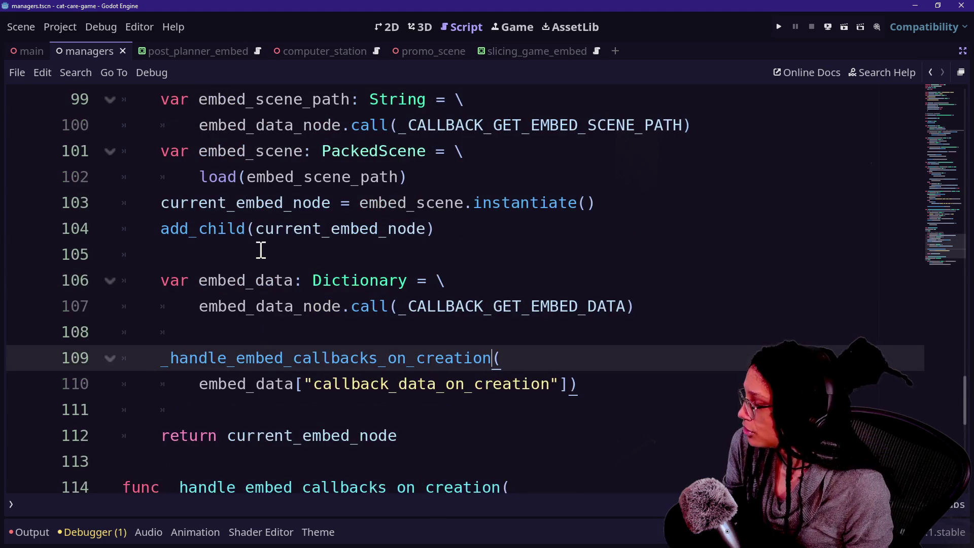
{"action": "scroll", "coordinate": [261, 250], "scroll_direction": "down", "scroll_amount": 2}
{"action": "left_click", "coordinate": [539, 391]}
{"action": "scroll", "coordinate": [539, 391], "scroll_direction": "down", "scroll_amount": 2}
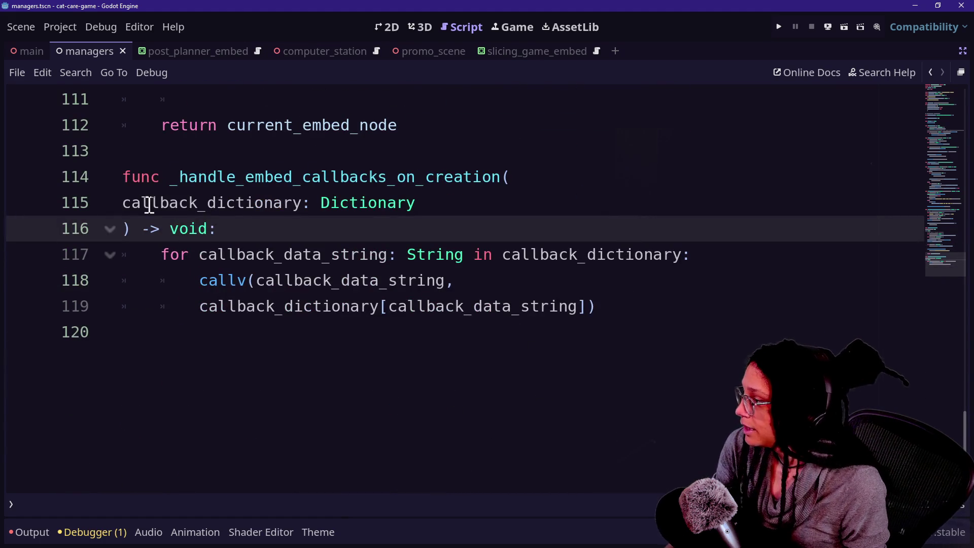
{"action": "left_click_drag", "start_coordinate": [205, 255], "coordinate": [507, 254]}
{"action": "left_click", "coordinate": [510, 254]}
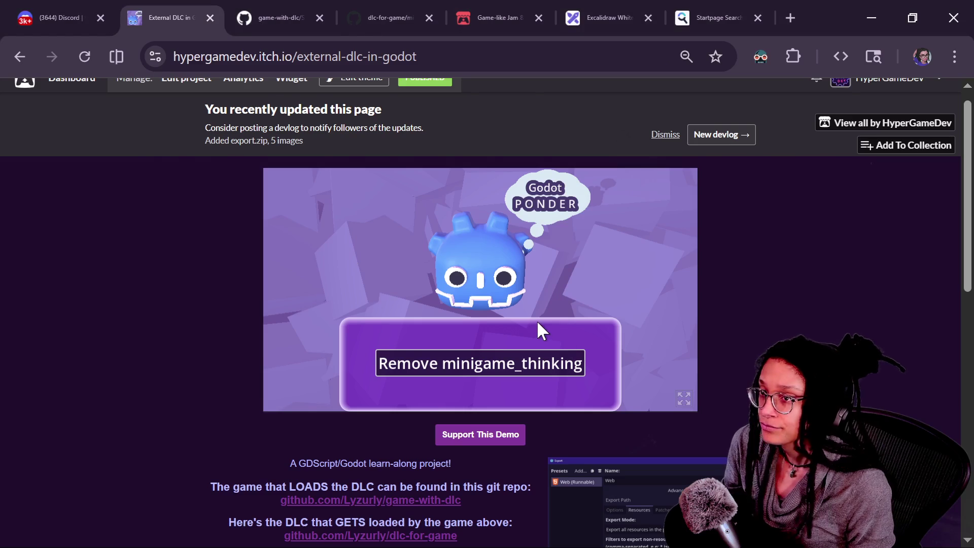
{"action": "scroll", "coordinate": [216, 327], "scroll_direction": "down", "scroll_amount": 2}
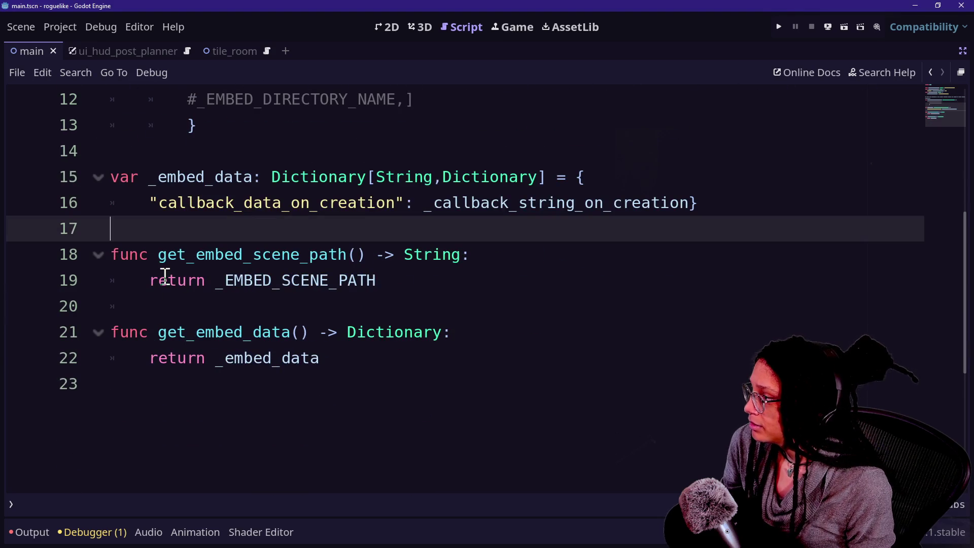
{"action": "scroll", "coordinate": [165, 276], "scroll_direction": "up", "scroll_amount": 2}
{"action": "left_click_drag", "start_coordinate": [152, 229], "coordinate": [381, 269]}
{"action": "left_click", "coordinate": [381, 274]}
Insert "_reparent_embed_to_subviewport": [] as a new line 13 before the dictionary's closing brace.
{"action": "left_click", "coordinate": [434, 249]}
{"action": "key", "text": "Return"}
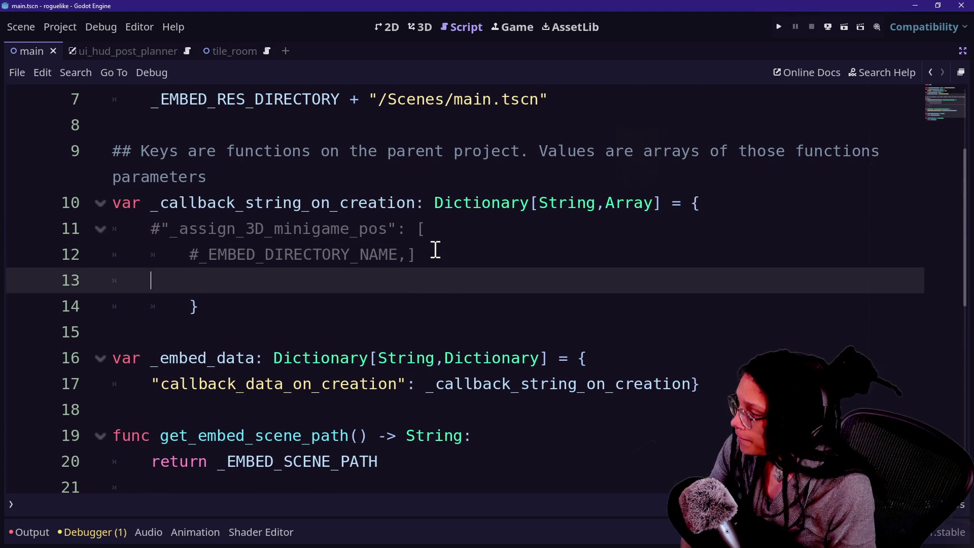
{"action": "type", "text": "\"_"}
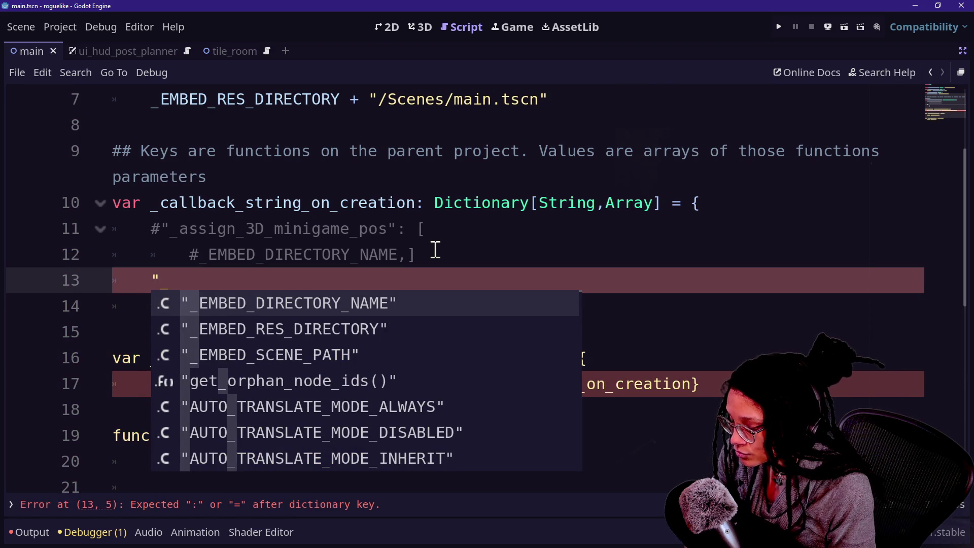
{"action": "type", "text": "reparent"}
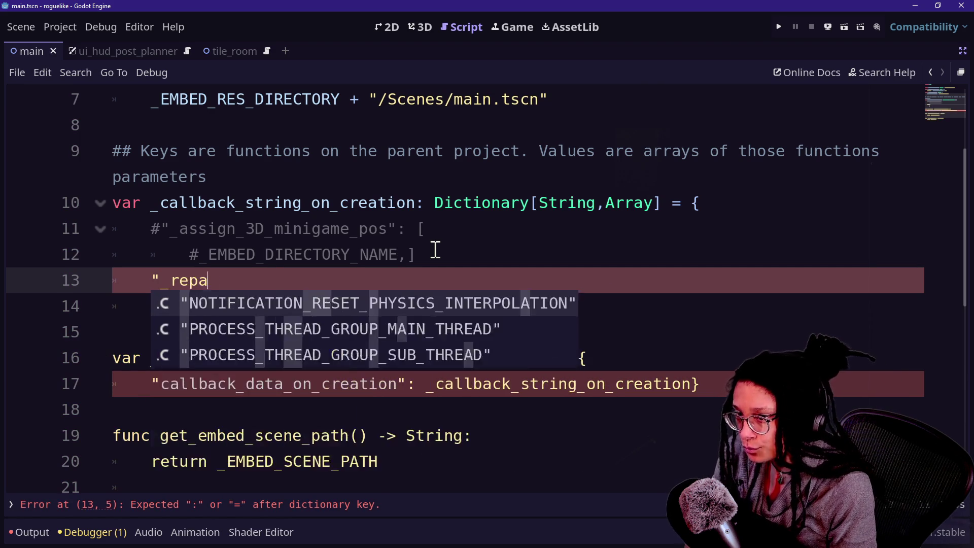
{"action": "type", "text": "_embed_to_subviewport"}
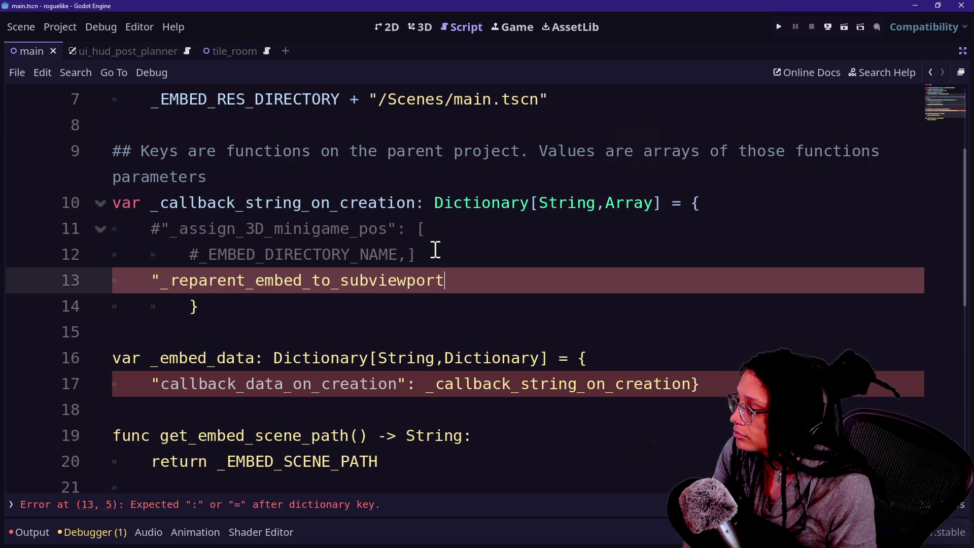
{"action": "type", "text": ": ["}
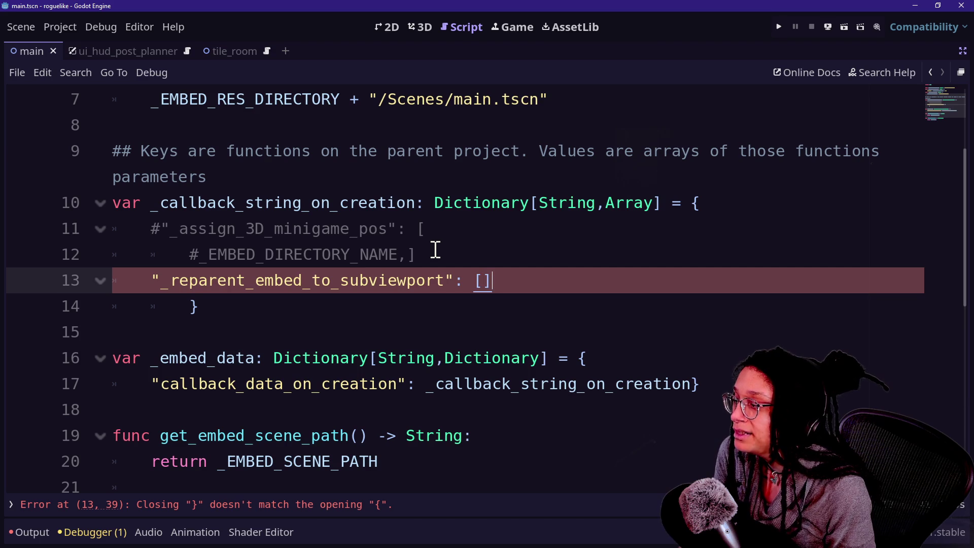
{"action": "left_click", "coordinate": [369, 277]}
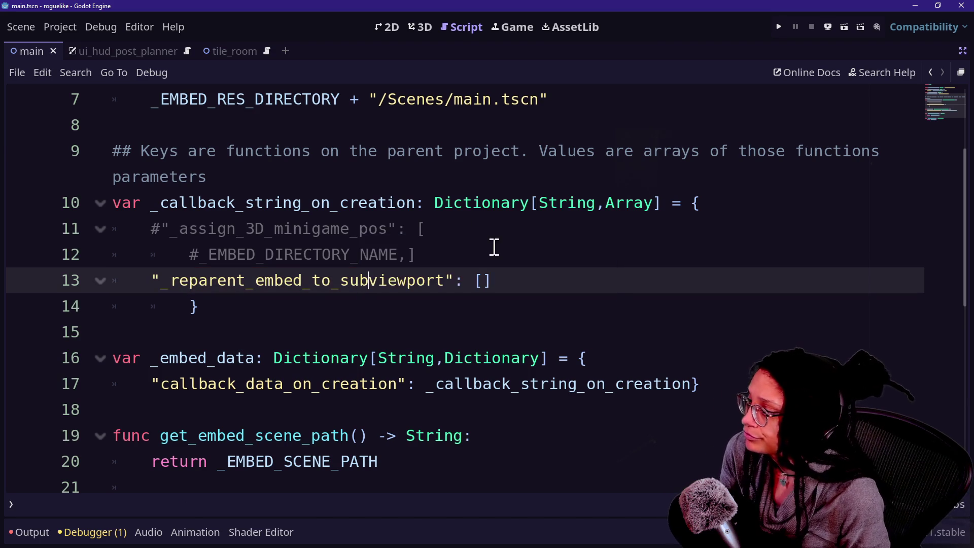
{"action": "left_click_drag", "start_coordinate": [161, 282], "coordinate": [446, 278]}
{"action": "key", "text": "ctrl+c"}
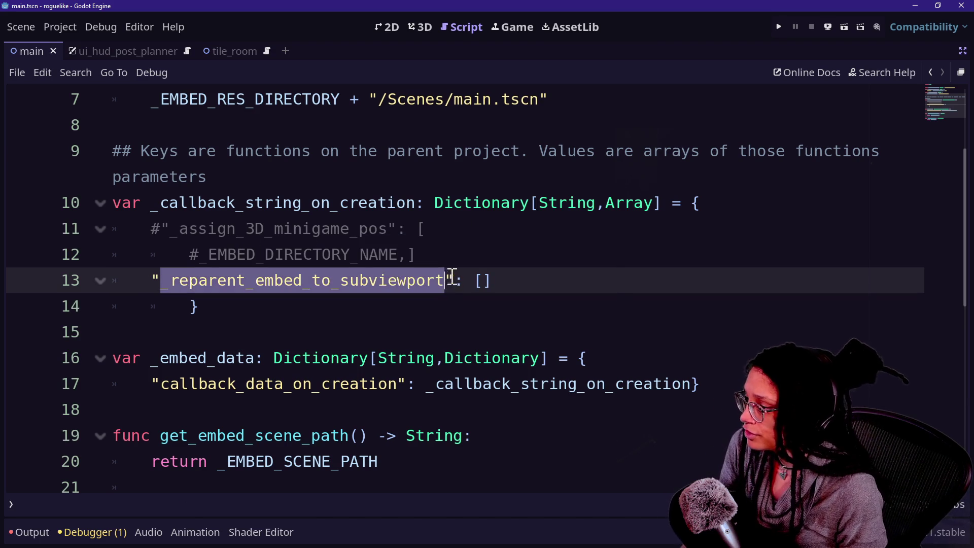
{"action": "key", "text": "alt+Tab"}
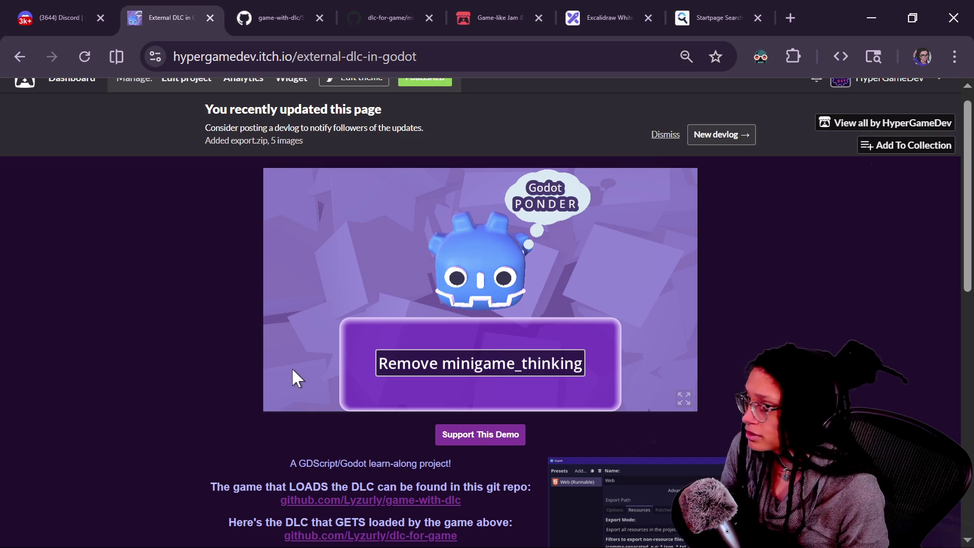
Add func _reparent_embed_to_subviewport() -> void: below line 120 with a pass body.
{"action": "key", "text": "alt+Tab"}
{"action": "left_click", "coordinate": [491, 414]}
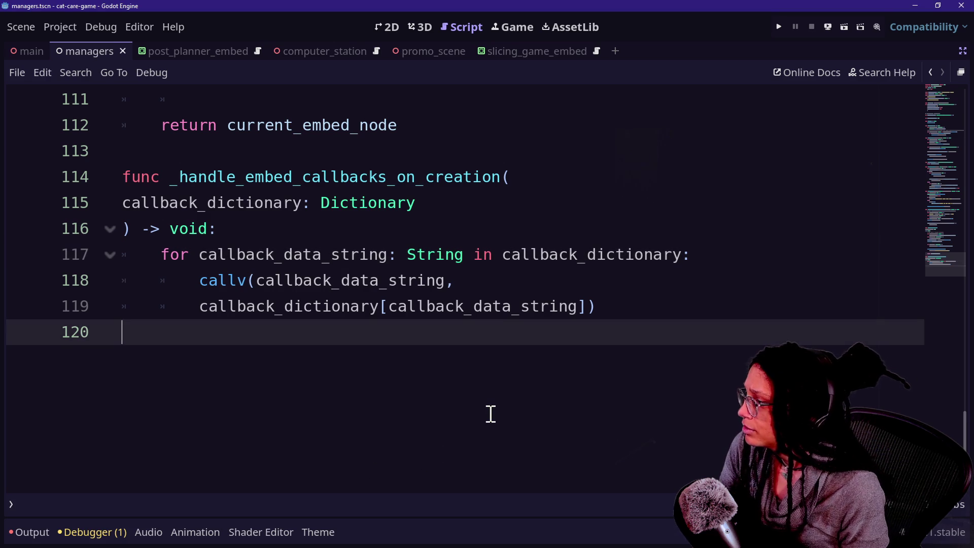
{"action": "key", "text": "Return"}
{"action": "type", "text": "func _reparent_embed_to_subviewport"}
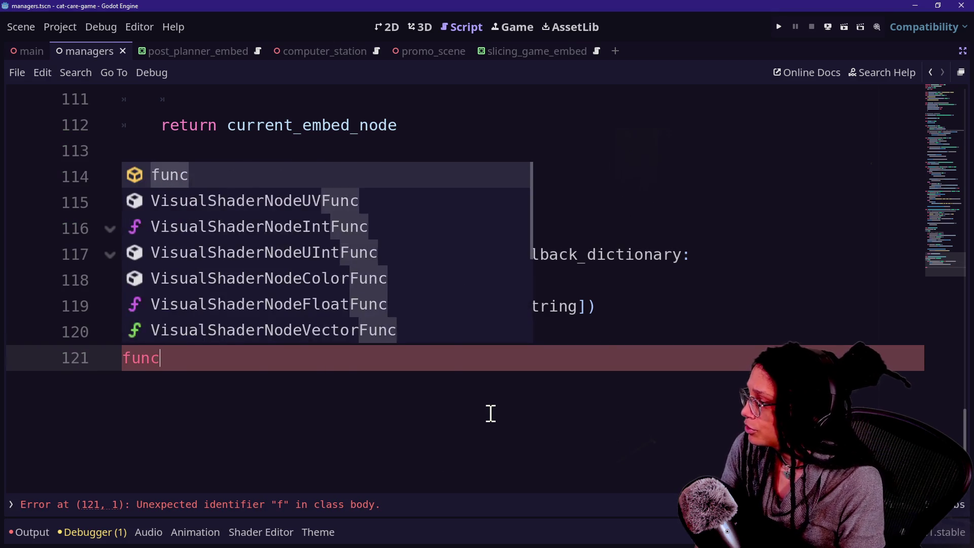
{"action": "key", "text": "ctrl+v"}
{"action": "type", "text": "() -> void"}
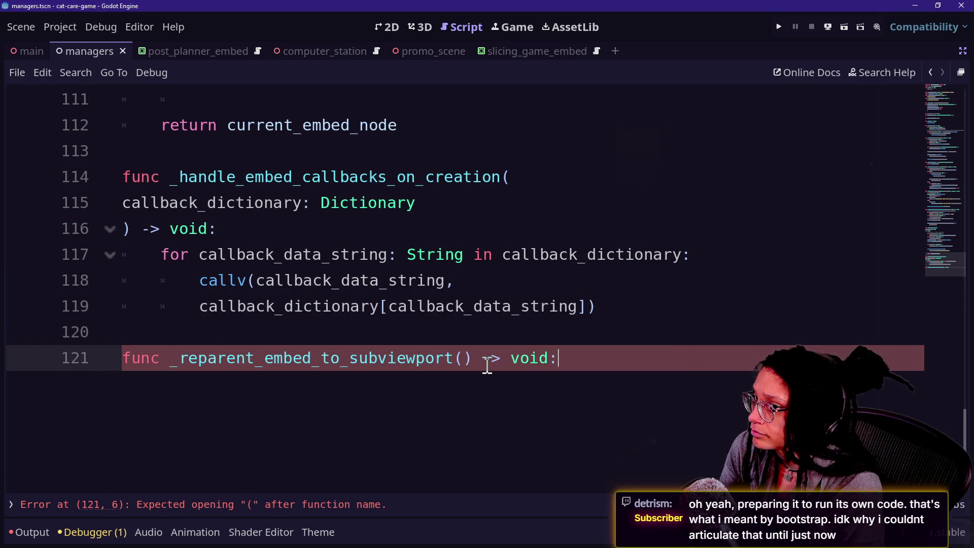
{"action": "type", "text": ":"}
{"action": "key", "text": "Return"}
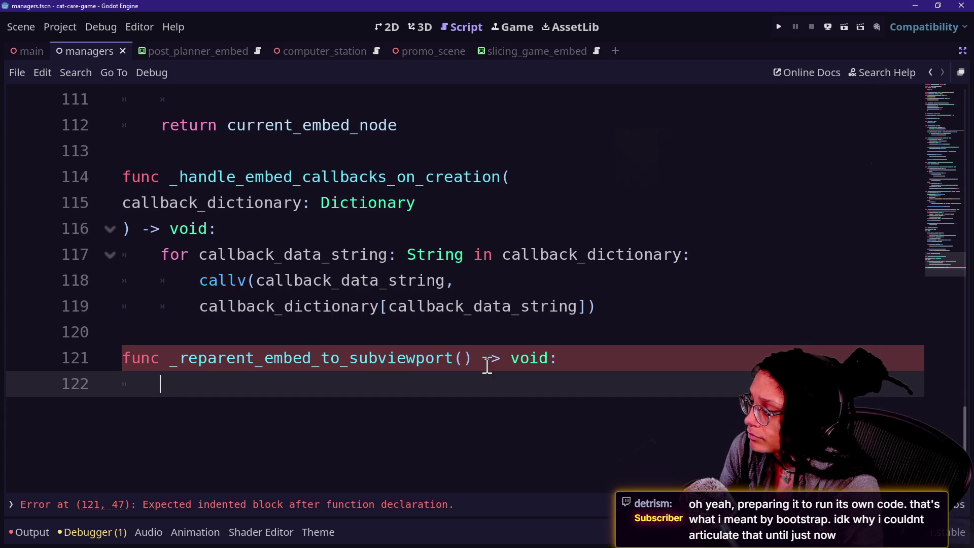
{"action": "type", "text": "pass"}
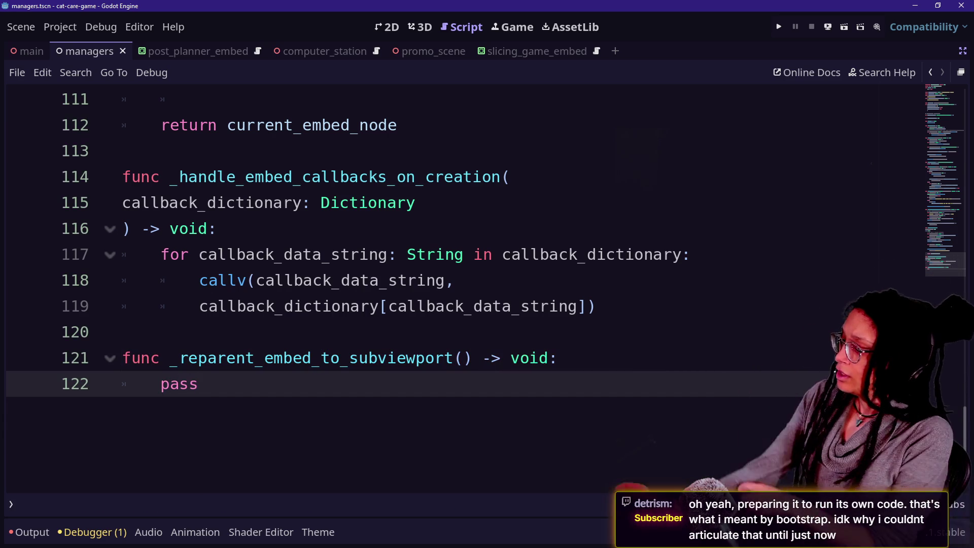
Remove the stray characters in the new function and retype pass as its body.
{"action": "key", "text": "BackSpace"}
{"action": "key", "text": "BackSpace"}
{"action": "key", "text": "BackSpace"}
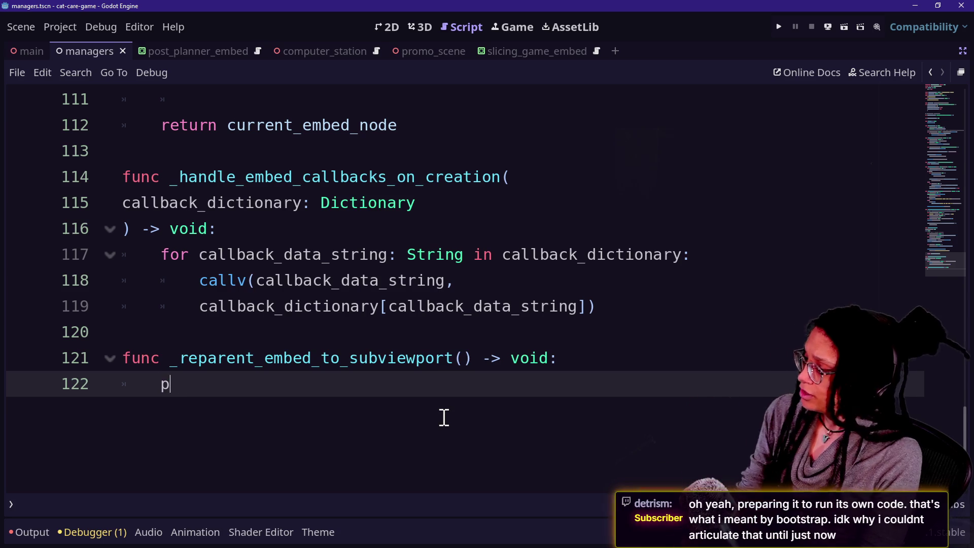
{"action": "key", "text": "BackSpace"}
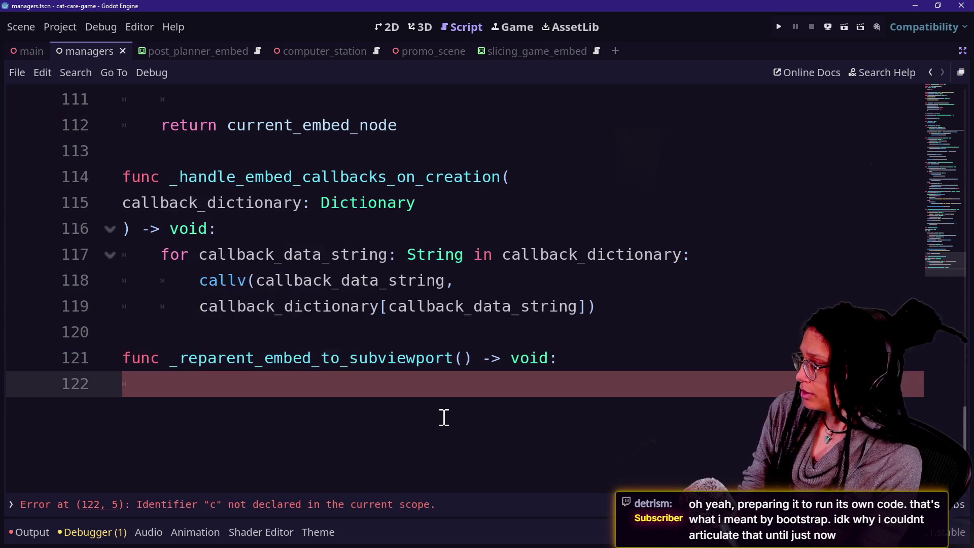
{"action": "type", "text": "c"}
{"action": "key", "text": "BackSpace"}
{"action": "type", "text": "pass"}
{"action": "scroll", "coordinate": [287, 360], "scroll_direction": "up", "scroll_amount": 8}
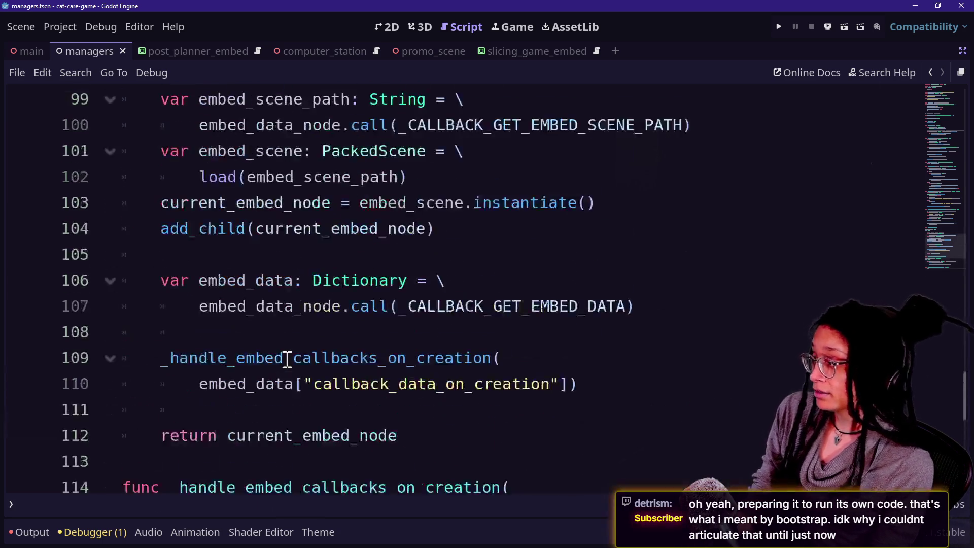
Review the activate_embed signature and its embed_name parameter in managers.gd.
{"action": "scroll", "coordinate": [287, 359], "scroll_direction": "up", "scroll_amount": 3}
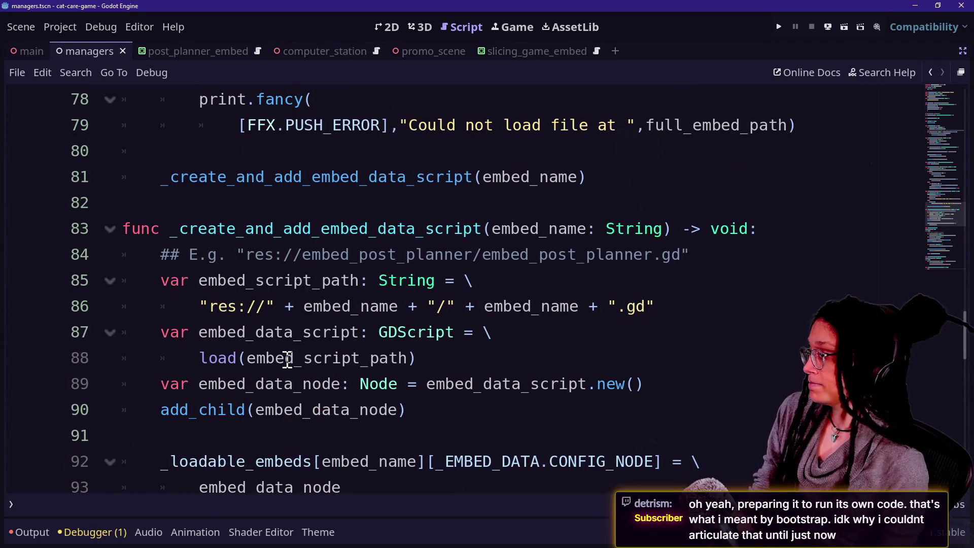
{"action": "scroll", "coordinate": [293, 318], "scroll_direction": "up", "scroll_amount": 10}
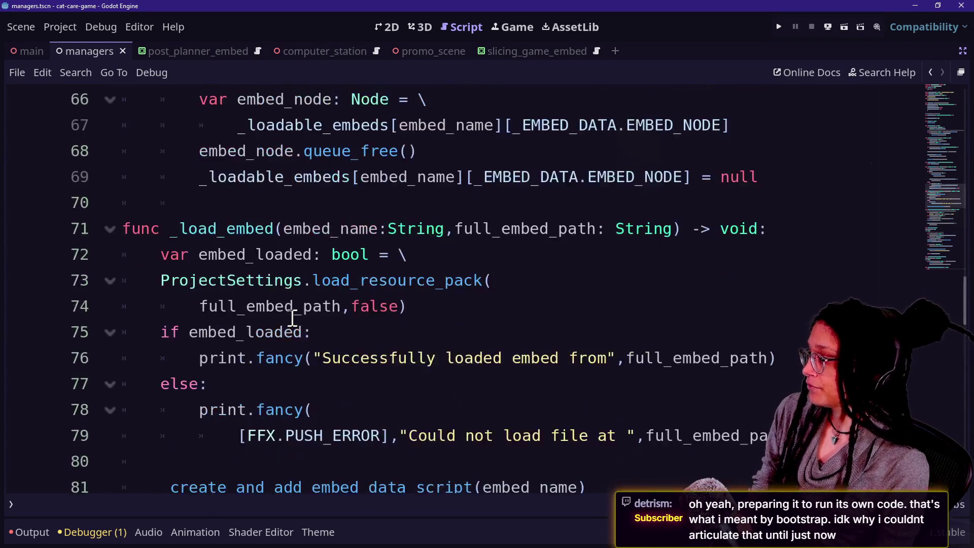
{"action": "left_click_drag", "start_coordinate": [255, 281], "coordinate": [387, 282]}
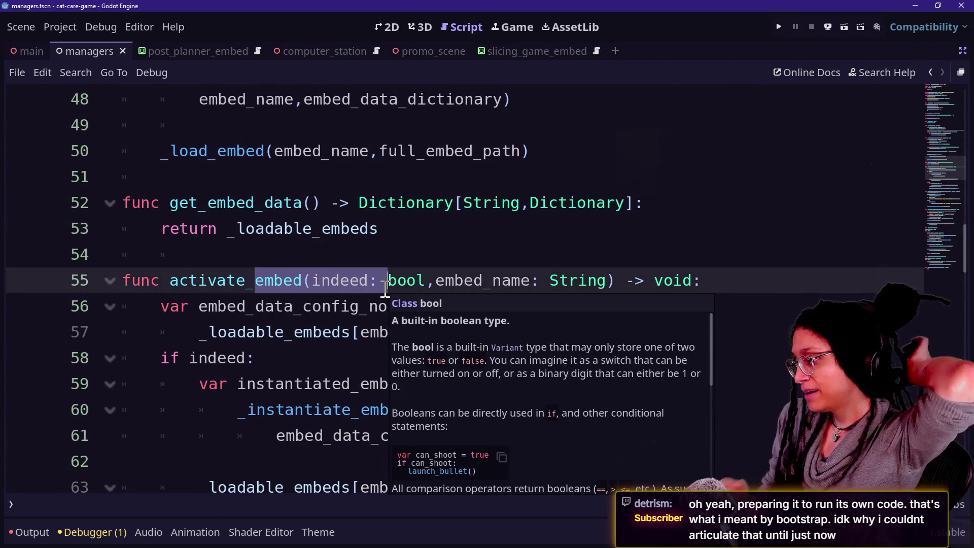
{"action": "left_click", "coordinate": [449, 262]}
{"action": "left_click_drag", "start_coordinate": [437, 282], "coordinate": [543, 281]}
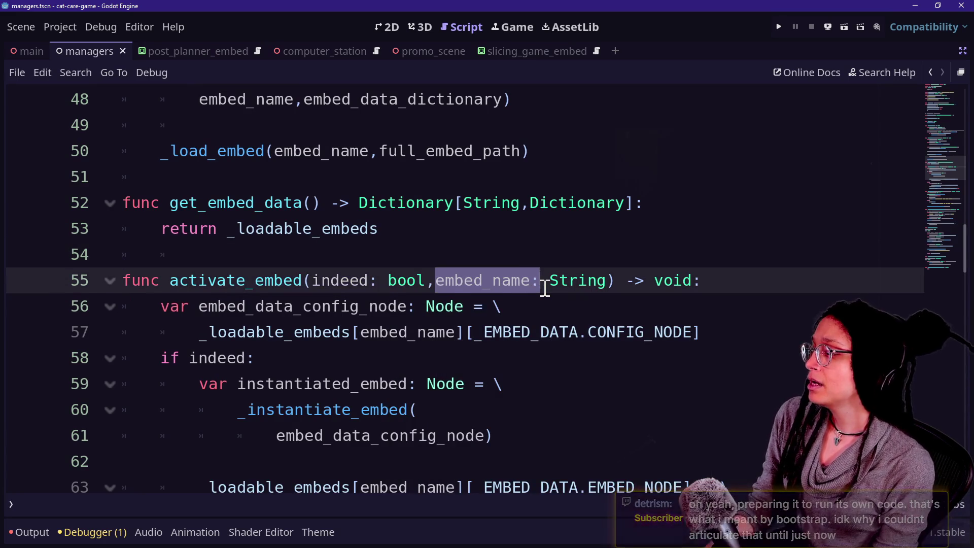
{"action": "left_click", "coordinate": [542, 283]}
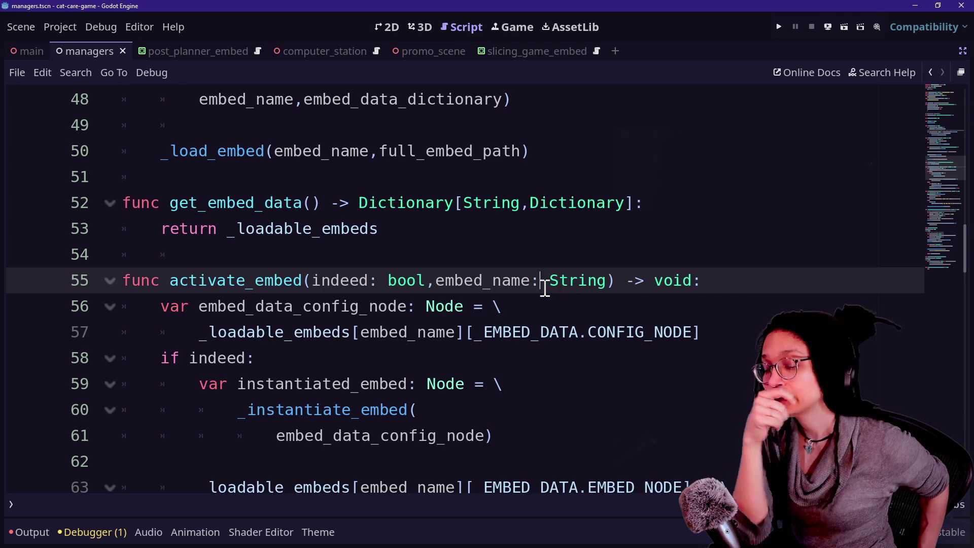
Open manage_programs.gd through the file search and inspect its _programs dictionary.
{"action": "key", "text": "shift+alt+o"}
{"action": "type", "text": "manage_"}
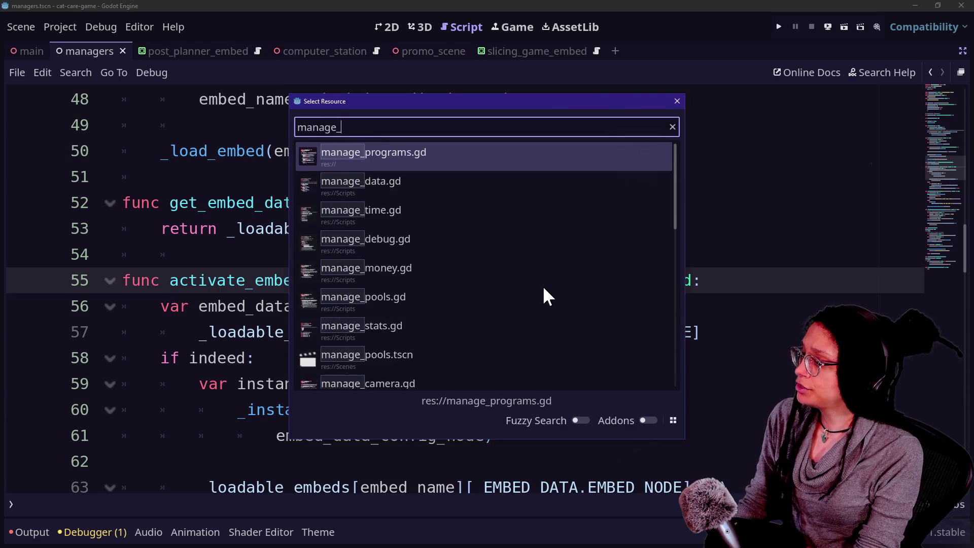
{"action": "key", "text": "Return"}
{"action": "scroll", "coordinate": [327, 304], "scroll_direction": "down", "scroll_amount": 2}
{"action": "left_click_drag", "start_coordinate": [114, 125], "coordinate": [419, 327]}
{"action": "left_click", "coordinate": [418, 328]}
{"action": "scroll", "coordinate": [401, 328], "scroll_direction": "down", "scroll_amount": 1}
{"action": "scroll", "coordinate": [195, 398], "scroll_direction": "down", "scroll_amount": 3}
{"action": "left_click_drag", "start_coordinate": [189, 358], "coordinate": [409, 407]}
{"action": "left_click_drag", "start_coordinate": [600, 450], "coordinate": [394, 374]}
{"action": "left_click", "coordinate": [267, 332]}
{"action": "mouse_move", "coordinate": [153, 333]}
{"action": "left_mouse_down"}
{"action": "mouse_move", "coordinate": [479, 461]}
{"action": "mouse_move", "coordinate": [342, 392]}
{"action": "left_mouse_up"}
{"action": "left_click_drag", "start_coordinate": [183, 370], "coordinate": [529, 392]}
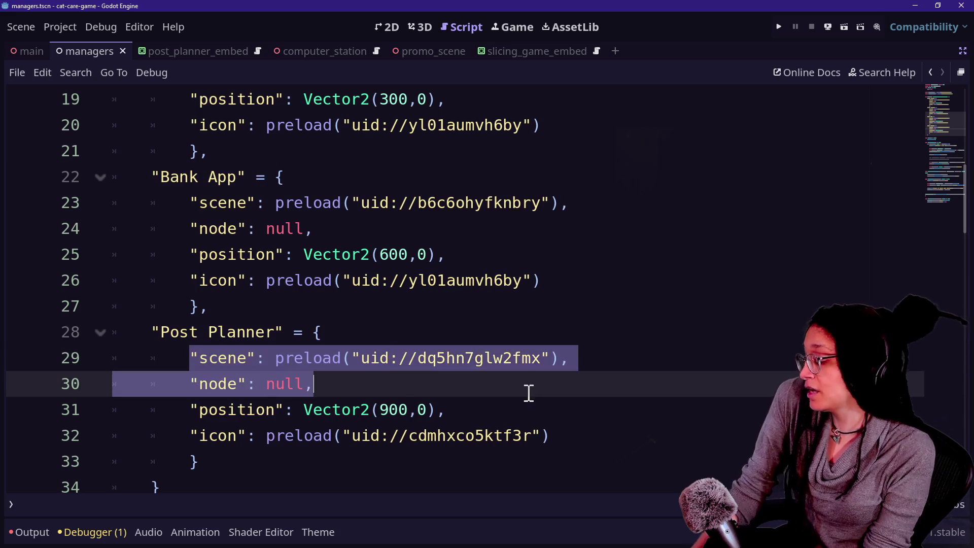
{"action": "left_click", "coordinate": [504, 403]}
{"action": "scroll", "coordinate": [274, 380], "scroll_direction": "up", "scroll_amount": 6}
{"action": "scroll", "coordinate": [274, 375], "scroll_direction": "down", "scroll_amount": 6}
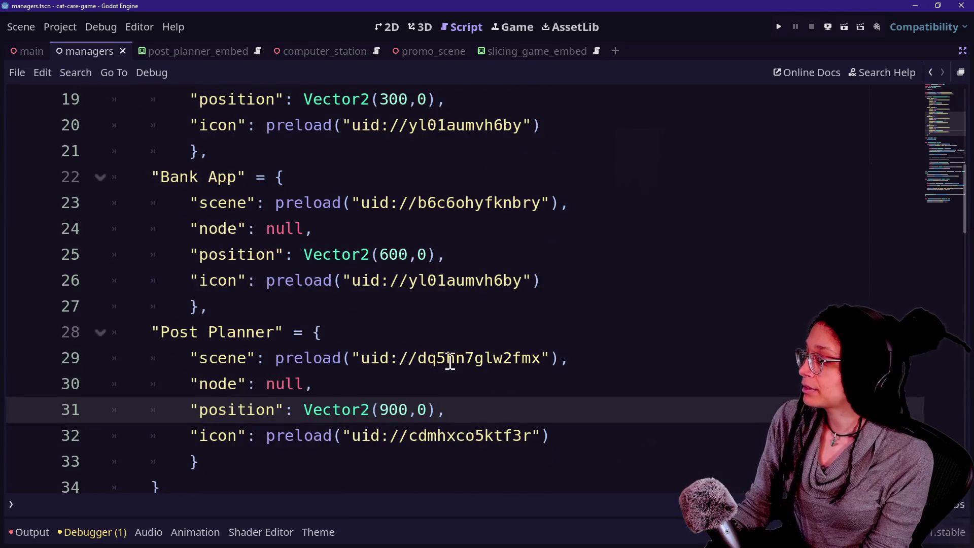
{"action": "scroll", "coordinate": [216, 340], "scroll_direction": "up", "scroll_amount": 2}
{"action": "scroll", "coordinate": [213, 344], "scroll_direction": "down", "scroll_amount": 4}
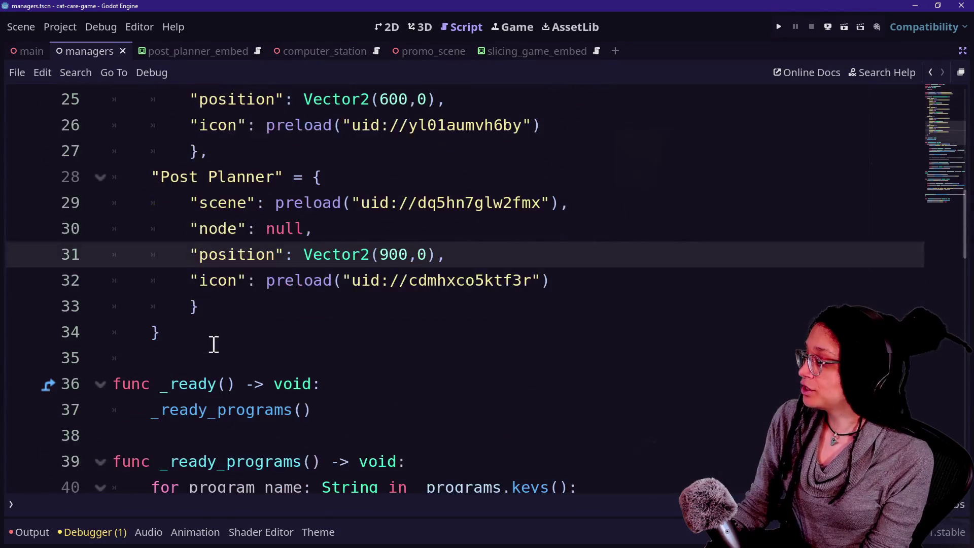
{"action": "left_click_drag", "start_coordinate": [152, 175], "coordinate": [337, 206]}
{"action": "left_click", "coordinate": [381, 219]}
{"action": "scroll", "coordinate": [185, 278], "scroll_direction": "up", "scroll_amount": 2}
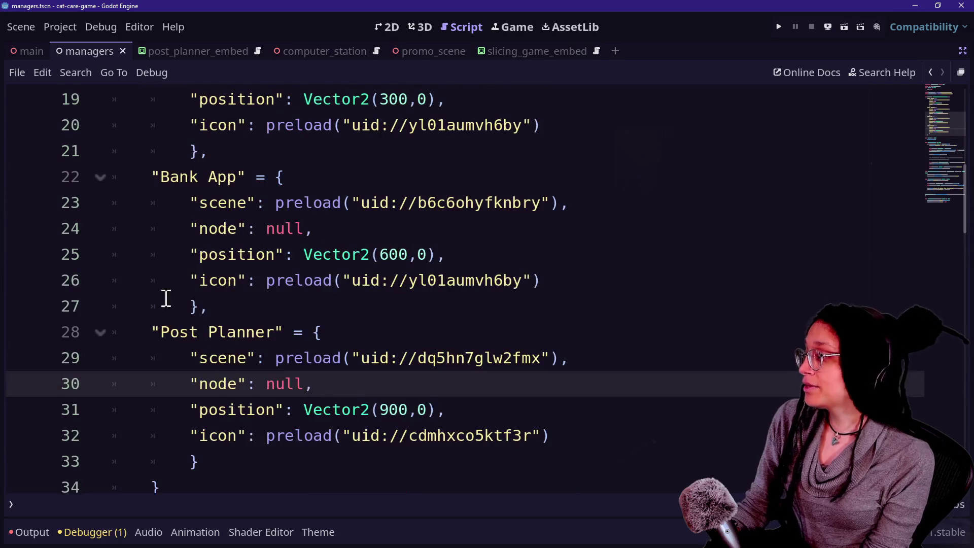
{"action": "left_click_drag", "start_coordinate": [172, 332], "coordinate": [251, 344]}
{"action": "left_click", "coordinate": [249, 341]}
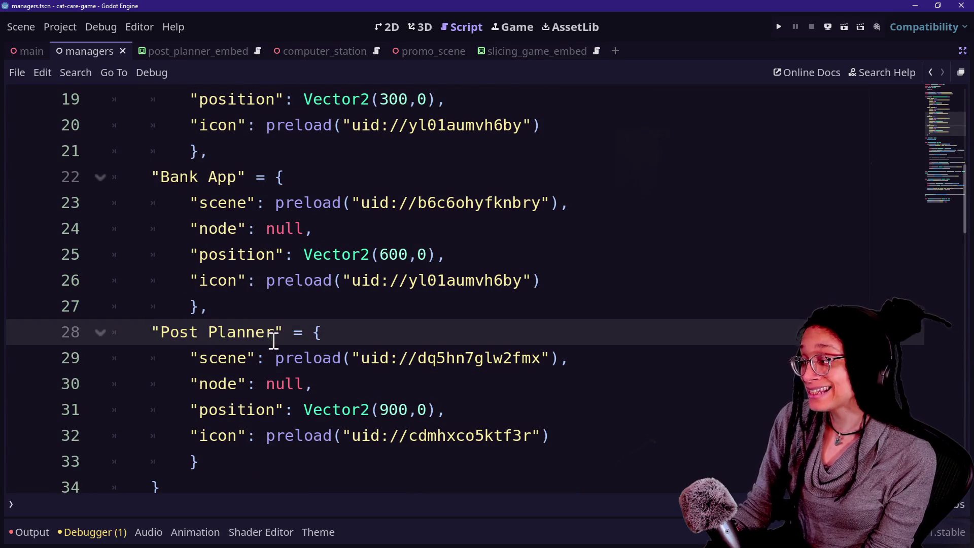
{"action": "key", "text": "Up"}
{"action": "key", "text": "Up"}
{"action": "key", "text": "Down"}
{"action": "key", "text": "Down"}
{"action": "key", "text": "Down"}
{"action": "key", "text": "Up"}
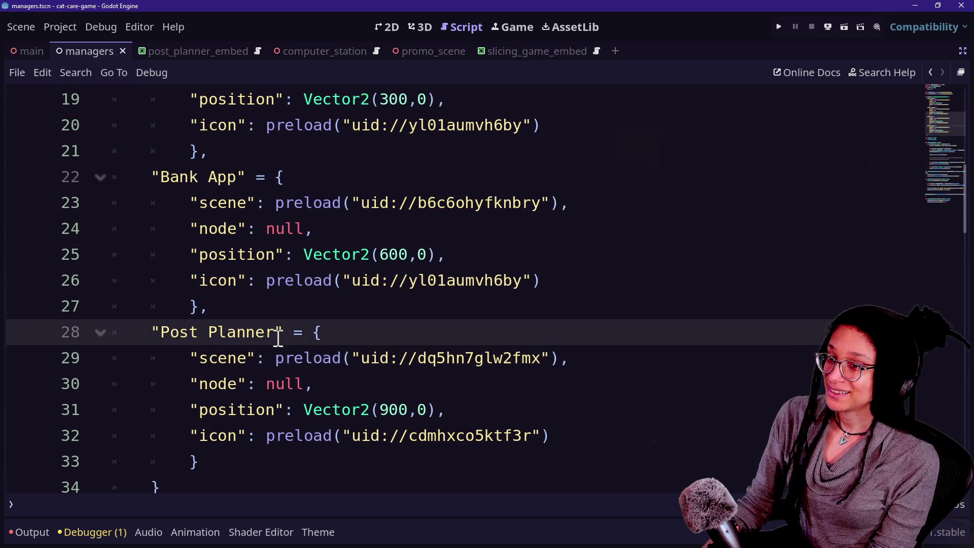
{"action": "key", "text": "Up"}
{"action": "key", "text": "Up"}
{"action": "key", "text": "Up"}
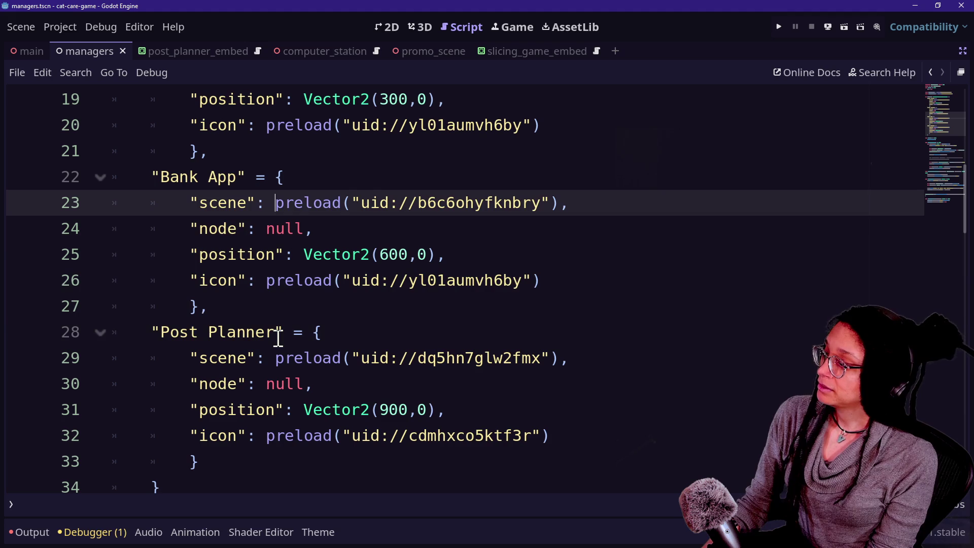
{"action": "left_click_drag", "start_coordinate": [194, 336], "coordinate": [370, 391]}
{"action": "scroll", "coordinate": [370, 391], "scroll_direction": "up", "scroll_amount": 6}
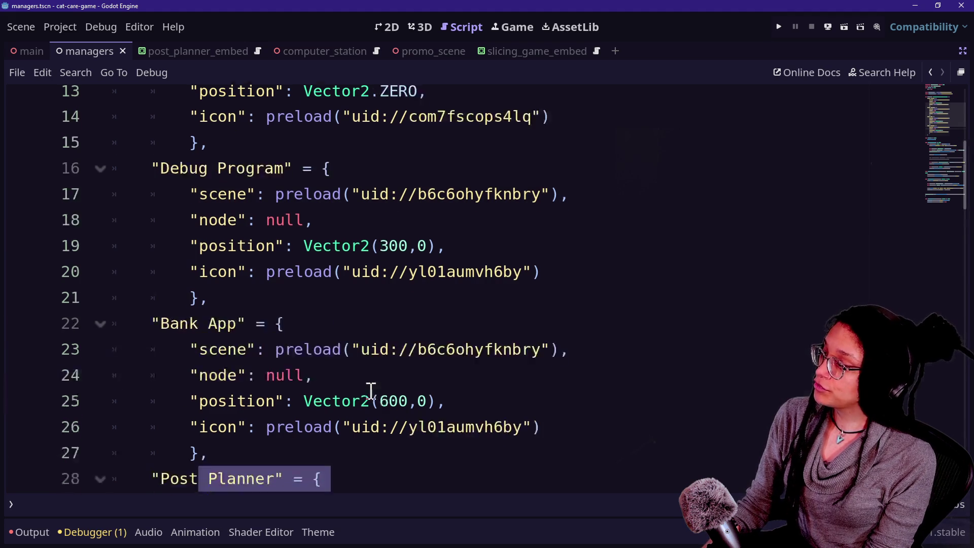
{"action": "scroll", "coordinate": [169, 307], "scroll_direction": "down", "scroll_amount": 2}
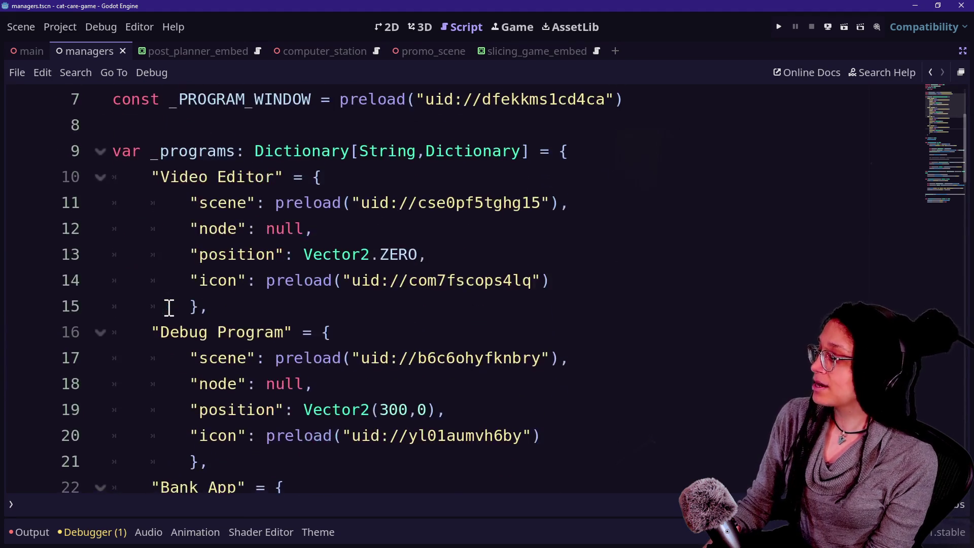
{"action": "scroll", "coordinate": [169, 307], "scroll_direction": "down", "scroll_amount": 4}
{"action": "key", "text": "Left"}
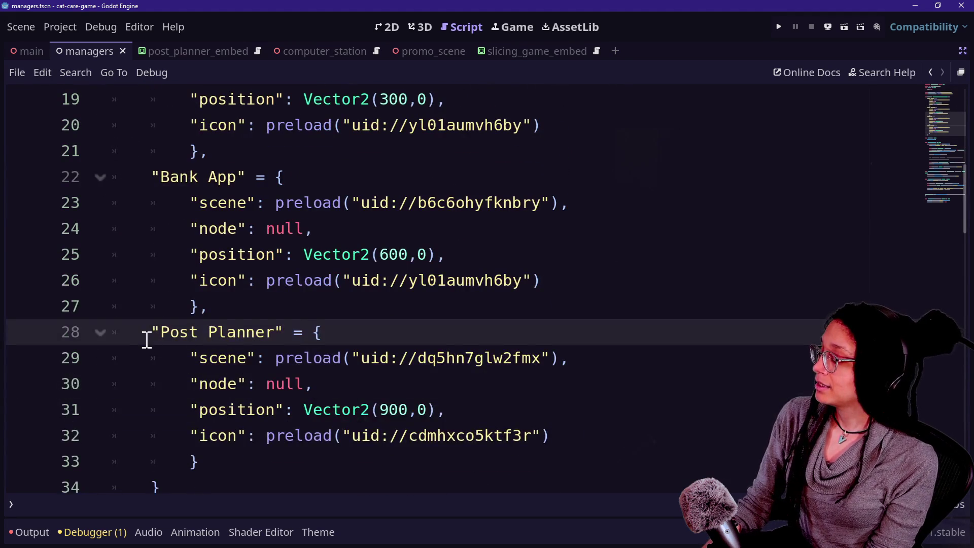
{"action": "mouse_move", "coordinate": [160, 331]}
{"action": "left_mouse_down"}
{"action": "mouse_move", "coordinate": [515, 350]}
{"action": "mouse_move", "coordinate": [564, 432]}
{"action": "left_mouse_up"}
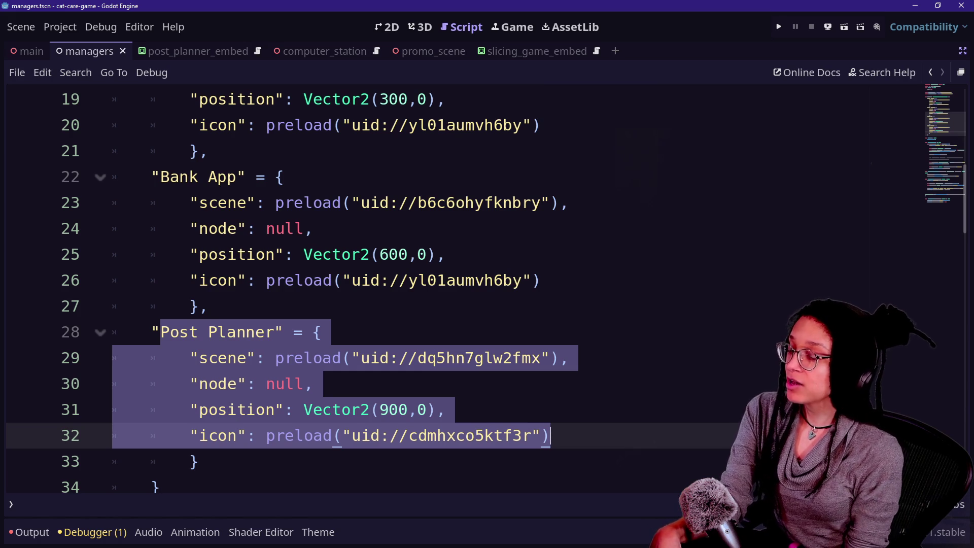
{"action": "left_click", "coordinate": [552, 322]}
{"action": "key", "text": "Right"}
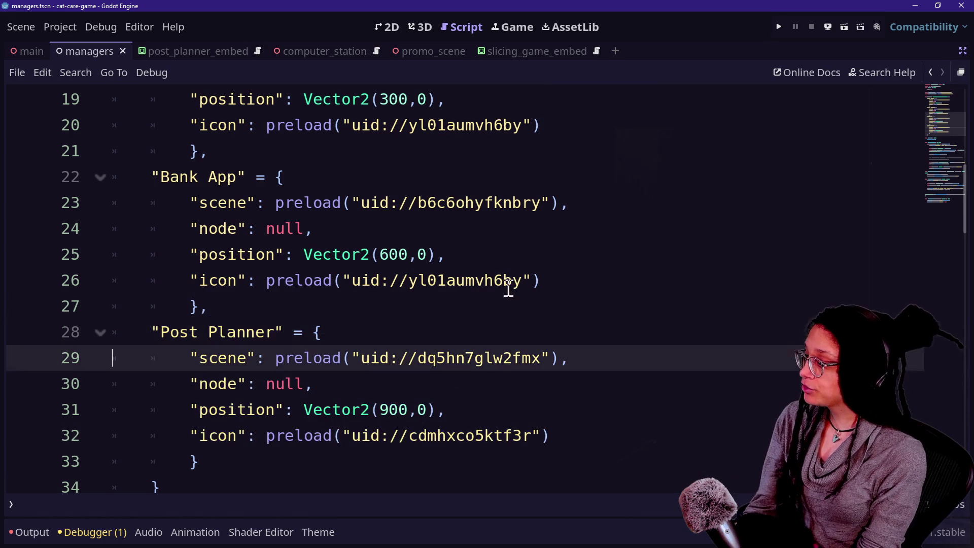
{"action": "left_click", "coordinate": [513, 298]}
{"action": "key", "text": "Return"}
{"action": "key", "text": "Return"}
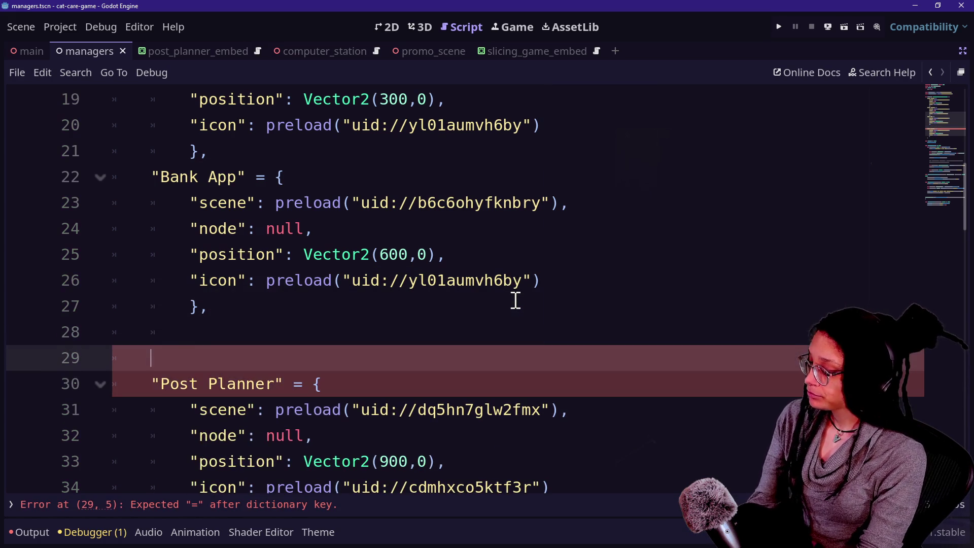
{"action": "type", "text": "mbed_post_planner.to_"}
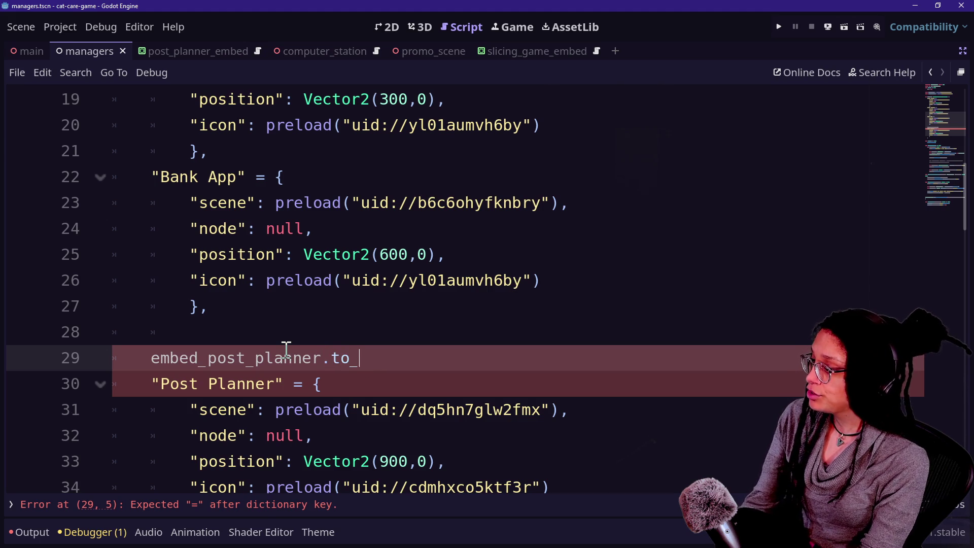
{"action": "key", "text": "BackSpace"}
{"action": "type", "text": "Pascalcas"}
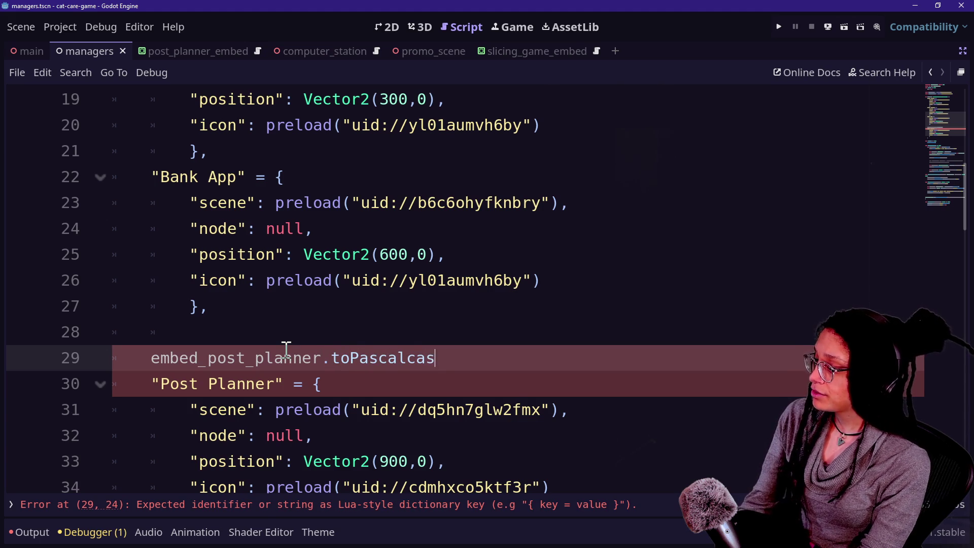
{"action": "key", "text": "BackSpace"}
{"action": "key", "text": "BackSpace"}
{"action": "key", "text": "BackSpace"}
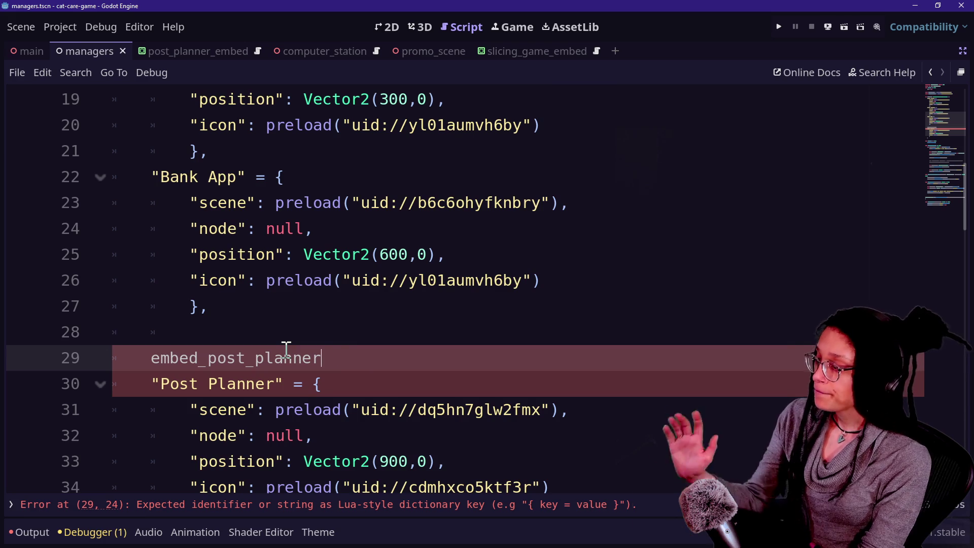
{"action": "key", "text": "BackSpace"}
{"action": "type", "text": "> Em"}
{"action": "key", "text": "BackSpace"}
{"action": "key", "text": "BackSpace"}
{"action": "type", "text": "EmbedPostPlan"}
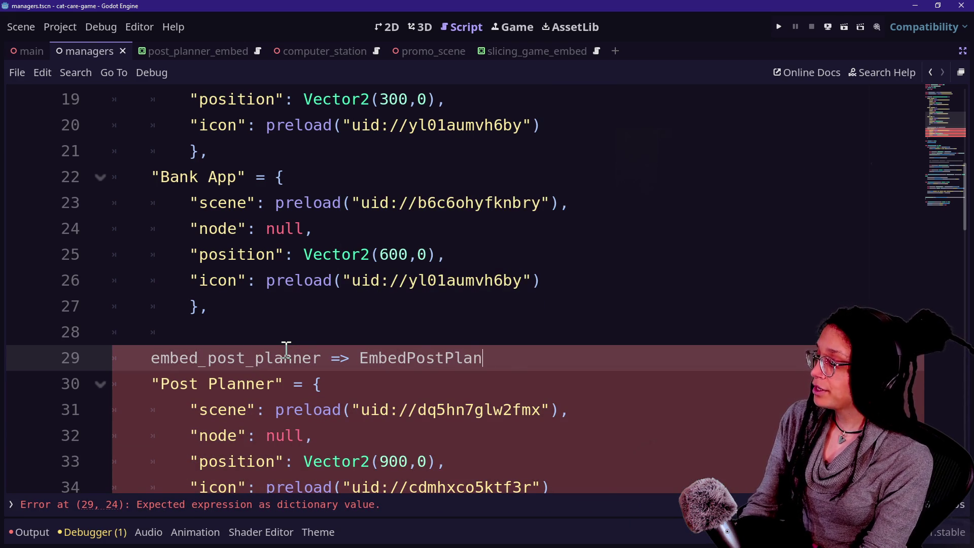
{"action": "left_click", "coordinate": [444, 358]}
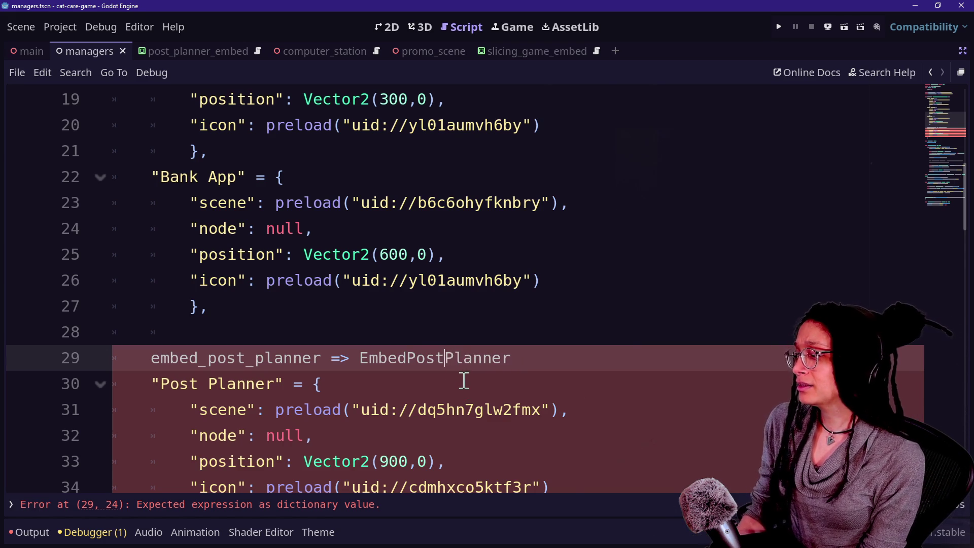
{"action": "double_click", "coordinate": [427, 355]}
{"action": "key", "text": "BackSpace"}
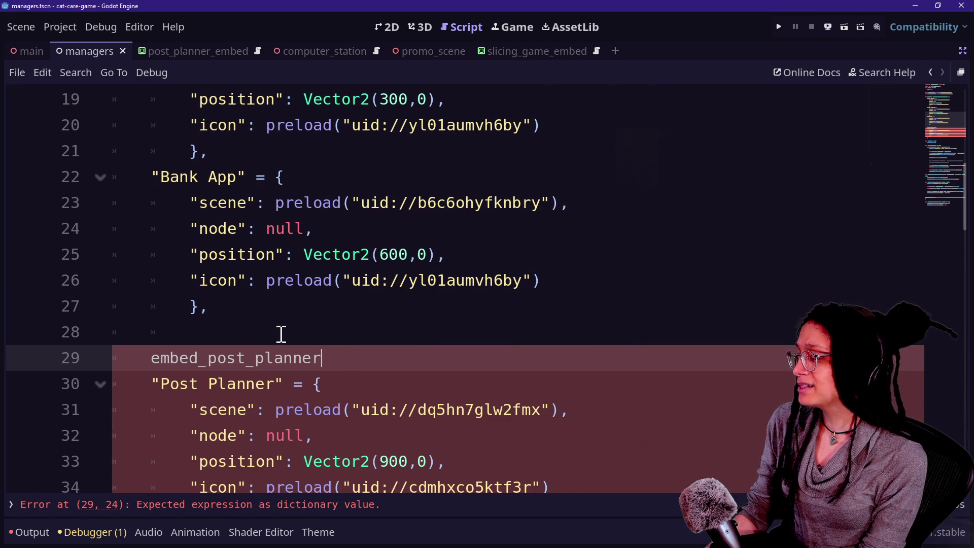
{"action": "mouse_move", "coordinate": [255, 358]}
{"action": "left_mouse_down"}
{"action": "mouse_move", "coordinate": [372, 365]}
{"action": "mouse_move", "coordinate": [357, 341]}
{"action": "left_mouse_up"}
{"action": "left_click", "coordinate": [372, 367]}
{"action": "key", "text": "BackSpace"}
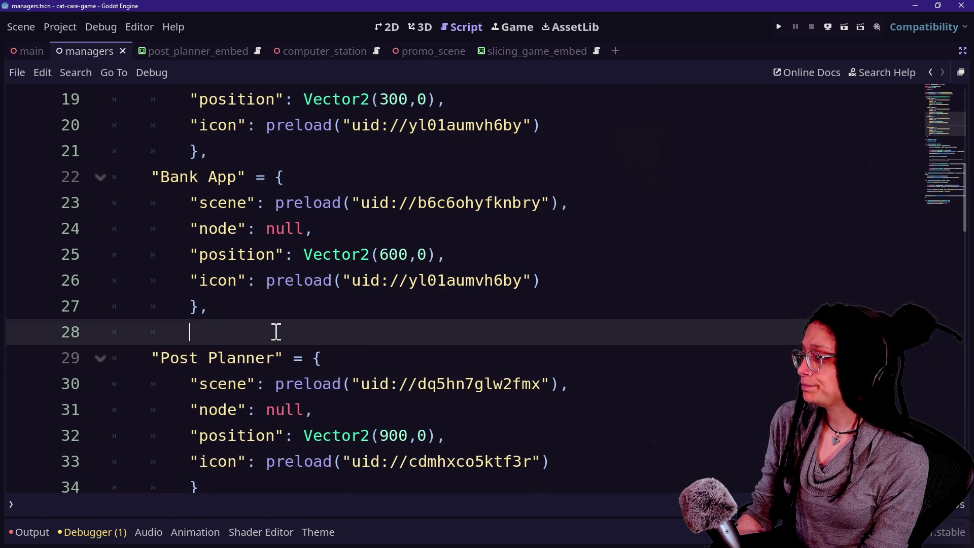
{"action": "key", "text": "alt+Tab"}
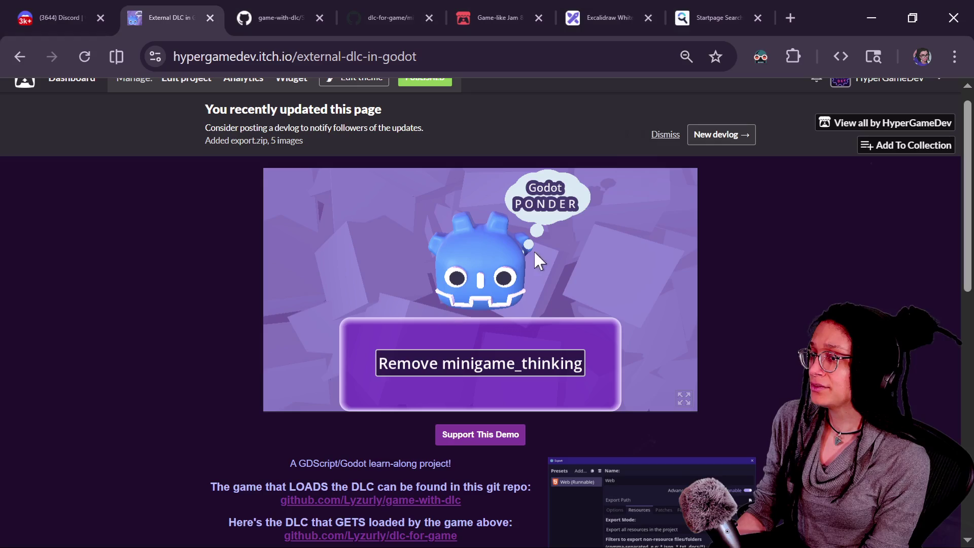
{"action": "key", "text": "alt+Tab"}
{"action": "scroll", "coordinate": [419, 167], "scroll_direction": "up", "scroll_amount": 6}
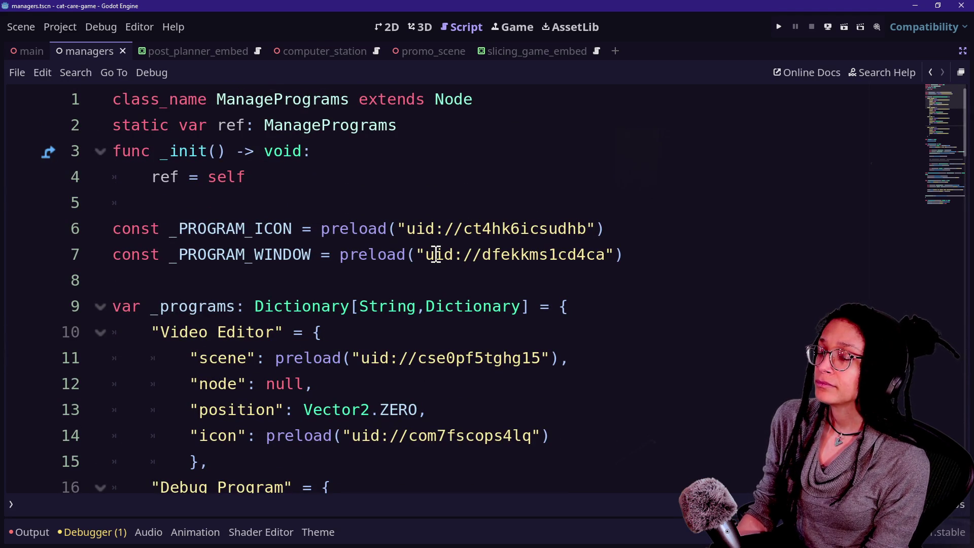
In the roguelike main script, begin a new const line after _EMBED_SCENE_PATH.
{"action": "key", "text": "alt+Tab"}
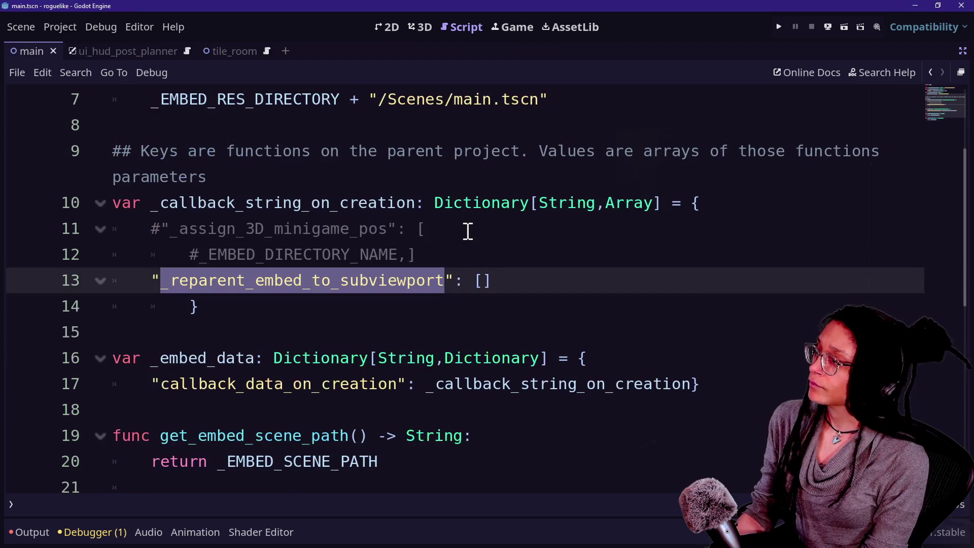
{"action": "left_click", "coordinate": [465, 228]}
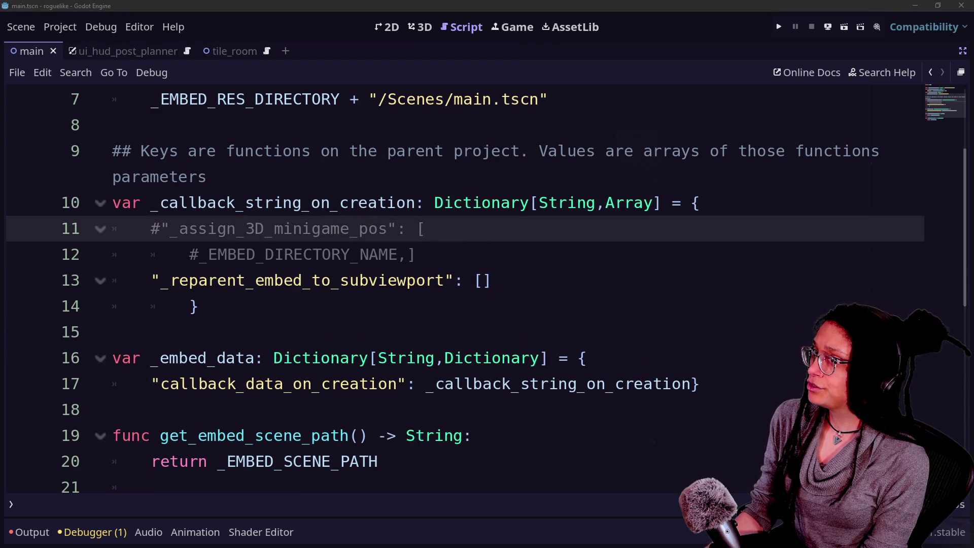
{"action": "left_click", "coordinate": [449, 310]}
{"action": "scroll", "coordinate": [449, 310], "scroll_direction": "up", "scroll_amount": 2}
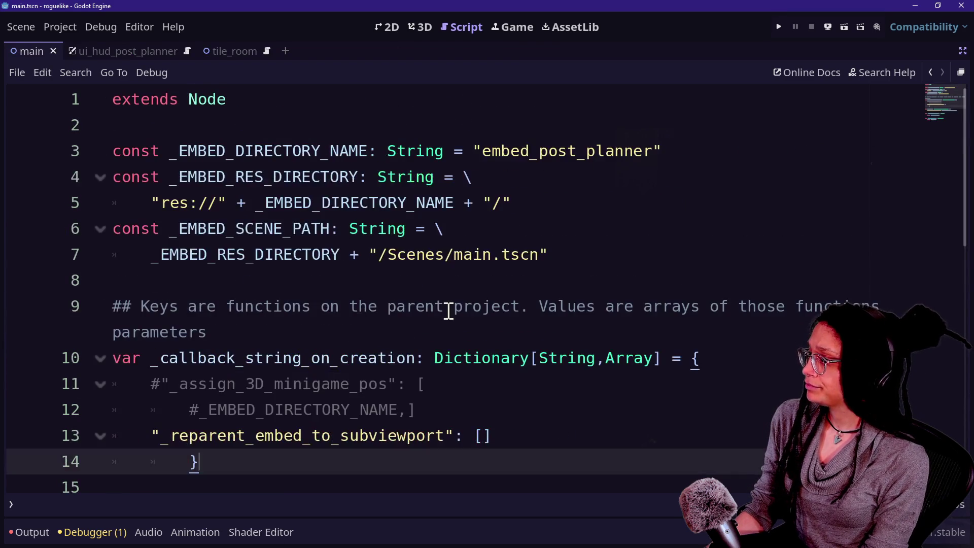
{"action": "left_click_drag", "start_coordinate": [231, 153], "coordinate": [417, 172]}
{"action": "left_click", "coordinate": [359, 173]}
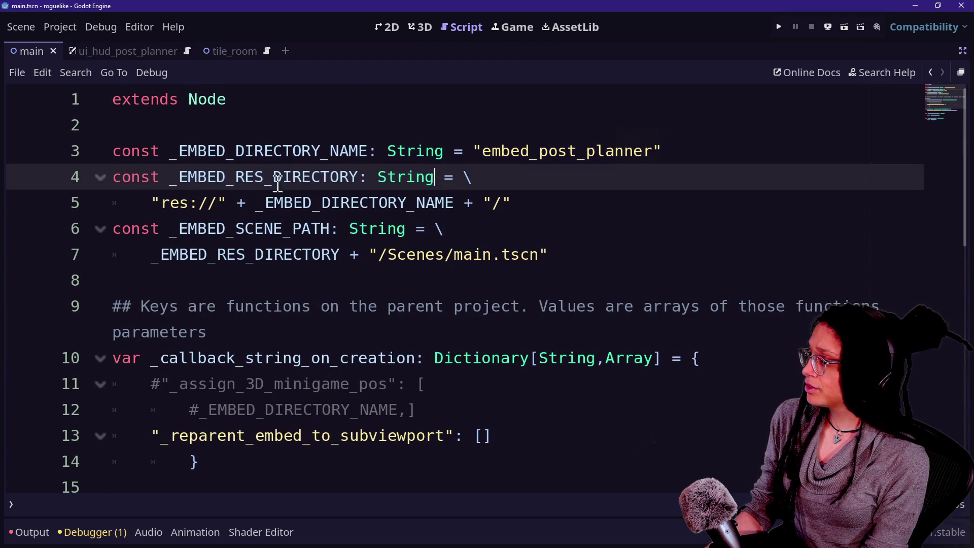
{"action": "left_click", "coordinate": [570, 254]}
{"action": "key", "text": "Return"}
{"action": "type", "text": "ci="}
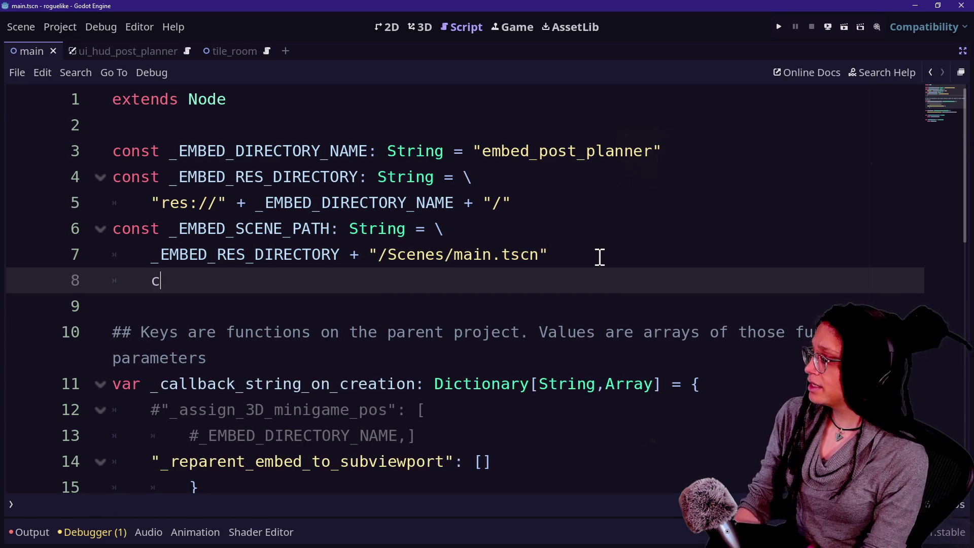
{"action": "type", "text": "onst _EM"}
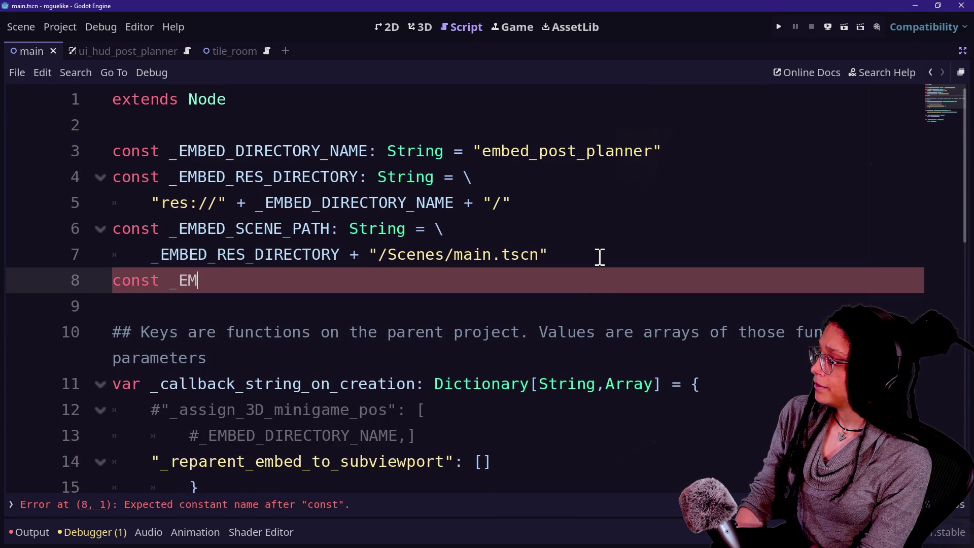
{"action": "type", "text": "BED"}
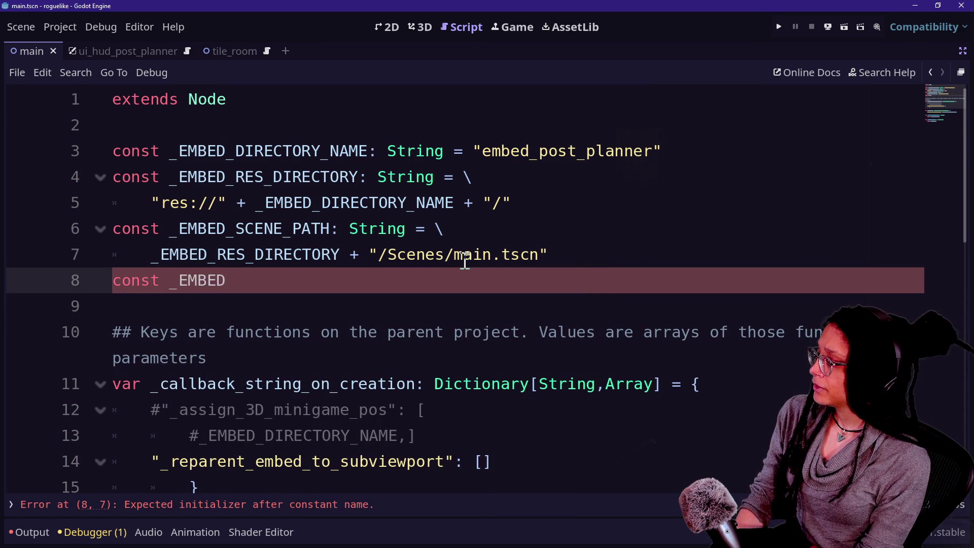
Inspect the _embed_data and callback dictionaries below the unfinished constant.
{"action": "scroll", "coordinate": [464, 256], "scroll_direction": "down", "scroll_amount": 3}
{"action": "left_click", "coordinate": [227, 310]}
{"action": "left_click", "coordinate": [528, 332]}
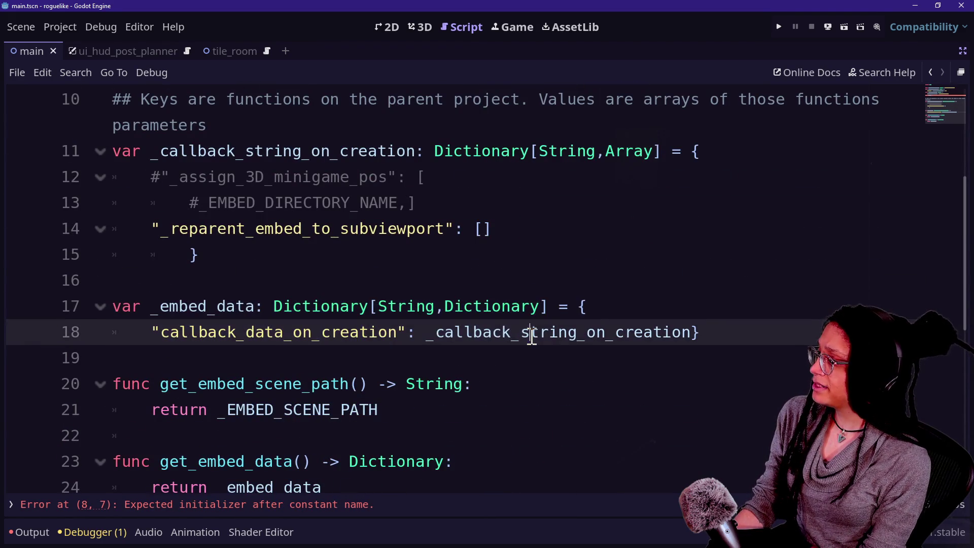
{"action": "scroll", "coordinate": [528, 336], "scroll_direction": "up", "scroll_amount": 3}
{"action": "left_click_drag", "start_coordinate": [489, 289], "coordinate": [597, 255]}
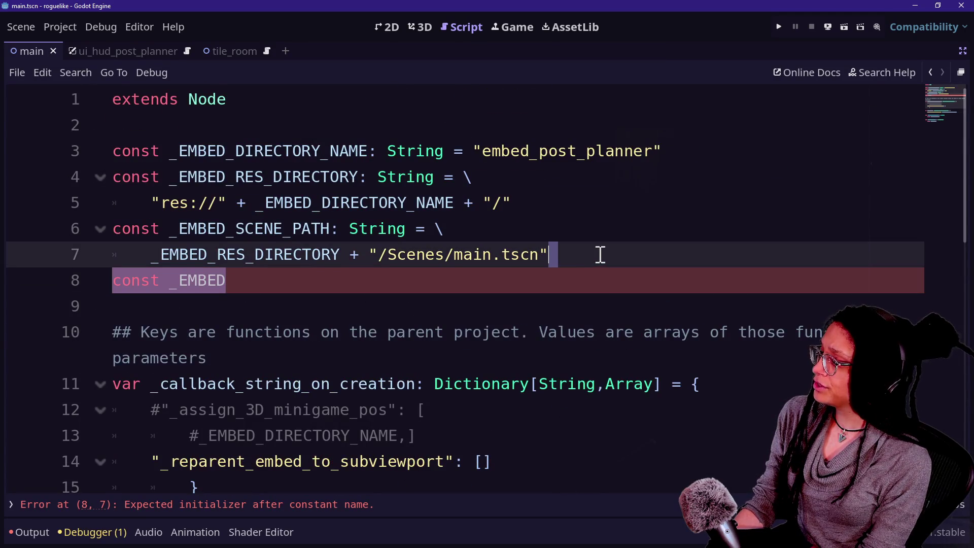
{"action": "scroll", "coordinate": [437, 296], "scroll_direction": "down", "scroll_amount": 3}
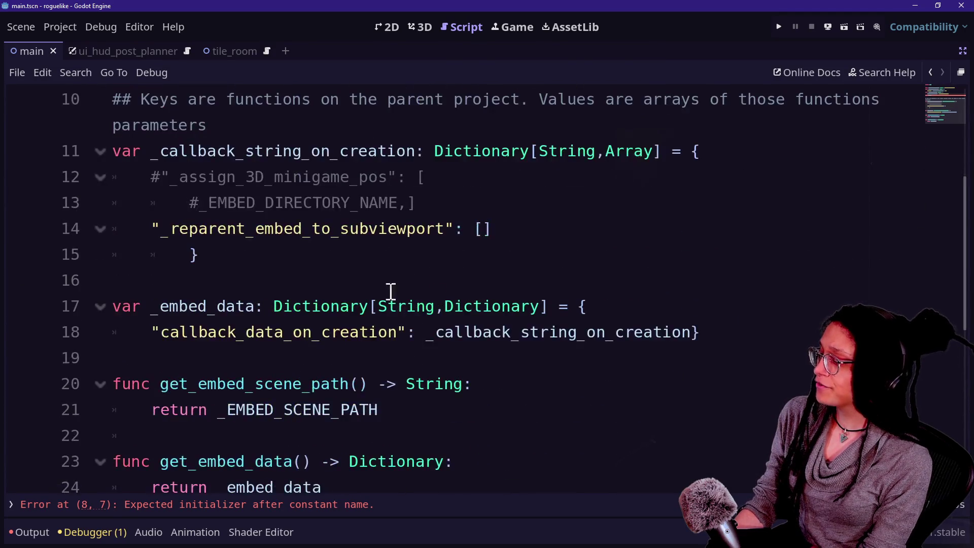
{"action": "scroll", "coordinate": [287, 238], "scroll_direction": "up", "scroll_amount": 2}
{"action": "scroll", "coordinate": [288, 238], "scroll_direction": "up", "scroll_amount": 1}
{"action": "scroll", "coordinate": [289, 232], "scroll_direction": "down", "scroll_amount": 2}
{"action": "left_click_drag", "start_coordinate": [289, 228], "coordinate": [491, 320]}
{"action": "left_click", "coordinate": [491, 319]}
Compare the embed constants with the _embed_data dictionary, then return to line 8.
{"action": "scroll", "coordinate": [491, 320], "scroll_direction": "up", "scroll_amount": 1}
{"action": "scroll", "coordinate": [492, 319], "scroll_direction": "up", "scroll_amount": 2}
{"action": "left_click_drag", "start_coordinate": [243, 154], "coordinate": [395, 254]}
{"action": "scroll", "coordinate": [394, 250], "scroll_direction": "down", "scroll_amount": 1}
{"action": "scroll", "coordinate": [394, 250], "scroll_direction": "down", "scroll_amount": 3}
{"action": "mouse_move", "coordinate": [196, 231]}
{"action": "left_mouse_down"}
{"action": "mouse_move", "coordinate": [257, 222]}
{"action": "mouse_move", "coordinate": [350, 255]}
{"action": "left_mouse_up"}
{"action": "left_click", "coordinate": [353, 254]}
{"action": "scroll", "coordinate": [355, 253], "scroll_direction": "up", "scroll_amount": 4}
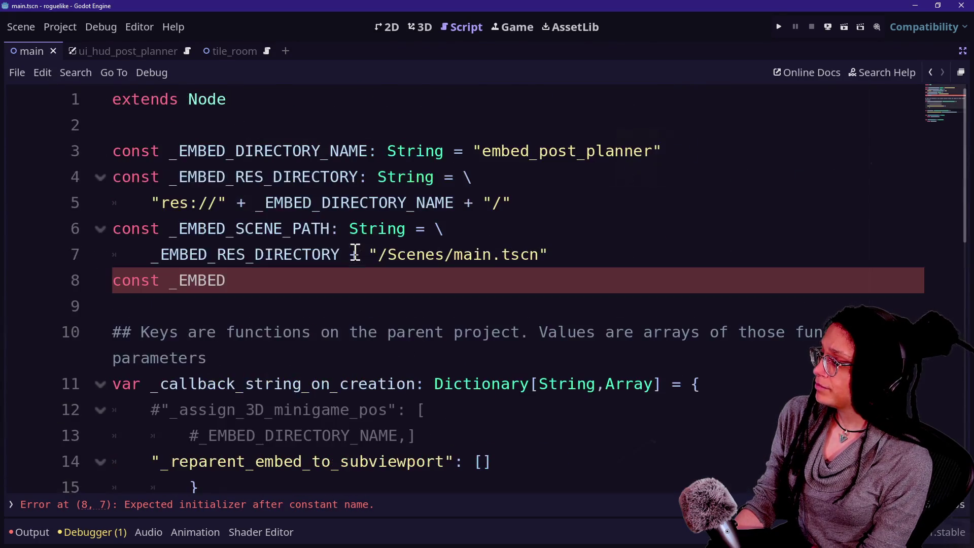
{"action": "left_click", "coordinate": [318, 269]}
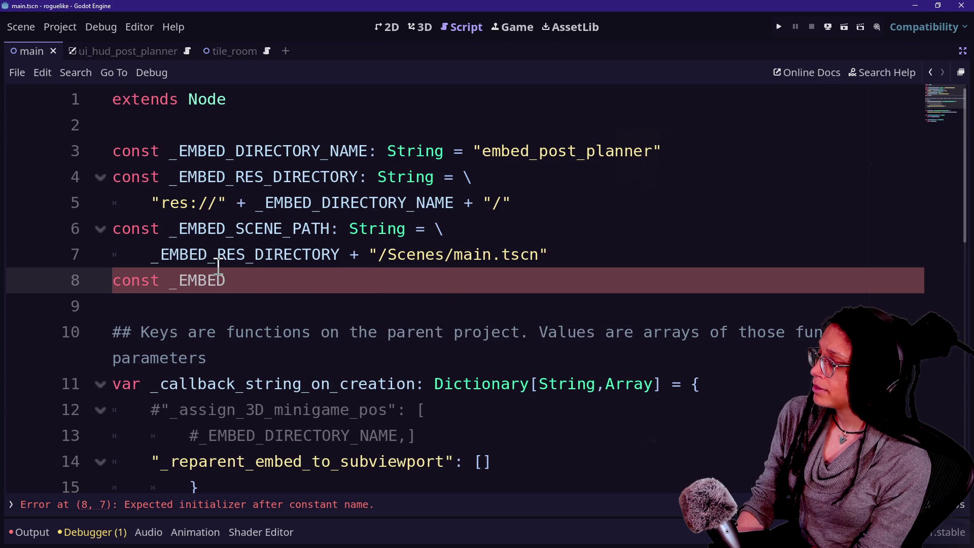
Continue the constant name on line 8 as _EMBED_ after rechecking the data dictionary.
{"action": "mouse_move", "coordinate": [215, 271]}
{"action": "scroll", "coordinate": [201, 276], "scroll_direction": "down", "scroll_amount": 4}
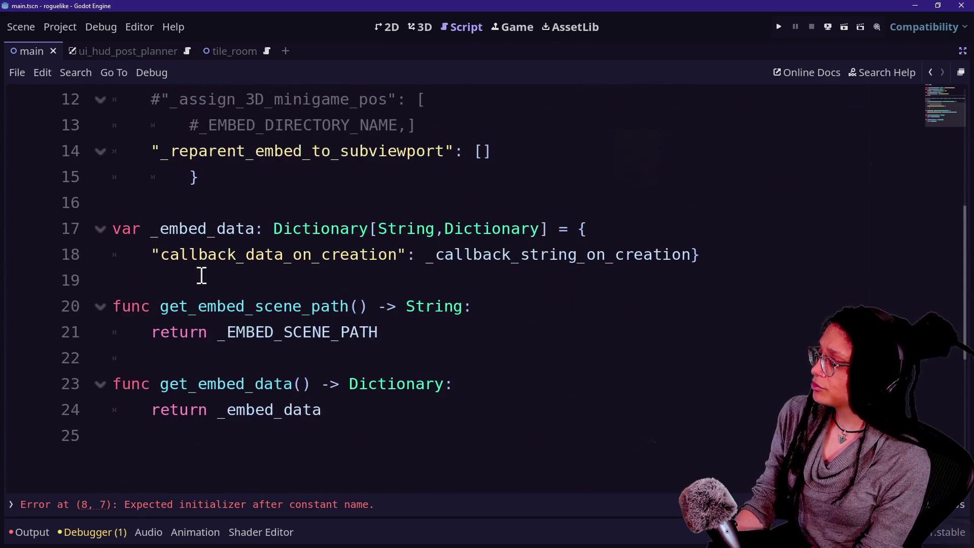
{"action": "left_click_drag", "start_coordinate": [115, 228], "coordinate": [361, 257]}
{"action": "left_click", "coordinate": [190, 216]}
{"action": "left_click", "coordinate": [378, 257]}
{"action": "left_click", "coordinate": [313, 256]}
{"action": "left_click", "coordinate": [328, 272]}
{"action": "scroll", "coordinate": [329, 272], "scroll_direction": "up", "scroll_amount": 4}
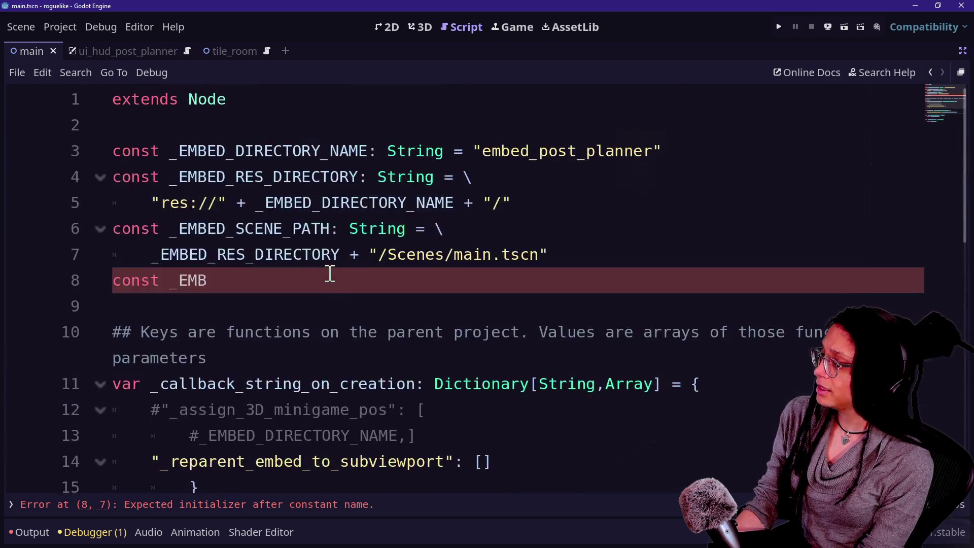
{"action": "left_click", "coordinate": [339, 280]}
{"action": "type", "text": "ED_PROGRAM_NAME"}
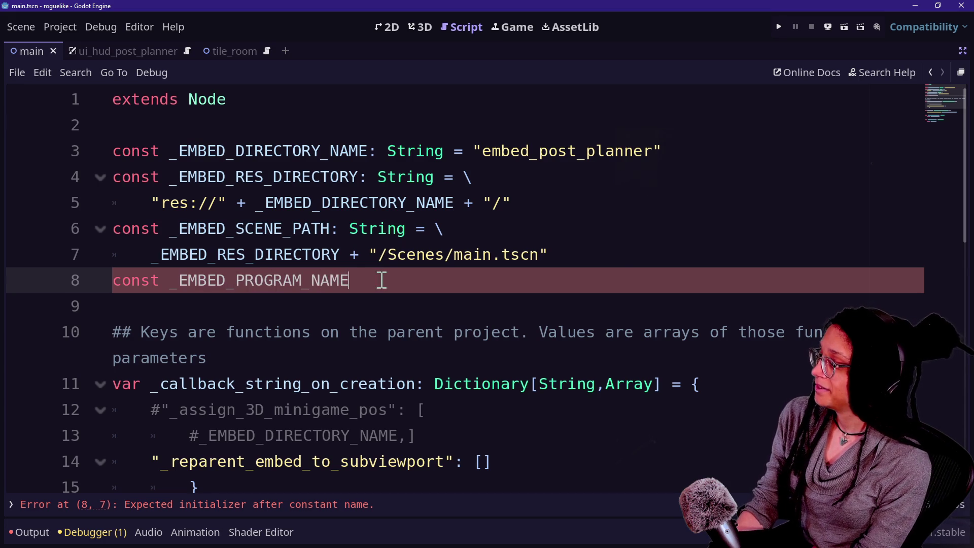
Move _EMBED_PROGRAM_NAME to line 3, set it to "Post Planner", and save.
{"action": "left_click", "coordinate": [607, 266]}
{"action": "key", "text": "shift+Down"}
{"action": "key", "text": "ctrl+x"}
{"action": "left_click", "coordinate": [478, 136]}
{"action": "key", "text": "ctrl+v"}
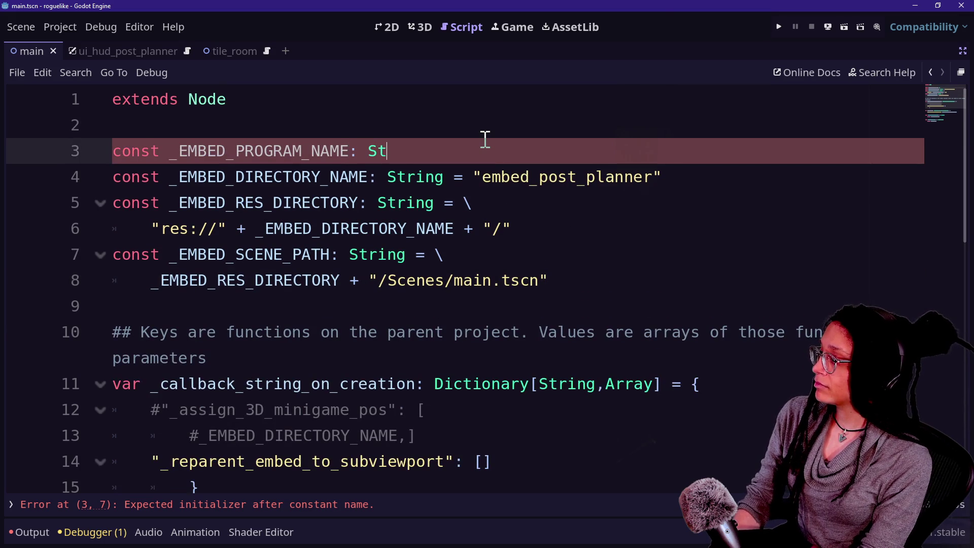
{"action": "type", "text": "= \"PostP"}
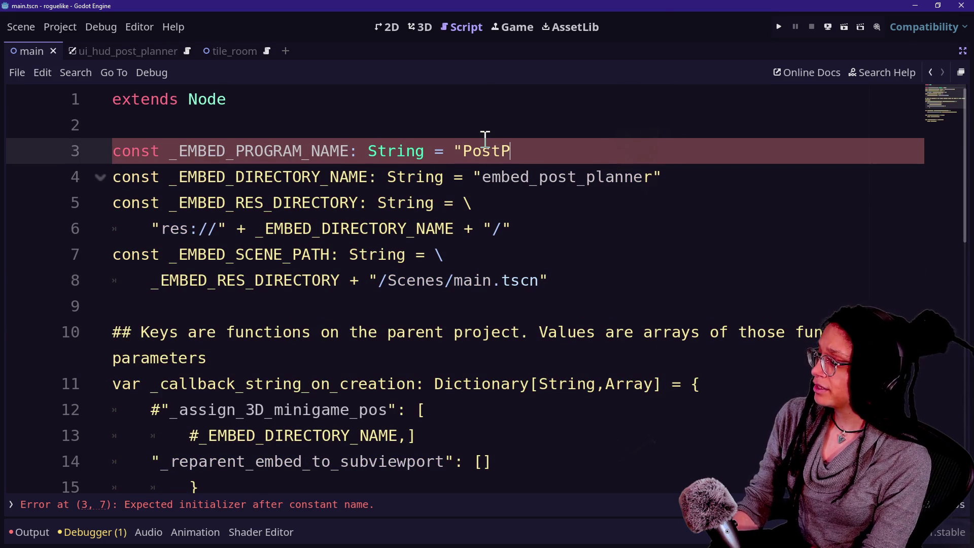
{"action": "type", "text": "ner\""}
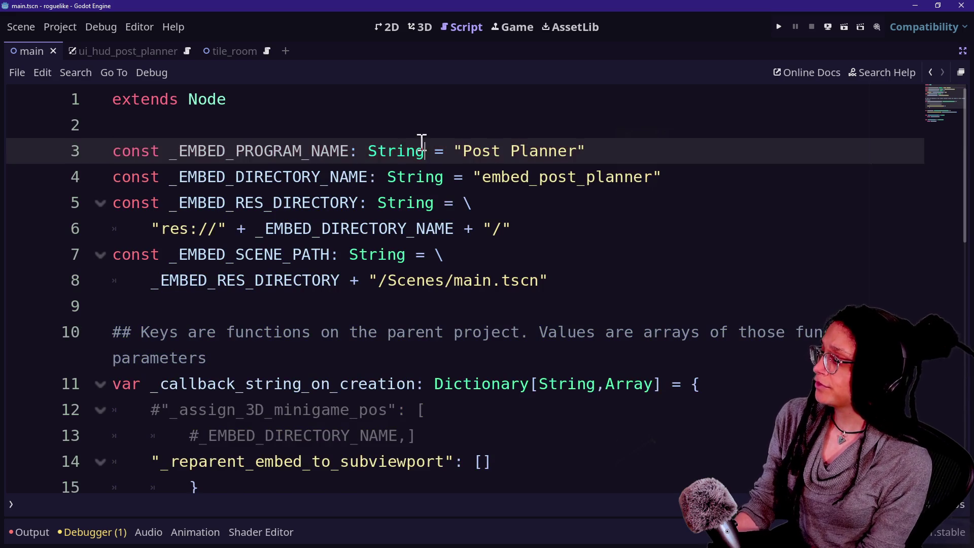
{"action": "left_click", "coordinate": [510, 151]}
{"action": "key", "text": "ctrl+s"}
Duplicate the get_embed_scene_path function directly below itself.
{"action": "scroll", "coordinate": [625, 246], "scroll_direction": "down", "scroll_amount": 8}
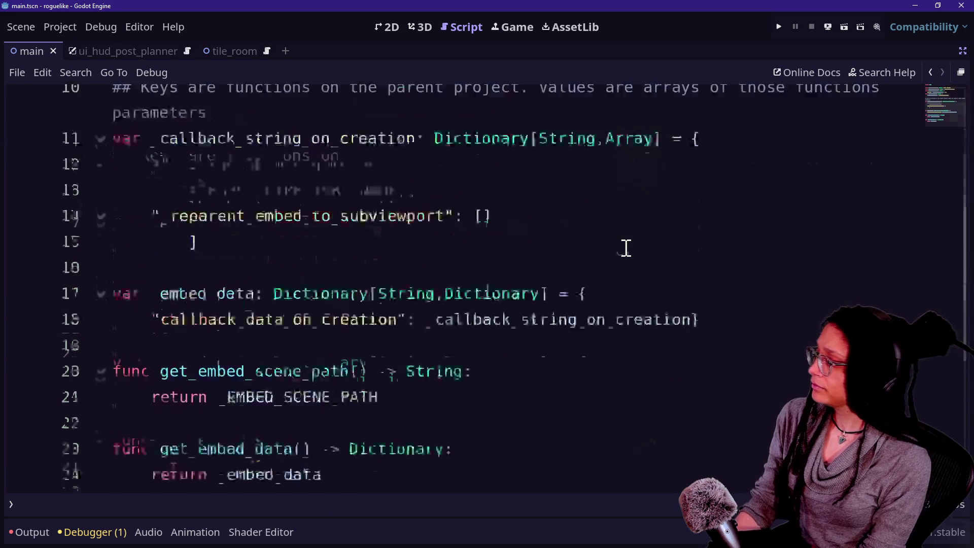
{"action": "scroll", "coordinate": [626, 248], "scroll_direction": "up", "scroll_amount": 3}
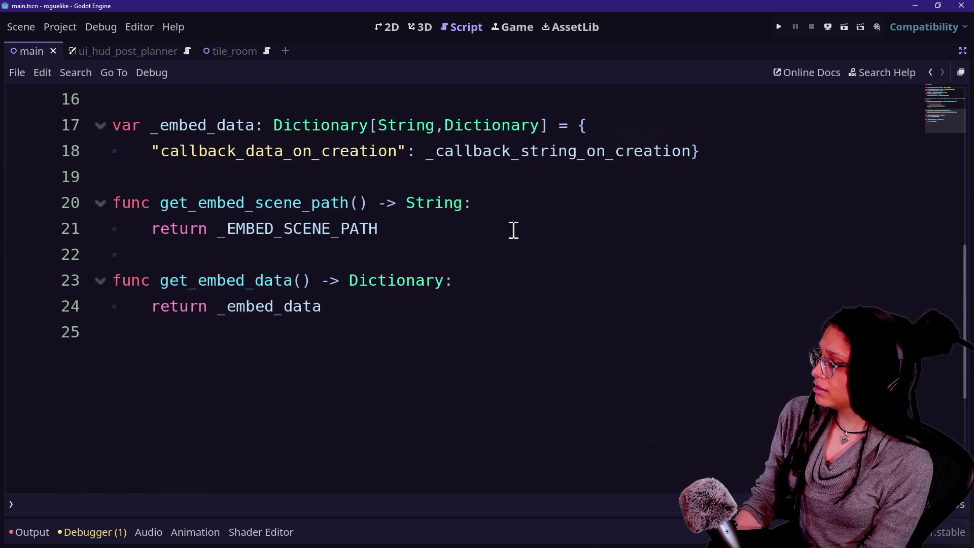
{"action": "left_click_drag", "start_coordinate": [514, 232], "coordinate": [502, 172]}
{"action": "key", "text": "ctrl+c"}
{"action": "left_click", "coordinate": [474, 169]}
{"action": "key", "text": "ctrl+v"}
{"action": "key", "text": "Return"}
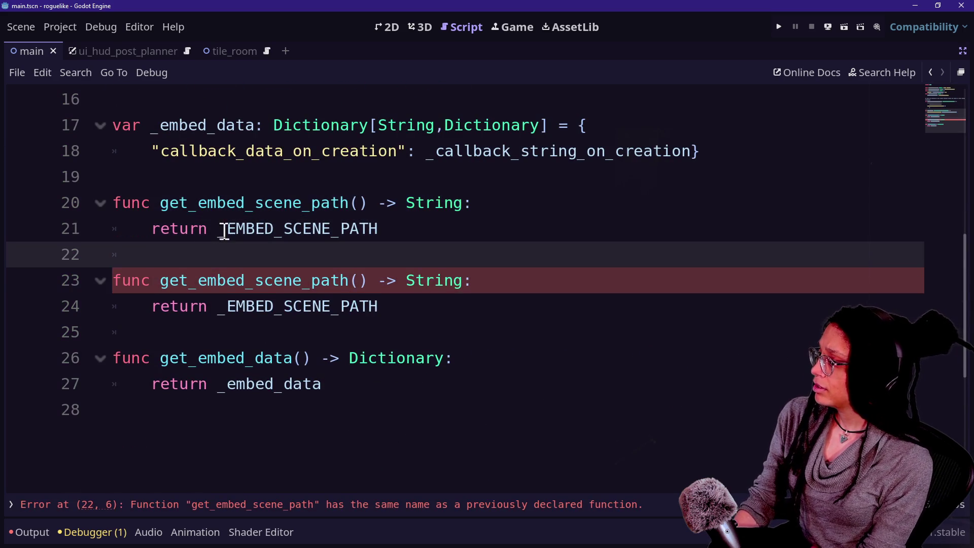
Rename the first getter to get_embed_program_name, make it return _EMBED_PROGRAM_NAME, and save.
{"action": "left_click_drag", "start_coordinate": [256, 203], "coordinate": [348, 202]}
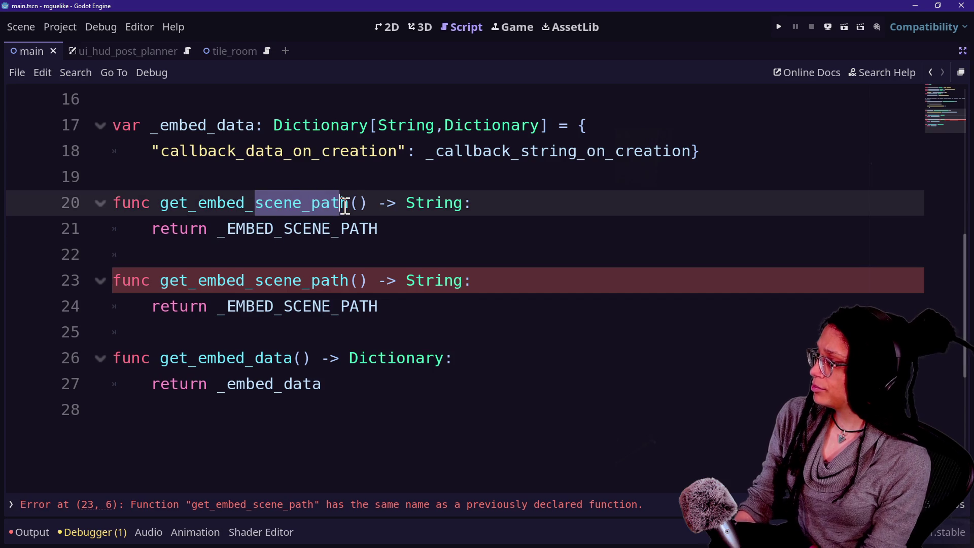
{"action": "type", "text": "program_name"}
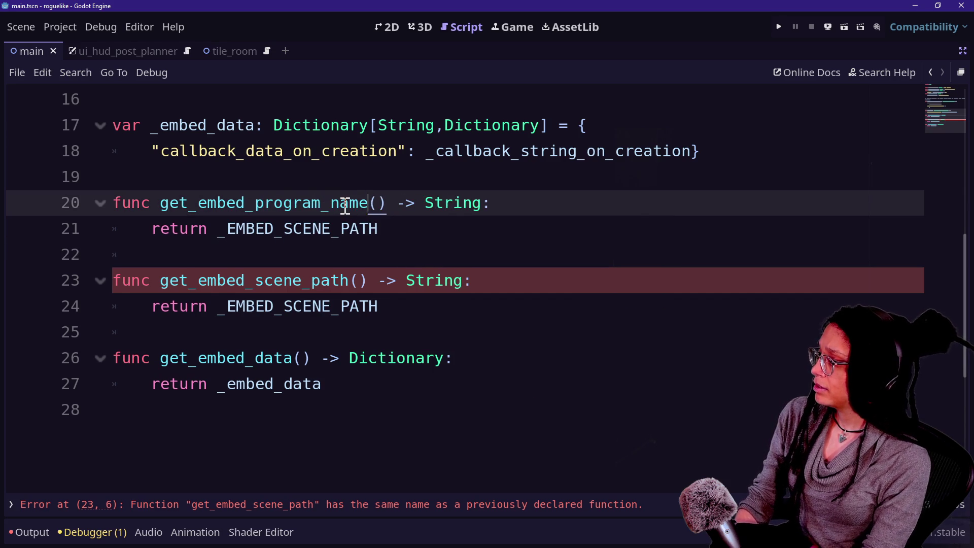
{"action": "left_click_drag", "start_coordinate": [378, 228], "coordinate": [306, 220]}
{"action": "key", "text": "BackSpace"}
{"action": "key", "text": "BackSpace"}
{"action": "key", "text": "BackSpace"}
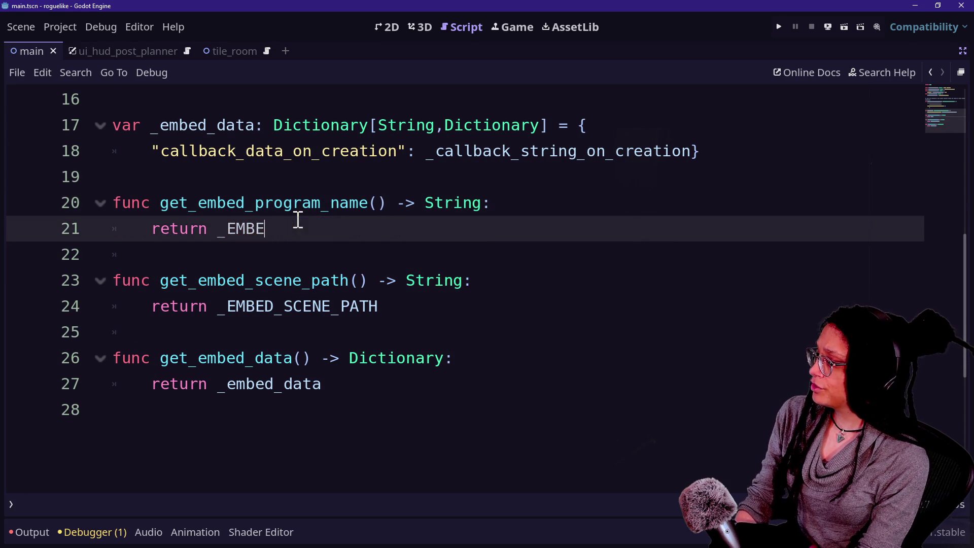
{"action": "key", "text": "Down"}
{"action": "key", "text": "Return"}
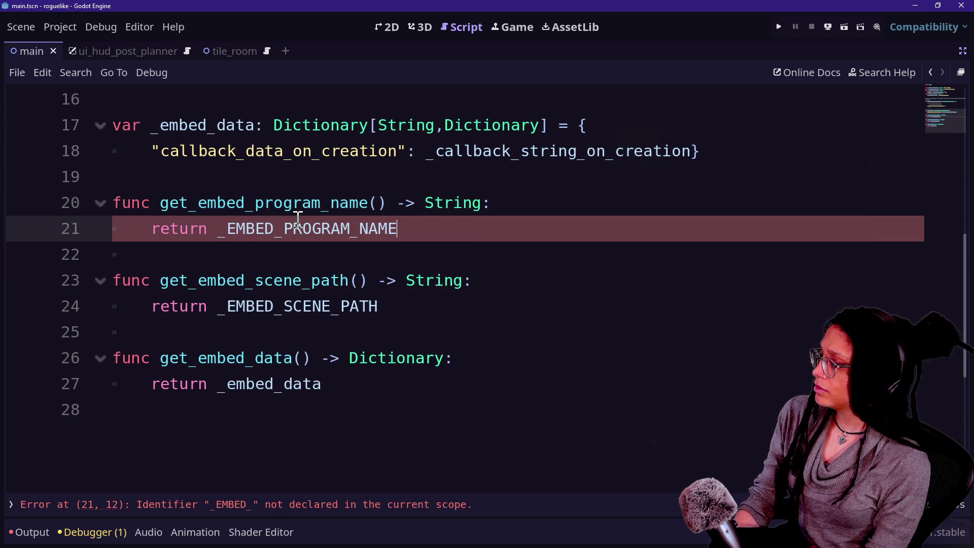
{"action": "key", "text": "ctrl+s"}
{"action": "scroll", "coordinate": [653, 262], "scroll_direction": "up", "scroll_amount": 5}
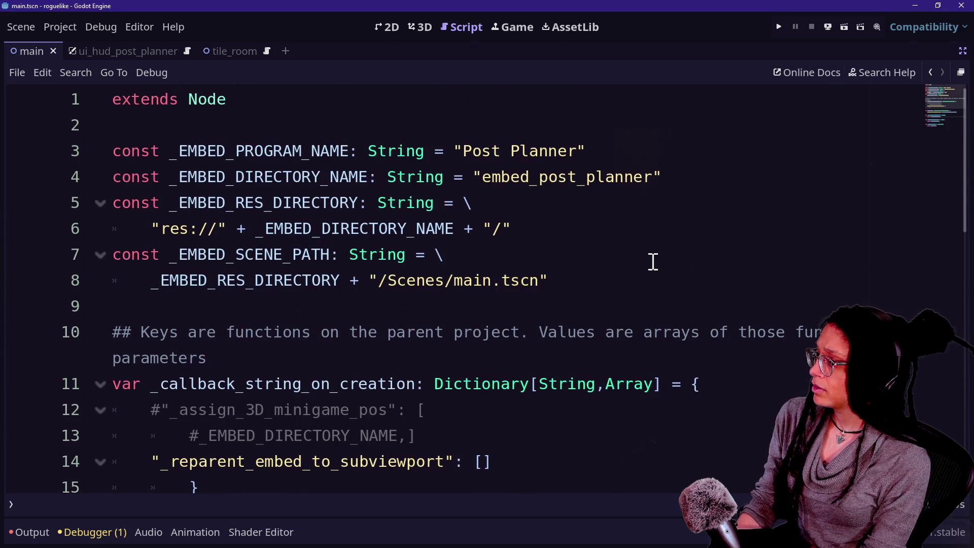
Export the Windows Desktop pack as embed_post_planner.pck into Embedded Games, overwriting the existing file.
{"action": "left_click", "coordinate": [50, 23]}
{"action": "left_click", "coordinate": [76, 111]}
{"action": "left_click", "coordinate": [511, 397]}
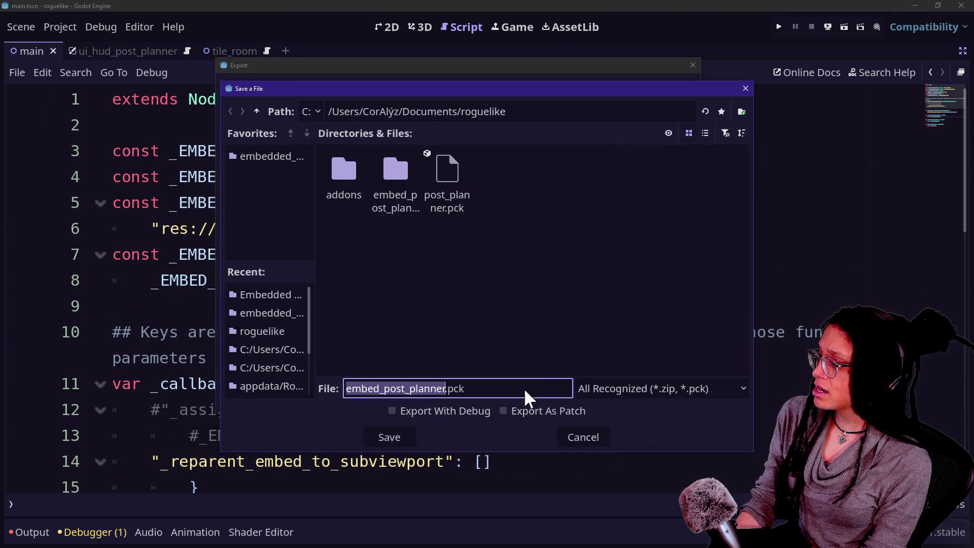
{"action": "left_click", "coordinate": [280, 307]}
{"action": "left_click", "coordinate": [278, 296]}
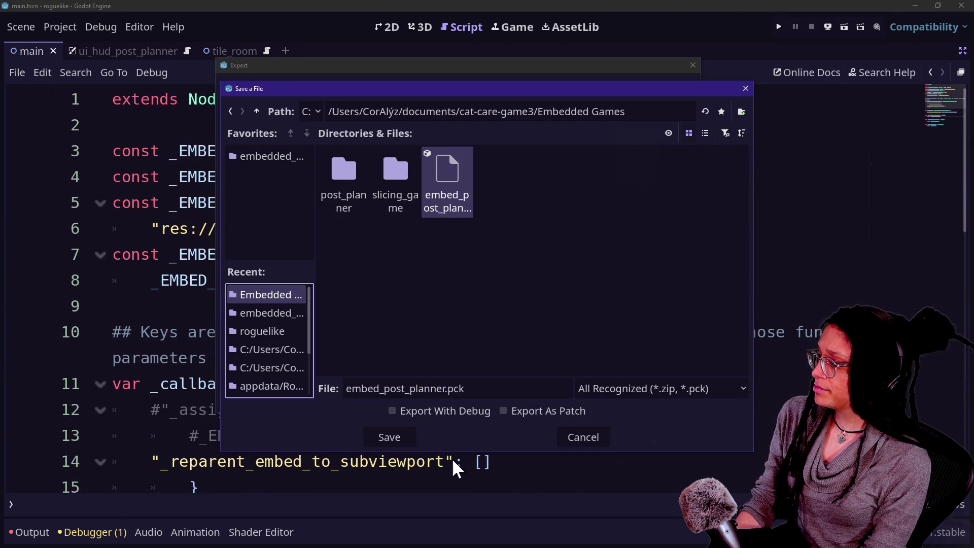
{"action": "left_click", "coordinate": [388, 437]}
{"action": "left_click", "coordinate": [389, 295]}
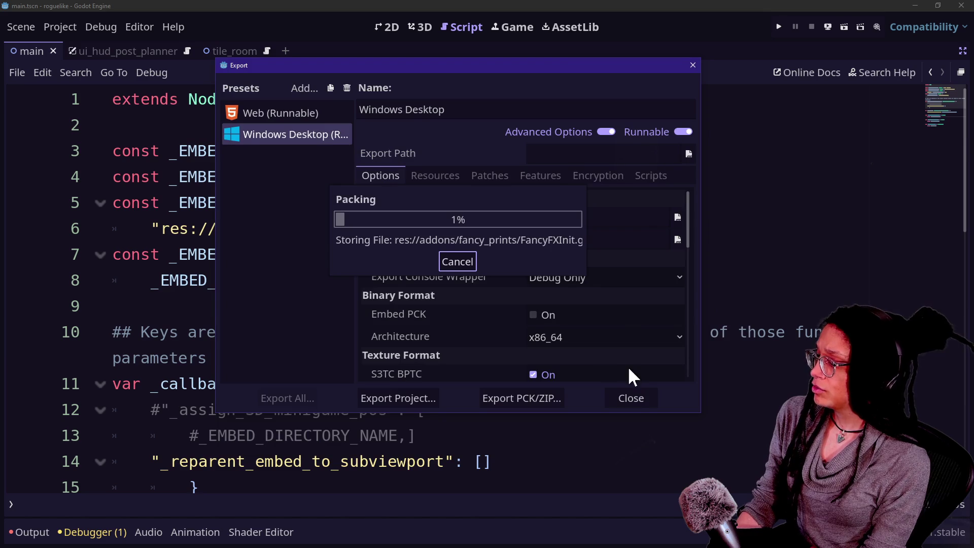
{"action": "left_click", "coordinate": [494, 381]}
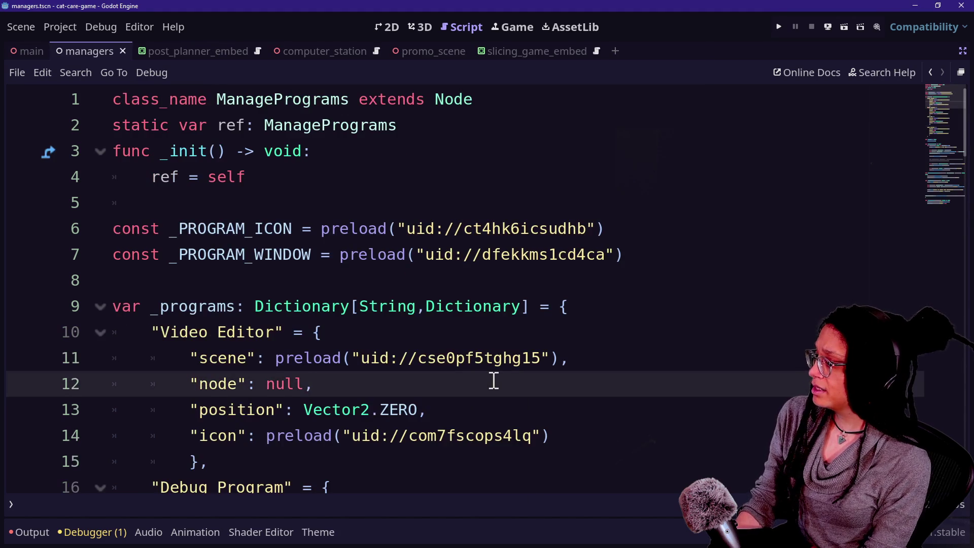
Browse the managers script past the _ready_programs call to the end of the icon position code.
{"action": "scroll", "coordinate": [494, 381], "scroll_direction": "down", "scroll_amount": 3}
{"action": "scroll", "coordinate": [274, 341], "scroll_direction": "up", "scroll_amount": 3}
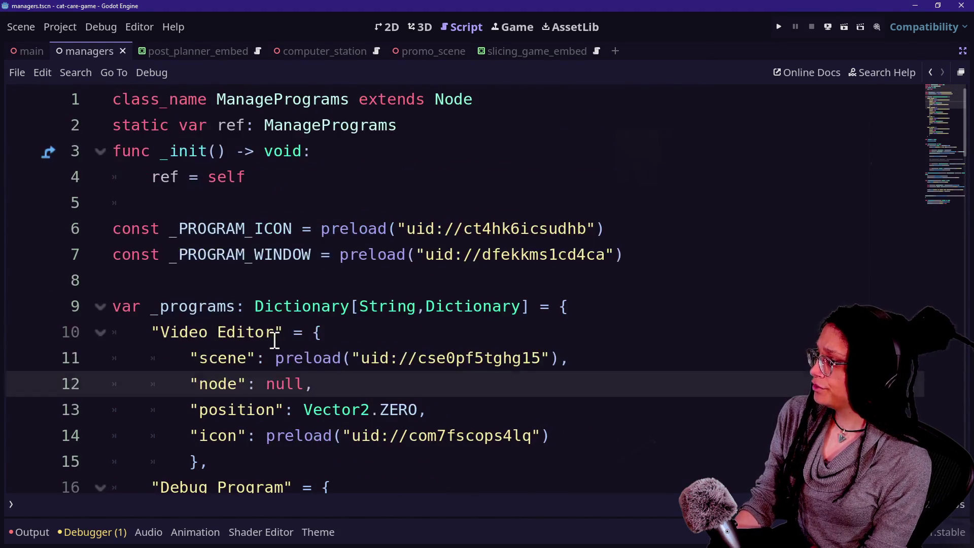
{"action": "scroll", "coordinate": [182, 252], "scroll_direction": "down", "scroll_amount": 11}
{"action": "scroll", "coordinate": [182, 253], "scroll_direction": "down", "scroll_amount": 5}
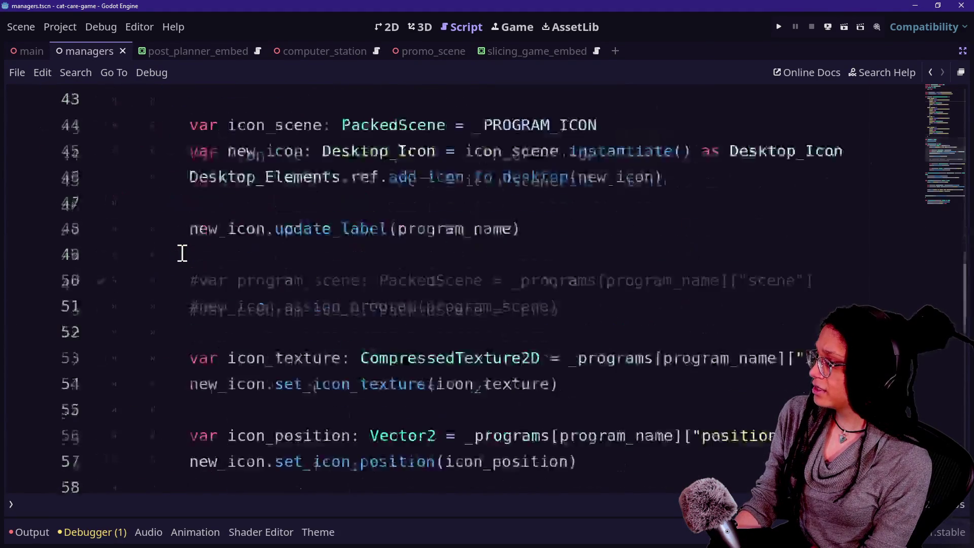
{"action": "scroll", "coordinate": [182, 253], "scroll_direction": "down", "scroll_amount": 7}
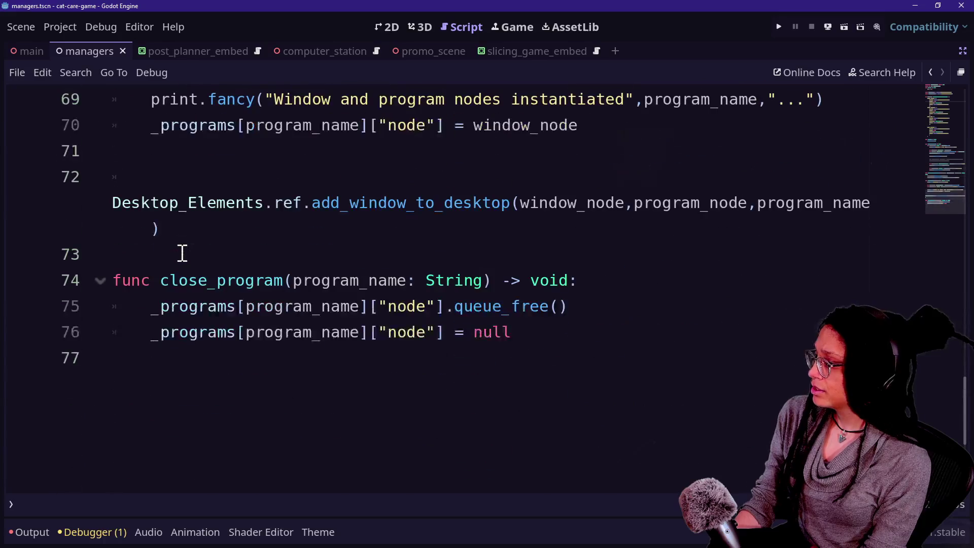
{"action": "scroll", "coordinate": [182, 253], "scroll_direction": "up", "scroll_amount": 5}
{"action": "scroll", "coordinate": [182, 252], "scroll_direction": "up", "scroll_amount": 9}
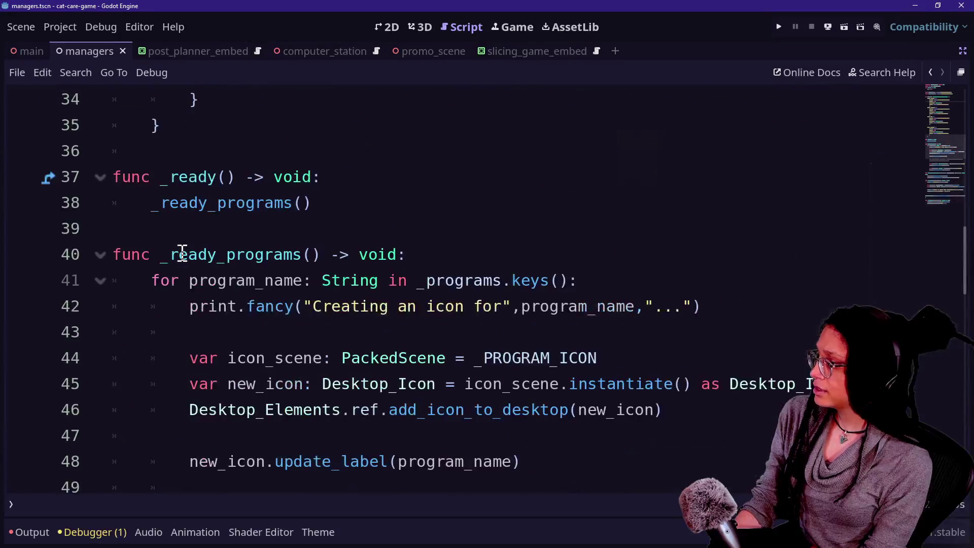
{"action": "scroll", "coordinate": [182, 253], "scroll_direction": "down", "scroll_amount": 2}
{"action": "left_click", "coordinate": [398, 202]}
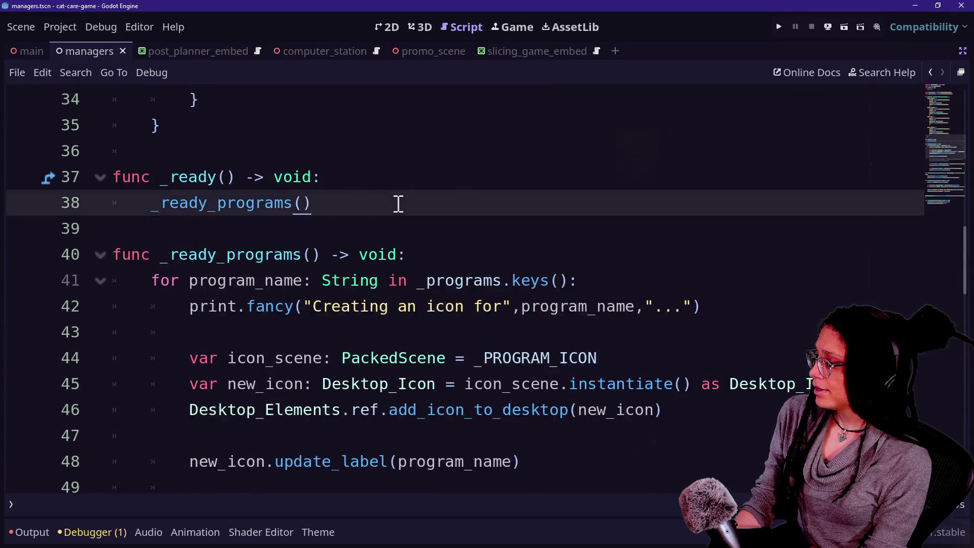
{"action": "scroll", "coordinate": [400, 202], "scroll_direction": "down", "scroll_amount": 3}
{"action": "scroll", "coordinate": [698, 232], "scroll_direction": "down", "scroll_amount": 4}
{"action": "left_click", "coordinate": [766, 151]}
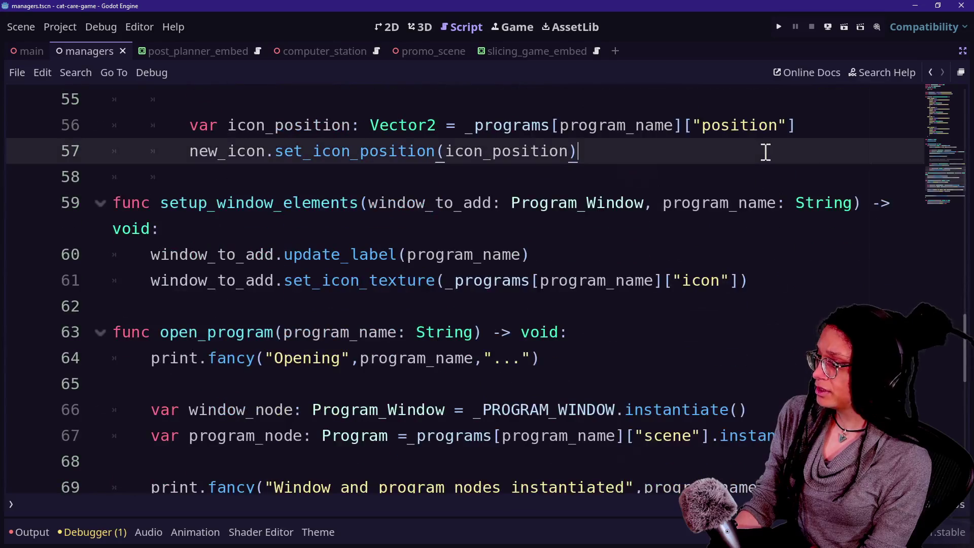
Begin a get_program_data function on a new top-level line 59.
{"action": "key", "text": "Return"}
{"action": "key", "text": "Return"}
{"action": "key", "text": "BackSpace"}
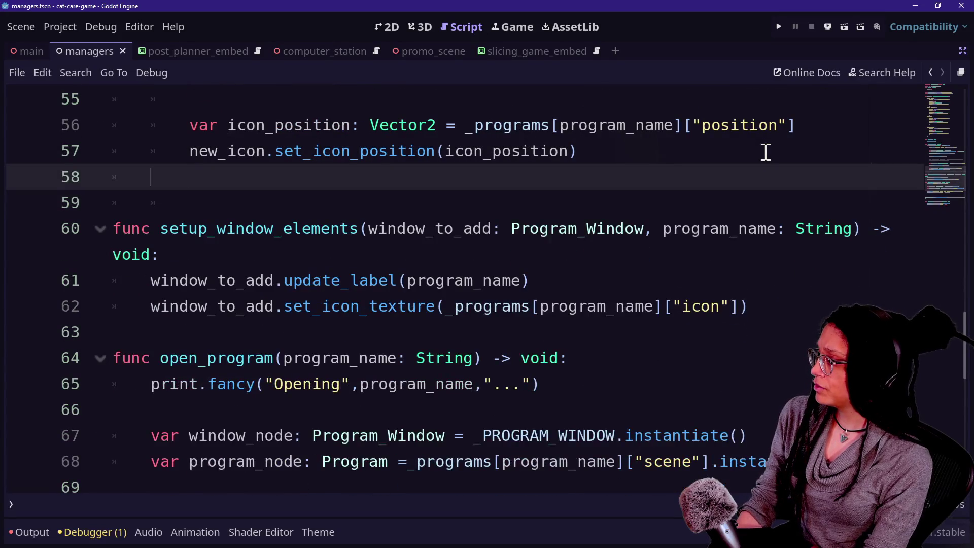
{"action": "key", "text": "BackSpace"}
{"action": "key", "text": "BackSpace"}
{"action": "key", "text": "Return"}
{"action": "type", "text": "f"}
{"action": "type", "text": "get_po"}
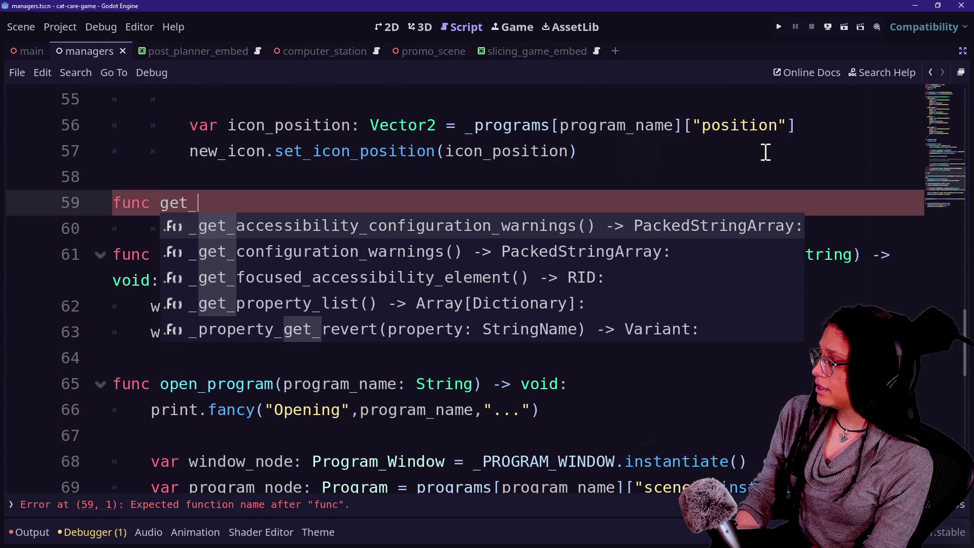
{"action": "type", "text": "rgr"}
{"action": "key", "text": "BackSpace"}
{"action": "key", "text": "BackSpace"}
{"action": "key", "text": "BackSpace"}
{"action": "type", "text": "rogram_data"}
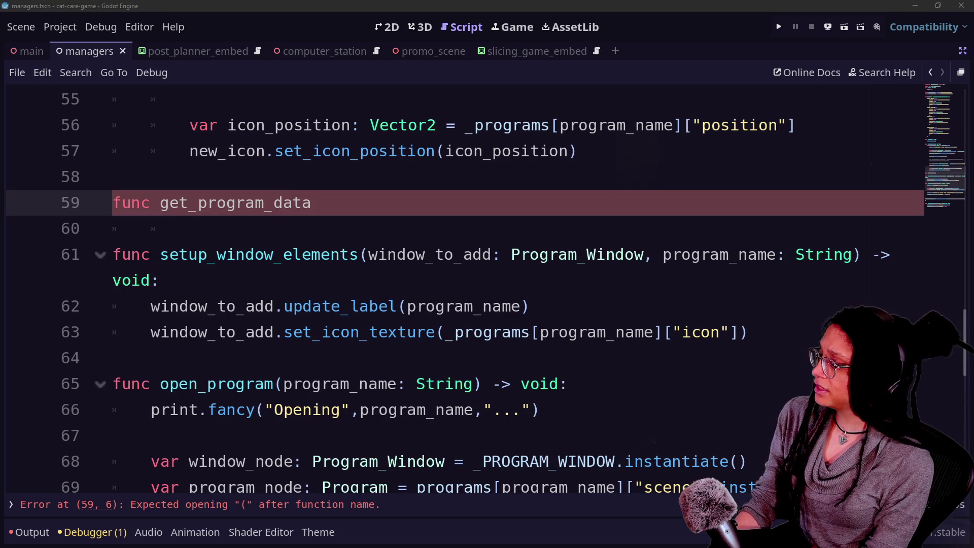
Inspect the _programs lookup inside set_icon_texture on line 63.
{"action": "left_click", "coordinate": [117, 198]}
{"action": "left_click", "coordinate": [191, 219]}
{"action": "left_click_drag", "start_coordinate": [153, 208], "coordinate": [282, 207]}
{"action": "left_click", "coordinate": [283, 208]}
{"action": "scroll", "coordinate": [391, 298], "scroll_direction": "down", "scroll_amount": 1}
{"action": "mouse_move", "coordinate": [446, 255]}
{"action": "left_mouse_down"}
{"action": "mouse_move", "coordinate": [692, 258]}
{"action": "mouse_move", "coordinate": [739, 269]}
{"action": "left_mouse_up"}
{"action": "left_click", "coordinate": [407, 262]}
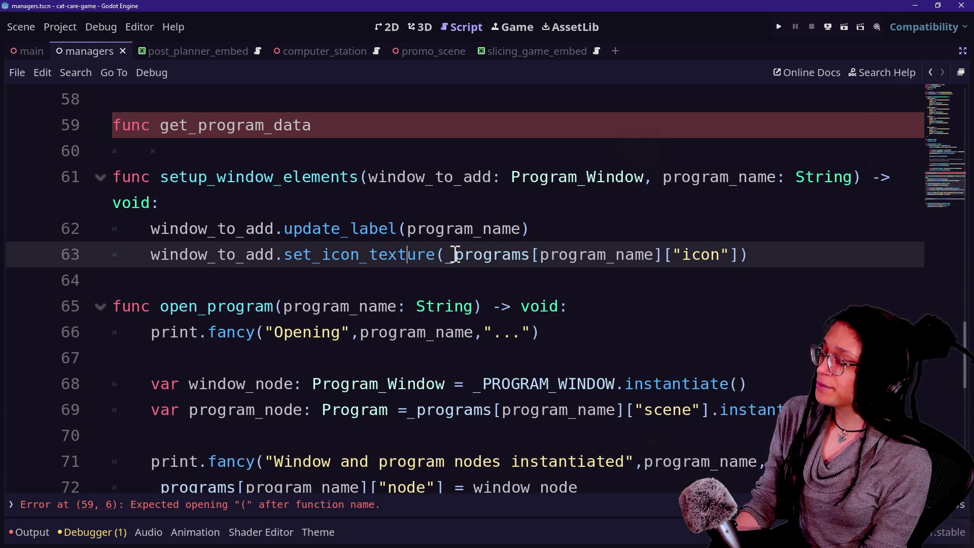
{"action": "left_click", "coordinate": [451, 259]}
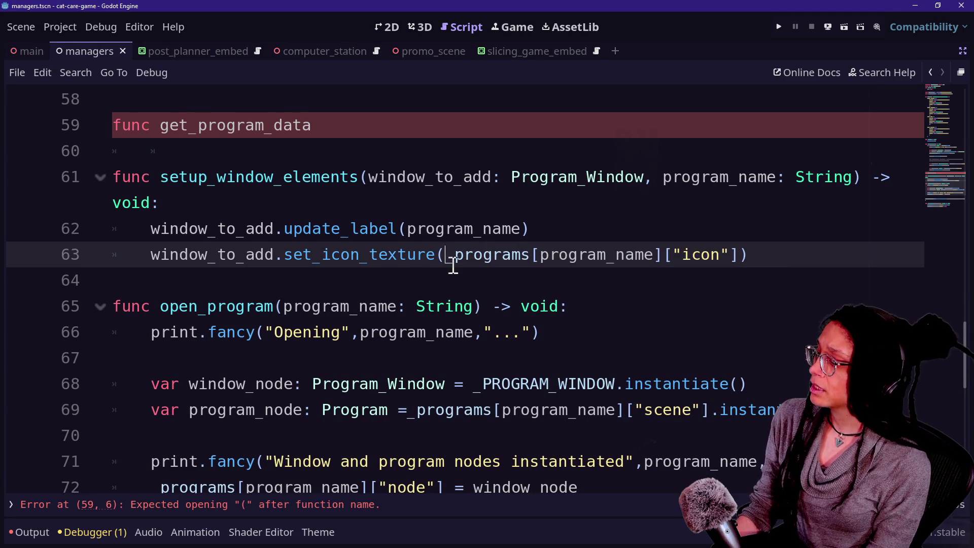
Compare the get_program_data line with line 63's _programs icon lookup.
{"action": "left_click", "coordinate": [112, 121], "text": "shift"}
{"action": "left_click", "coordinate": [120, 123]}
{"action": "mouse_move", "coordinate": [198, 125]}
{"action": "left_mouse_down"}
{"action": "mouse_move", "coordinate": [405, 144]}
{"action": "mouse_move", "coordinate": [341, 124]}
{"action": "left_mouse_up"}
{"action": "left_click", "coordinate": [340, 126]}
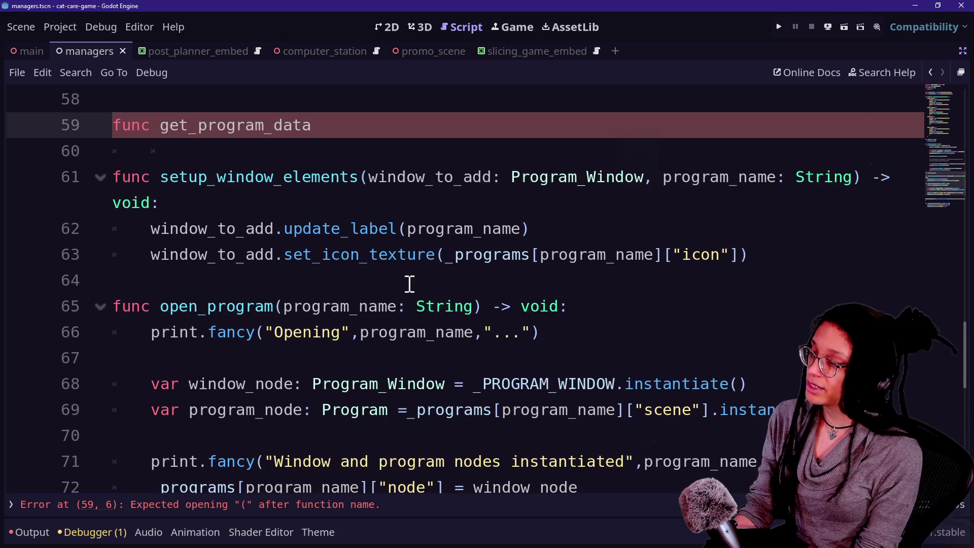
{"action": "left_click_drag", "start_coordinate": [440, 259], "coordinate": [729, 256]}
{"action": "left_click", "coordinate": [540, 258]}
{"action": "left_click", "coordinate": [731, 256]}
{"action": "double_click", "coordinate": [178, 127]}
{"action": "left_click", "coordinate": [316, 128]}
{"action": "left_click_drag", "start_coordinate": [659, 258], "coordinate": [774, 264]}
{"action": "left_click", "coordinate": [459, 177]}
{"action": "left_click", "coordinate": [475, 133]}
{"action": "scroll", "coordinate": [475, 138], "scroll_direction": "up", "scroll_amount": 15}
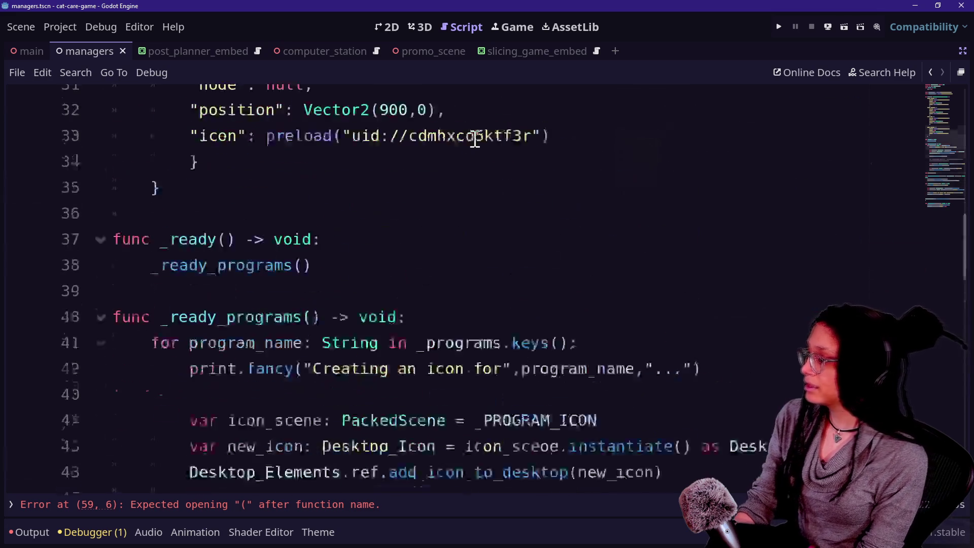
Insert blank lines after the constants in the ManagePrograms script, then remove them again.
{"action": "scroll", "coordinate": [475, 138], "scroll_direction": "down", "scroll_amount": 2}
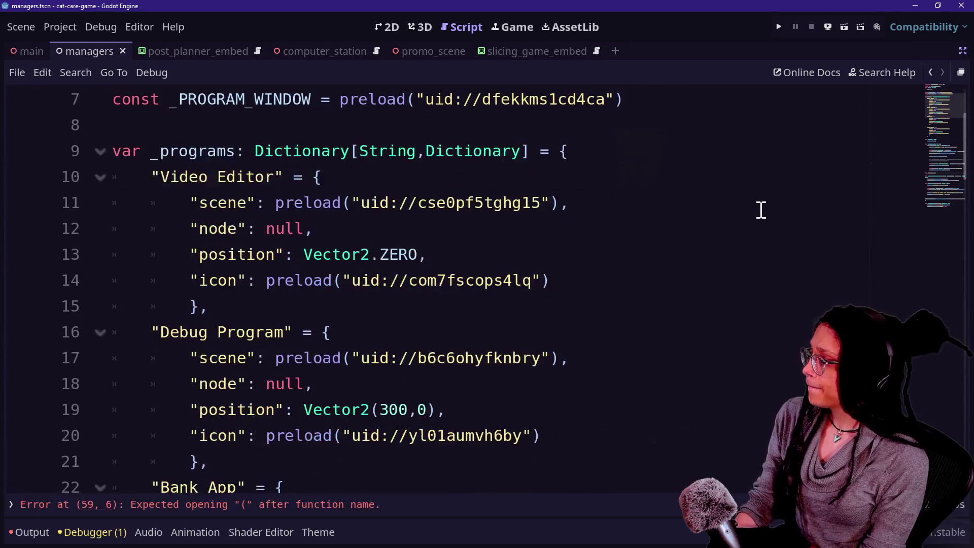
{"action": "scroll", "coordinate": [762, 210], "scroll_direction": "up", "scroll_amount": 1}
{"action": "left_click_drag", "start_coordinate": [360, 214], "coordinate": [583, 243]}
{"action": "left_click", "coordinate": [586, 243]}
{"action": "left_click", "coordinate": [630, 181]}
{"action": "key", "text": "Return"}
{"action": "key", "text": "Return"}
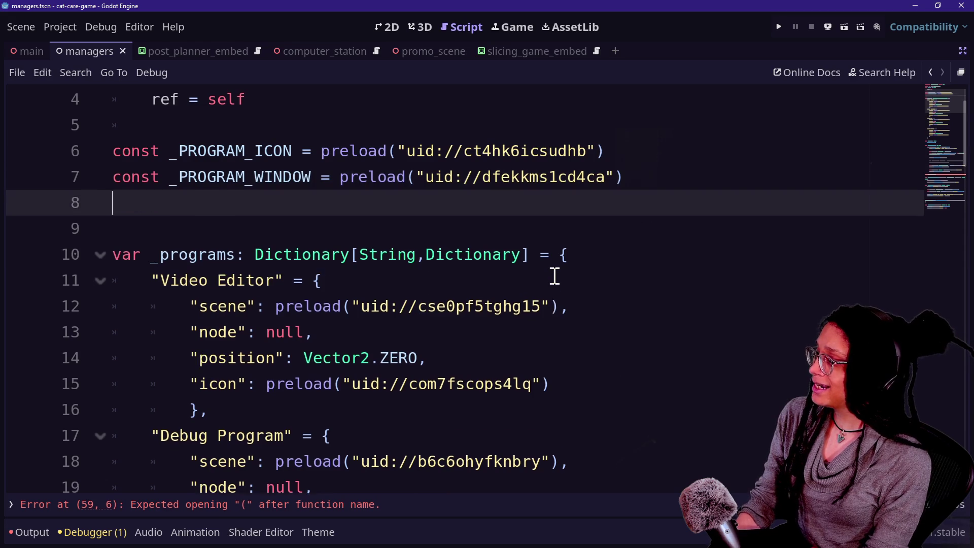
{"action": "key", "text": "BackSpace"}
{"action": "key", "text": "BackSpace"}
{"action": "key", "text": "BackSpace"}
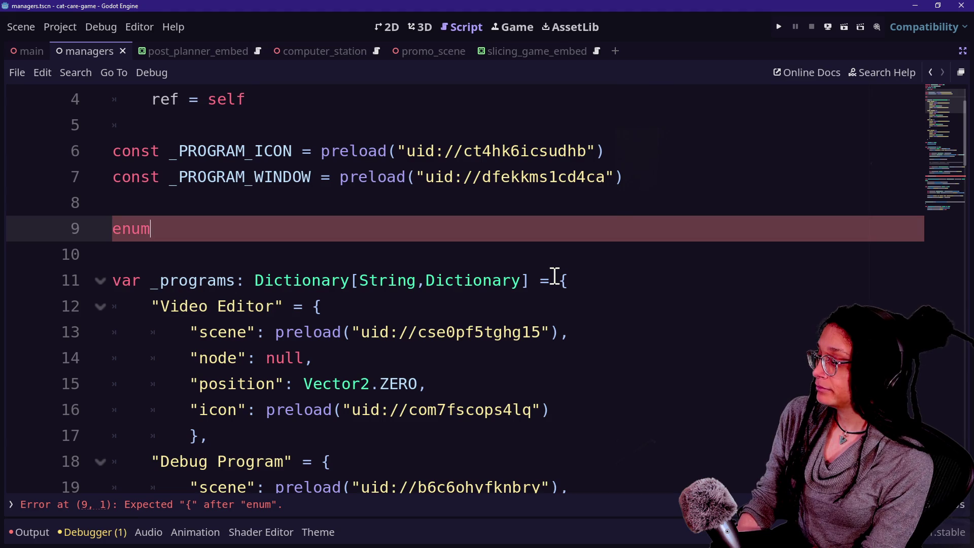
{"action": "key", "text": "BackSpace"}
{"action": "key", "text": "BackSpace"}
{"action": "key", "text": "BackSpace"}
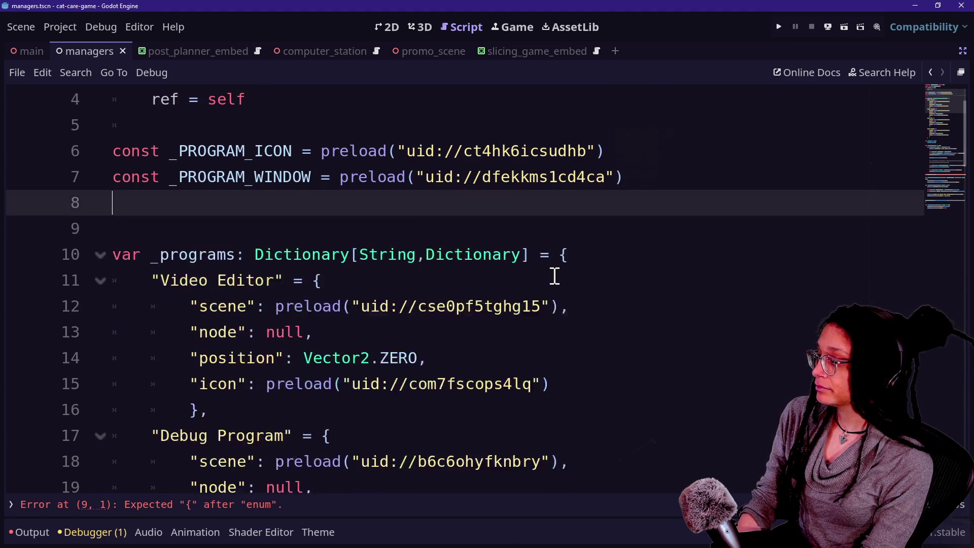
Put the caret on empty line 8 and open Find in Files with Ctrl+Shift+F.
{"action": "scroll", "coordinate": [554, 277], "scroll_direction": "down", "scroll_amount": 4}
{"action": "scroll", "coordinate": [560, 273], "scroll_direction": "up", "scroll_amount": 2}
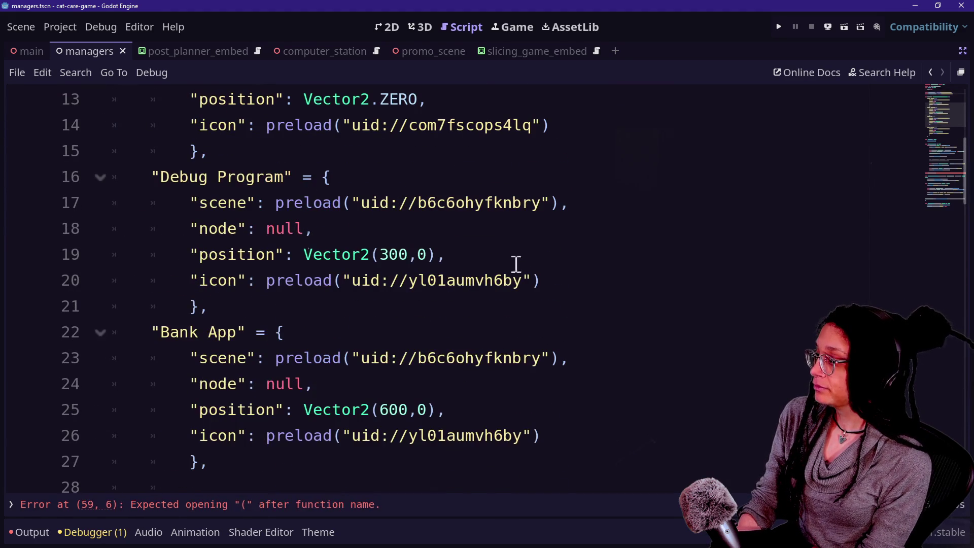
{"action": "scroll", "coordinate": [244, 270], "scroll_direction": "down", "scroll_amount": 2}
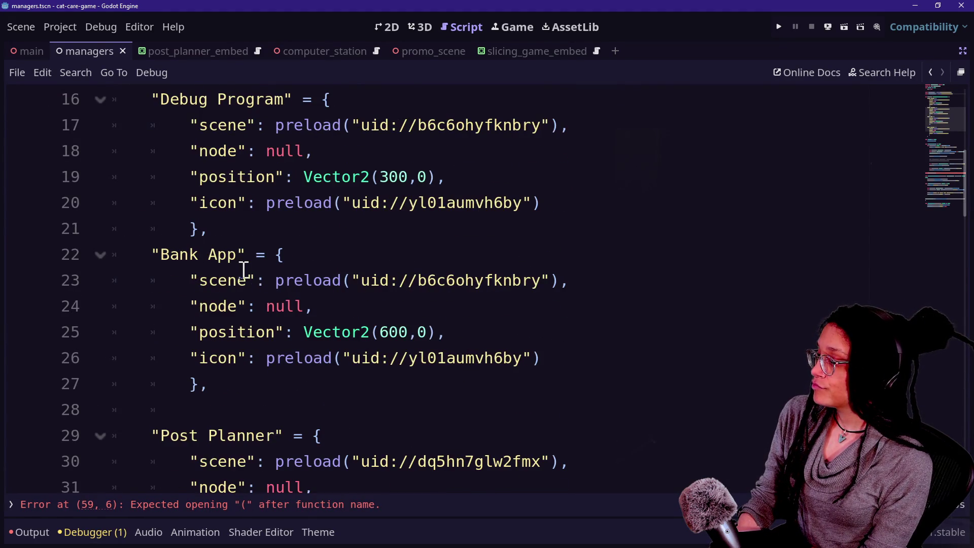
{"action": "scroll", "coordinate": [244, 270], "scroll_direction": "down", "scroll_amount": 8}
{"action": "scroll", "coordinate": [244, 270], "scroll_direction": "up", "scroll_amount": 7}
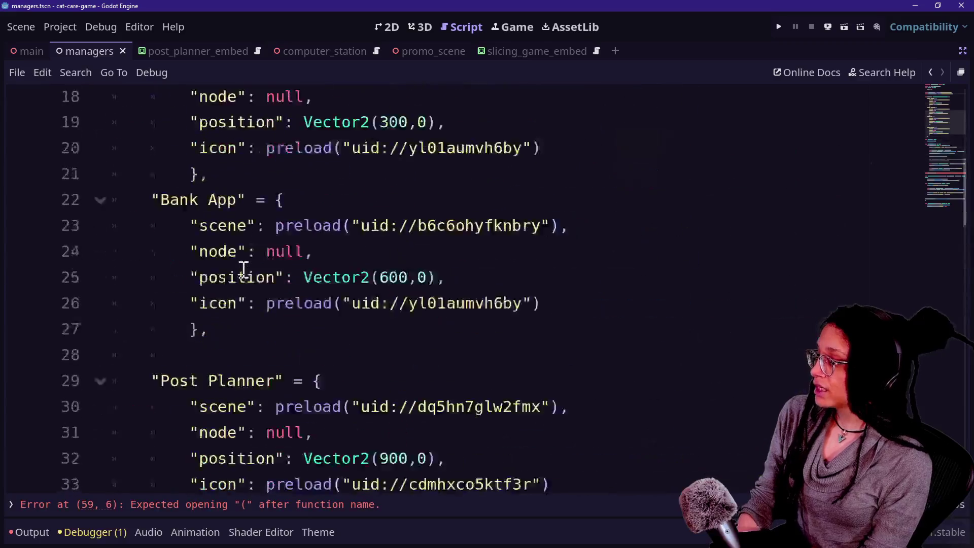
{"action": "scroll", "coordinate": [242, 268], "scroll_direction": "up", "scroll_amount": 6}
{"action": "left_click_drag", "start_coordinate": [157, 332], "coordinate": [307, 433]}
{"action": "left_click", "coordinate": [304, 436]}
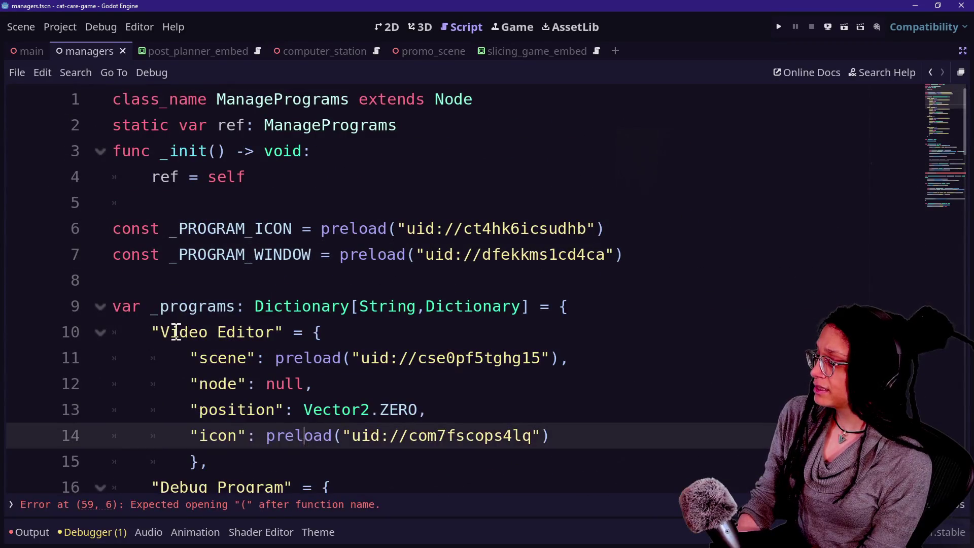
{"action": "left_click", "coordinate": [249, 280]}
{"action": "key", "text": "ctrl+shift+f"}
Search the project for _programs, finding 12 matches in manage_programs.gd.
{"action": "type", "text": "_r"}
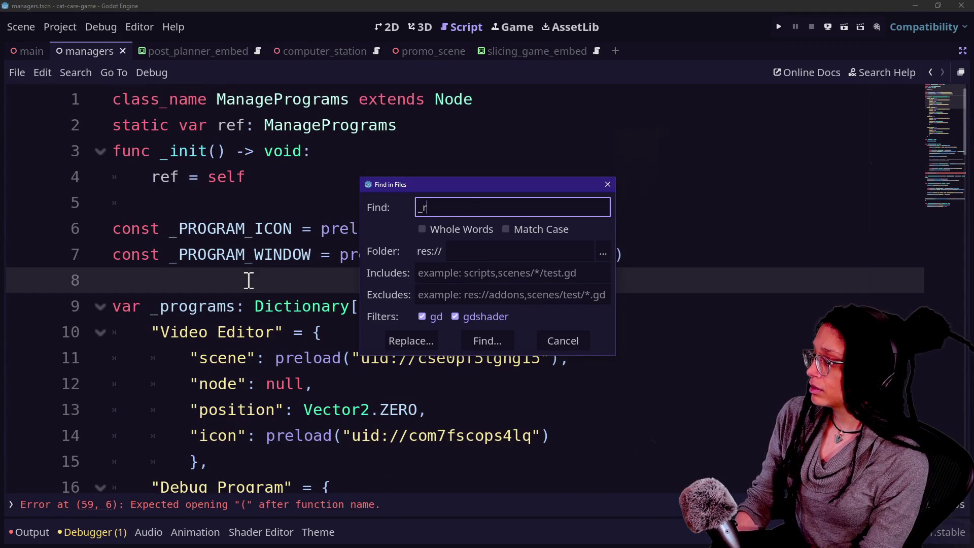
{"action": "key", "text": "Return"}
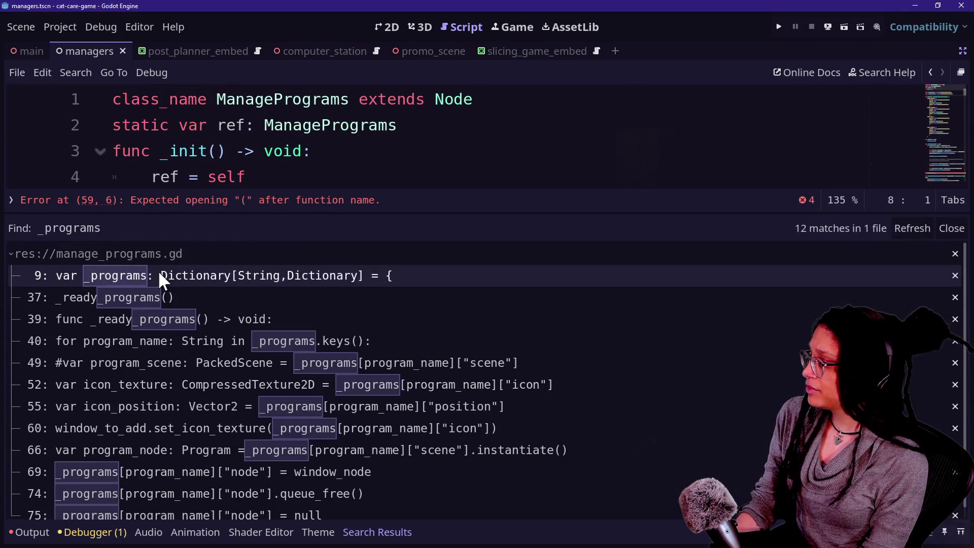
{"action": "scroll", "coordinate": [159, 270], "scroll_direction": "down", "scroll_amount": 1}
{"action": "scroll", "coordinate": [139, 374], "scroll_direction": "up", "scroll_amount": 1}
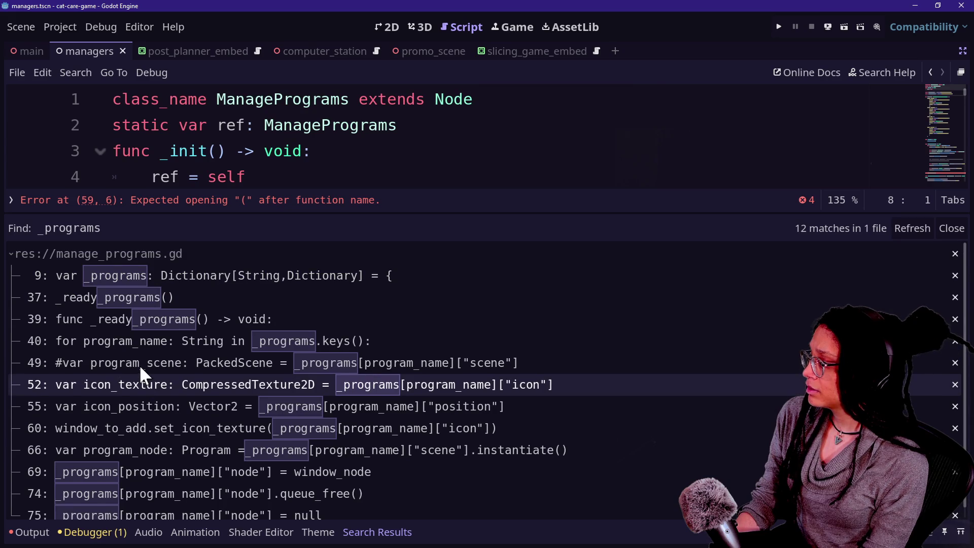
Close the search results and switch over to the itch.io DLC page.
{"action": "left_click", "coordinate": [260, 125]}
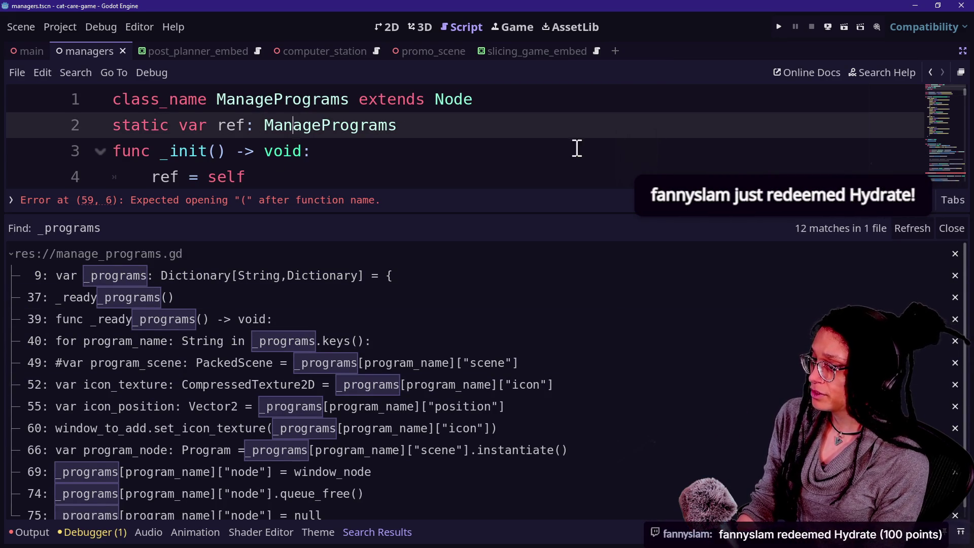
{"action": "left_click", "coordinate": [947, 229]}
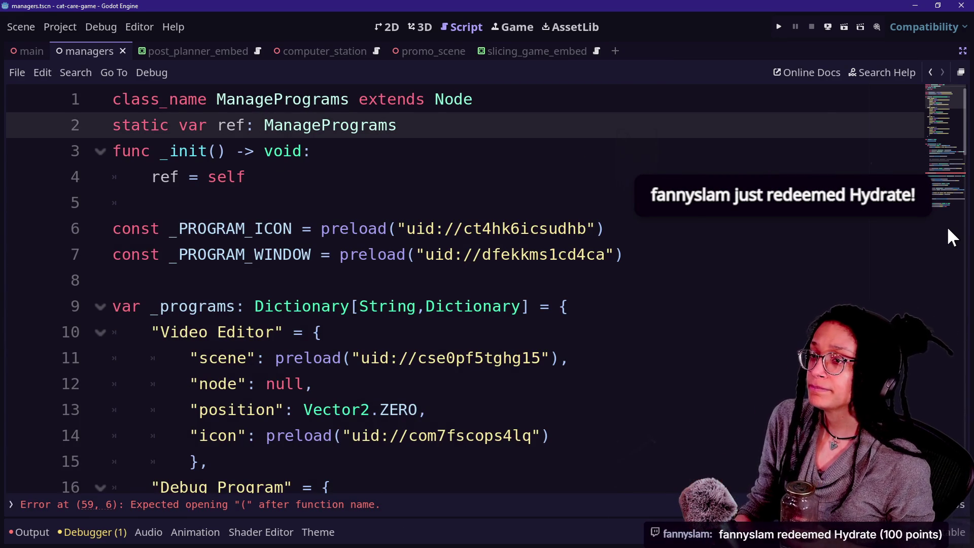
{"action": "key", "text": "alt+Tab"}
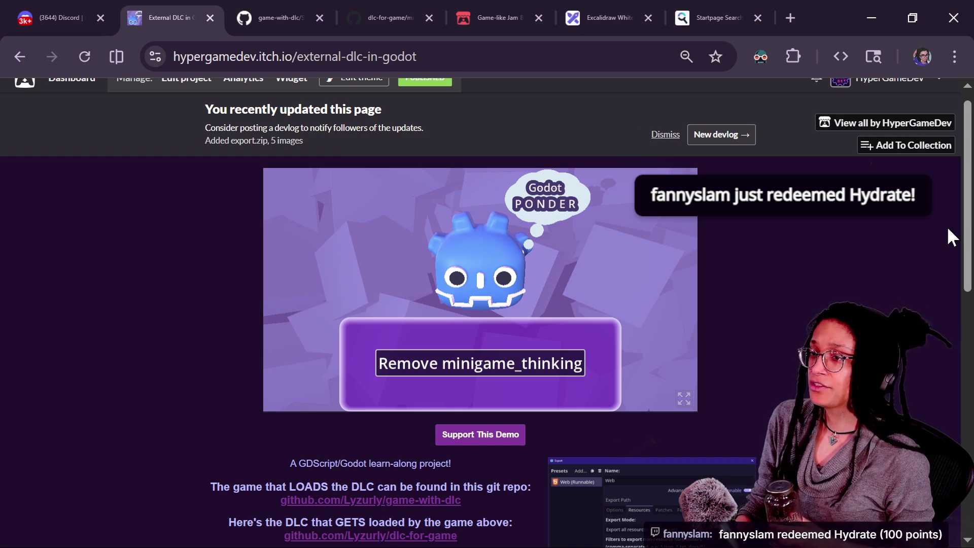
Switch to the Twitch and YouTube chat windows, dismiss the Incoming Ad Break banner, and read recent messages.
{"action": "key", "text": "alt+Tab"}
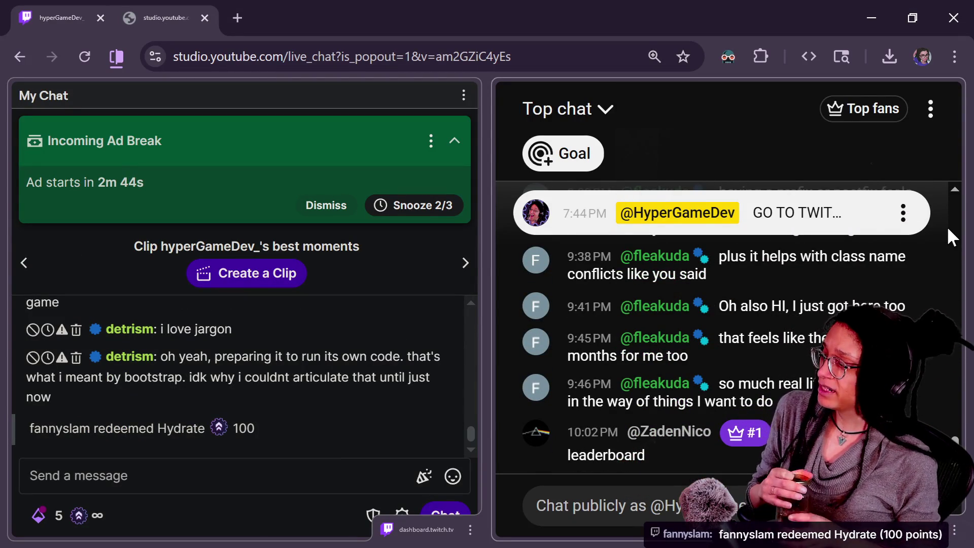
{"action": "left_click", "coordinate": [335, 205]}
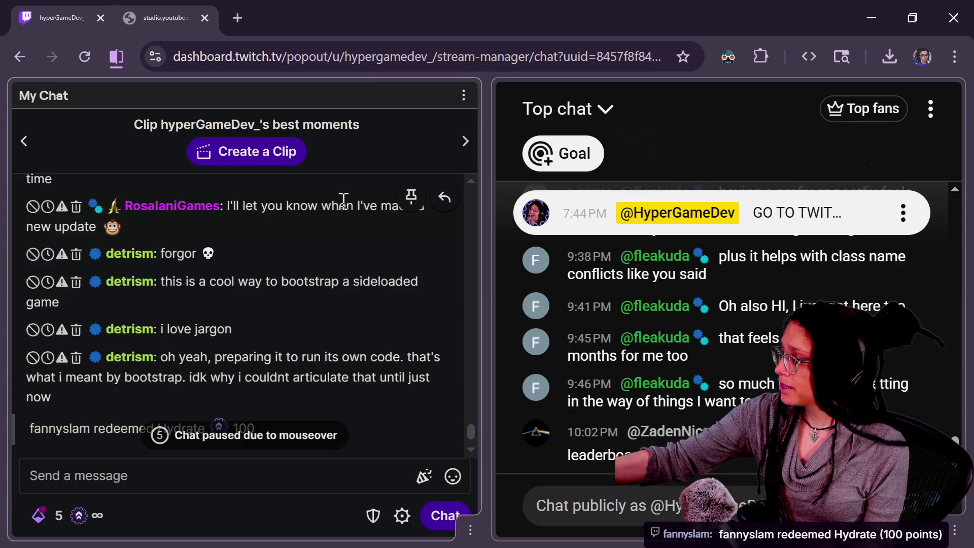
{"action": "scroll", "coordinate": [311, 323], "scroll_direction": "up", "scroll_amount": 2}
{"action": "scroll", "coordinate": [311, 319], "scroll_direction": "up", "scroll_amount": 2}
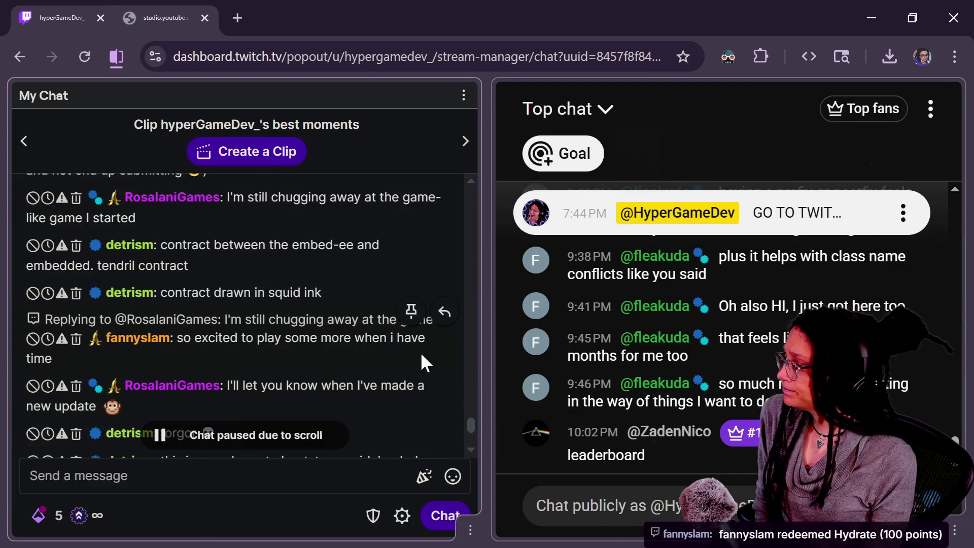
{"action": "scroll", "coordinate": [374, 378], "scroll_direction": "down", "scroll_amount": 2}
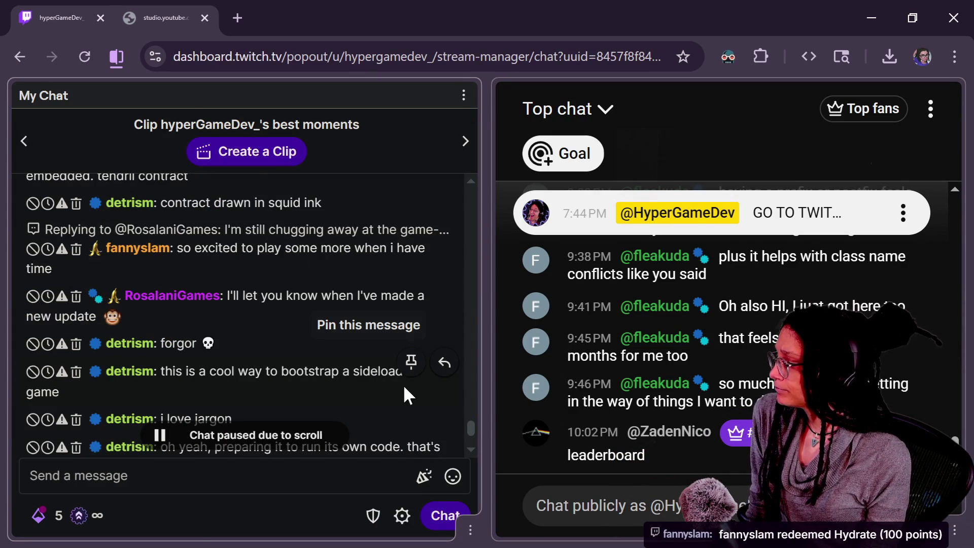
{"action": "scroll", "coordinate": [406, 393], "scroll_direction": "down", "scroll_amount": 3}
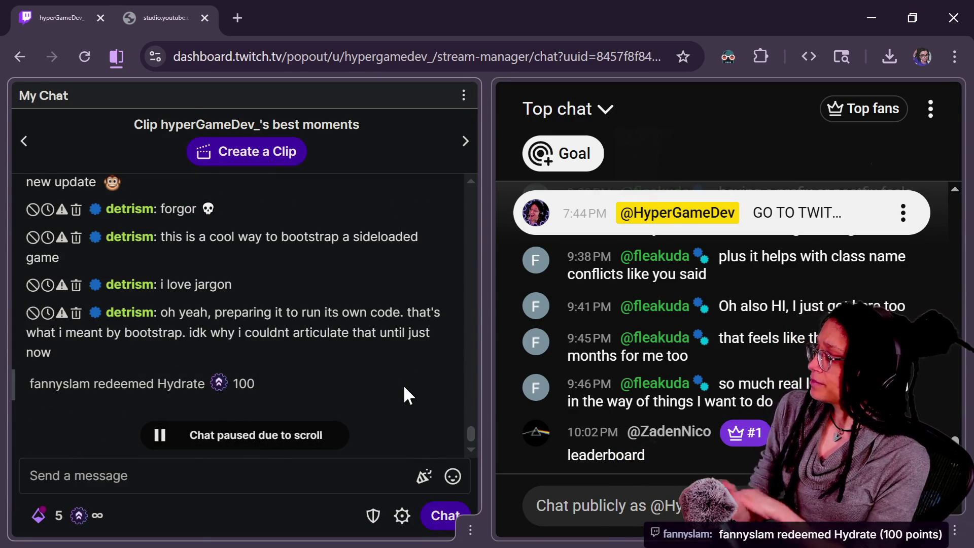
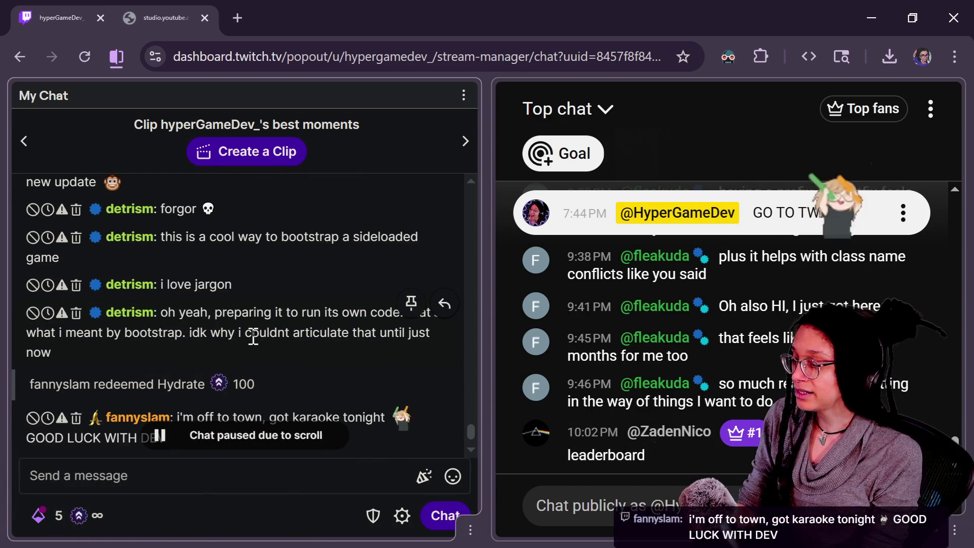
Scroll the Twitch chat, then switch to the itch.io External DLC in Godot demo page.
{"action": "scroll", "coordinate": [321, 413], "scroll_direction": "down", "scroll_amount": 1}
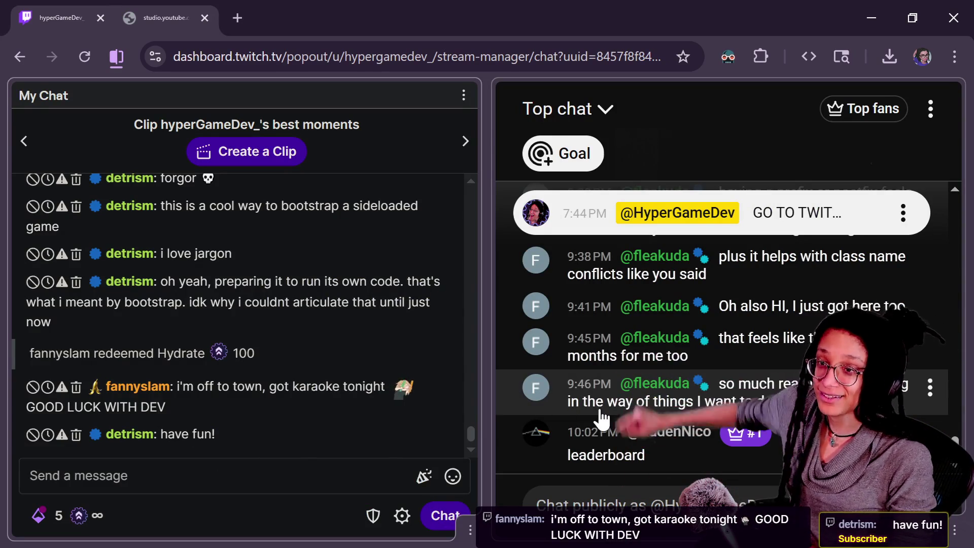
{"action": "key", "text": "alt+Tab"}
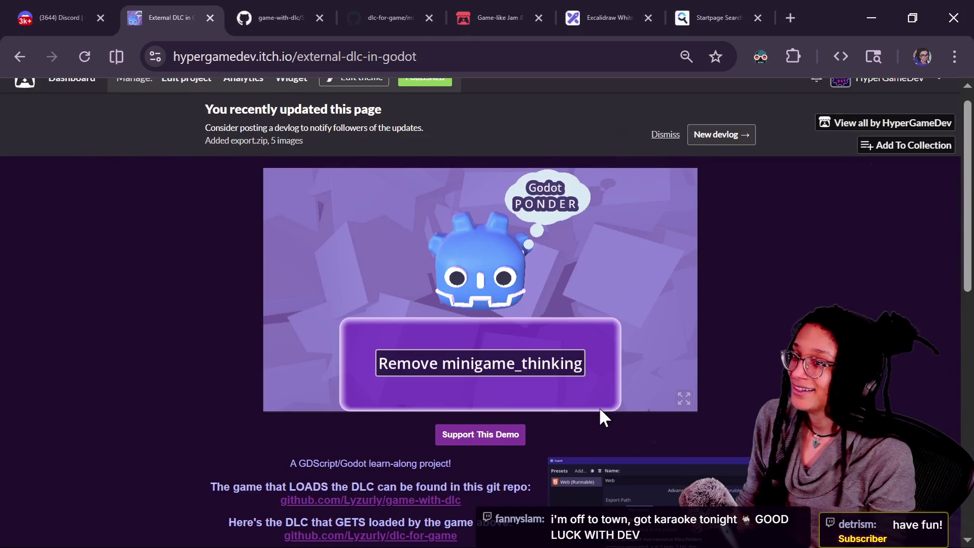
Switch to the Godot editor and move into managers.gd's _programs dictionary.
{"action": "key", "text": "alt+Tab"}
{"action": "left_click", "coordinate": [274, 228]}
{"action": "key", "text": "Down"}
{"action": "key", "text": "Down"}
{"action": "key", "text": "Down"}
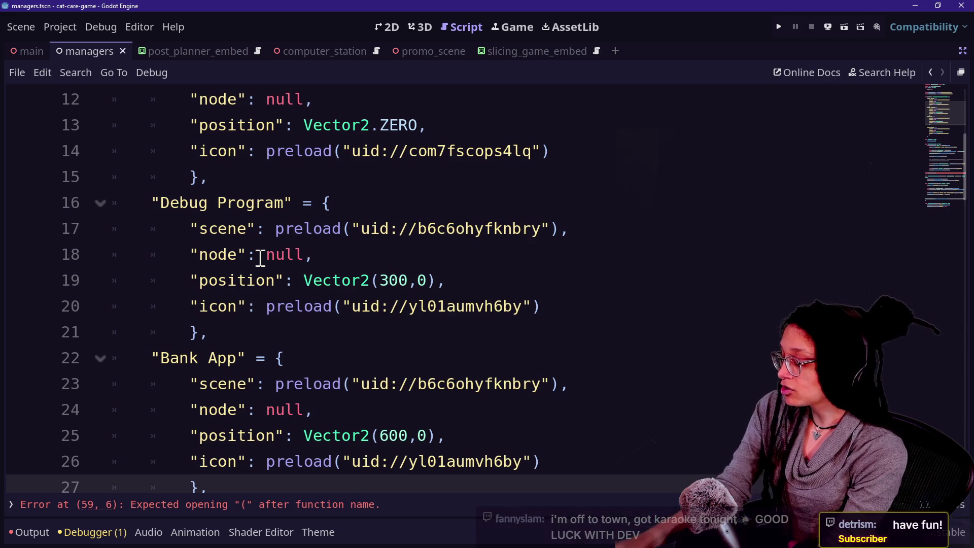
Review the Debug Program and Bank App entries in the _programs dictionary.
{"action": "left_click", "coordinate": [415, 320]}
{"action": "key", "text": "Down"}
{"action": "key", "text": "Down"}
{"action": "key", "text": "Down"}
{"action": "key", "text": "Down"}
{"action": "key", "text": "Down"}
{"action": "key", "text": "Down"}
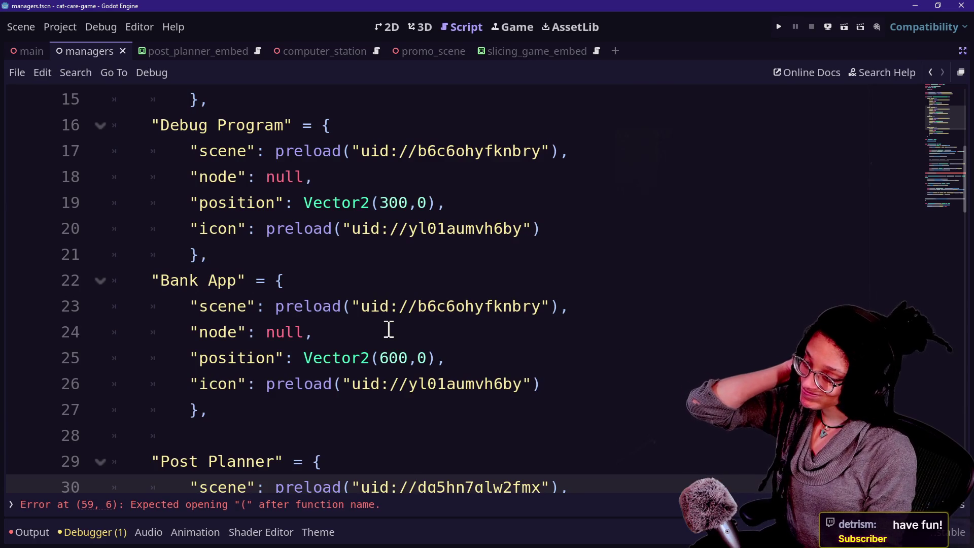
{"action": "left_click", "coordinate": [368, 338]}
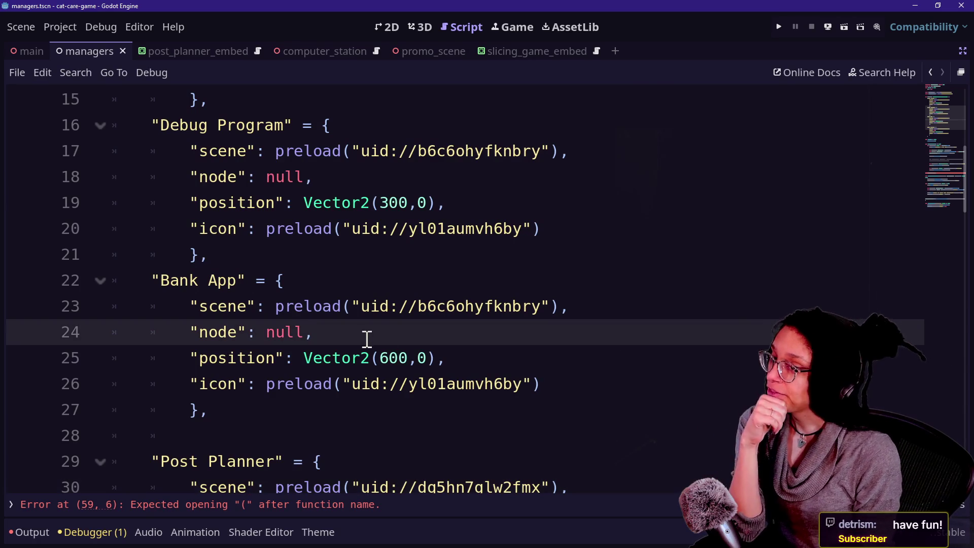
{"action": "scroll", "coordinate": [441, 346], "scroll_direction": "down", "scroll_amount": 2}
{"action": "scroll", "coordinate": [330, 348], "scroll_direction": "up", "scroll_amount": 7}
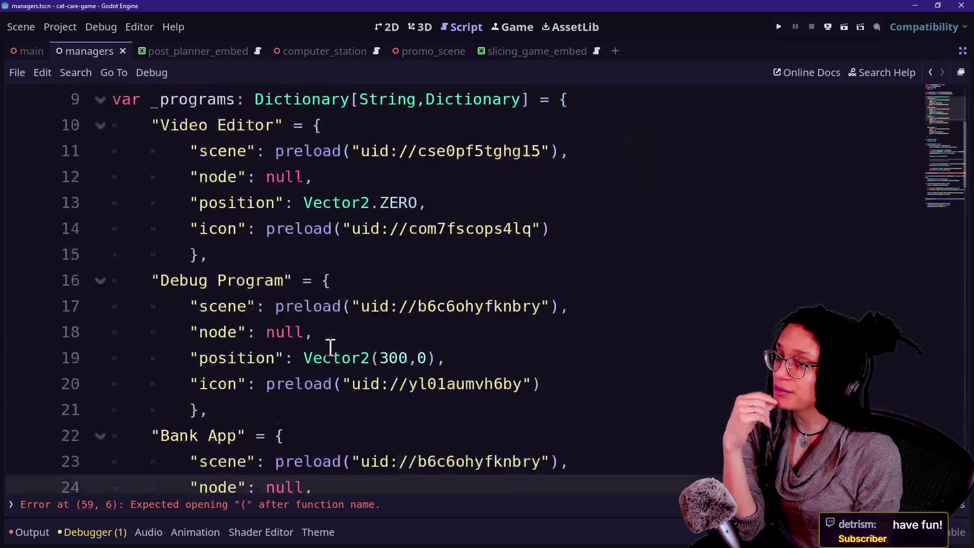
{"action": "left_click", "coordinate": [398, 298]}
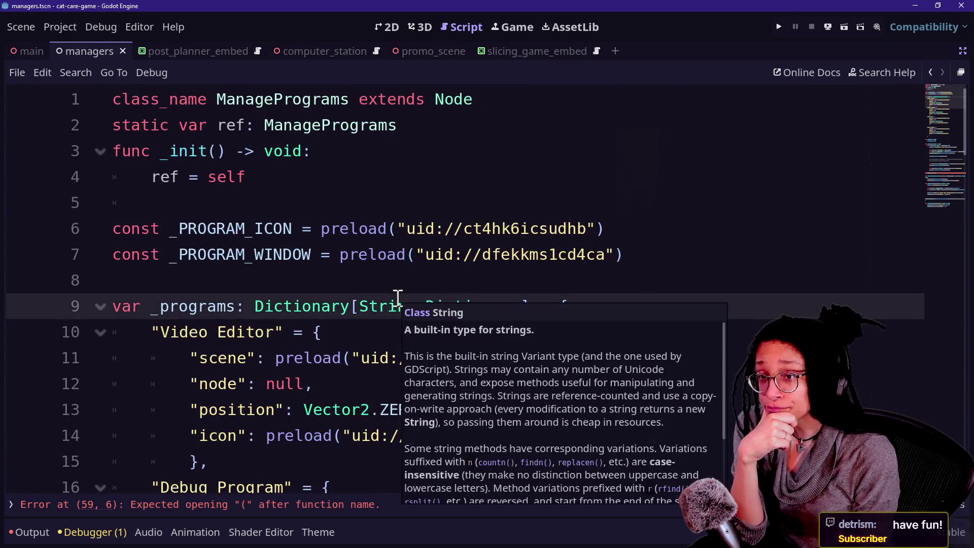
{"action": "left_click", "coordinate": [388, 280]}
{"action": "scroll", "coordinate": [388, 281], "scroll_direction": "down", "scroll_amount": 11}
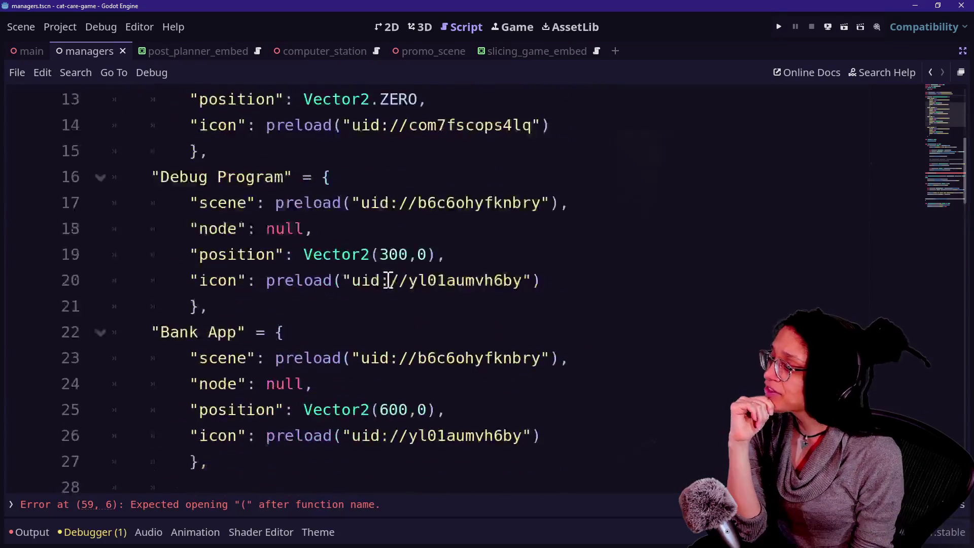
{"action": "scroll", "coordinate": [388, 280], "scroll_direction": "up", "scroll_amount": 2}
{"action": "scroll", "coordinate": [388, 278], "scroll_direction": "down", "scroll_amount": 11}
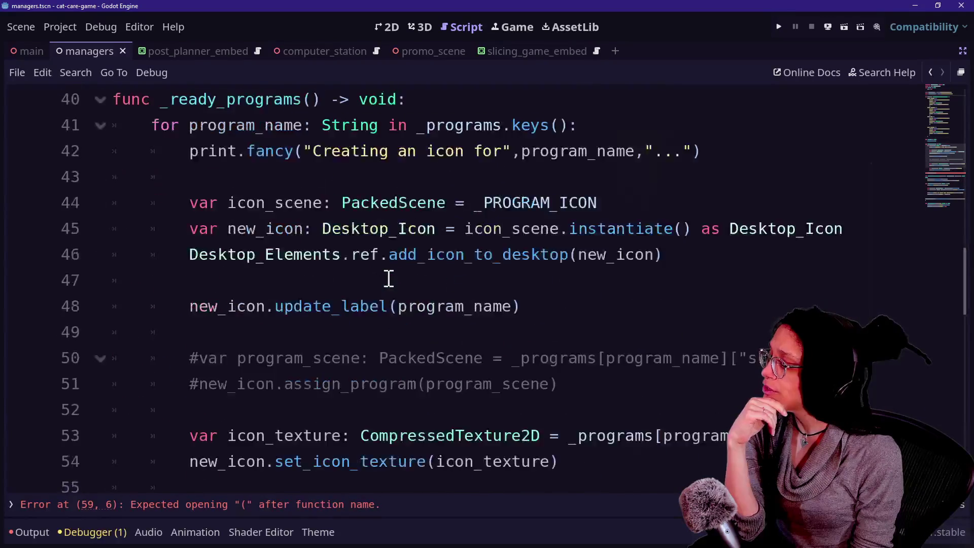
{"action": "scroll", "coordinate": [388, 278], "scroll_direction": "up", "scroll_amount": 3}
{"action": "scroll", "coordinate": [388, 278], "scroll_direction": "up", "scroll_amount": 1}
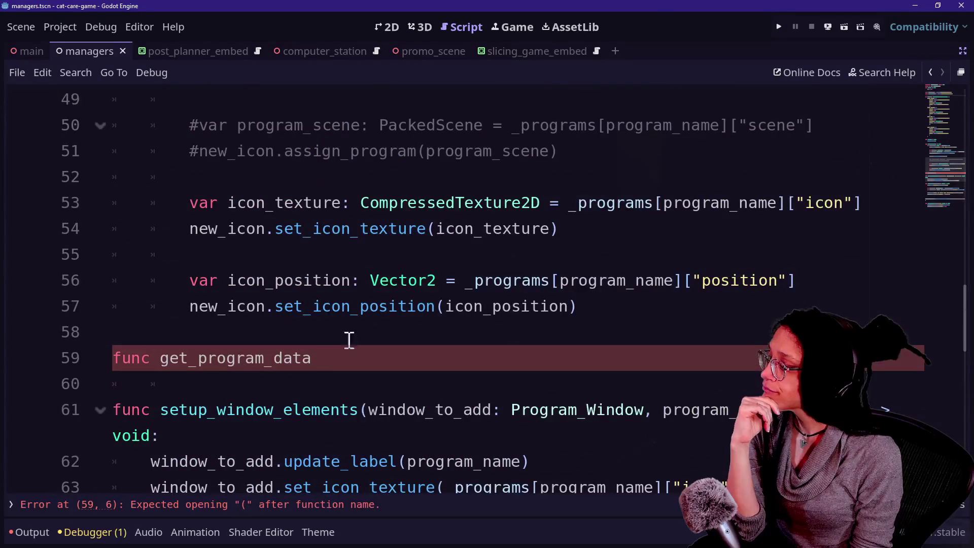
Rename the get_program_data stub on line 59 to get_program_name.
{"action": "left_click", "coordinate": [326, 363]}
{"action": "type", "text": "="}
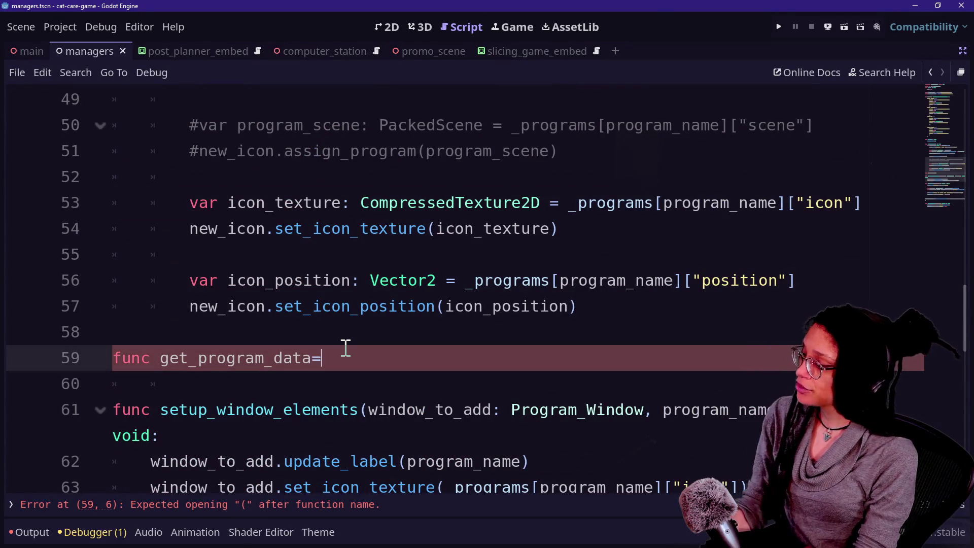
{"action": "key", "text": "BackSpace"}
{"action": "key", "text": "BackSpace"}
{"action": "mouse_move", "coordinate": [277, 358]}
{"action": "left_mouse_down"}
{"action": "mouse_move", "coordinate": [246, 383]}
{"action": "mouse_move", "coordinate": [398, 370]}
{"action": "mouse_move", "coordinate": [392, 360]}
{"action": "left_mouse_up"}
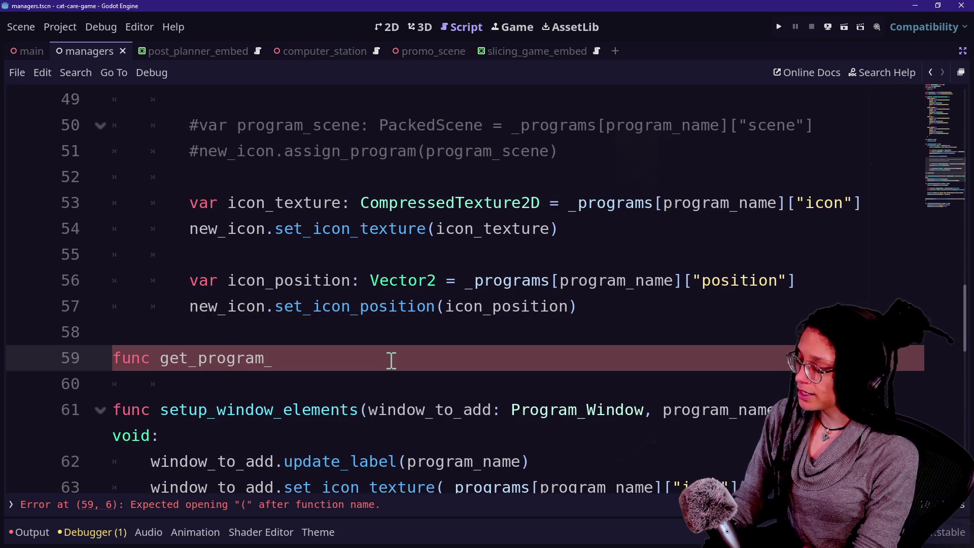
{"action": "type", "text": "name() -> void:"}
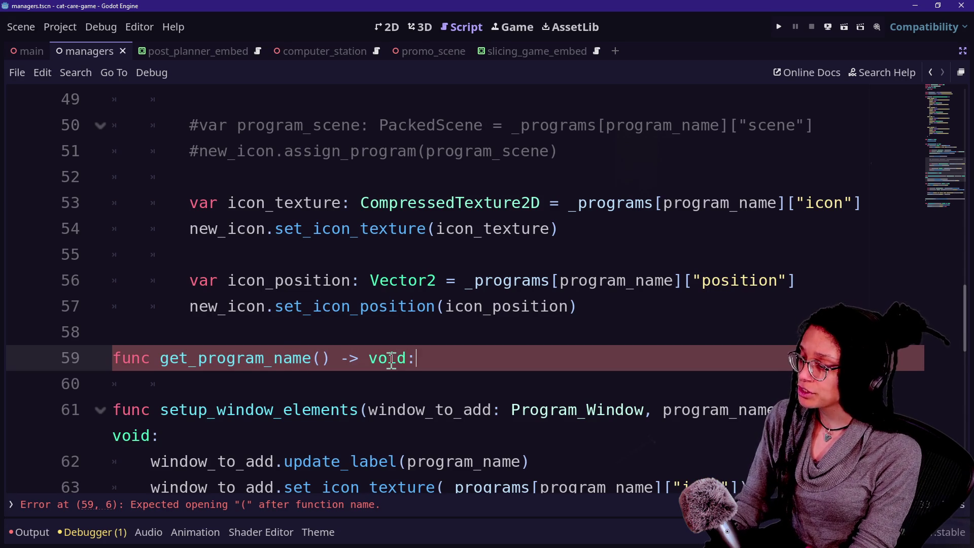
{"action": "key", "text": "Down"}
Scroll back to the Video Editor entry at the top of the dictionary.
{"action": "scroll", "coordinate": [208, 353], "scroll_direction": "up", "scroll_amount": 9}
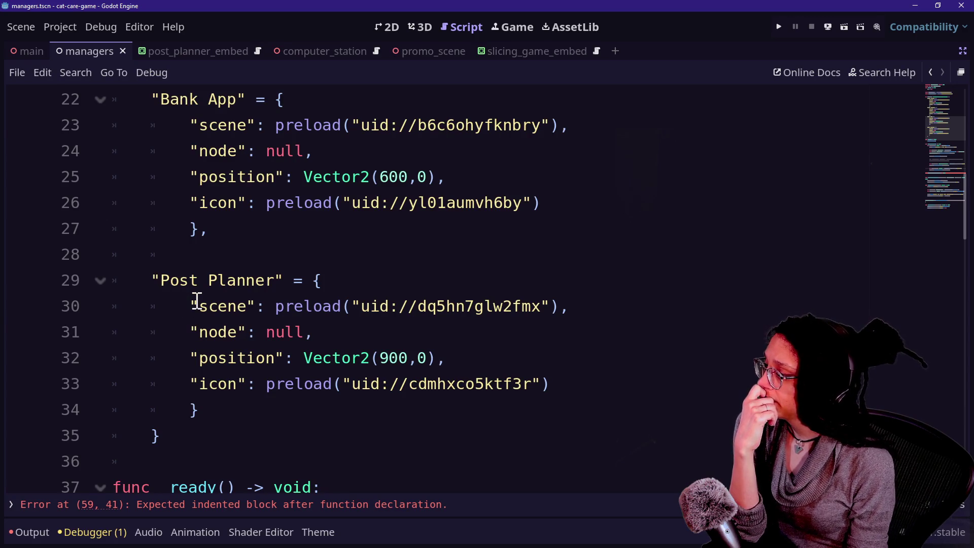
{"action": "scroll", "coordinate": [198, 300], "scroll_direction": "up", "scroll_amount": 3}
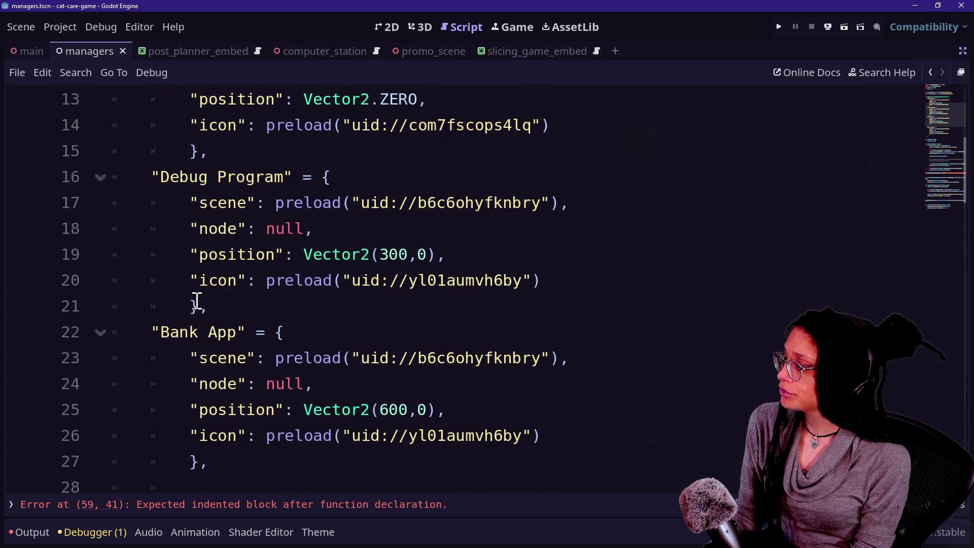
{"action": "scroll", "coordinate": [198, 300], "scroll_direction": "up", "scroll_amount": 2}
{"action": "left_click", "coordinate": [578, 281]}
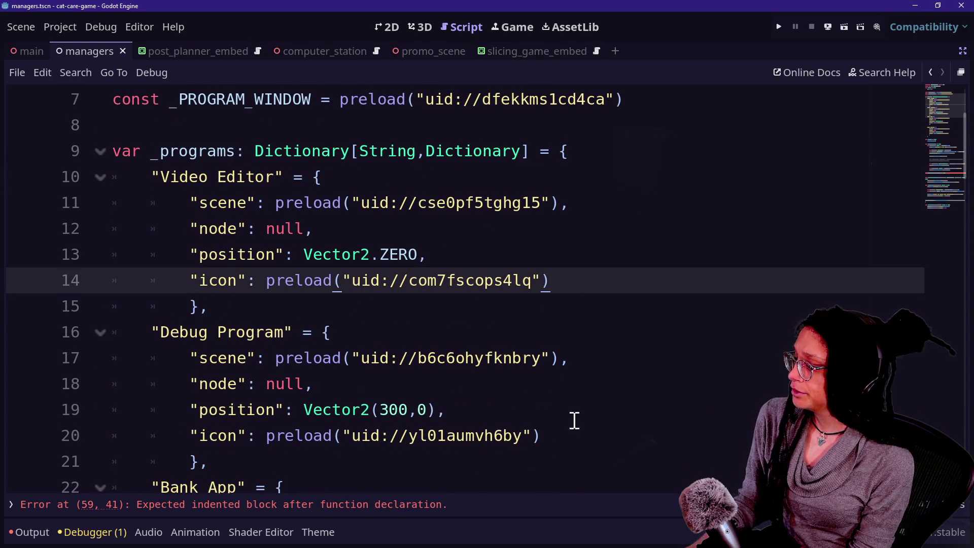
{"action": "scroll", "coordinate": [566, 438], "scroll_direction": "down", "scroll_amount": 1}
{"action": "scroll", "coordinate": [566, 437], "scroll_direction": "down", "scroll_amount": 1}
{"action": "scroll", "coordinate": [566, 438], "scroll_direction": "up", "scroll_amount": 2}
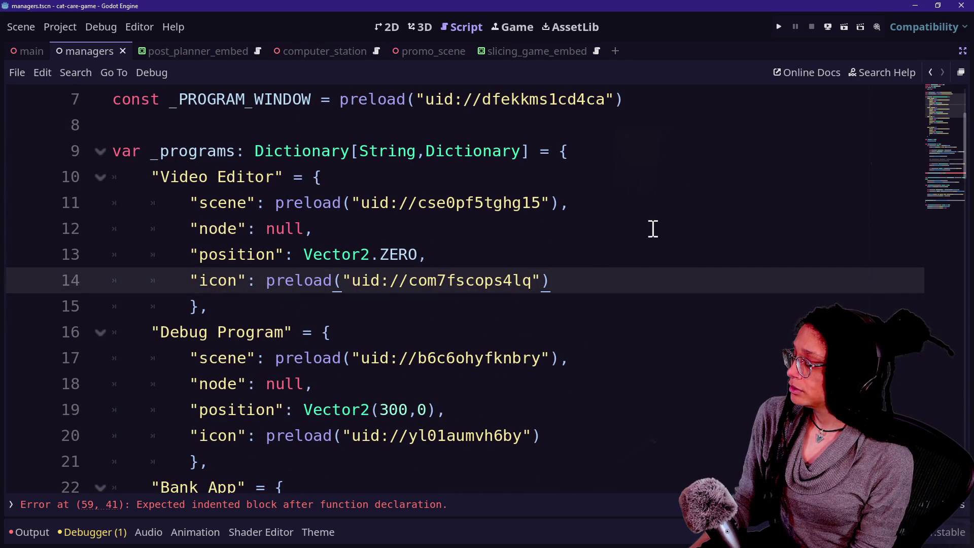
{"action": "left_click_drag", "start_coordinate": [166, 315], "coordinate": [533, 424]}
{"action": "left_click", "coordinate": [651, 486]}
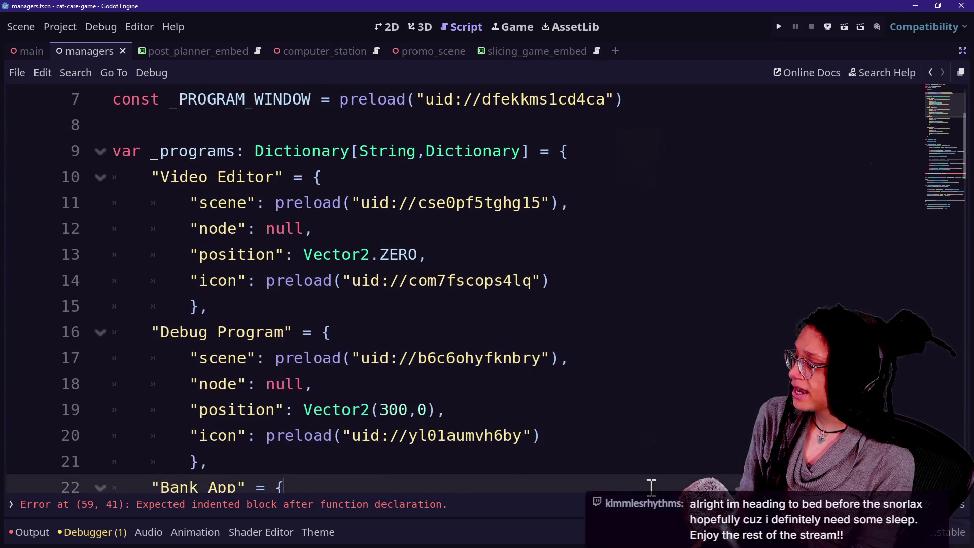
Delete the Debug Program and Bank App entries and the leftover blank line, restoring the docks.
{"action": "scroll", "coordinate": [652, 486], "scroll_direction": "down", "scroll_amount": 2}
{"action": "mouse_move", "coordinate": [556, 457]}
{"action": "left_mouse_down"}
{"action": "mouse_move", "coordinate": [553, 261]}
{"action": "mouse_move", "coordinate": [535, 148]}
{"action": "left_mouse_up"}
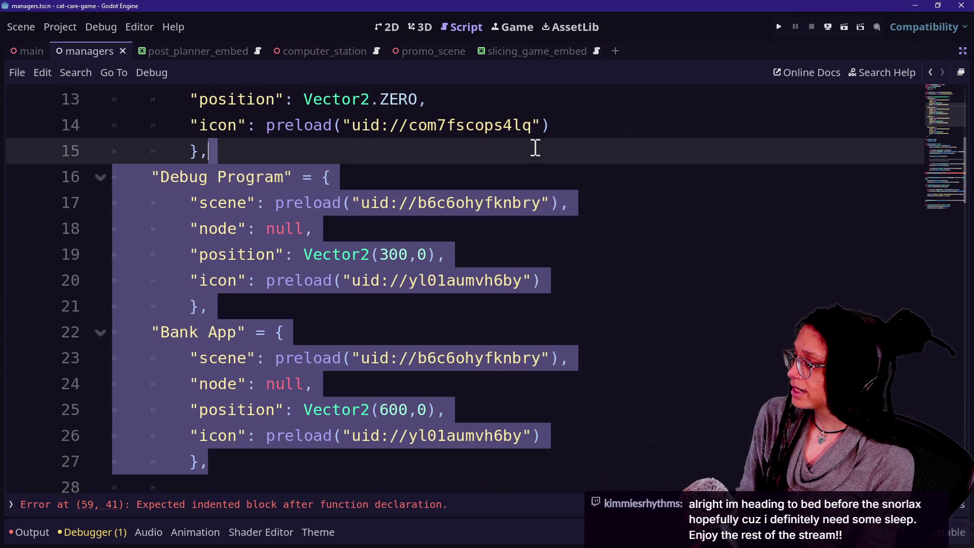
{"action": "key", "text": "BackSpace"}
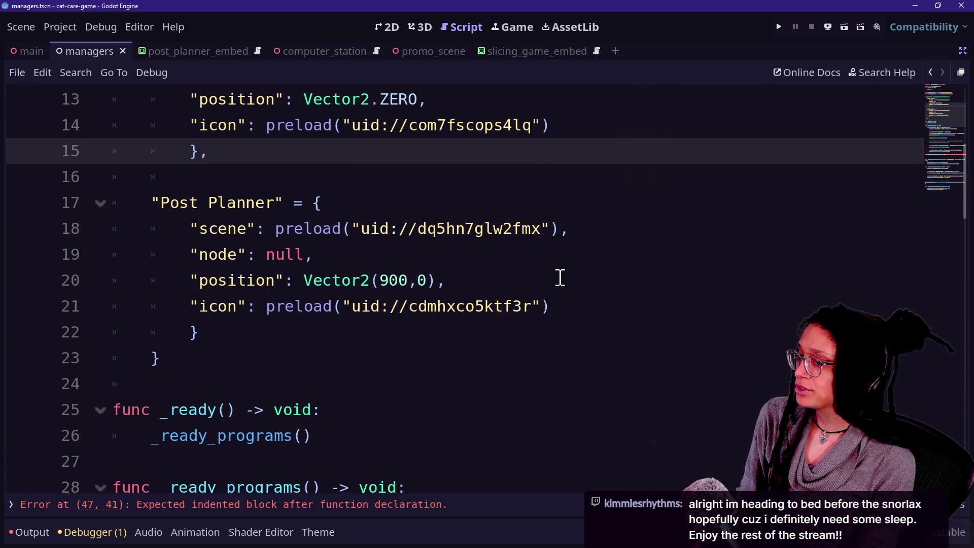
{"action": "scroll", "coordinate": [374, 282], "scroll_direction": "up", "scroll_amount": 2}
{"action": "left_click", "coordinate": [391, 340]}
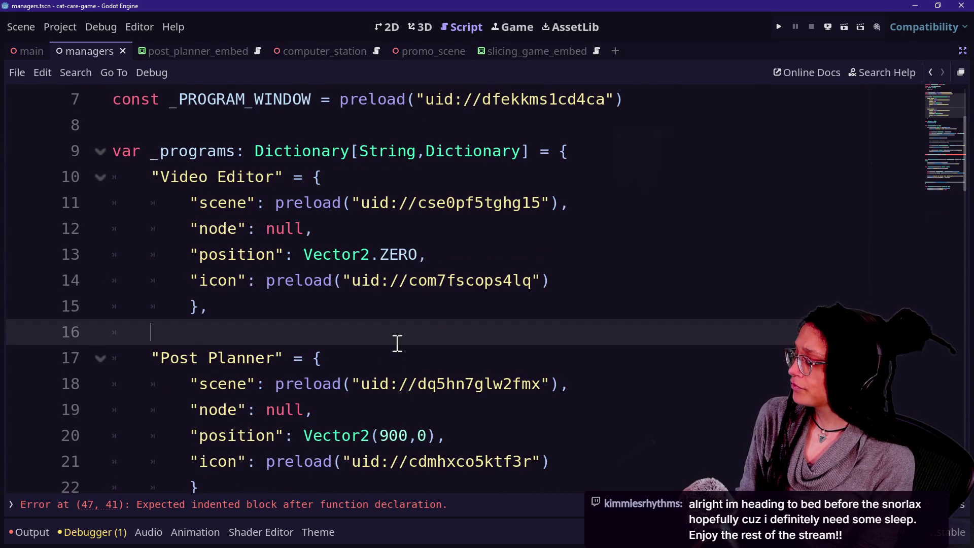
{"action": "key", "text": "BackSpace"}
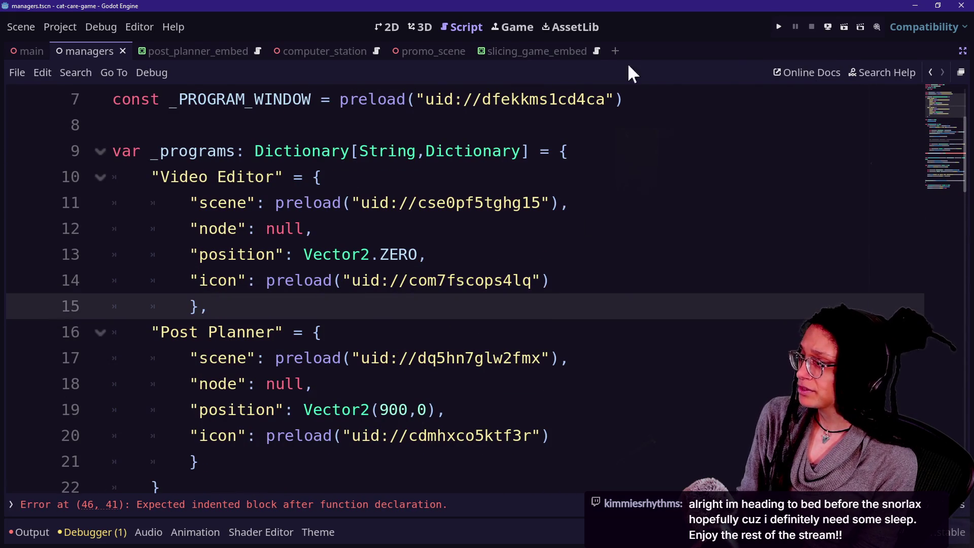
{"action": "left_click", "coordinate": [962, 52]}
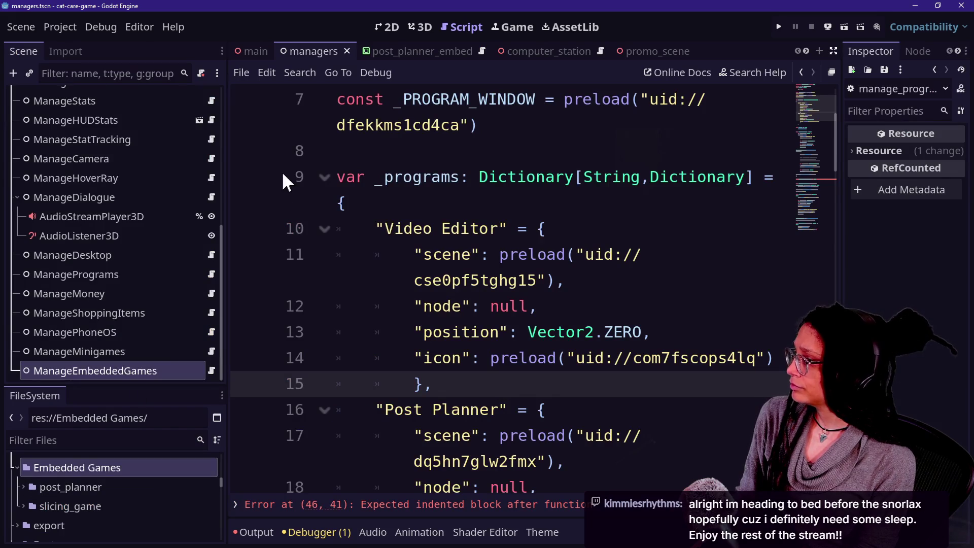
Open the post_planner_embed script and inspect its SubViewport and Post_Planner_Embed nodes.
{"action": "left_click", "coordinate": [411, 53]}
{"action": "left_click", "coordinate": [84, 116]}
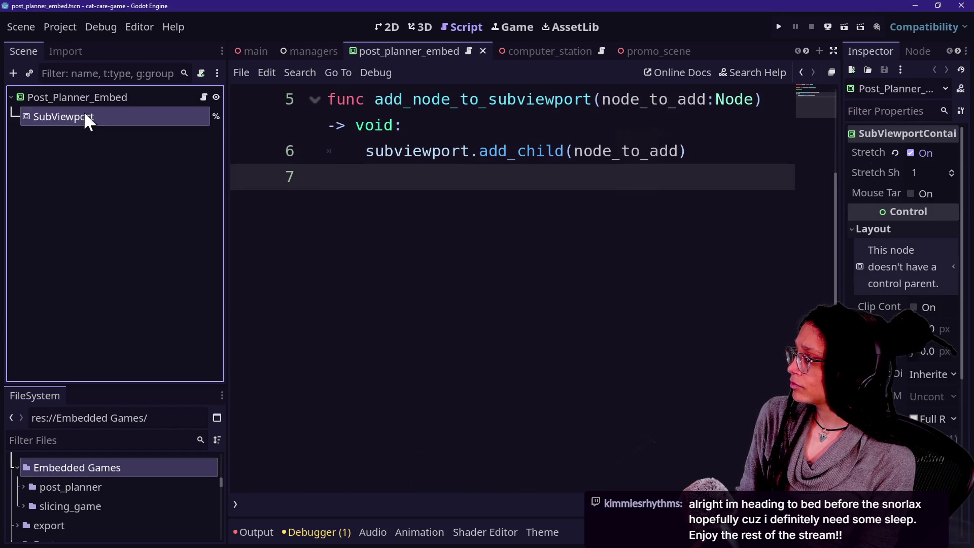
{"action": "left_click", "coordinate": [203, 95]}
{"action": "left_click", "coordinate": [143, 131]}
{"action": "left_click", "coordinate": [143, 112]}
{"action": "left_click", "coordinate": [205, 102]}
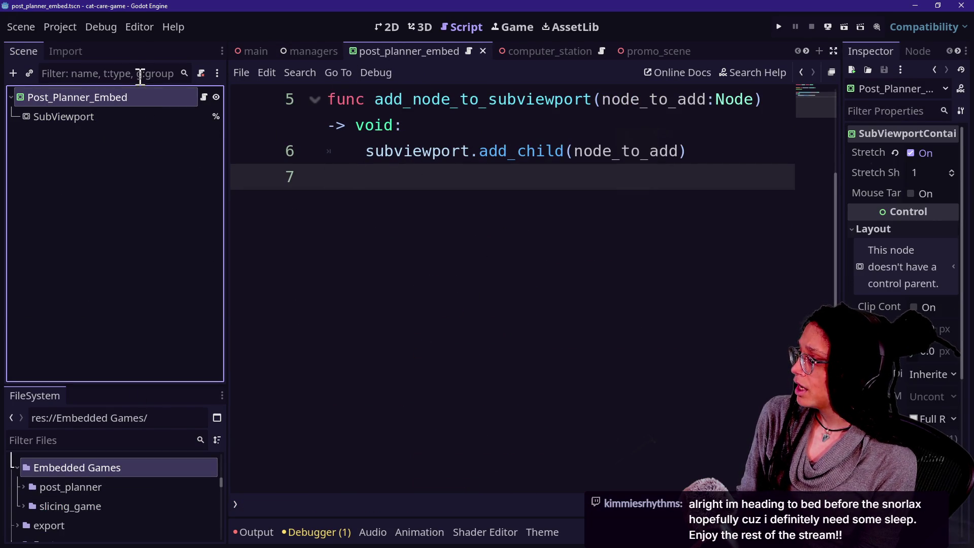
{"action": "scroll", "coordinate": [370, 223], "scroll_direction": "up", "scroll_amount": 2}
{"action": "left_click", "coordinate": [205, 98]}
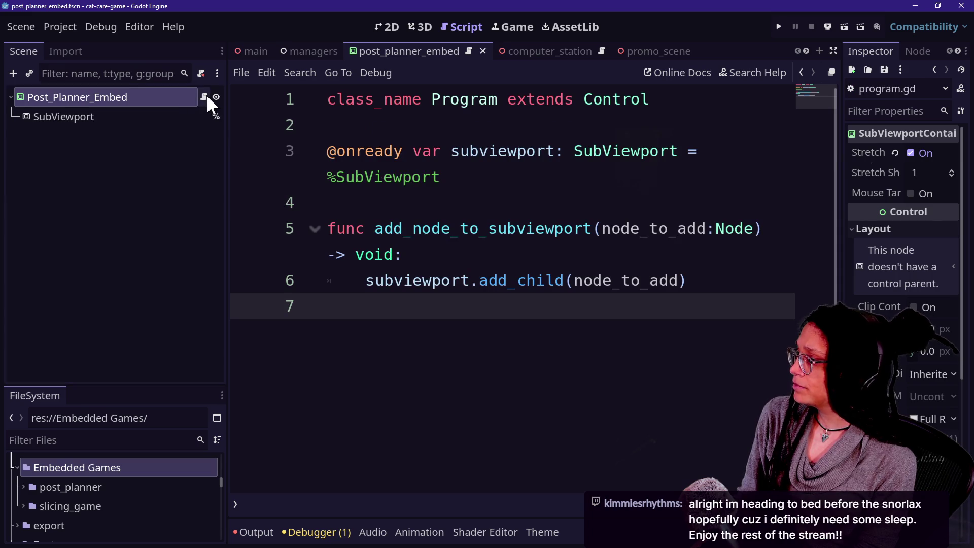
{"action": "left_click", "coordinate": [551, 211]}
Read through the add_node_to_subviewport function and check the SubViewport node's properties.
{"action": "key", "text": "Up"}
{"action": "key", "text": "Up"}
{"action": "key", "text": "Up"}
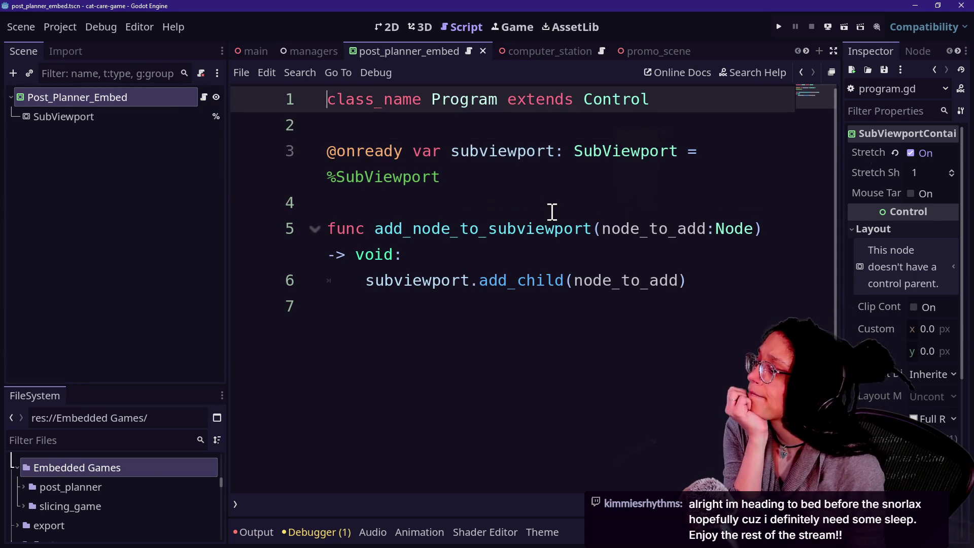
{"action": "left_click", "coordinate": [457, 155]}
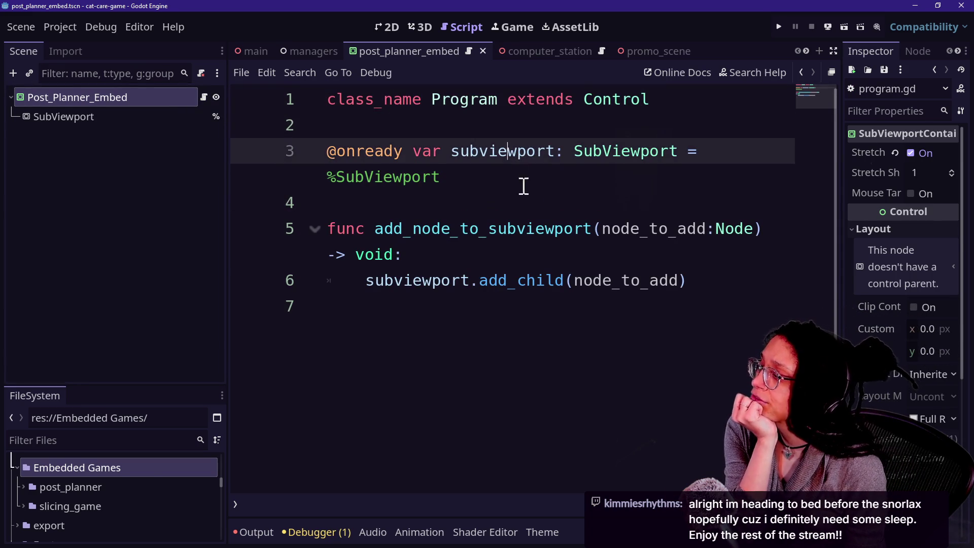
{"action": "left_click", "coordinate": [457, 255]}
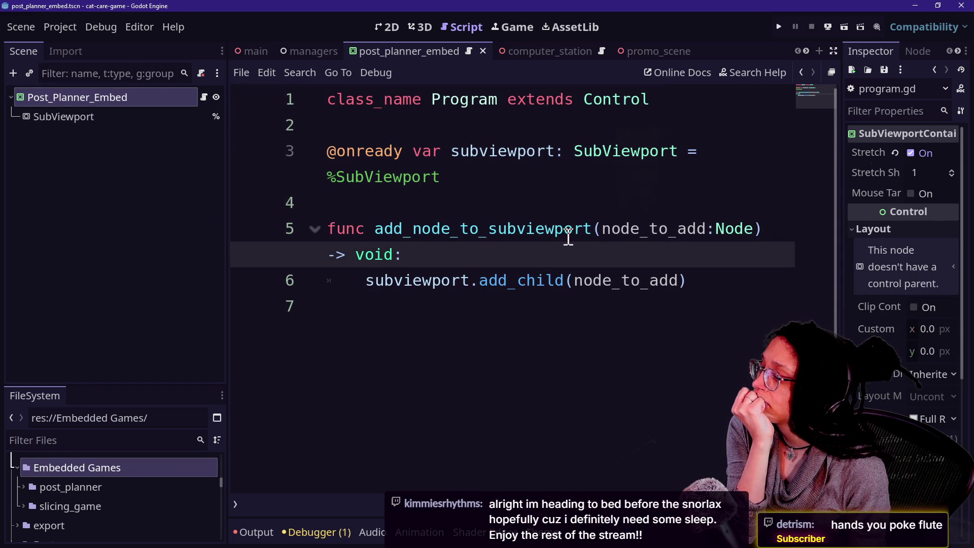
{"action": "left_click", "coordinate": [580, 349]}
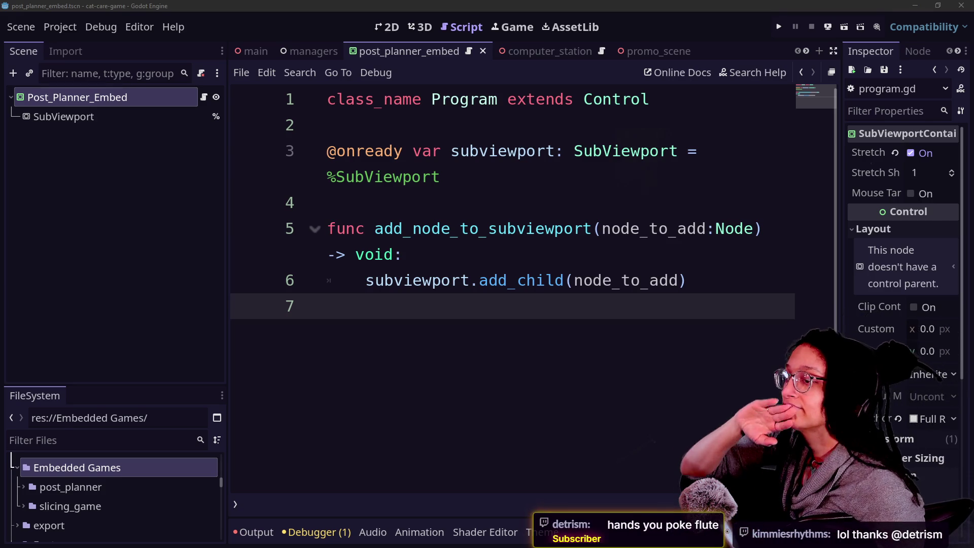
{"action": "left_click", "coordinate": [624, 267]}
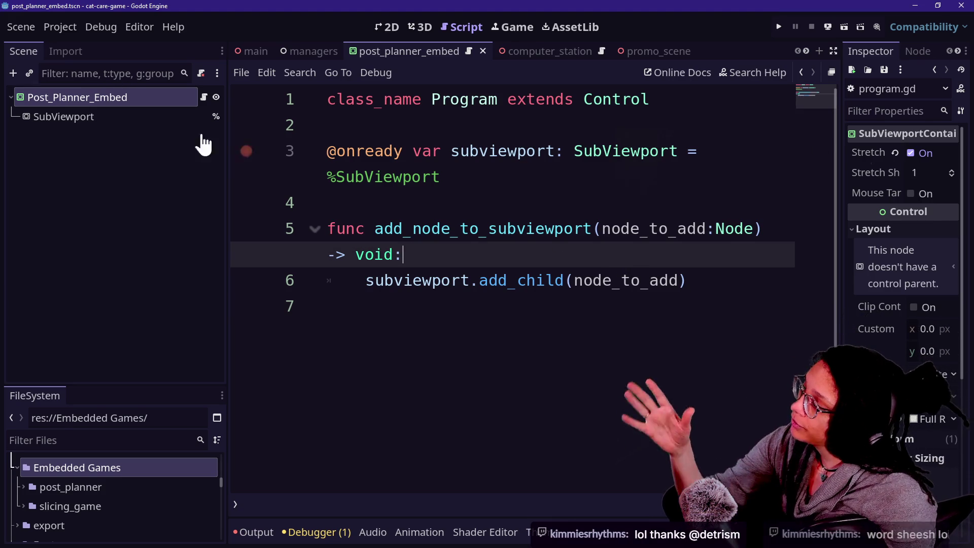
{"action": "left_click", "coordinate": [108, 116]}
{"action": "left_click", "coordinate": [380, 204]}
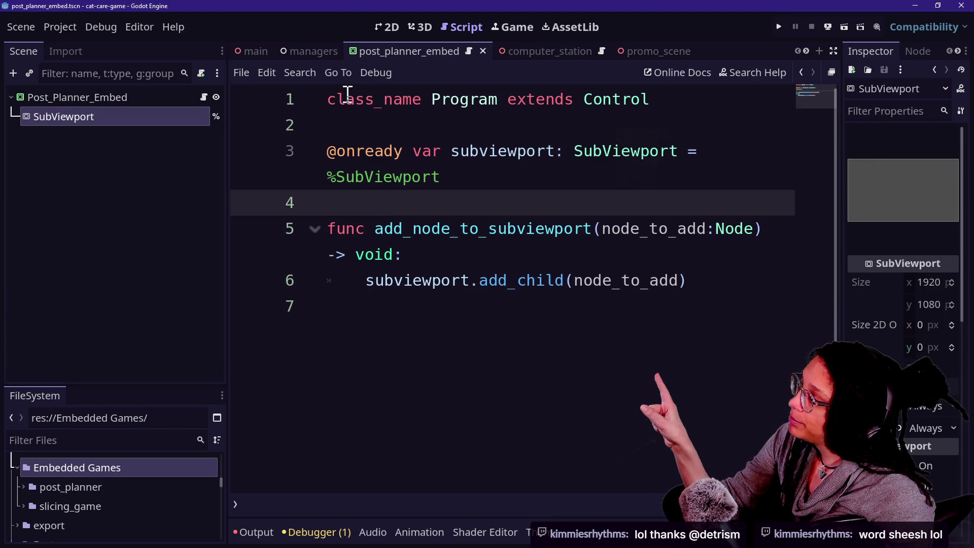
{"action": "left_click", "coordinate": [30, 97]}
{"action": "left_click", "coordinate": [331, 101]}
Review the class declaration and %SubViewport variable, then return to the managers script.
{"action": "left_click_drag", "start_coordinate": [332, 107], "coordinate": [586, 101]}
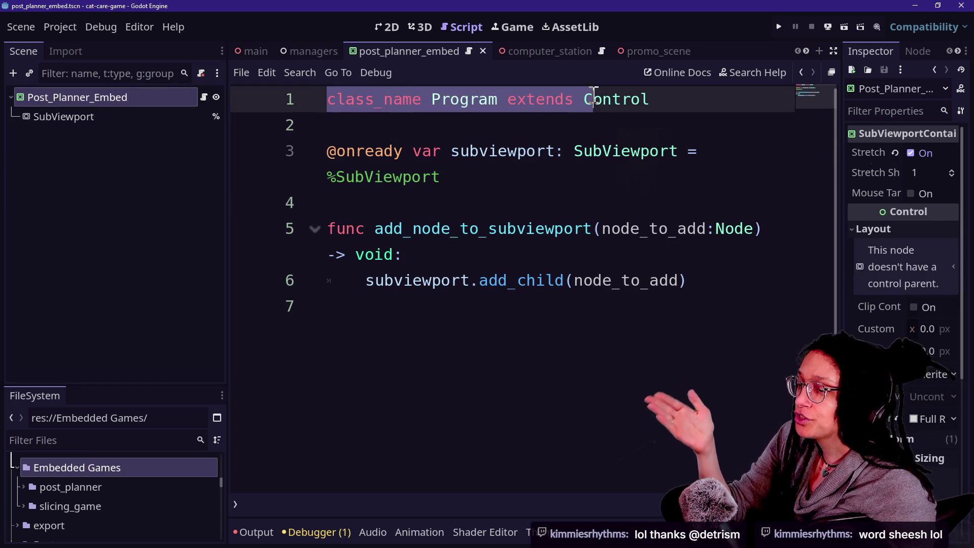
{"action": "left_click_drag", "start_coordinate": [328, 228], "coordinate": [520, 233]}
{"action": "left_click", "coordinate": [516, 227]}
{"action": "left_click", "coordinate": [483, 151]}
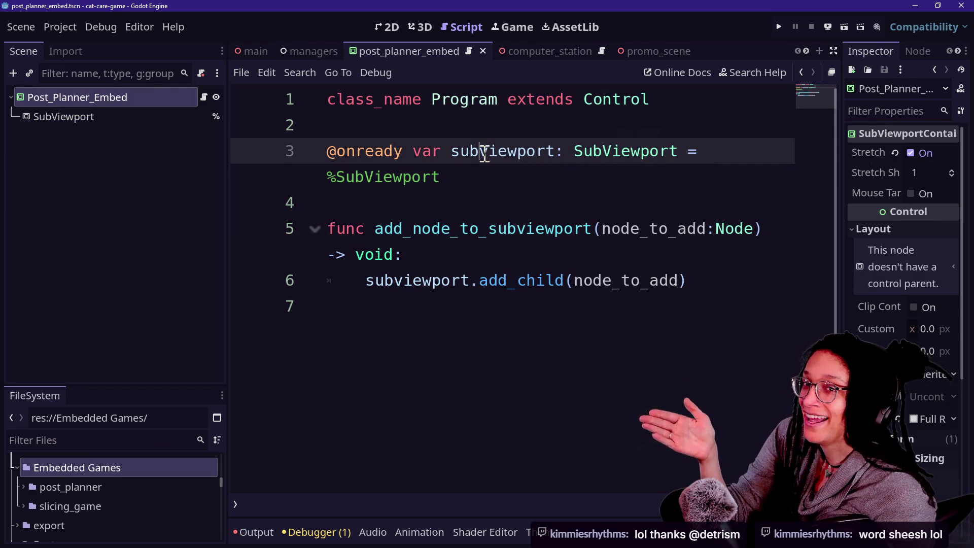
{"action": "left_click", "coordinate": [475, 128]}
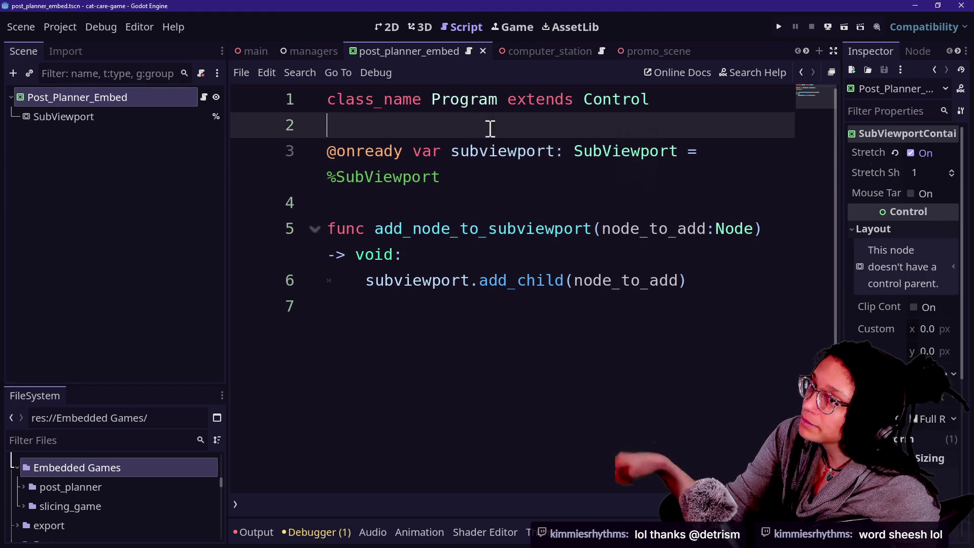
{"action": "left_click", "coordinate": [454, 167]}
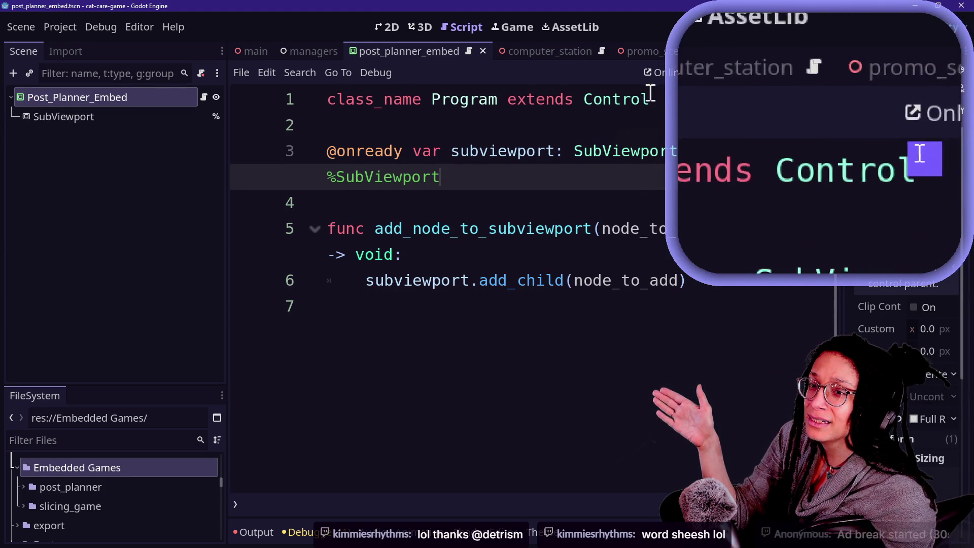
{"action": "mouse_move", "coordinate": [624, 96]}
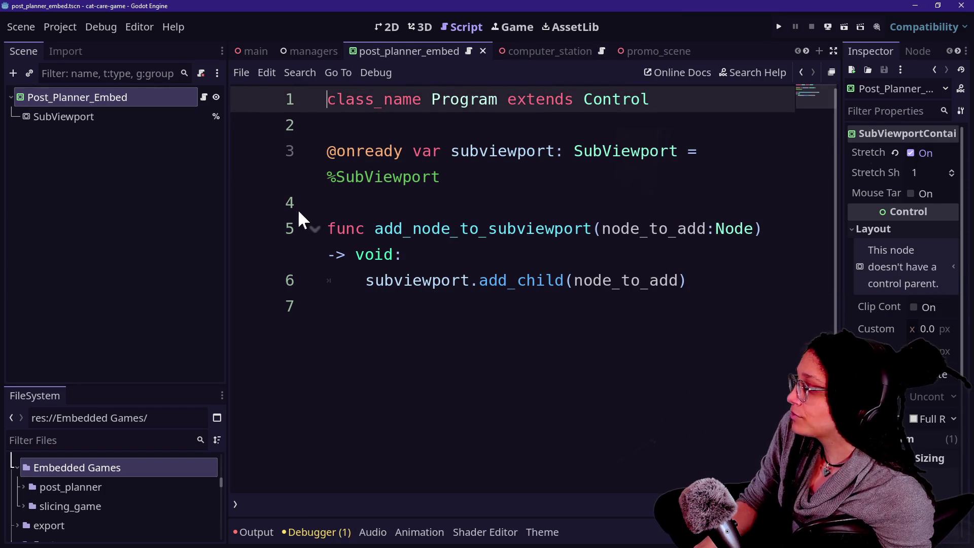
{"action": "left_click", "coordinate": [305, 50]}
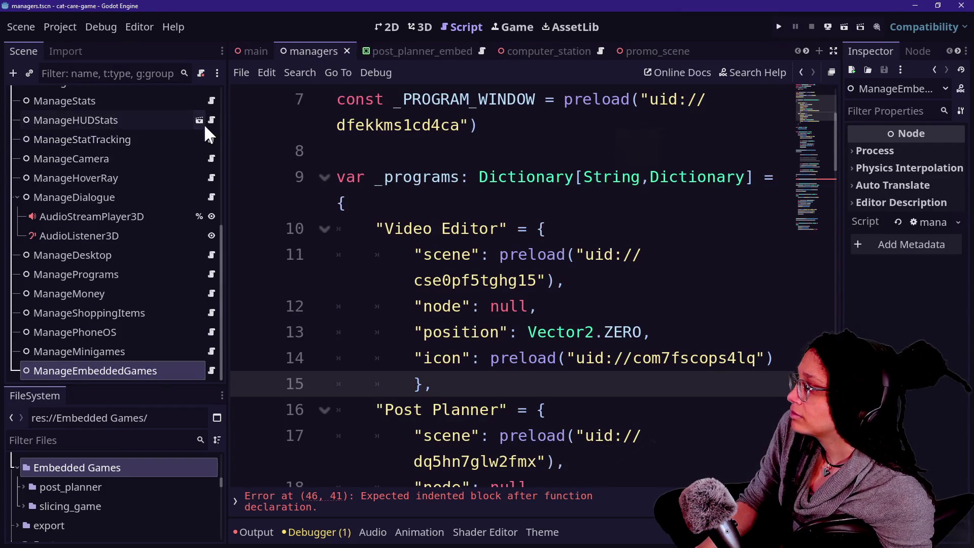
Fill the empty get_program_data_by_name body at line 46 with pass and save.
{"action": "left_click", "coordinate": [435, 505]}
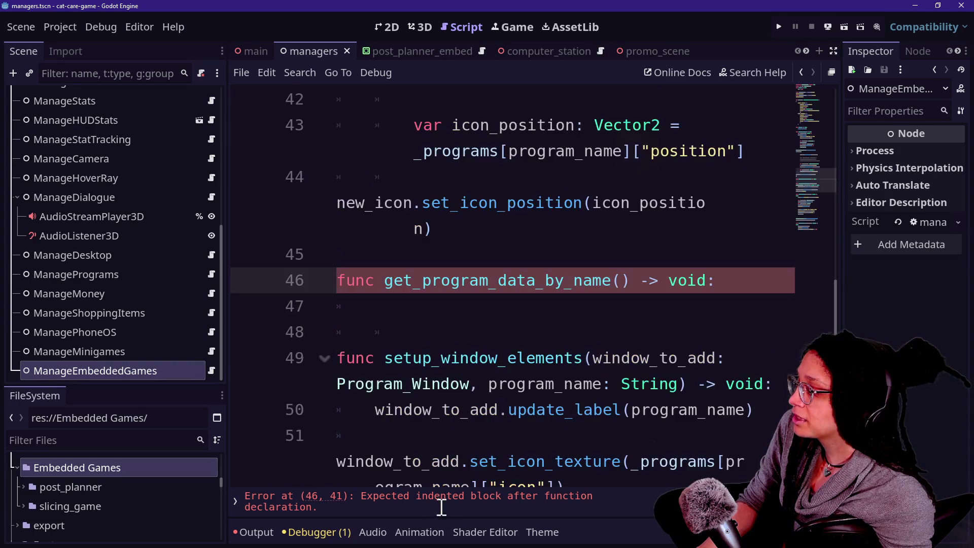
{"action": "left_click", "coordinate": [712, 308]}
{"action": "type", "text": "pass"}
{"action": "key", "text": "ctrl+s"}
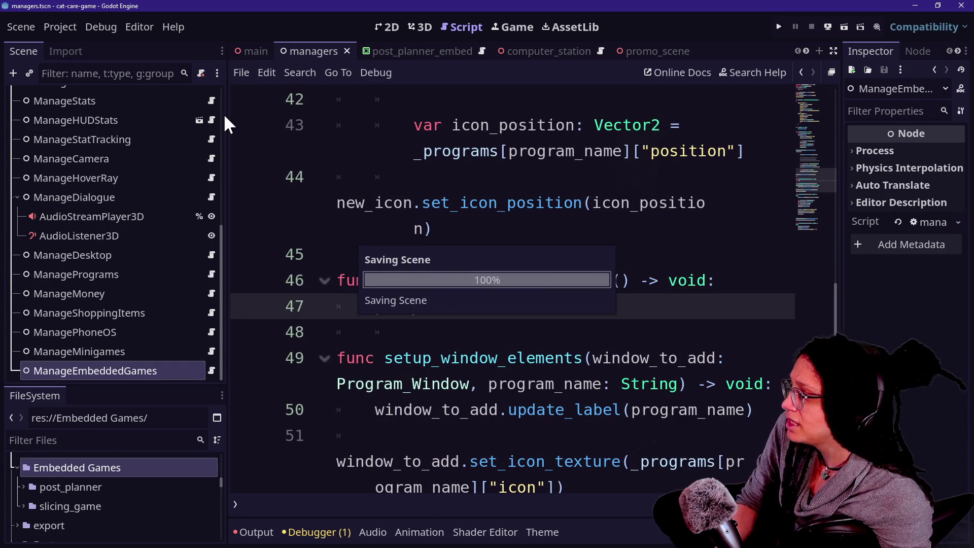
Look over the ManageHUDStats scene, then open the slicing_game_embed script.
{"action": "left_click", "coordinate": [199, 119]}
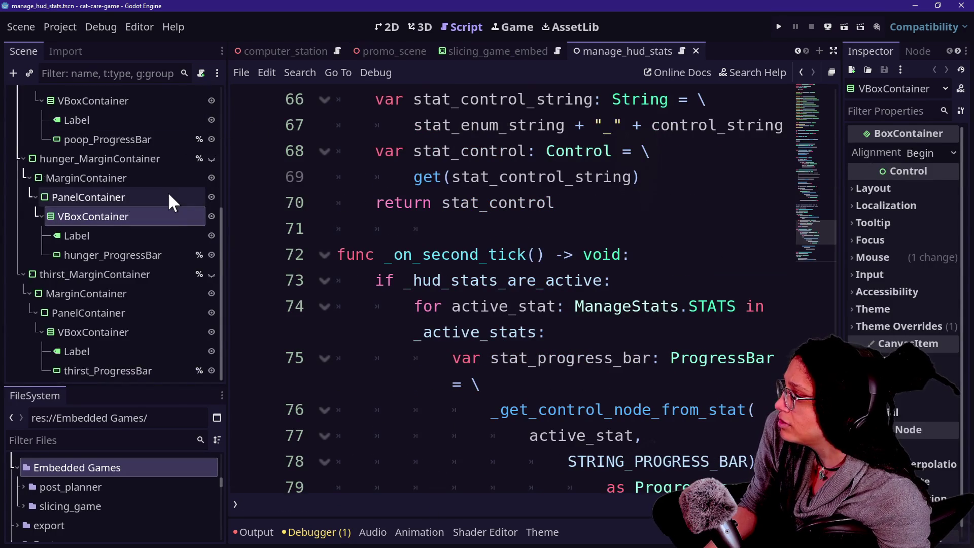
{"action": "scroll", "coordinate": [167, 190], "scroll_direction": "up", "scroll_amount": 5}
{"action": "left_click", "coordinate": [206, 96]}
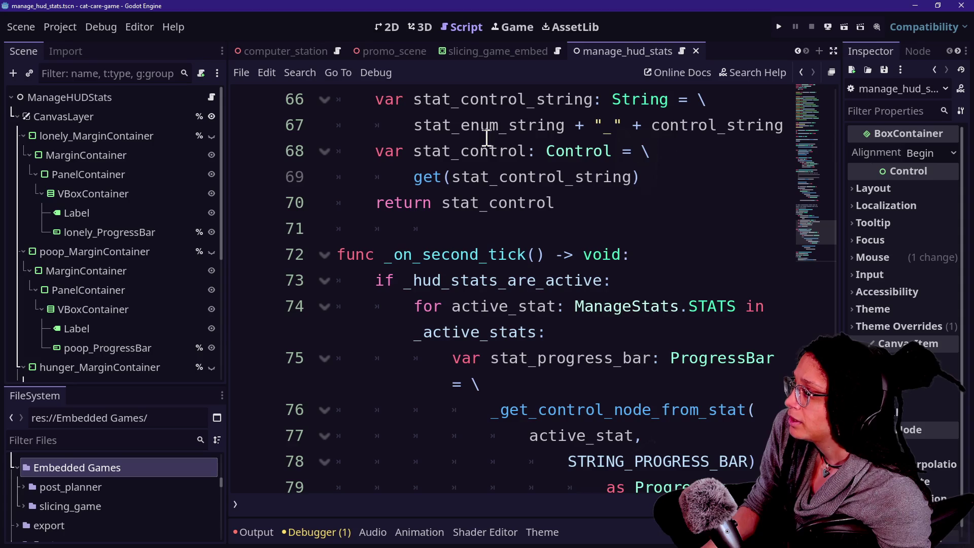
{"action": "scroll", "coordinate": [544, 192], "scroll_direction": "up", "scroll_amount": 4}
{"action": "scroll", "coordinate": [544, 192], "scroll_direction": "up", "scroll_amount": 10}
{"action": "left_click_drag", "start_coordinate": [539, 199], "coordinate": [337, 99]}
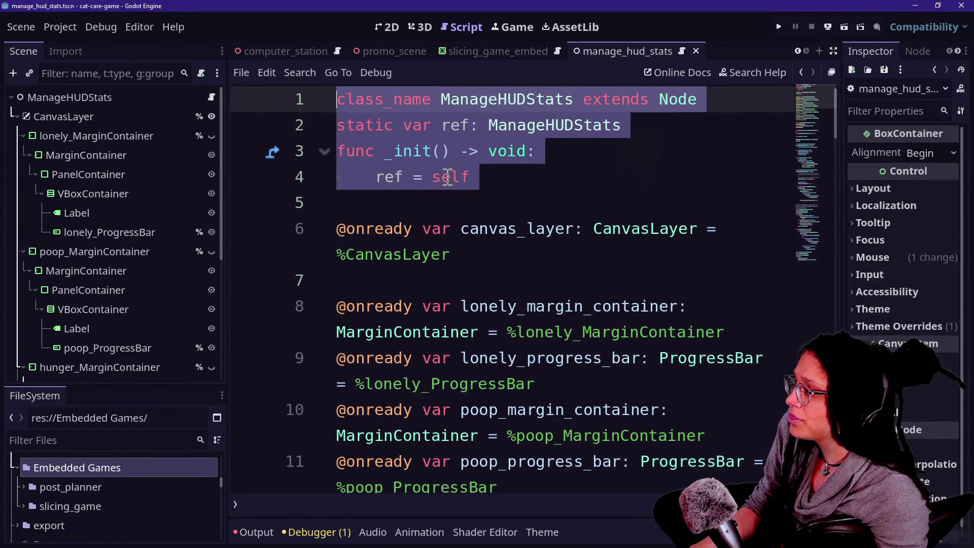
{"action": "left_click", "coordinate": [482, 51]}
{"action": "left_click", "coordinate": [406, 51]}
{"action": "left_click", "coordinate": [459, 51]}
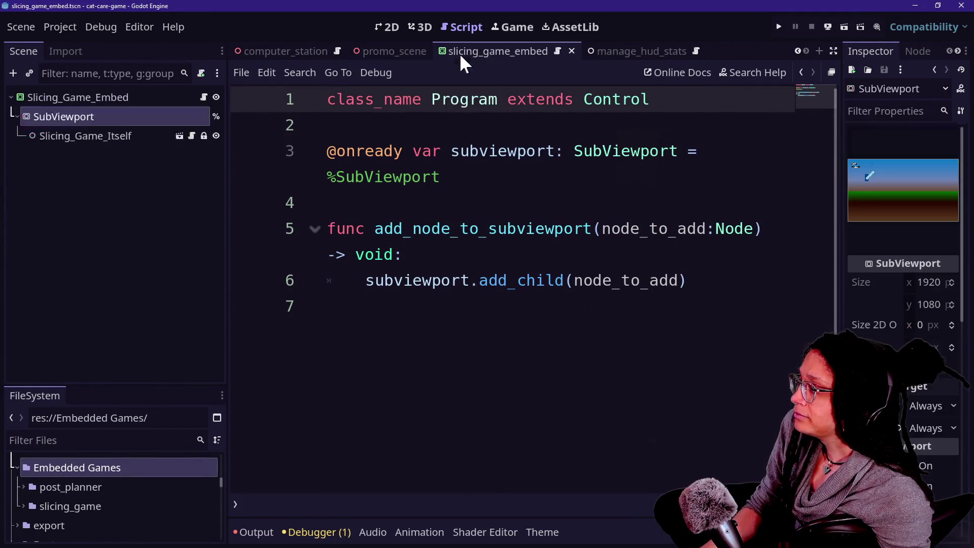
{"action": "left_click", "coordinate": [655, 248]}
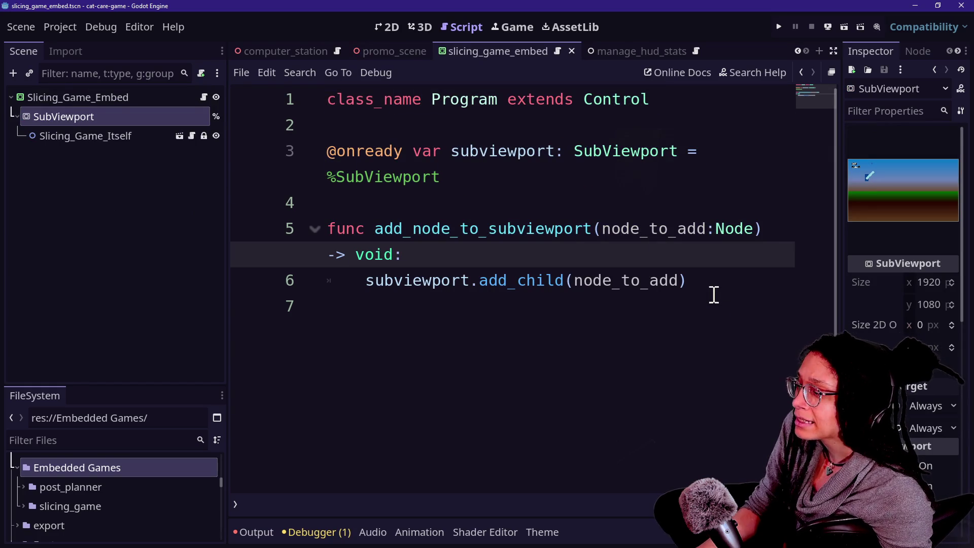
{"action": "left_click", "coordinate": [500, 123]}
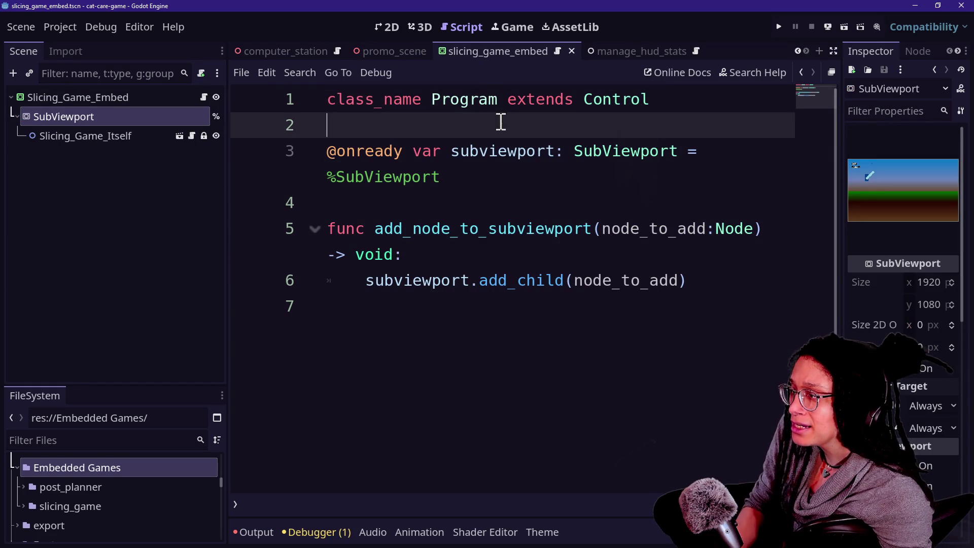
Search all project files for 'is program', which finds no matches.
{"action": "key", "text": "ctrl+shift+f"}
{"action": "type", "text": "ism"}
{"action": "key", "text": "Return"}
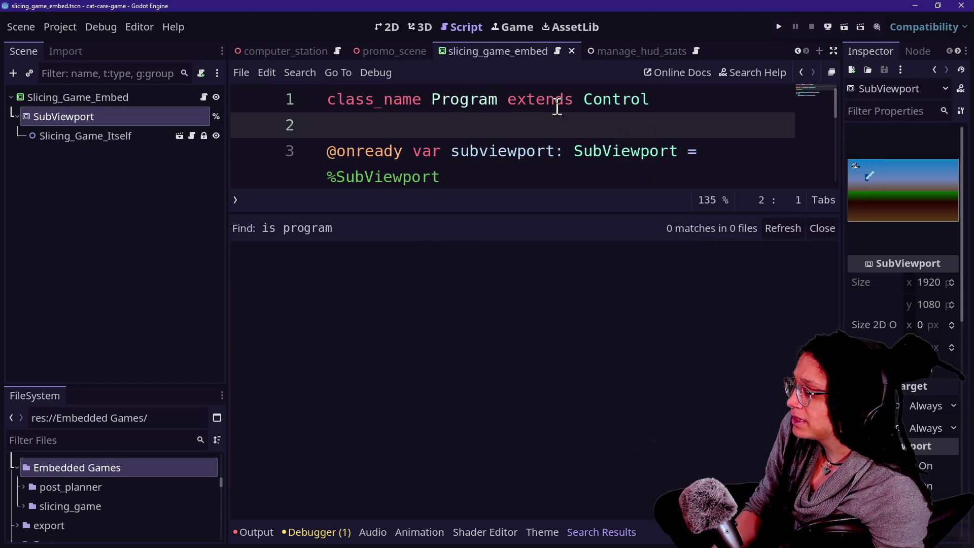
{"action": "key", "text": "ctrl+shift+f"}
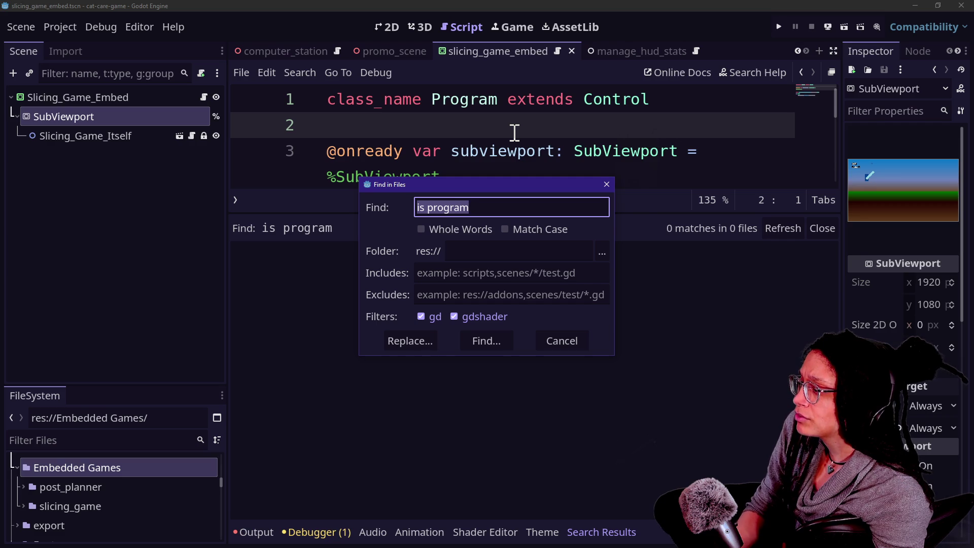
Replace the script's opening with the pasted ManageHUDStats header code and save.
{"action": "type", "text": "P"}
{"action": "key", "text": "Escape"}
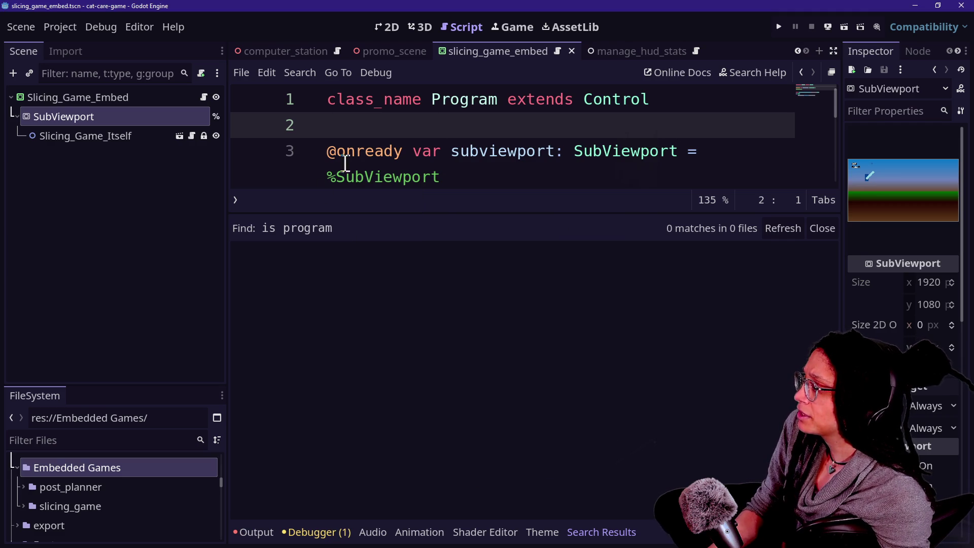
{"action": "key", "text": "ctrl+a"}
{"action": "key", "text": "ctrl+v"}
{"action": "key", "text": "ctrl+s"}
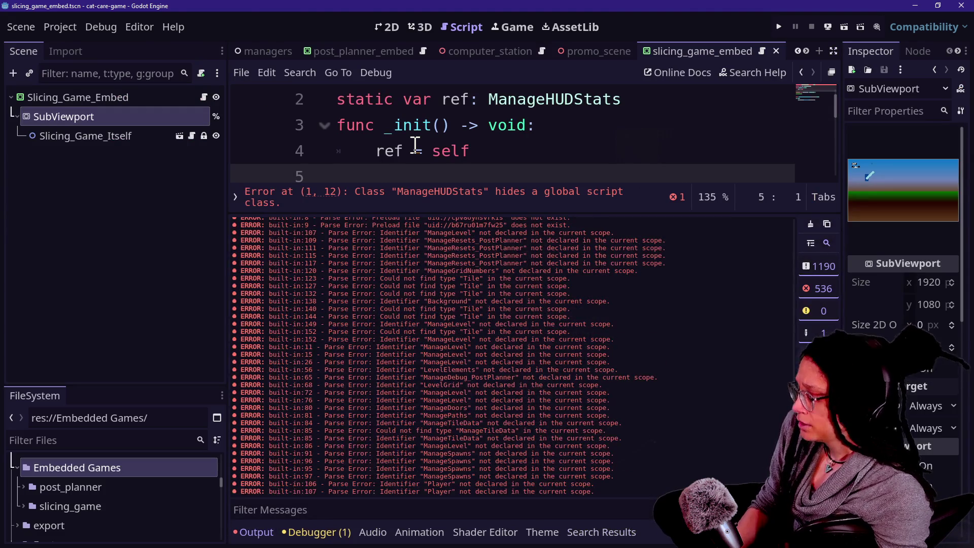
Rename the class and the ref type to Program_VideoEditor and save.
{"action": "left_click", "coordinate": [583, 203]}
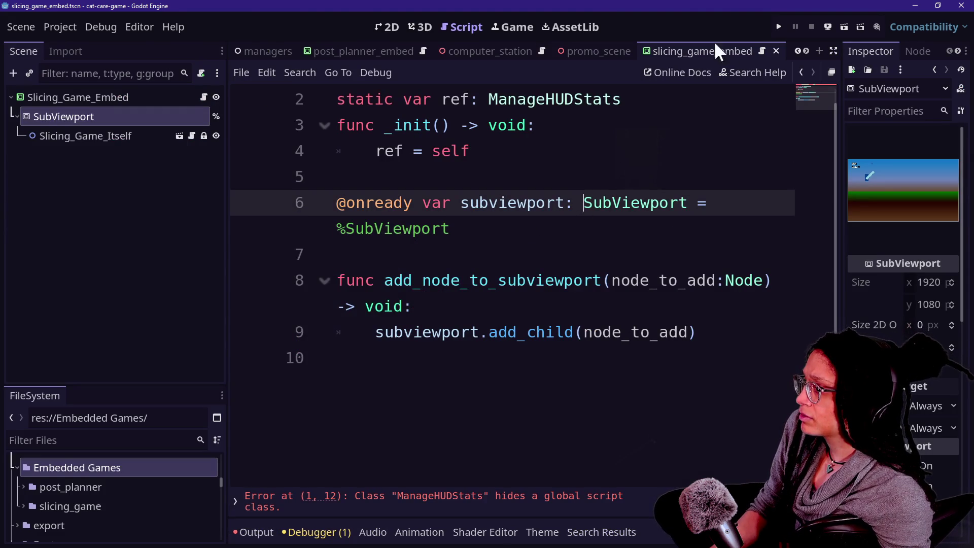
{"action": "double_click", "coordinate": [527, 98]}
{"action": "scroll", "coordinate": [527, 93], "scroll_direction": "up", "scroll_amount": 1}
{"action": "double_click", "coordinate": [523, 99]}
{"action": "type", "text": "Program_"}
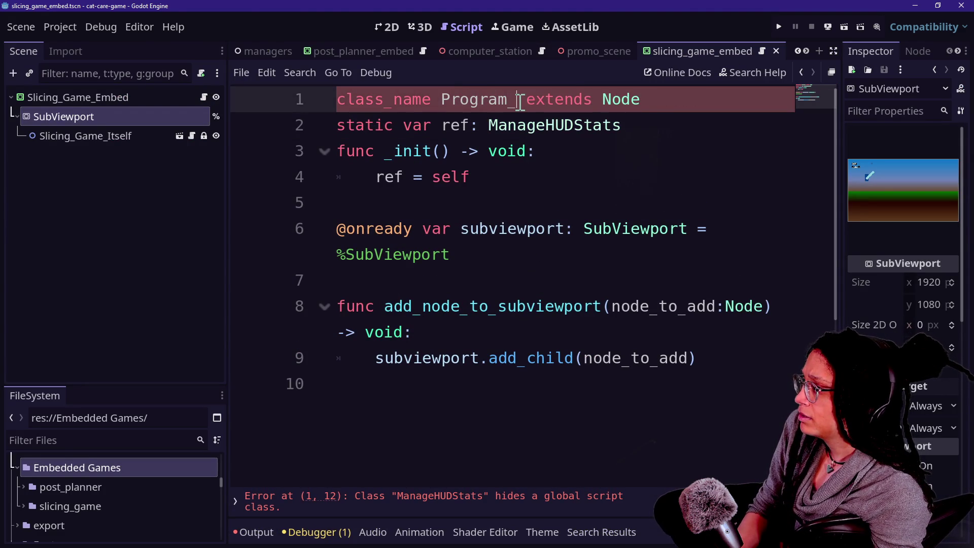
{"action": "type", "text": "VideoEditor"}
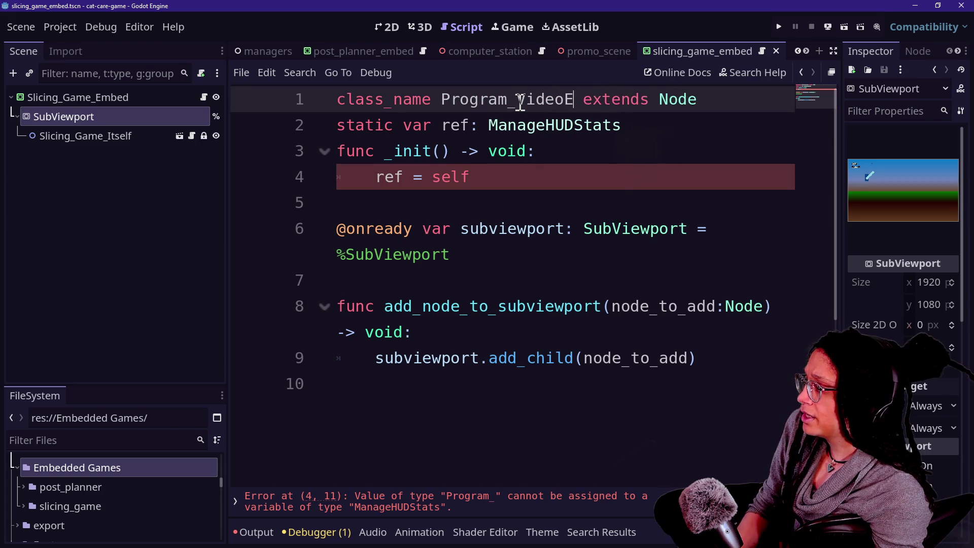
{"action": "double_click", "coordinate": [519, 121]}
{"action": "type", "text": "Program"}
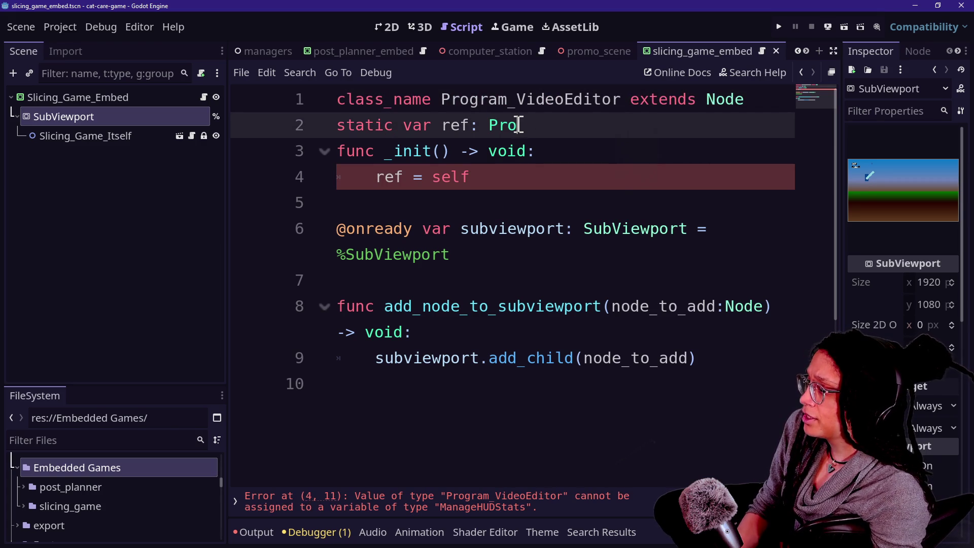
{"action": "type", "text": "_VideoE"}
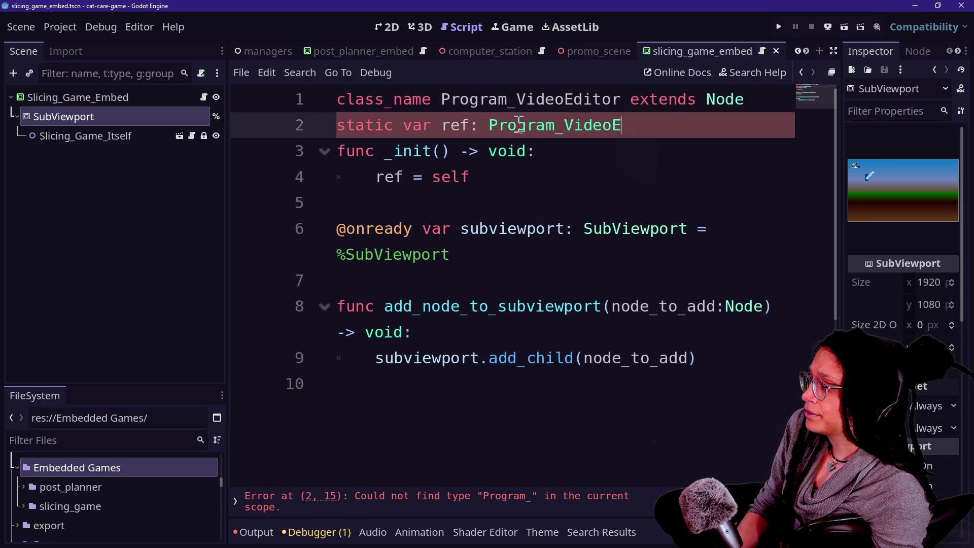
{"action": "type", "text": "ito"}
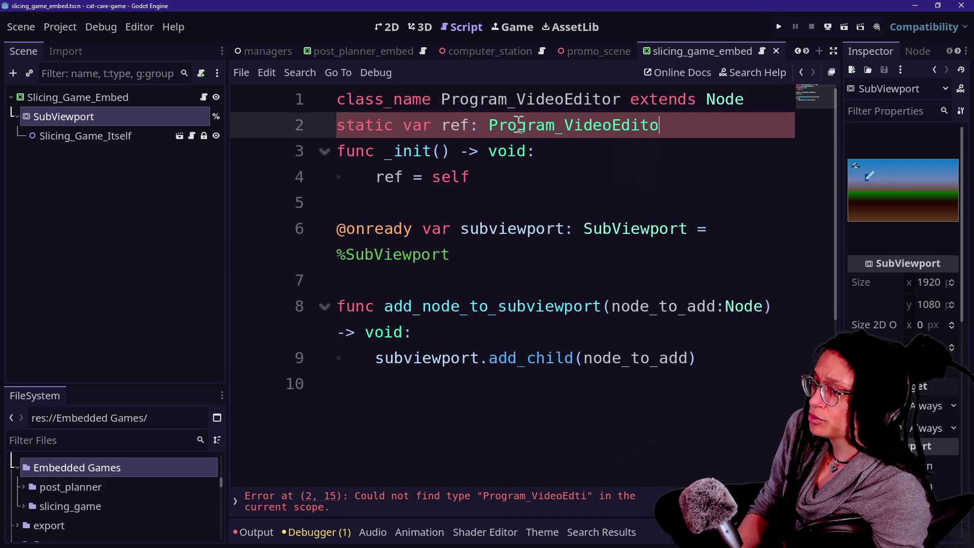
{"action": "left_click", "coordinate": [491, 179]}
{"action": "key", "text": "ctrl+s"}
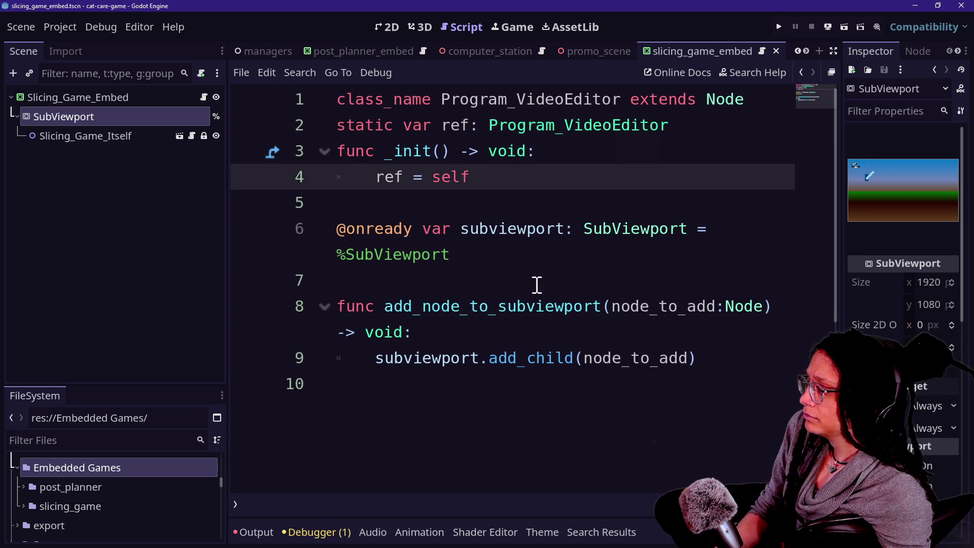
Change line 1's base type from Node to Program and save.
{"action": "left_click_drag", "start_coordinate": [441, 228], "coordinate": [539, 270]}
{"action": "left_click", "coordinate": [574, 294]}
{"action": "triple_click", "coordinate": [557, 250]}
{"action": "left_click", "coordinate": [557, 234]}
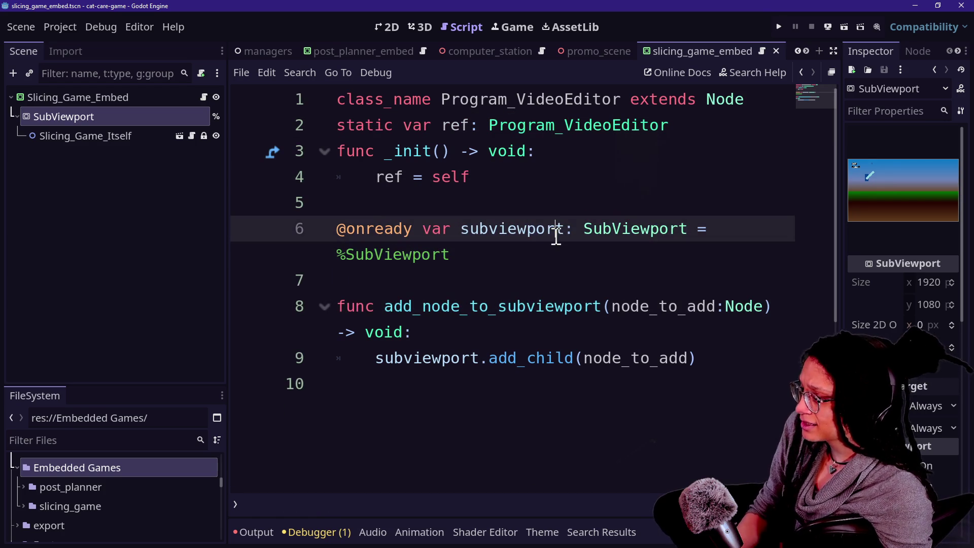
{"action": "left_click", "coordinate": [563, 255]}
{"action": "triple_click", "coordinate": [578, 255]}
{"action": "left_click", "coordinate": [579, 255]}
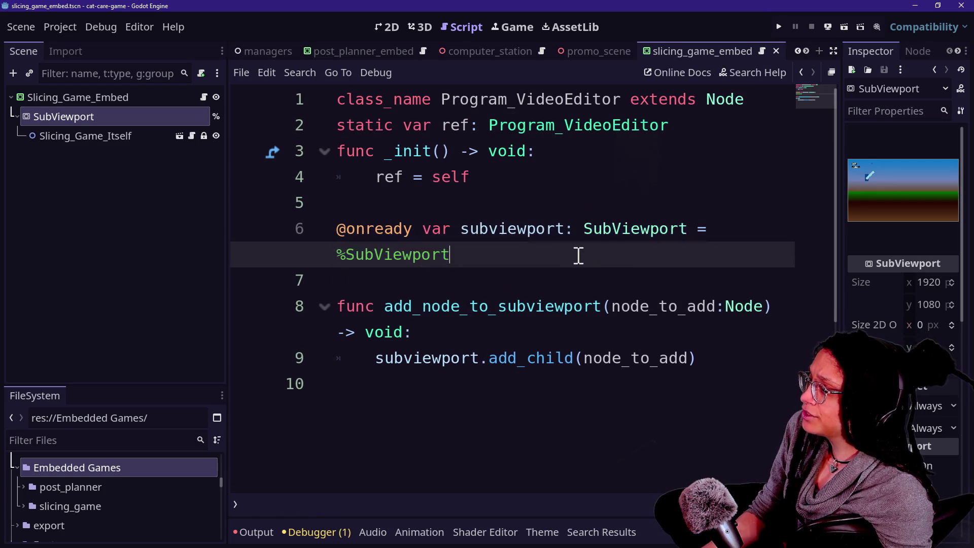
{"action": "double_click", "coordinate": [725, 104]}
{"action": "type", "text": "Program"}
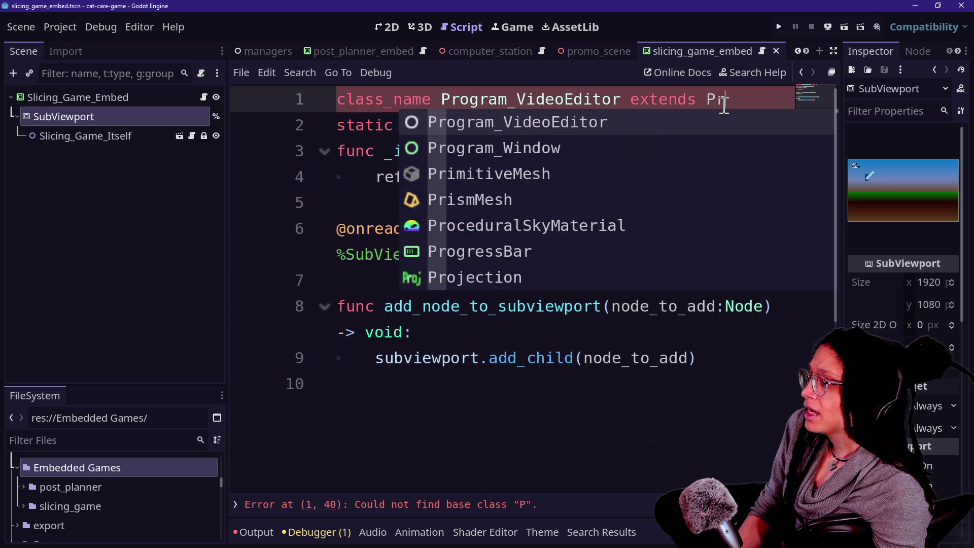
{"action": "left_click", "coordinate": [621, 99]}
{"action": "key", "text": "ctrl+s"}
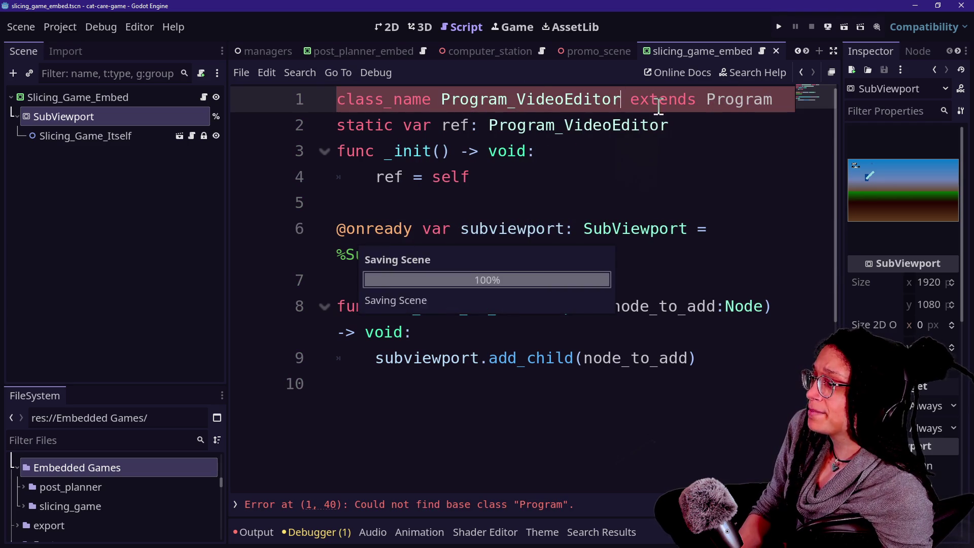
Filter the FileSystem dock for program.gd and open it.
{"action": "left_click", "coordinate": [104, 440]}
{"action": "type", "text": "program.g"}
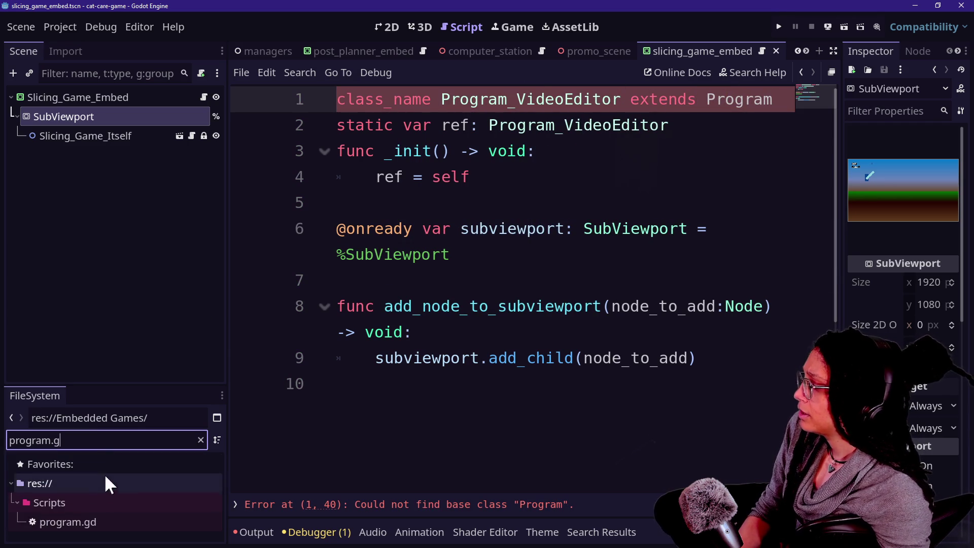
{"action": "left_click", "coordinate": [94, 522]}
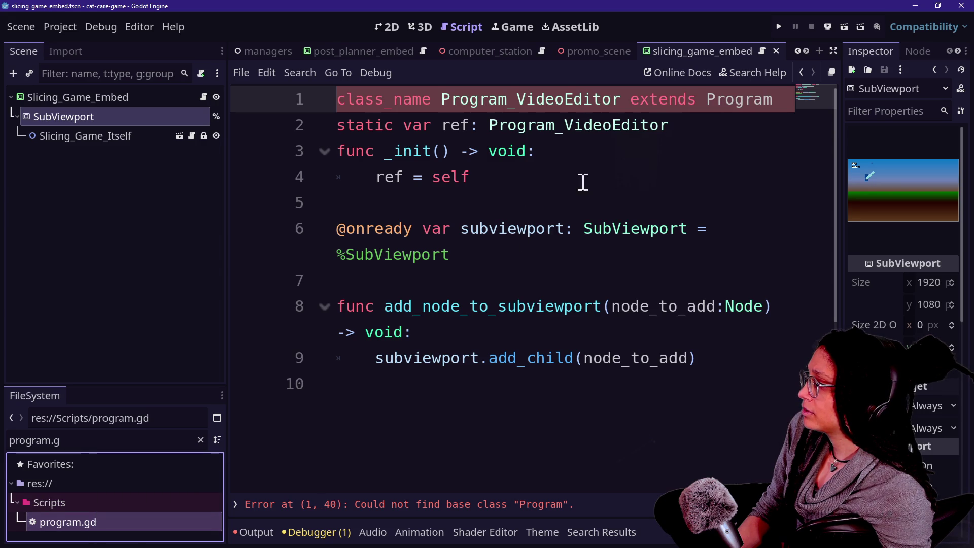
Cut the first four class lines, undo back to class Program extends Control, and save.
{"action": "left_click_drag", "start_coordinate": [525, 185], "coordinate": [337, 99]}
{"action": "key", "text": "ctrl+x"}
{"action": "key", "text": "ctrl+z"}
{"action": "key", "text": "ctrl+z"}
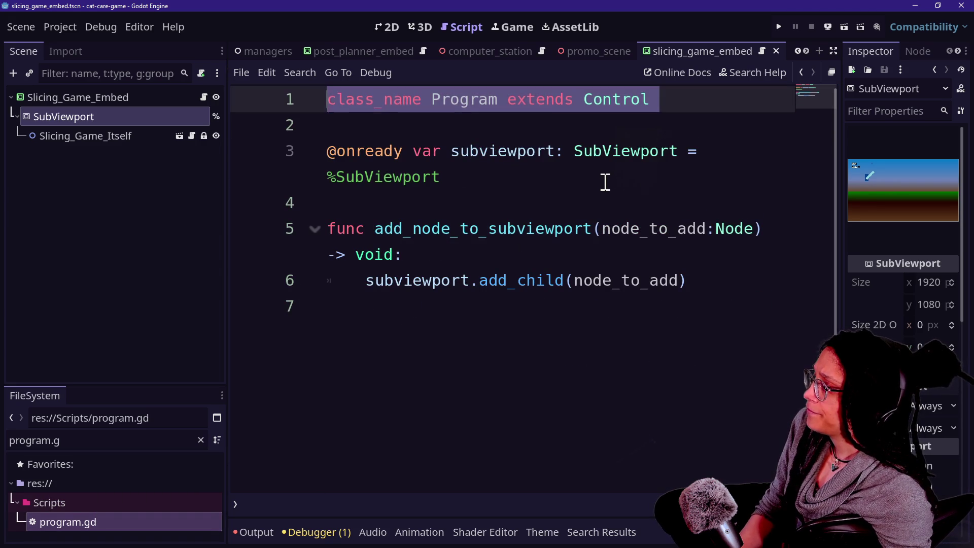
{"action": "left_click", "coordinate": [557, 150]}
{"action": "key", "text": "ctrl+s"}
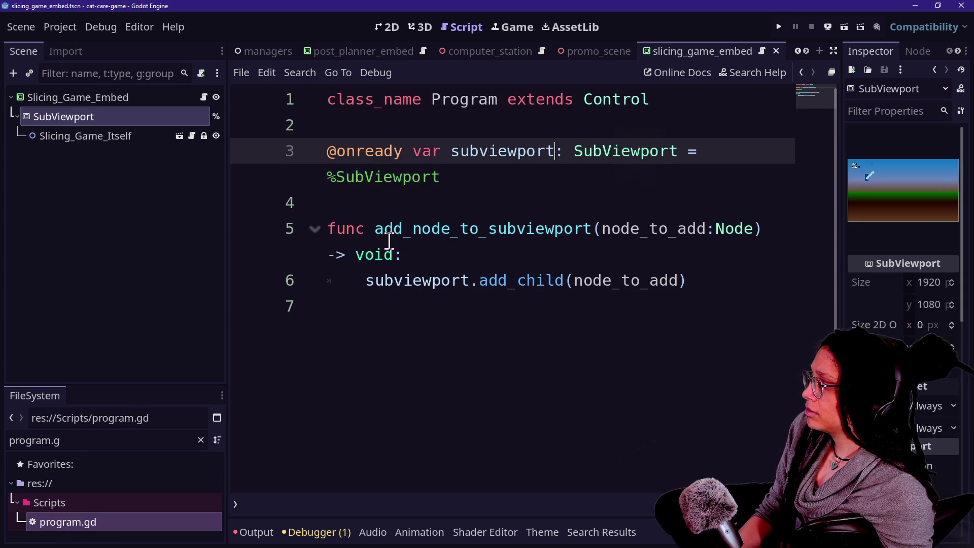
{"action": "left_click_drag", "start_coordinate": [374, 229], "coordinate": [587, 297]}
{"action": "left_click", "coordinate": [586, 298]}
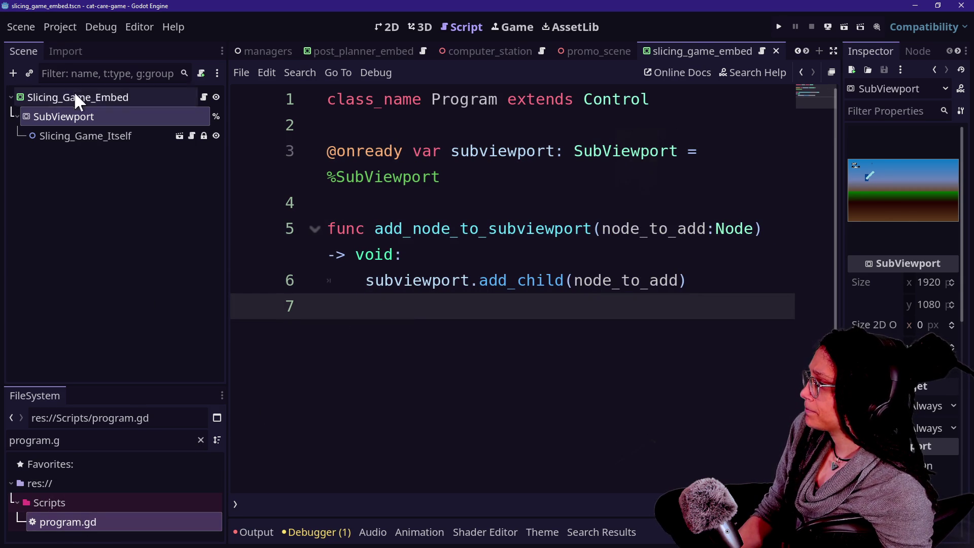
Detach the existing script from Slicing_Game_Embed and begin attaching a new one.
{"action": "right_click", "coordinate": [74, 92]}
{"action": "left_click", "coordinate": [137, 266]}
{"action": "right_click", "coordinate": [169, 96]}
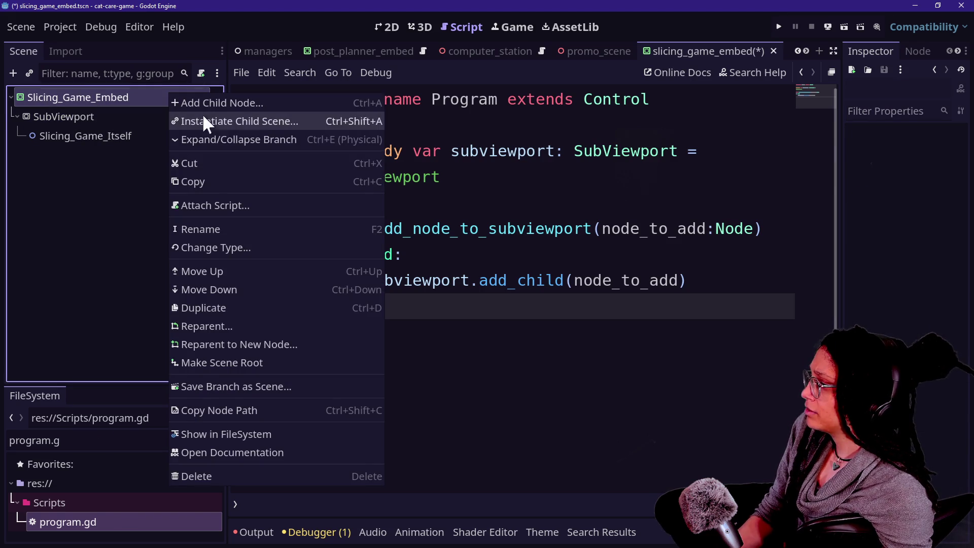
{"action": "left_click", "coordinate": [219, 205]}
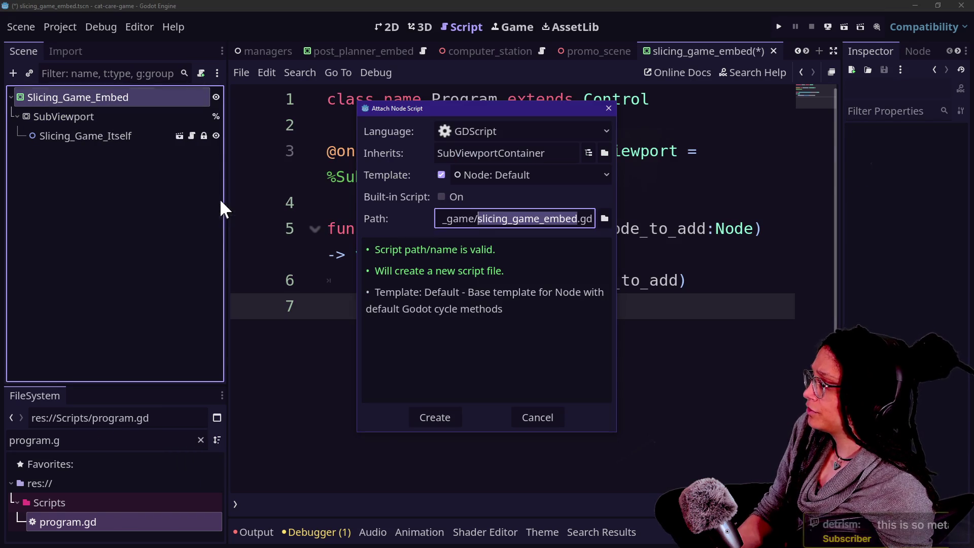
Point the new script's path at the res://Scripts/ folder.
{"action": "left_click", "coordinate": [477, 218]}
{"action": "key", "text": "Left"}
{"action": "key", "text": "Left"}
{"action": "key", "text": "Left"}
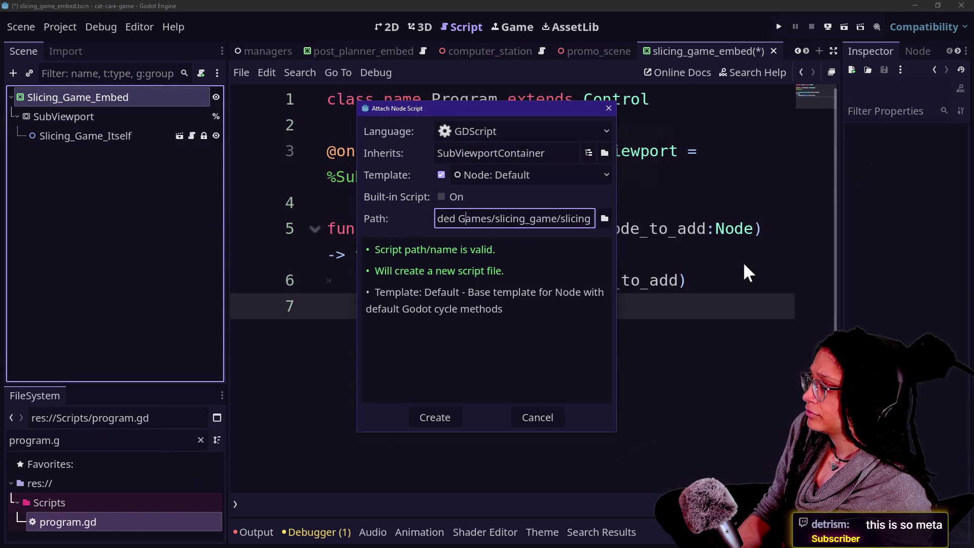
{"action": "key", "text": "Left"}
{"action": "key", "text": "Left"}
{"action": "key", "text": "Left"}
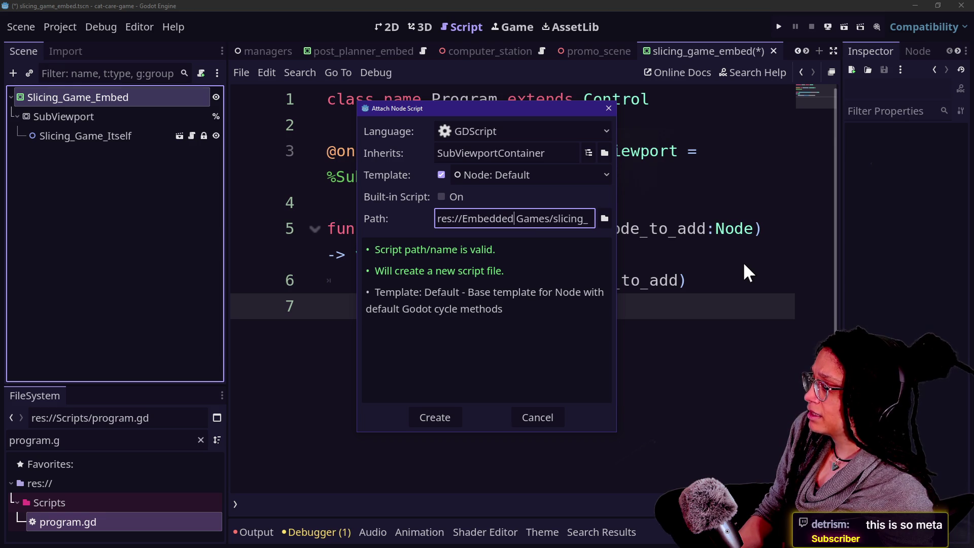
{"action": "key", "text": "Right"}
{"action": "key", "text": "Right"}
{"action": "key", "text": "Right"}
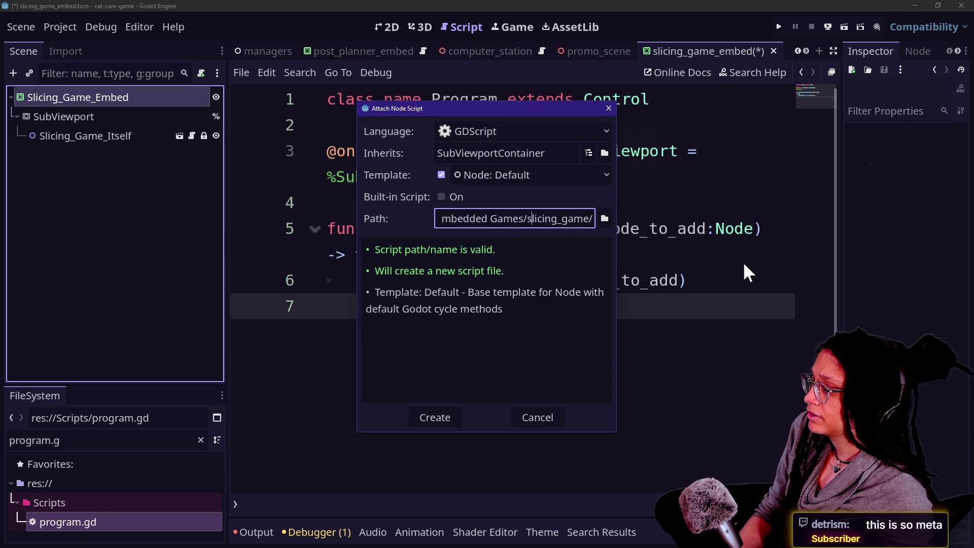
{"action": "key", "text": "Left"}
{"action": "key", "text": "Left"}
{"action": "key", "text": "Left"}
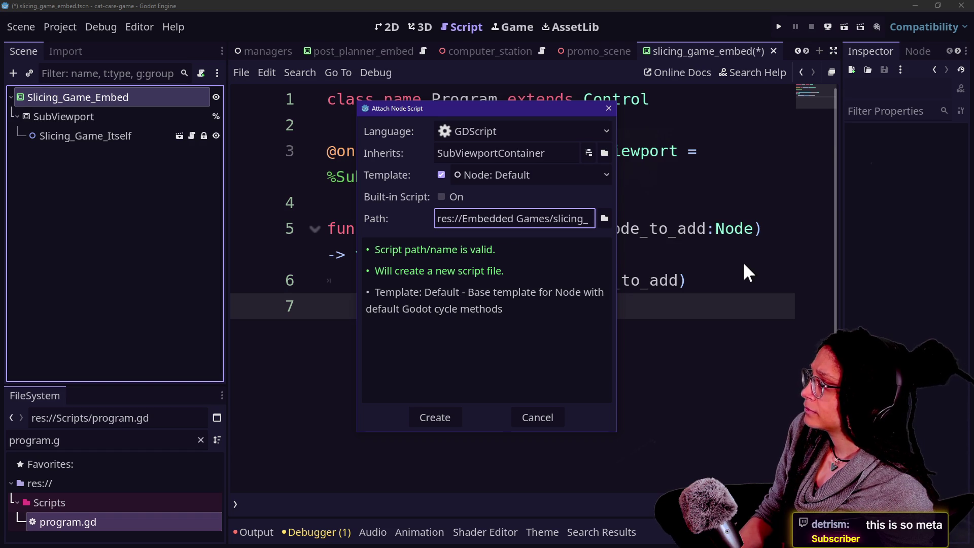
{"action": "mouse_move", "coordinate": [485, 217]}
{"action": "left_mouse_down"}
{"action": "mouse_move", "coordinate": [589, 218]}
{"action": "mouse_move", "coordinate": [447, 197]}
{"action": "mouse_move", "coordinate": [591, 219]}
{"action": "mouse_move", "coordinate": [494, 231]}
{"action": "mouse_move", "coordinate": [475, 224]}
{"action": "left_mouse_up"}
{"action": "left_click", "coordinate": [474, 208]}
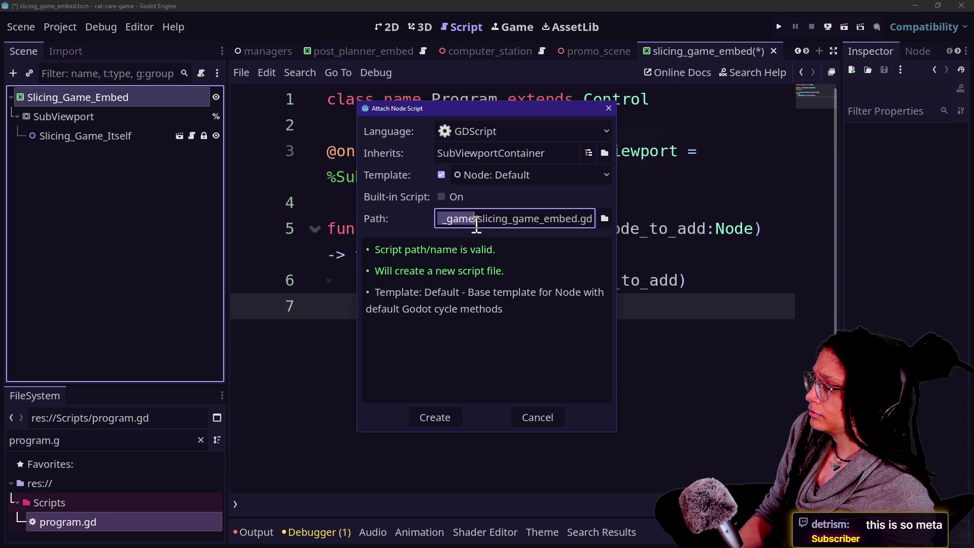
{"action": "type", "text": "Scrip"}
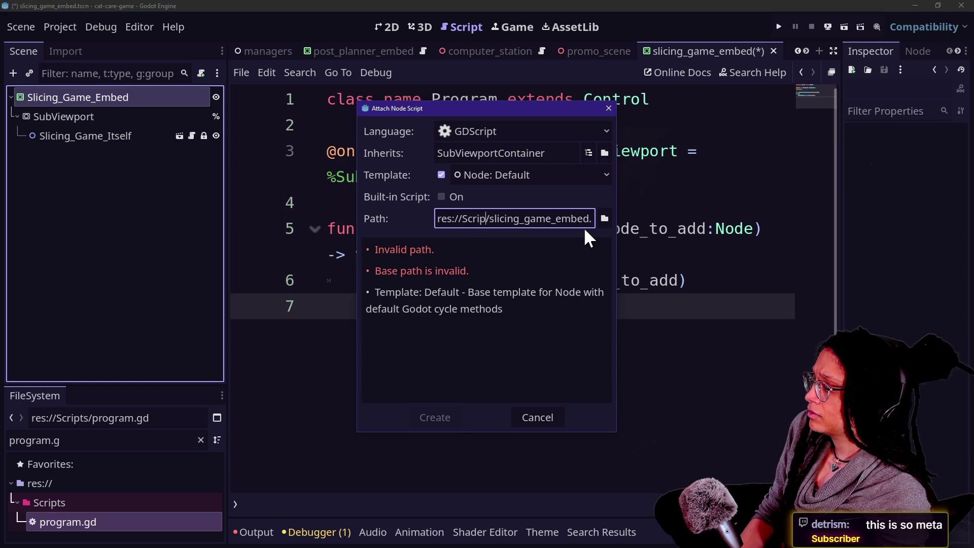
{"action": "type", "text": "ts/"}
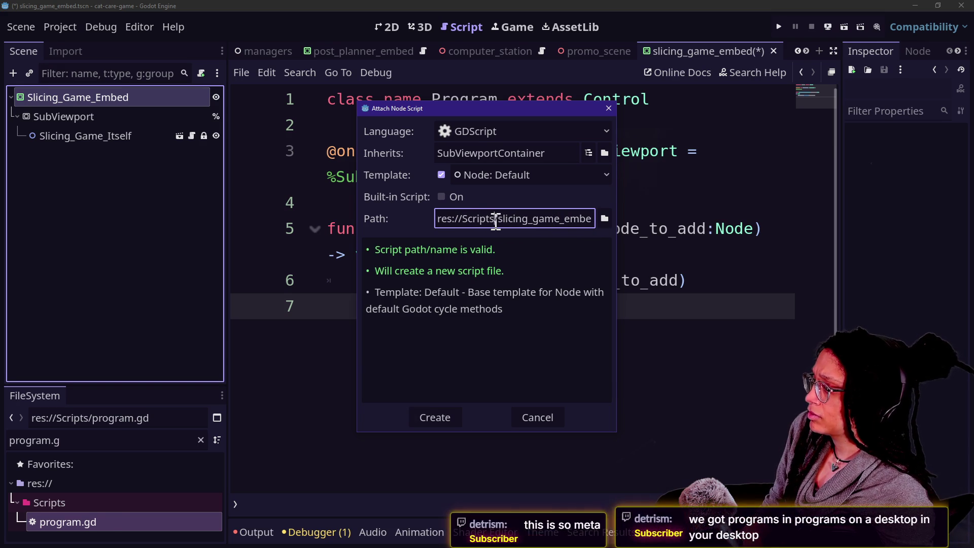
Name the script program_video_editor.gd and create it.
{"action": "left_click_drag", "start_coordinate": [495, 219], "coordinate": [759, 232]}
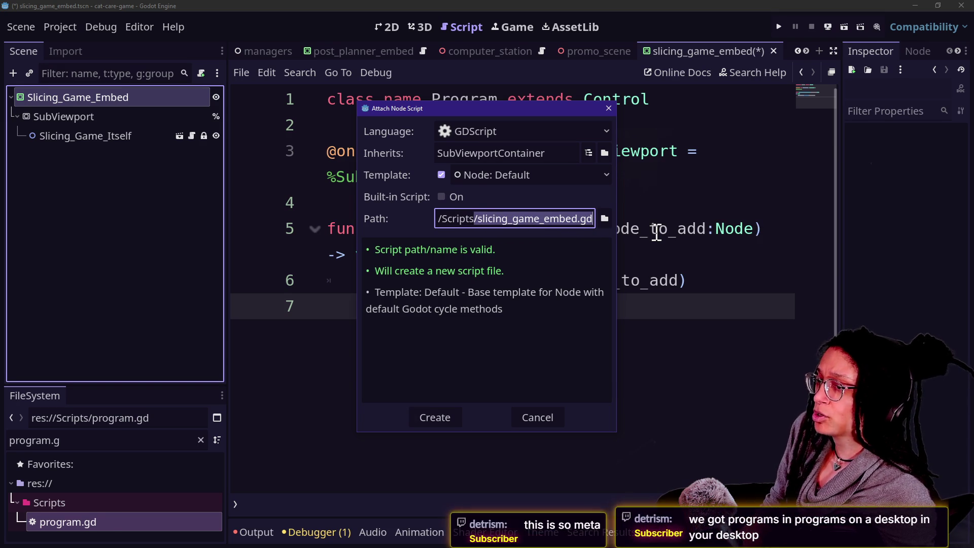
{"action": "left_click_drag", "start_coordinate": [657, 232], "coordinate": [577, 221]}
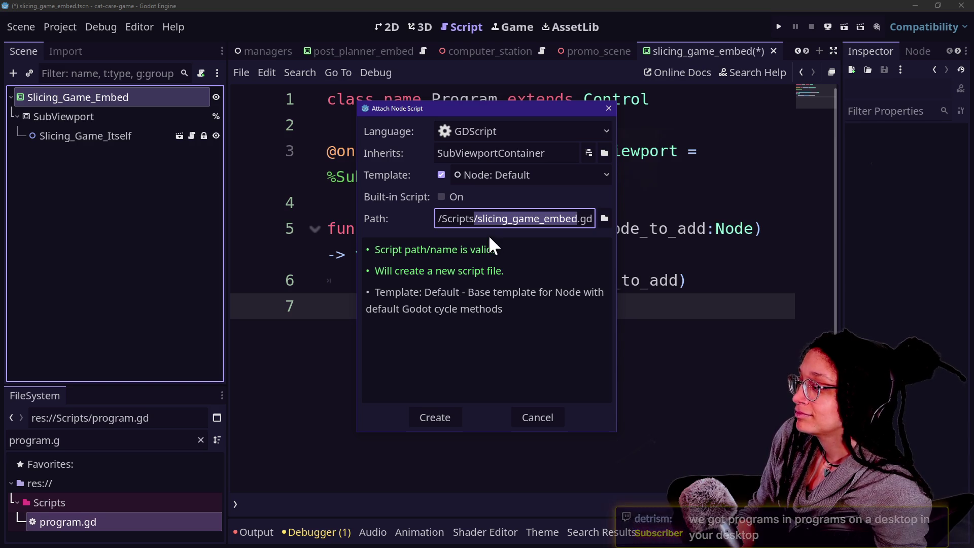
{"action": "left_click", "coordinate": [485, 219]}
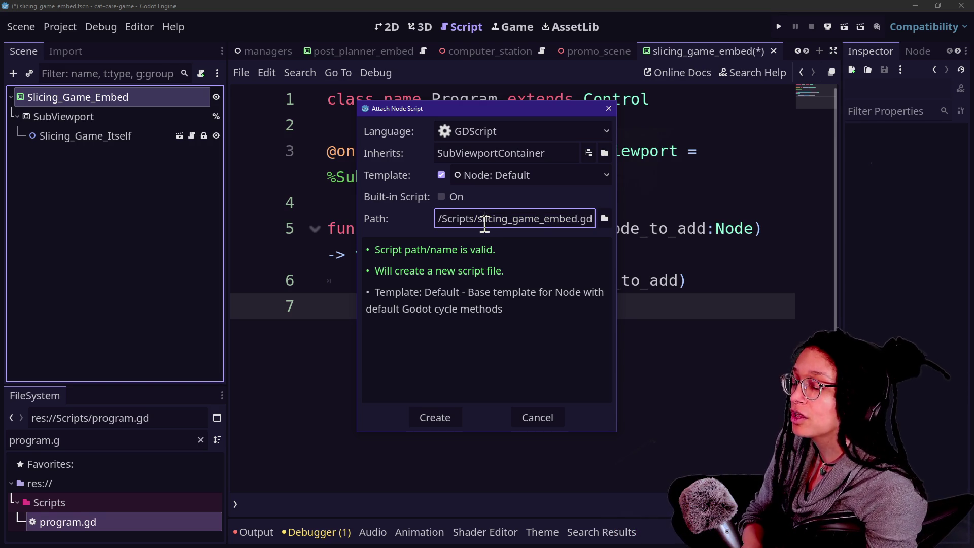
{"action": "left_click_drag", "start_coordinate": [478, 219], "coordinate": [581, 219]}
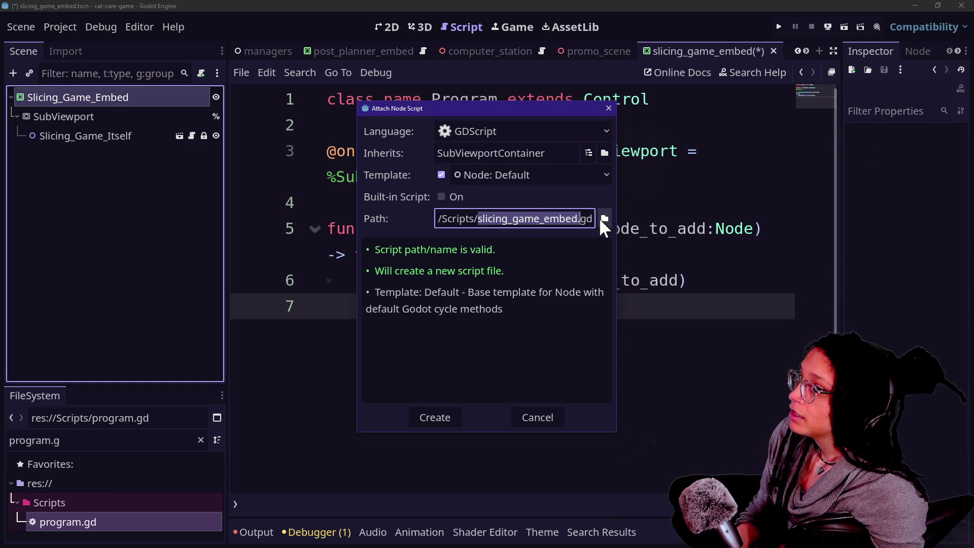
{"action": "key", "text": "BackSpace"}
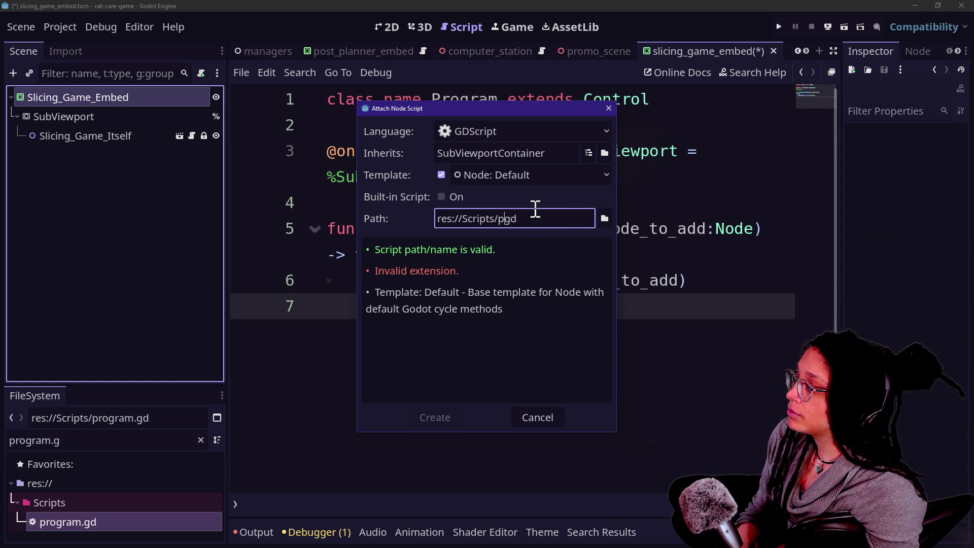
{"action": "type", "text": "ram_vidoe"}
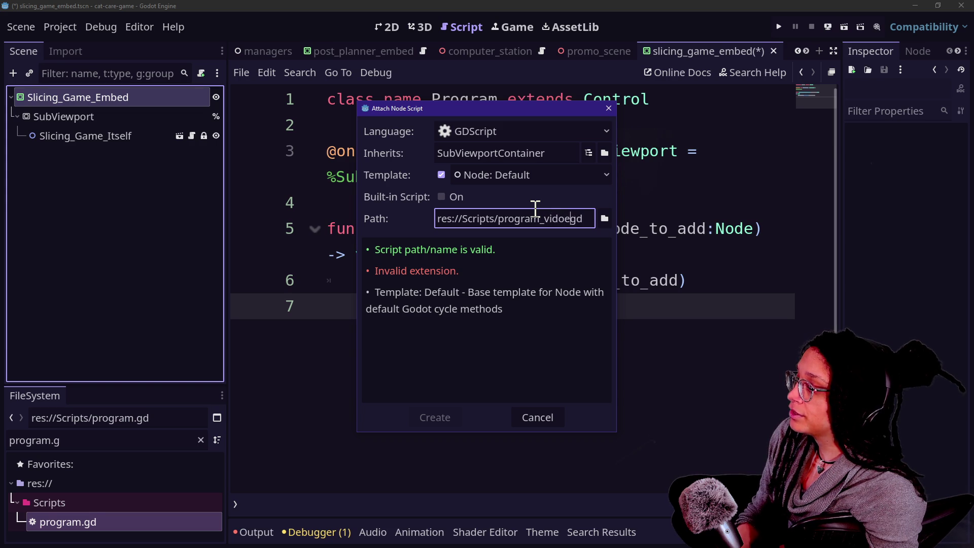
{"action": "key", "text": "BackSpace"}
{"action": "type", "text": "_editor"}
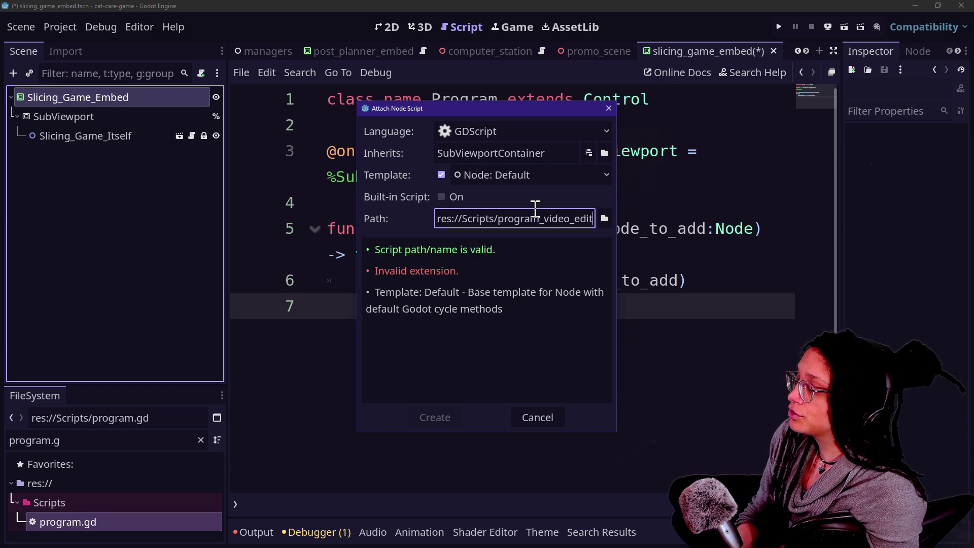
{"action": "type", "text": ".gd"}
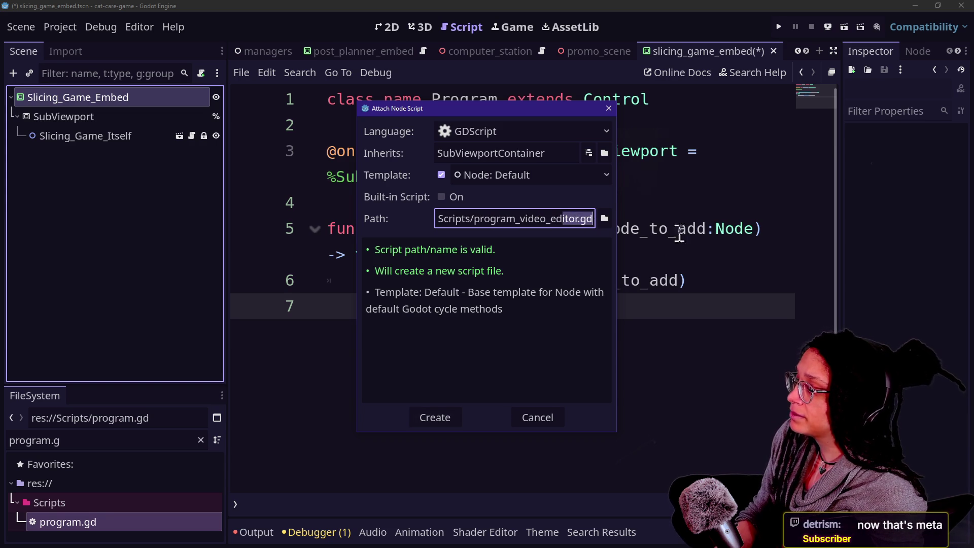
{"action": "left_click", "coordinate": [429, 425]}
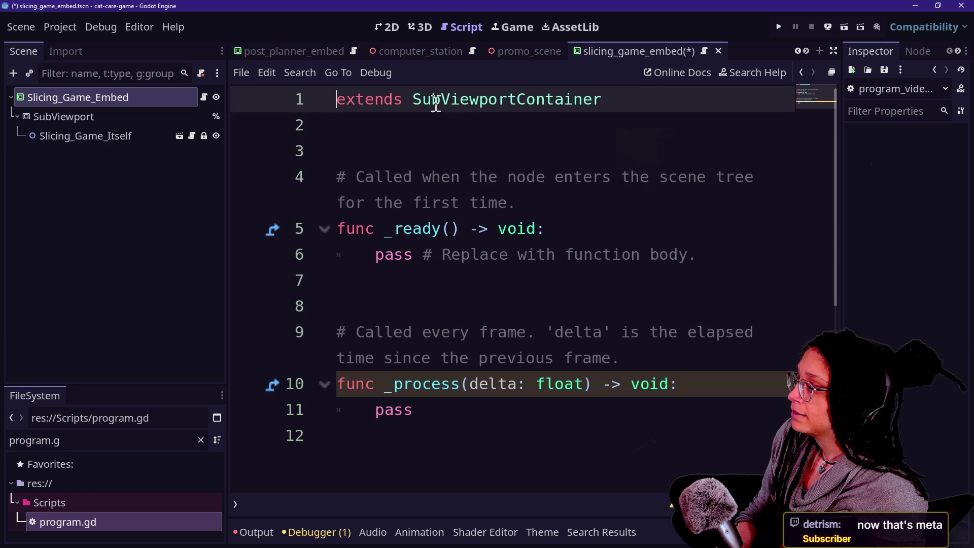
Replace the template with the pasted Program_VideoEditor class lines, trim the trailing line, and save.
{"action": "key", "text": "ctrl+a"}
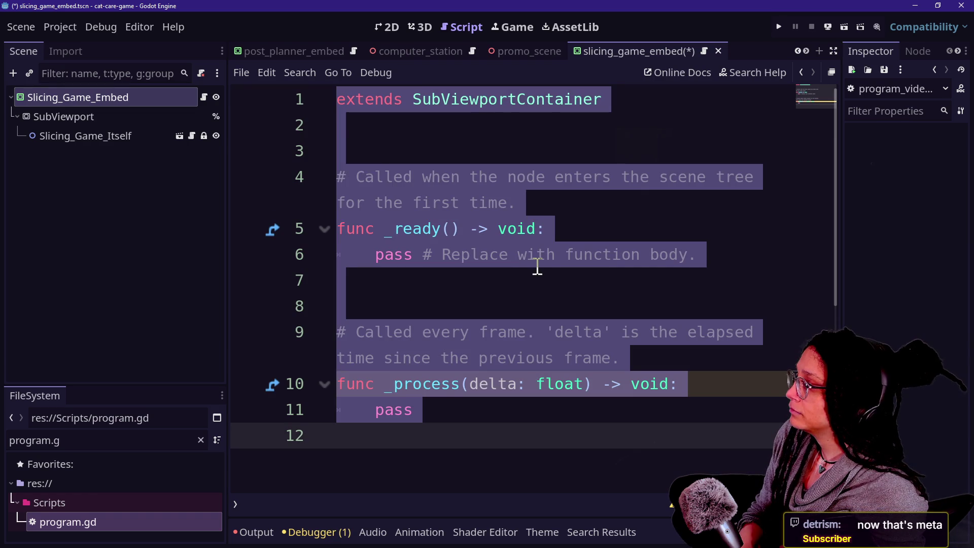
{"action": "type", "text": "class_name Program_VideoEditor extends Program static var ref: Program_VideoEditor func _init() -> void: \tref = self"}
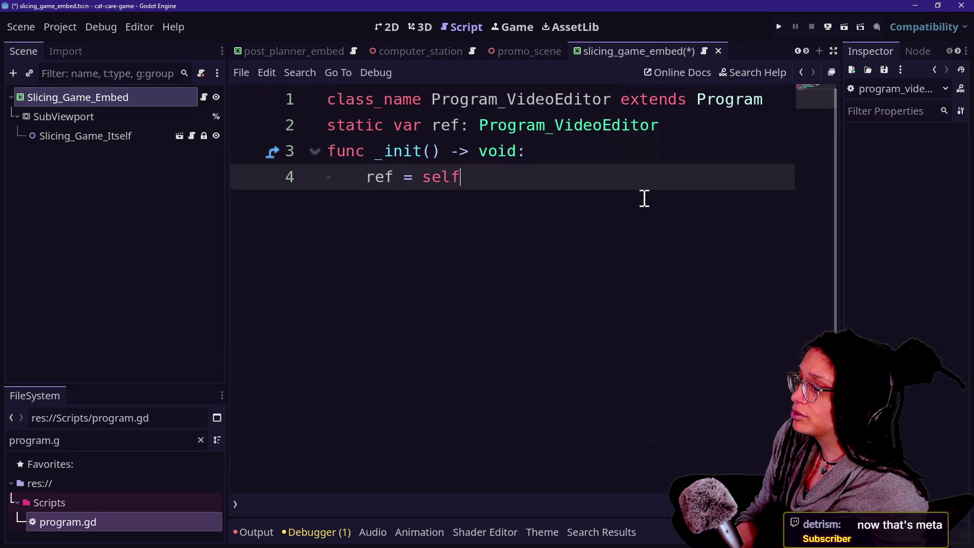
{"action": "key", "text": "ctrl+s"}
{"action": "left_click", "coordinate": [463, 202]}
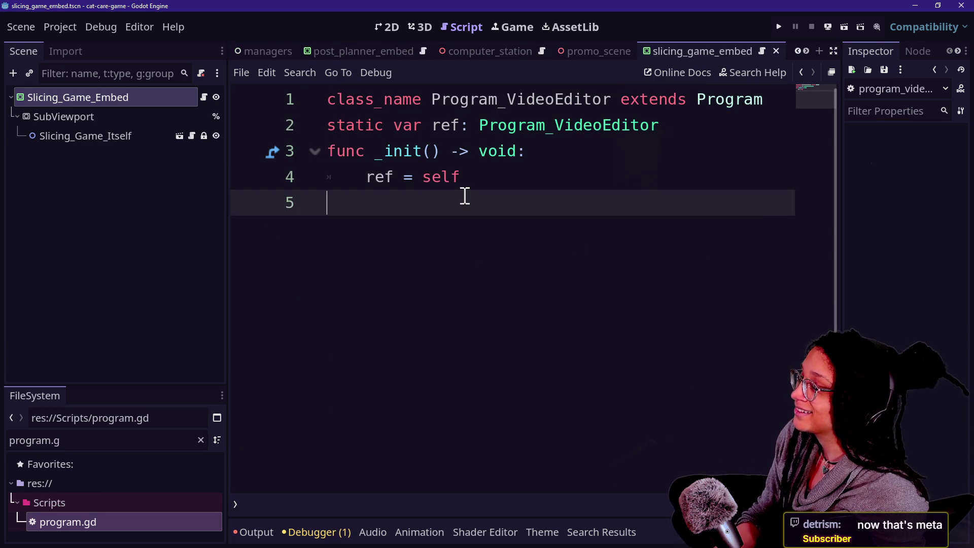
{"action": "key", "text": "BackSpace"}
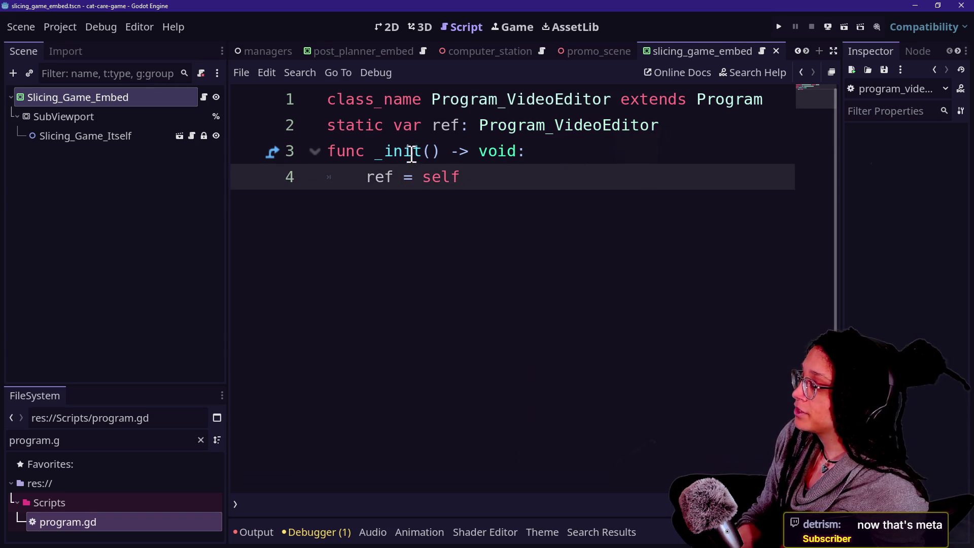
{"action": "key", "text": "ctrl+s"}
Compare with the shared program.gd, then select the whole Slicing_Game_Embed script for copying.
{"action": "key", "text": "ctrl+a"}
{"action": "left_click_drag", "start_coordinate": [542, 168], "coordinate": [332, 98]}
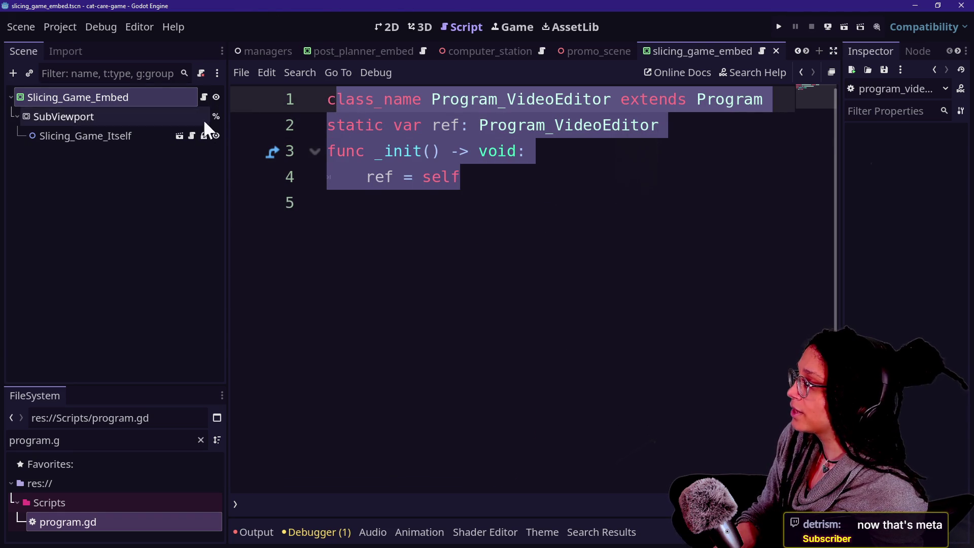
{"action": "left_click", "coordinate": [654, 125]}
{"action": "left_click", "coordinate": [718, 104], "text": "ctrl"}
{"action": "left_click", "coordinate": [337, 127]}
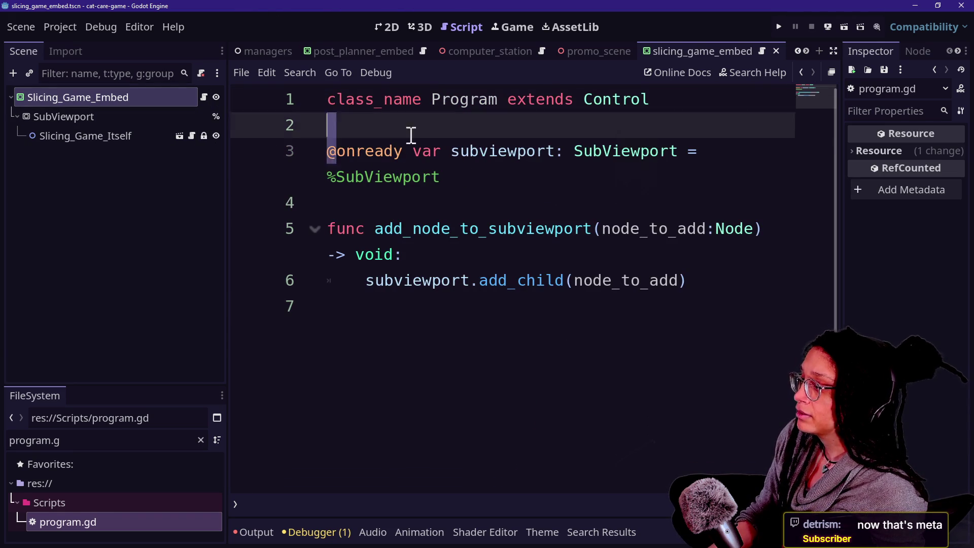
{"action": "left_click", "coordinate": [528, 174]}
{"action": "left_click", "coordinate": [204, 97]}
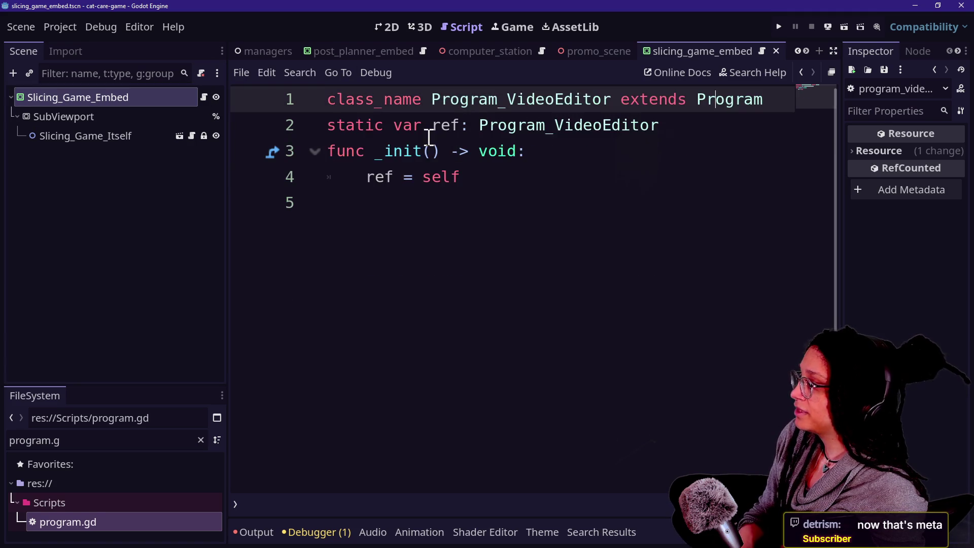
{"action": "key", "text": "ctrl+a"}
{"action": "key", "text": "ctrl+c"}
{"action": "left_click", "coordinate": [345, 223]}
{"action": "left_click", "coordinate": [56, 440]}
Filter files by 'embed', open post_planner_embed.tscn, and detach Post_Planner_Embed's script.
{"action": "type", "text": "embed"}
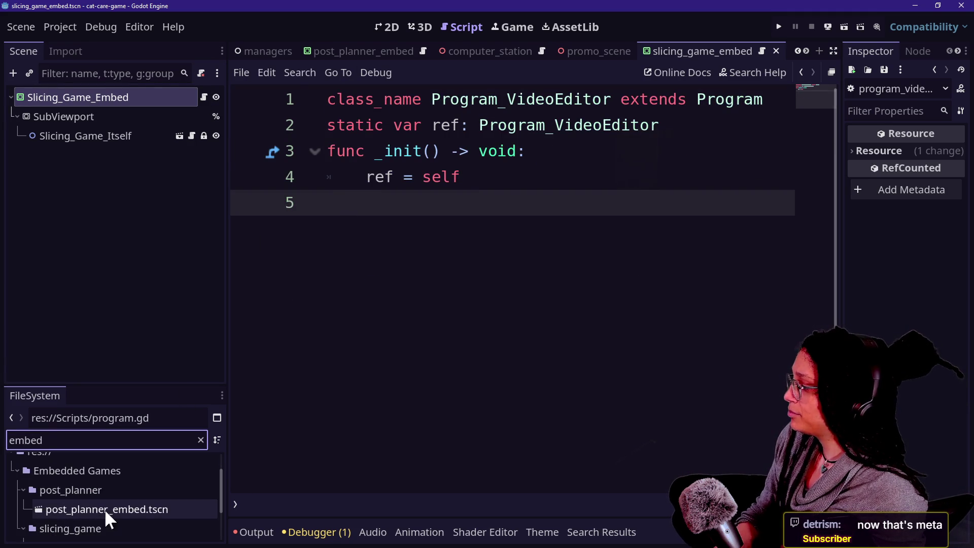
{"action": "left_click", "coordinate": [92, 506]}
{"action": "double_click", "coordinate": [91, 507]}
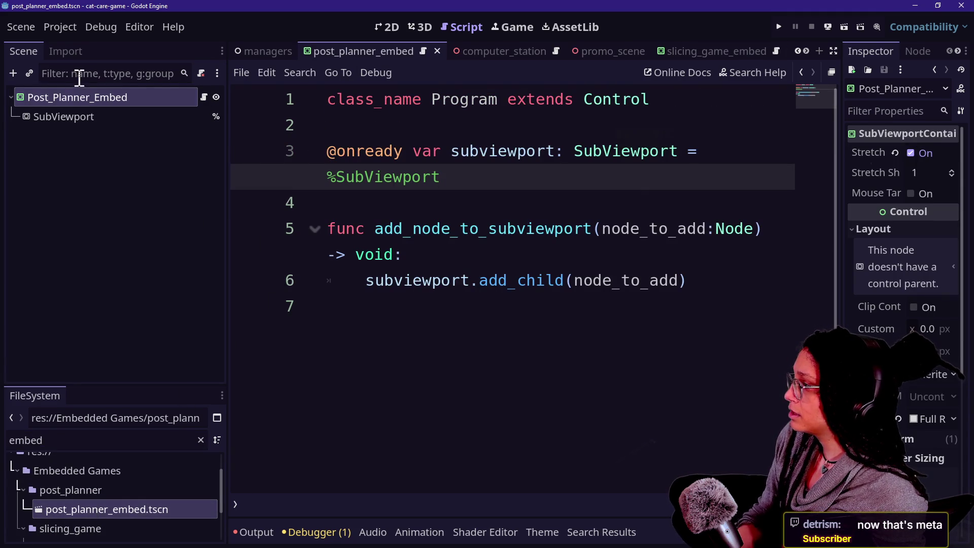
{"action": "left_click", "coordinate": [202, 97]}
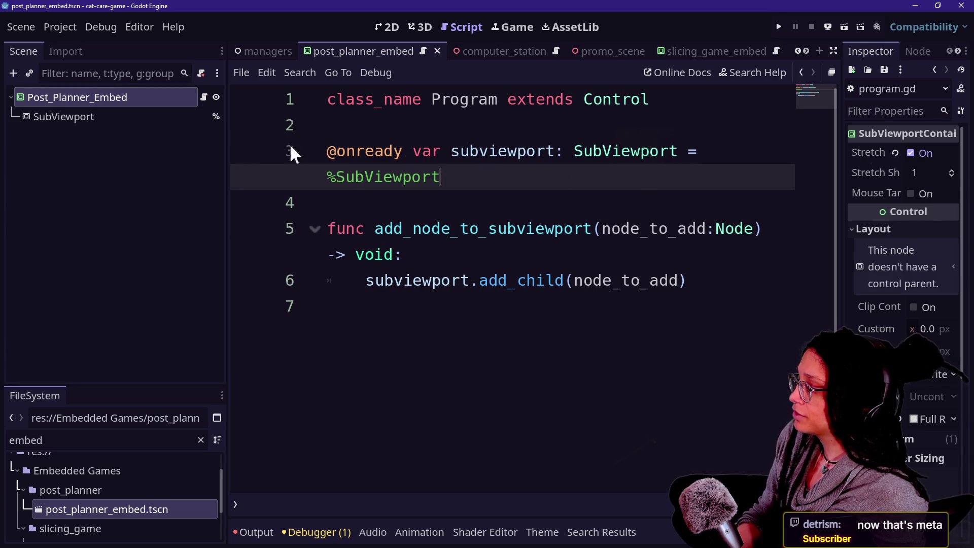
{"action": "right_click", "coordinate": [176, 99]}
{"action": "left_click", "coordinate": [245, 272]}
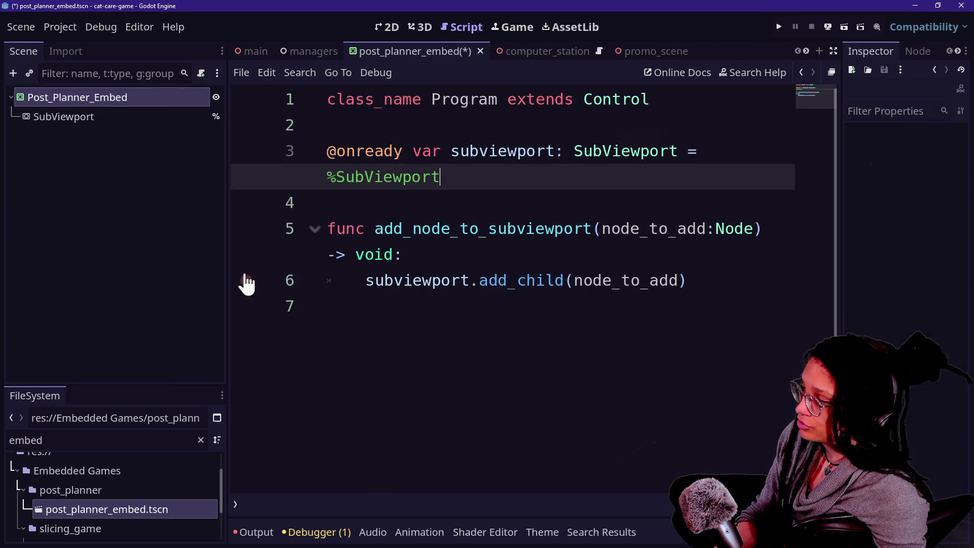
{"action": "right_click", "coordinate": [164, 86]}
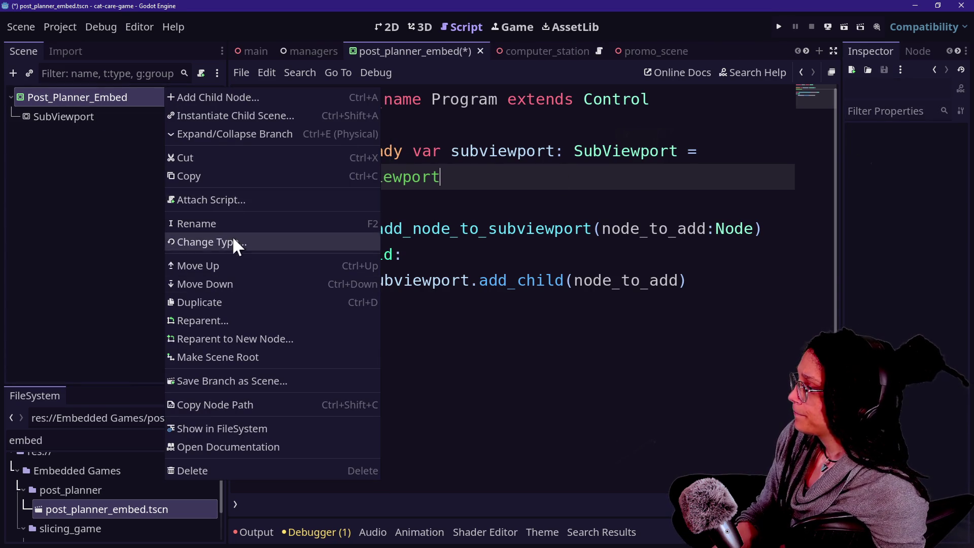
Create res://Scripts/program_post_planner.gd on Post_Planner_Embed and paste the copied Program_VideoEditor code into it.
{"action": "left_click", "coordinate": [223, 202]}
{"action": "mouse_move", "coordinate": [459, 221]}
{"action": "left_mouse_down"}
{"action": "mouse_move", "coordinate": [435, 222]}
{"action": "mouse_move", "coordinate": [463, 230]}
{"action": "left_mouse_up"}
{"action": "type", "text": "/Scripts/post_planner_embe"}
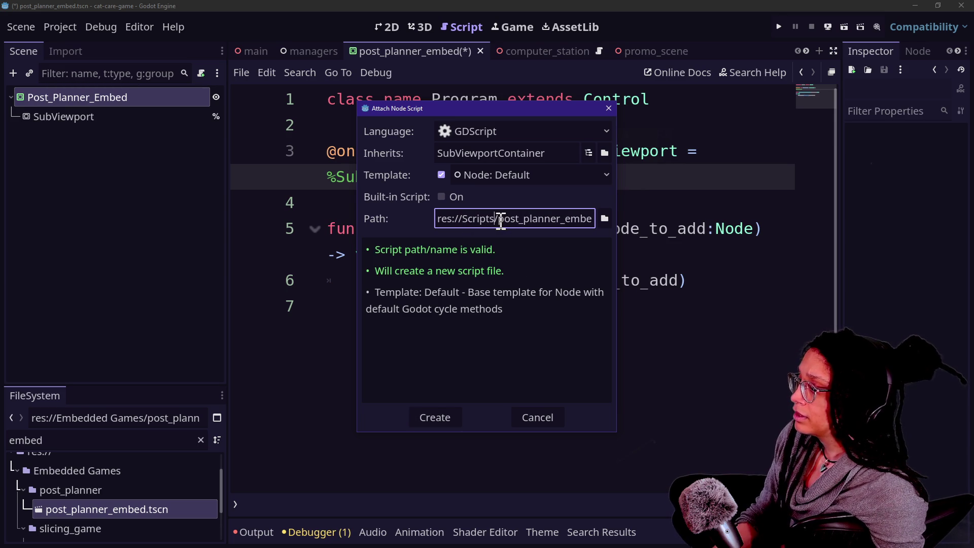
{"action": "mouse_move", "coordinate": [498, 220]}
{"action": "left_mouse_down"}
{"action": "mouse_move", "coordinate": [588, 220]}
{"action": "mouse_move", "coordinate": [548, 220]}
{"action": "mouse_move", "coordinate": [580, 218]}
{"action": "left_mouse_up"}
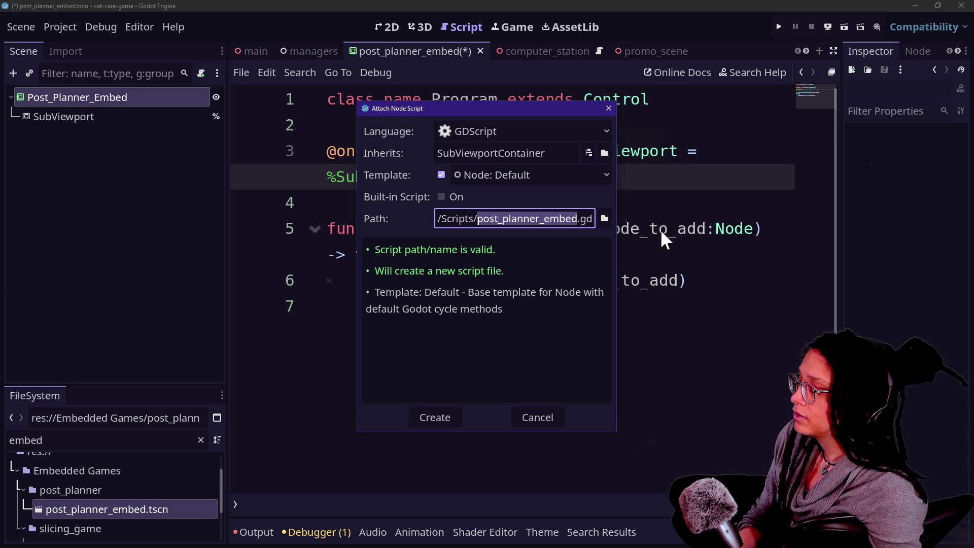
{"action": "type", "text": "program_"}
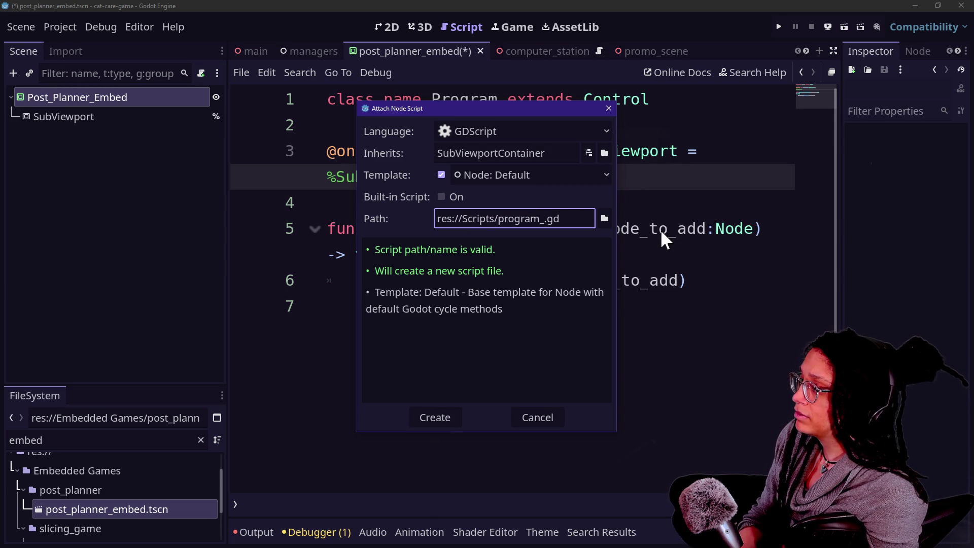
{"action": "type", "text": "post_planner"}
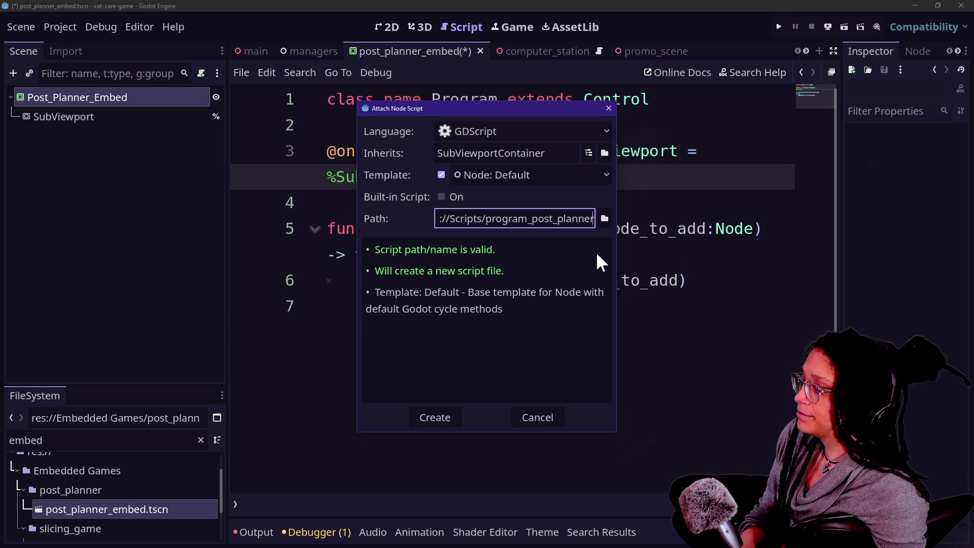
{"action": "key", "text": "Return"}
{"action": "key", "text": "ctrl+a"}
{"action": "key", "text": "ctrl+v"}
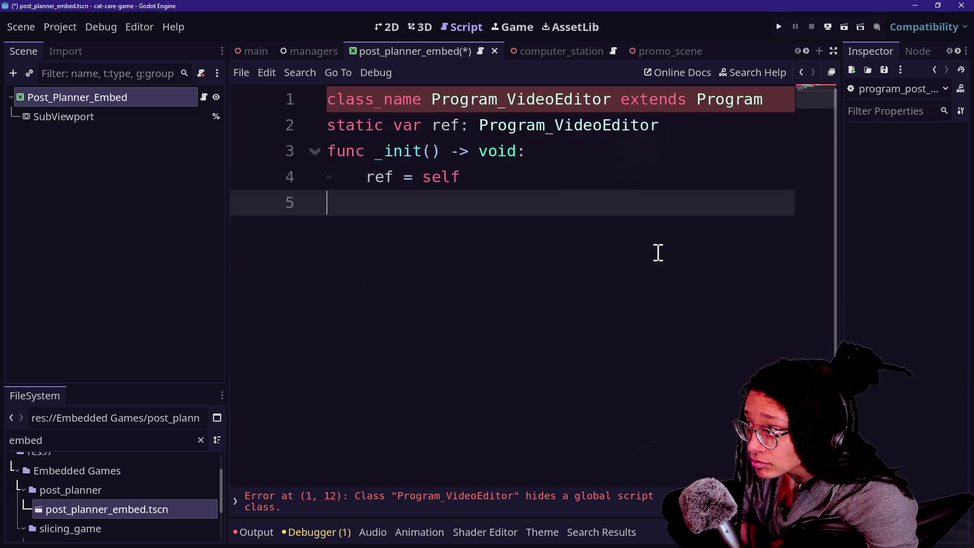
Change both VideoEditor occurrences to Post_Planner, making the class Program_Post_Planner, and save.
{"action": "left_click_drag", "start_coordinate": [507, 100], "coordinate": [613, 101]}
{"action": "key", "text": "ctrl+d"}
{"action": "type", "text": "Post"}
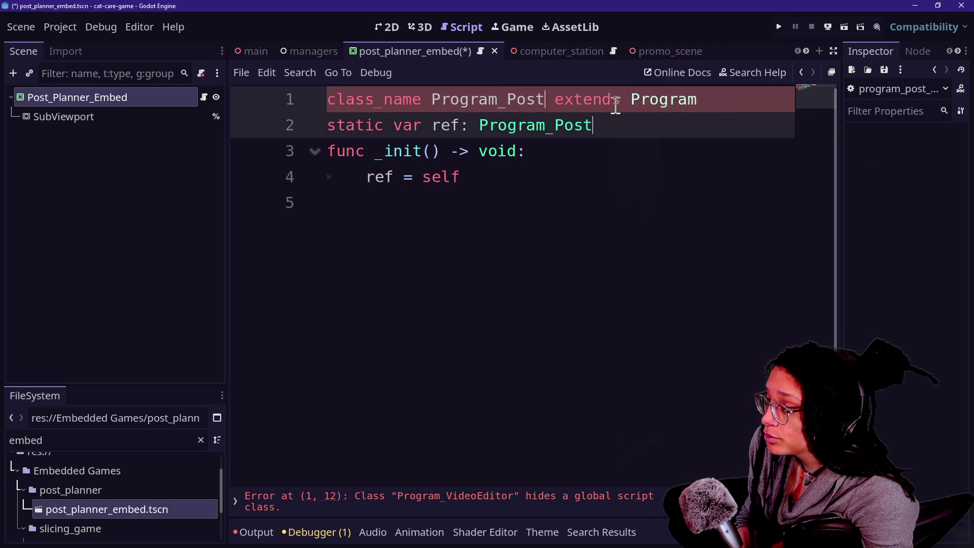
{"action": "type", "text": "_Planner"}
{"action": "left_click", "coordinate": [501, 151]}
{"action": "key", "text": "ctrl+s"}
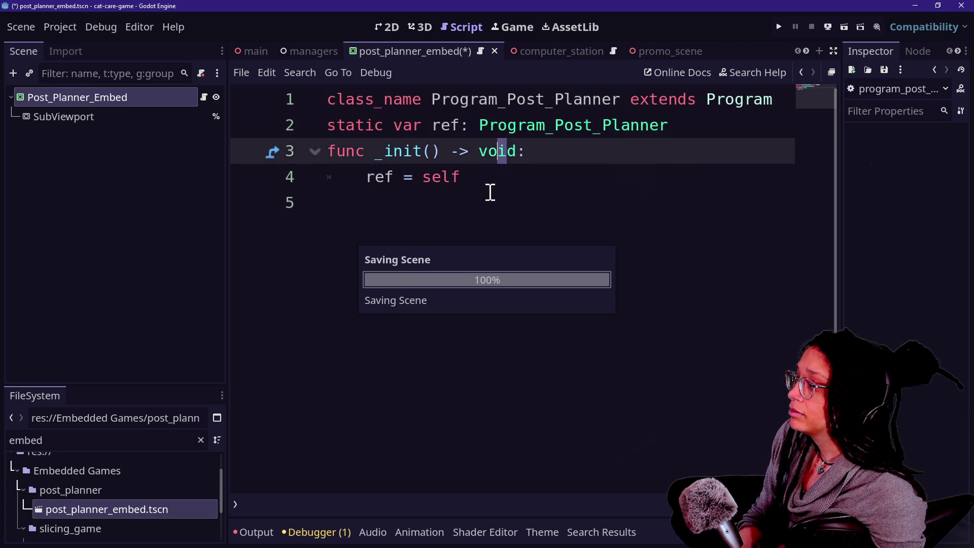
{"action": "left_click", "coordinate": [603, 198]}
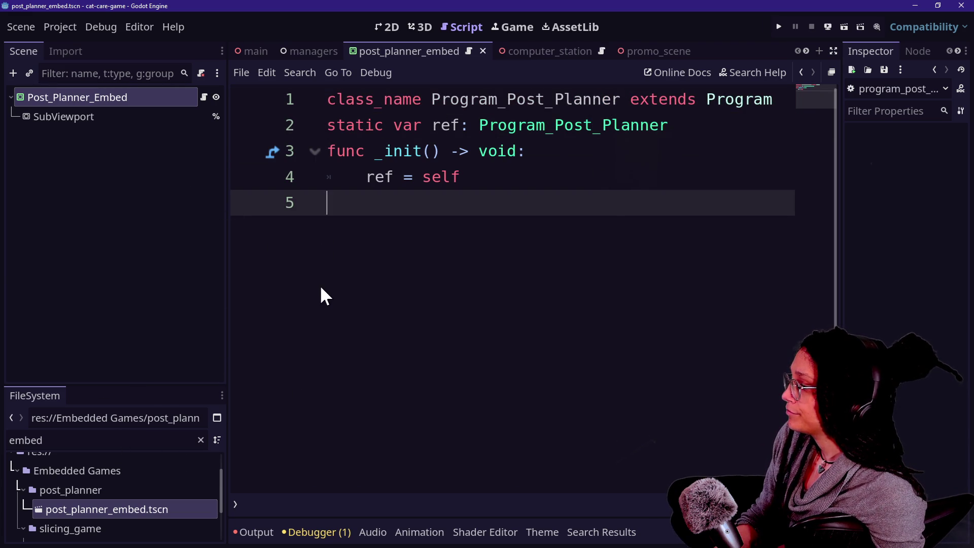
{"action": "left_click", "coordinate": [372, 74]}
{"action": "left_click", "coordinate": [518, 266]}
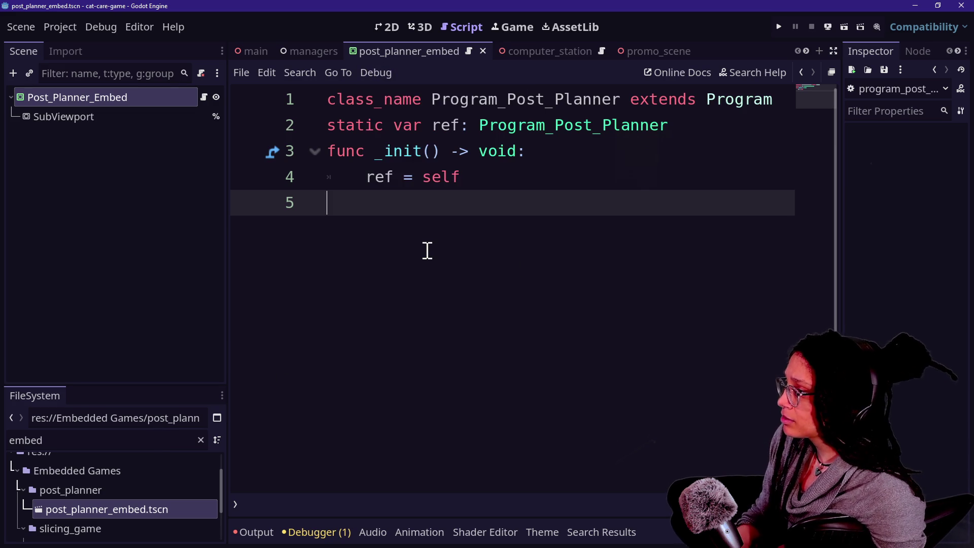
Open manage_programs.gd through Quick Open and switch to distraction-free mode.
{"action": "key", "text": "alt+shift+o"}
{"action": "key", "text": "Down"}
{"action": "key", "text": "Down"}
{"action": "key", "text": "Down"}
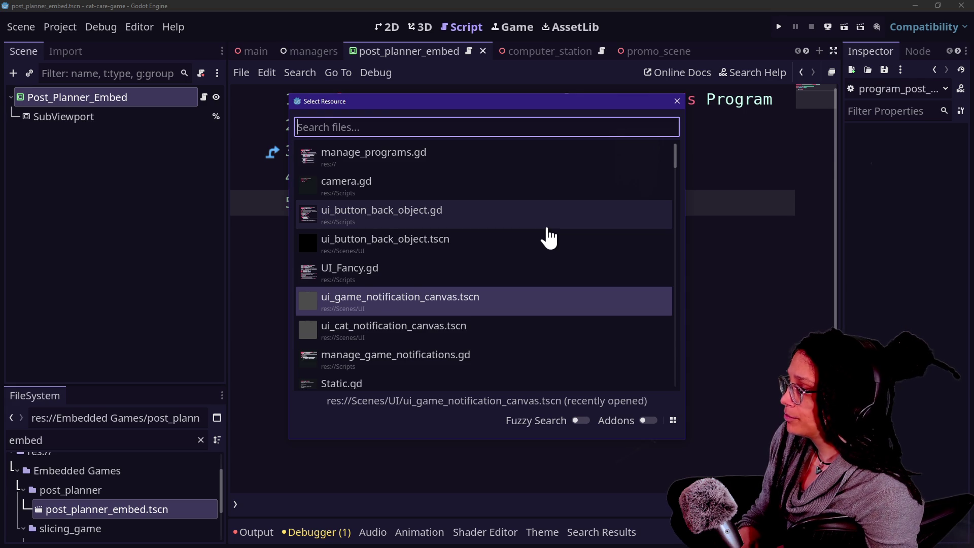
{"action": "key", "text": "Up"}
{"action": "key", "text": "Up"}
{"action": "key", "text": "Up"}
{"action": "key", "text": "Return"}
{"action": "key", "text": "ctrl+shift+F11"}
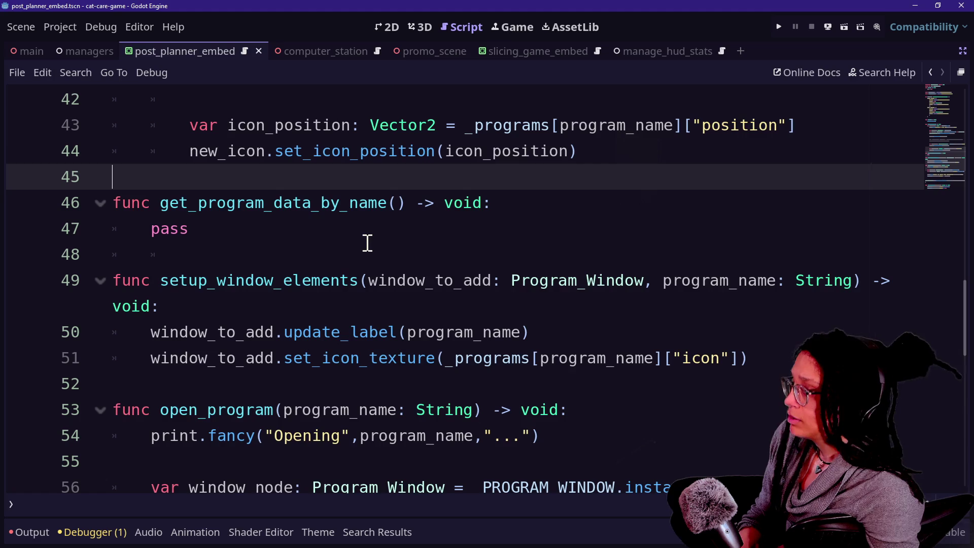
Add a "subviewport": Program_VideoEditor entry to the Video Editor dictionary.
{"action": "scroll", "coordinate": [343, 274], "scroll_direction": "up", "scroll_amount": 8}
{"action": "scroll", "coordinate": [343, 274], "scroll_direction": "up", "scroll_amount": 6}
{"action": "scroll", "coordinate": [343, 274], "scroll_direction": "down", "scroll_amount": 3}
{"action": "left_click", "coordinate": [611, 202]}
{"action": "key", "text": "Return"}
{"action": "type", "text": "\"s"}
{"action": "type", "text": "ubve"}
{"action": "type", "text": "iewport"}
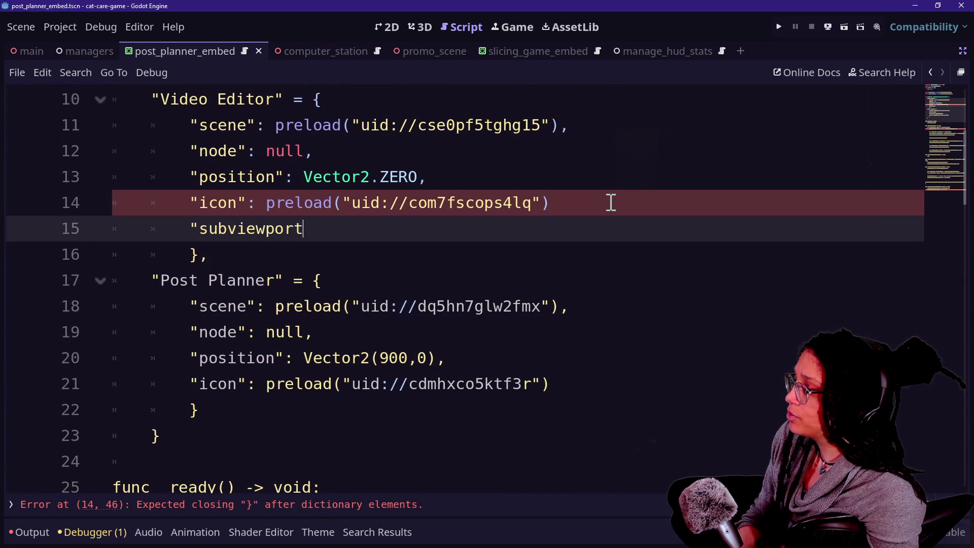
{"action": "type", "text": "\":"}
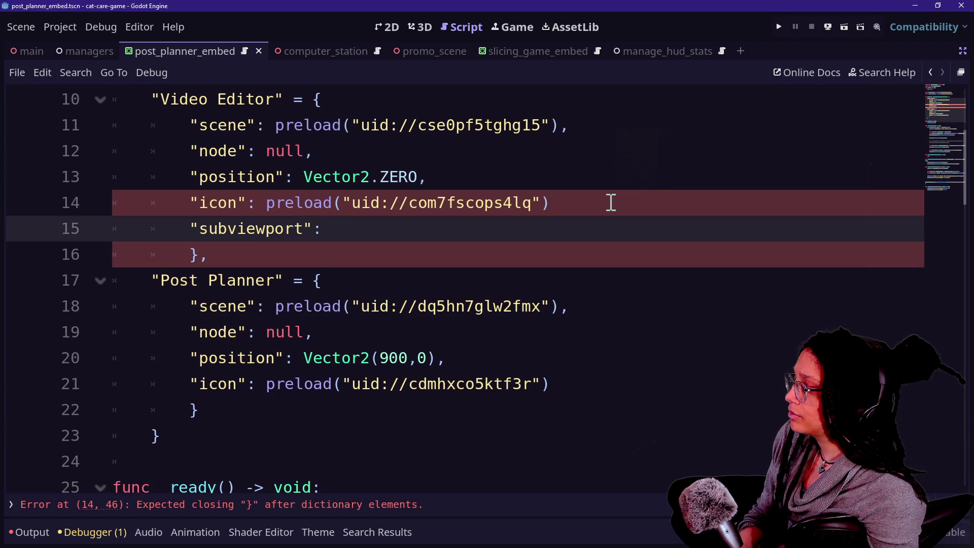
{"action": "left_click", "coordinate": [611, 203]}
{"action": "type", "text": ","}
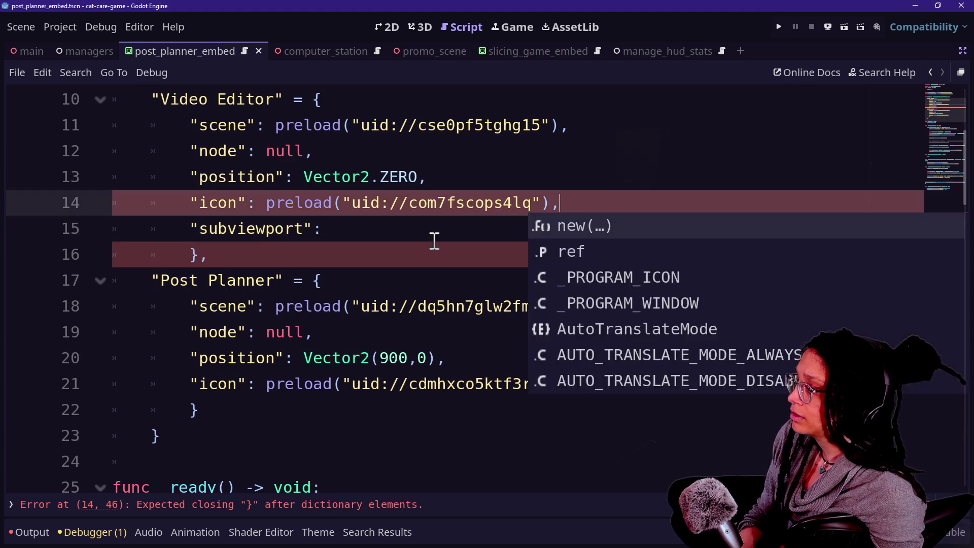
{"action": "left_click", "coordinate": [398, 229]}
{"action": "type", "text": "M"}
{"action": "key", "text": "BackSpace"}
{"action": "type", "text": "Program"}
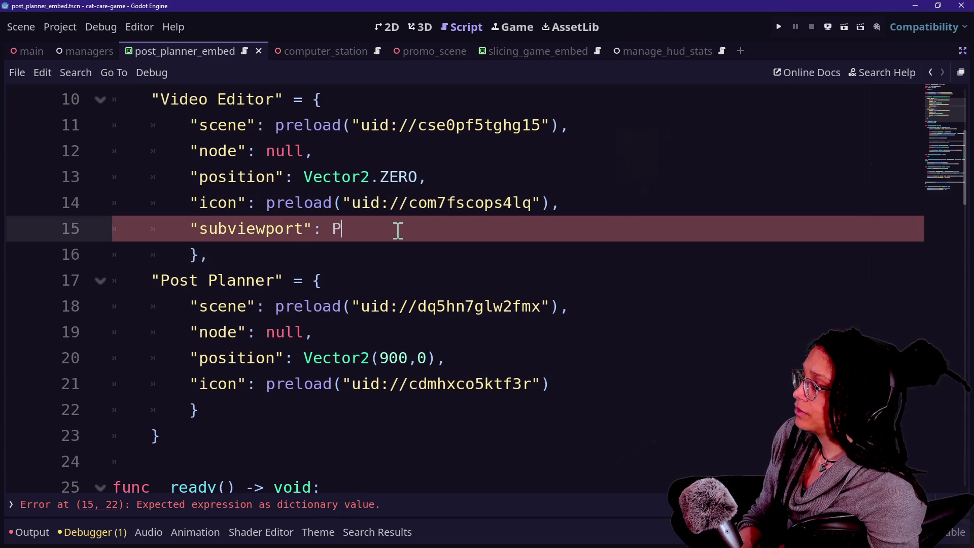
{"action": "key", "text": "Down"}
{"action": "key", "text": "Down"}
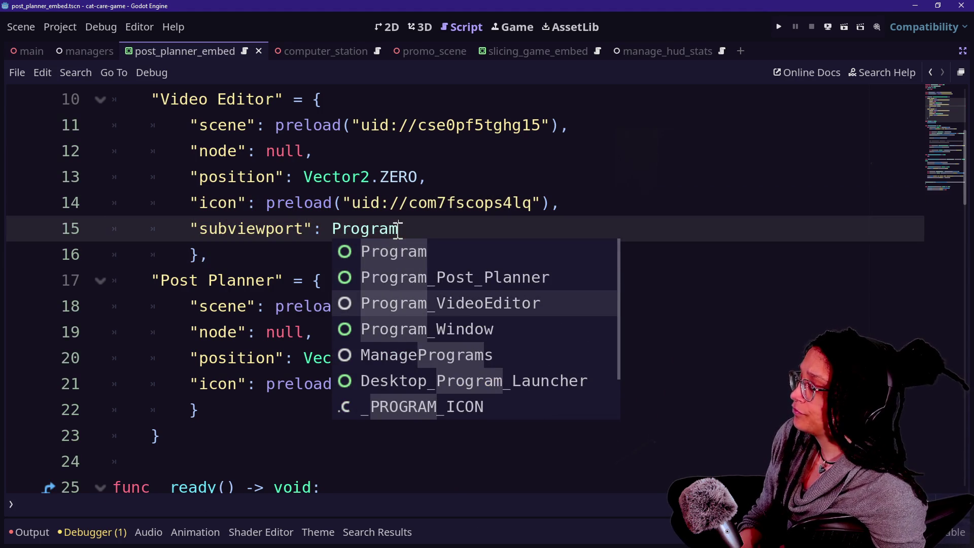
{"action": "key", "text": "Return"}
Rename the video editor script's class to Program_Video_Editor and save.
{"action": "left_click", "coordinate": [447, 228]}
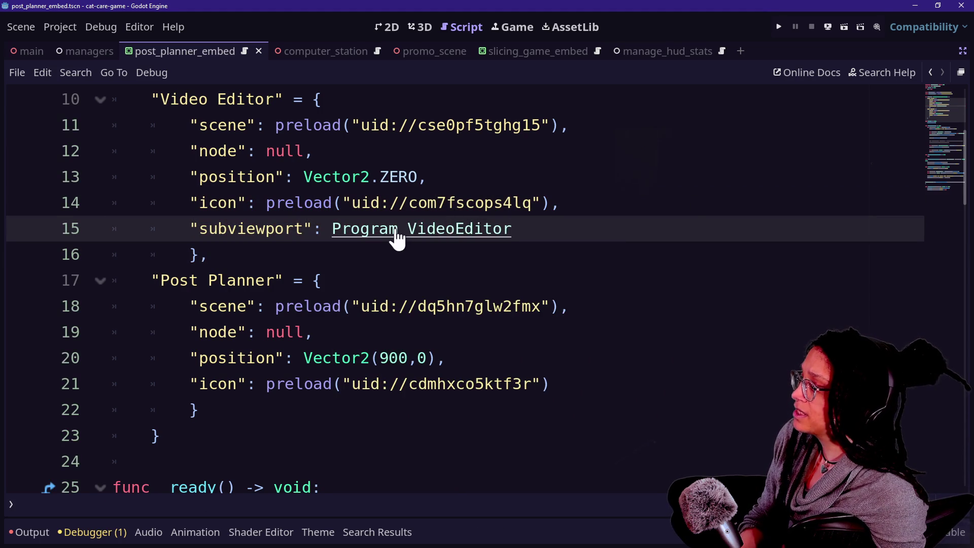
{"action": "left_click", "coordinate": [398, 233], "text": "ctrl"}
{"action": "left_click", "coordinate": [330, 99]}
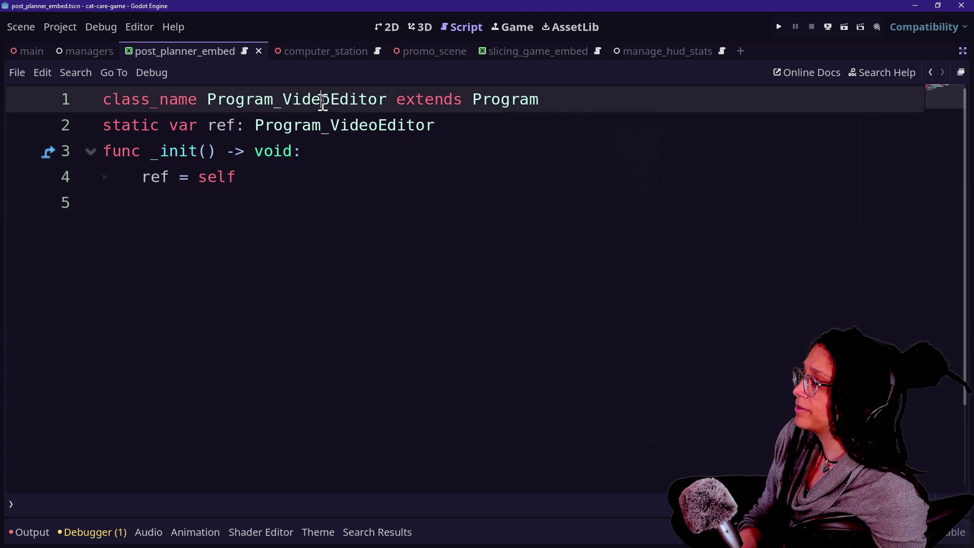
{"action": "left_click", "coordinate": [378, 125], "text": "alt"}
{"action": "type", "text": "_"}
{"action": "left_click", "coordinate": [293, 152]}
{"action": "key", "text": "ctrl+s"}
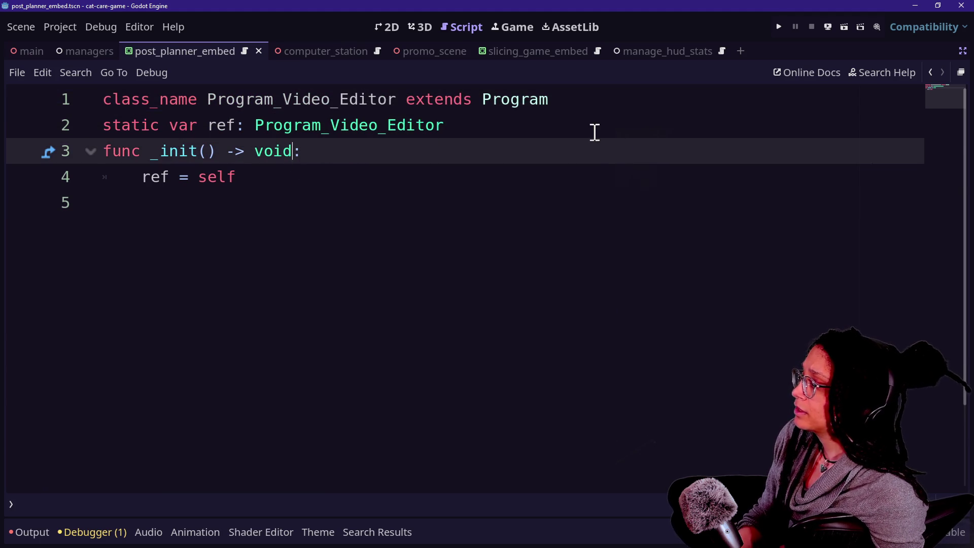
Try an underscore in the subviewport value in manage_programs.gd, revert it, and save.
{"action": "left_click", "coordinate": [930, 72]}
{"action": "left_click", "coordinate": [455, 228]}
{"action": "type", "text": "_Video_Editor"}
{"action": "left_click", "coordinate": [297, 251]}
{"action": "left_click", "coordinate": [313, 229]}
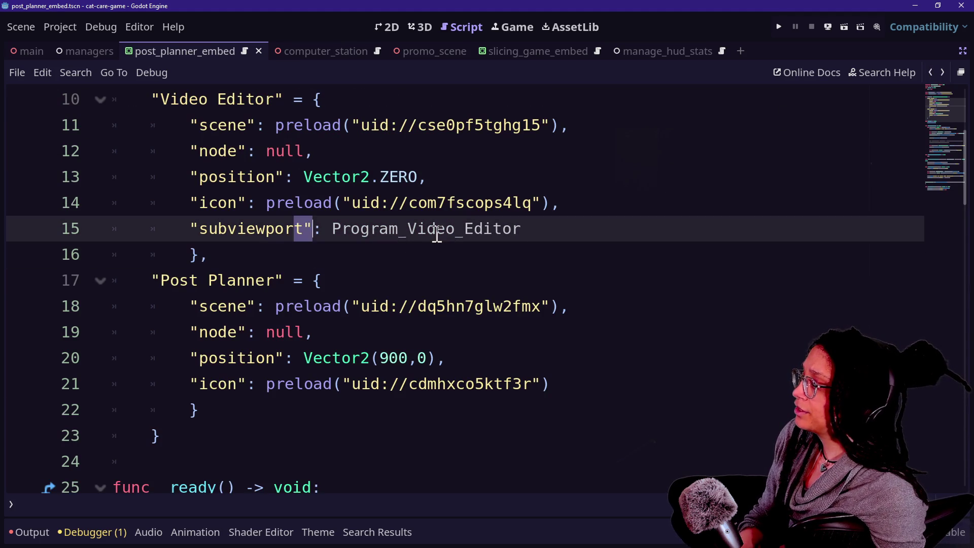
{"action": "left_click", "coordinate": [465, 229]}
{"action": "key", "text": "BackSpace"}
{"action": "key", "text": "ctrl+s"}
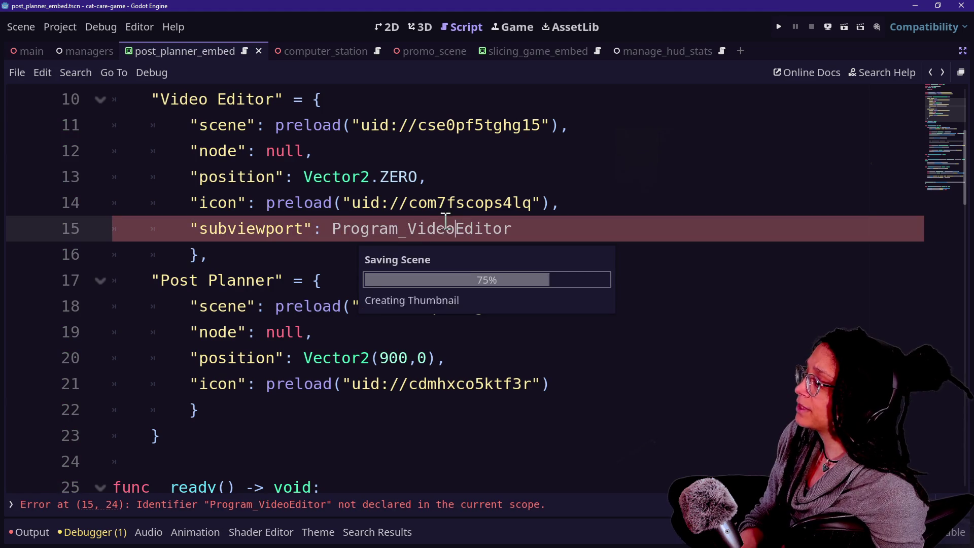
{"action": "key", "text": "alt+shift+o"}
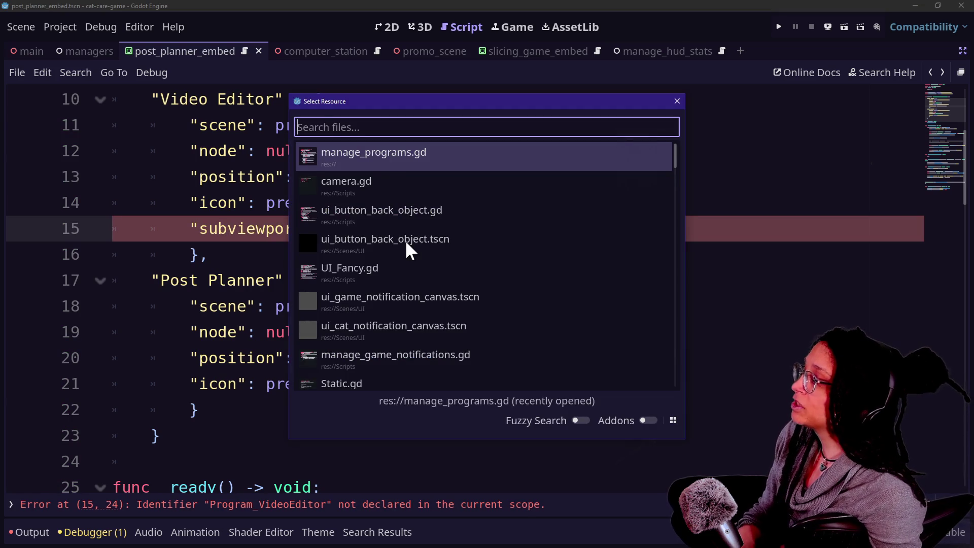
Remove the underscores from the class names in program_post_planner.gd and save.
{"action": "type", "text": "program_"}
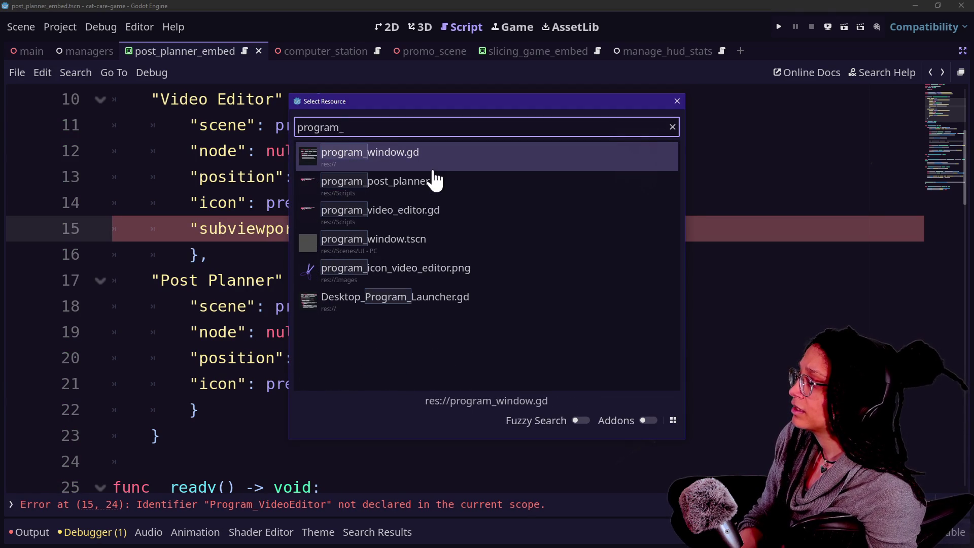
{"action": "left_click", "coordinate": [435, 180]}
{"action": "left_click", "coordinate": [331, 99]}
{"action": "key", "text": "BackSpace"}
{"action": "key", "text": "ctrl+s"}
{"action": "left_click", "coordinate": [373, 123]}
{"action": "key", "text": "BackSpace"}
{"action": "left_click", "coordinate": [243, 151]}
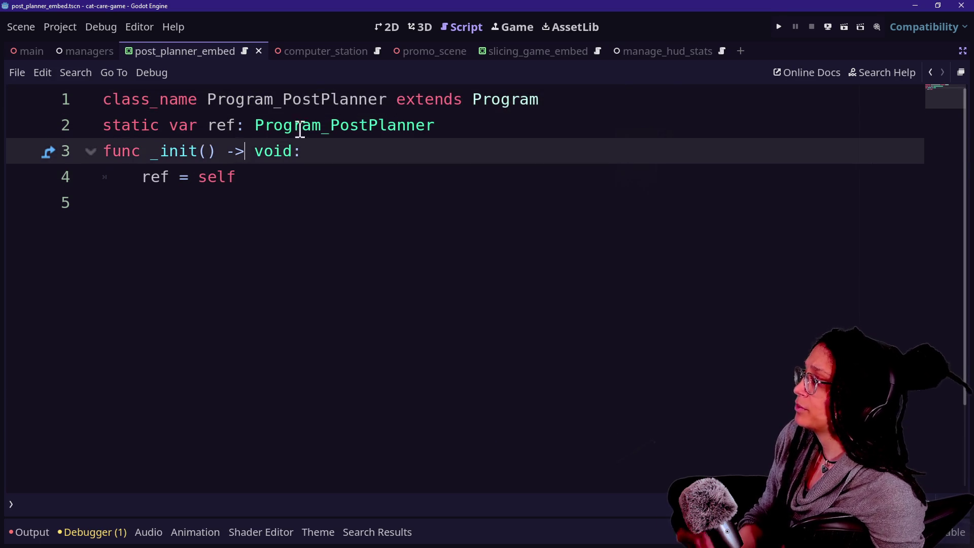
Restore the class name to Program_VideoEditor on both lines of program_video_editor.gd.
{"action": "left_click", "coordinate": [931, 74]}
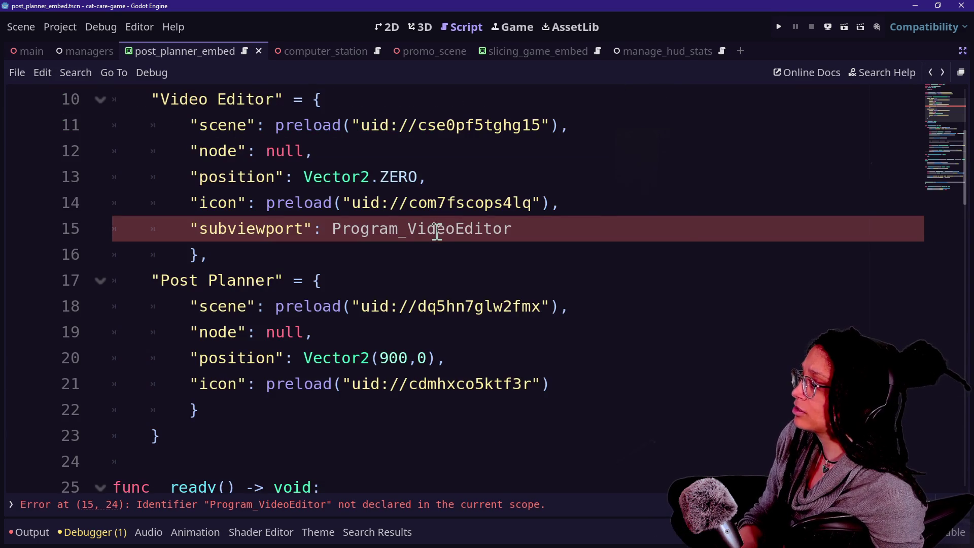
{"action": "key", "text": "ctrl+alt+o"}
{"action": "type", "text": "video"}
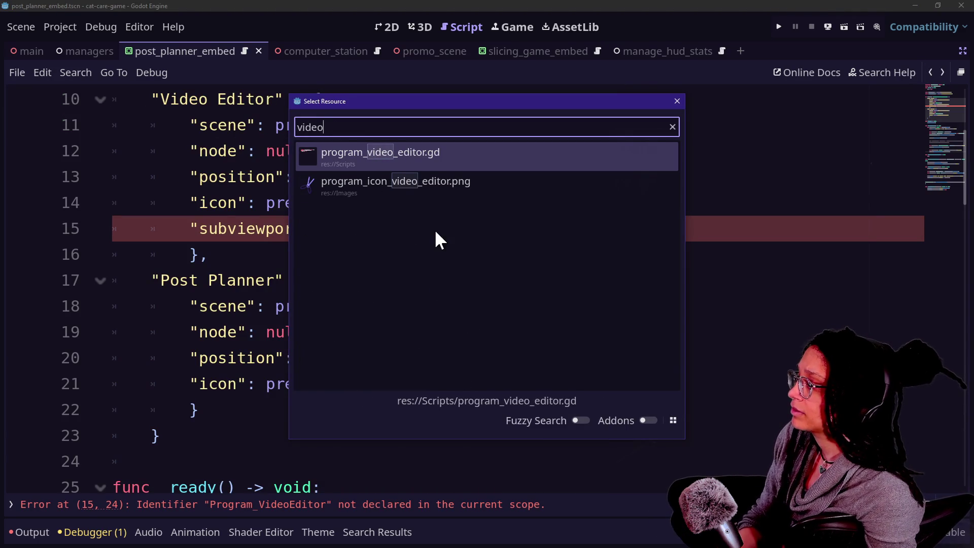
{"action": "key", "text": "Return"}
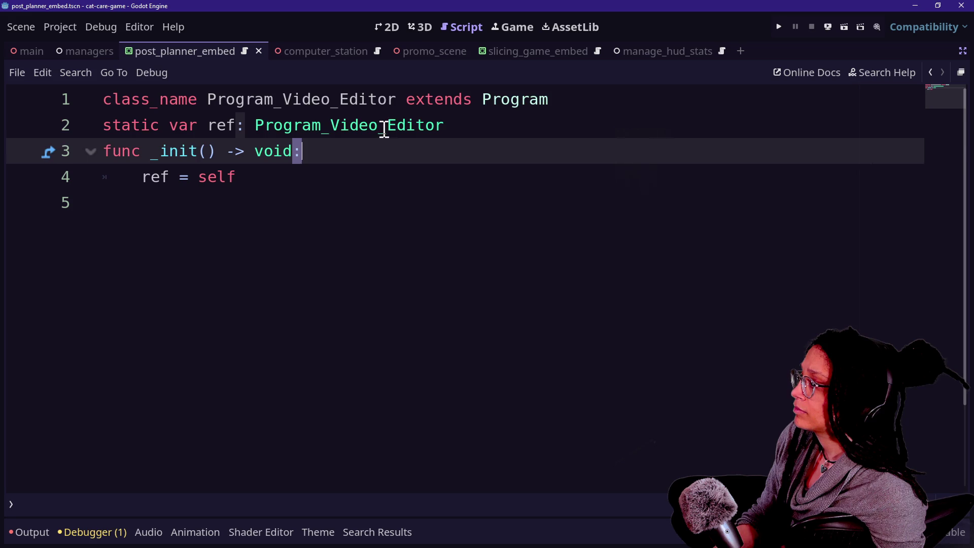
{"action": "left_click", "coordinate": [387, 125]}
{"action": "left_click", "coordinate": [337, 100], "text": "alt"}
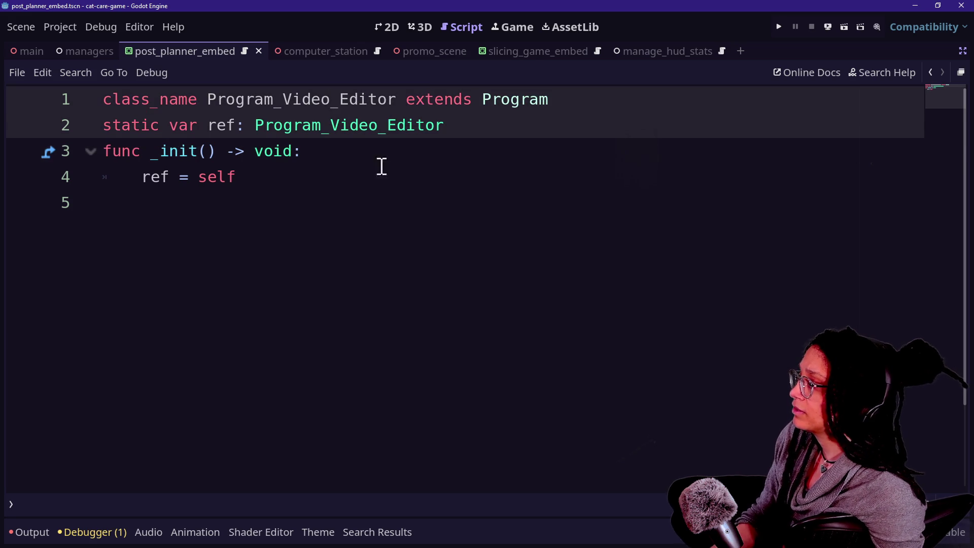
{"action": "key", "text": "BackSpace"}
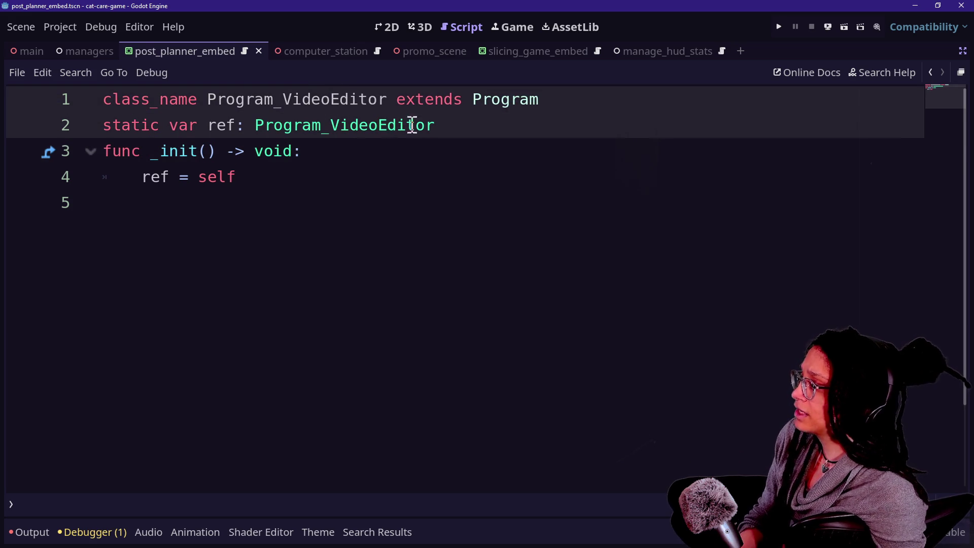
Extend the subviewport value with .ref.get_ and follow it through to the base Program script.
{"action": "key", "text": "shift+alt+o"}
{"action": "key", "text": "Down"}
{"action": "key", "text": "Escape"}
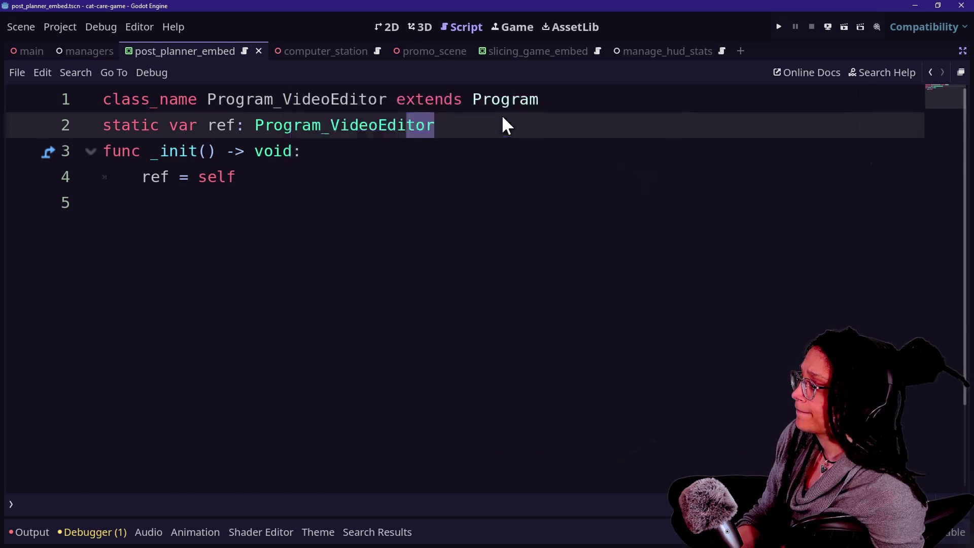
{"action": "key", "text": "alt+Left"}
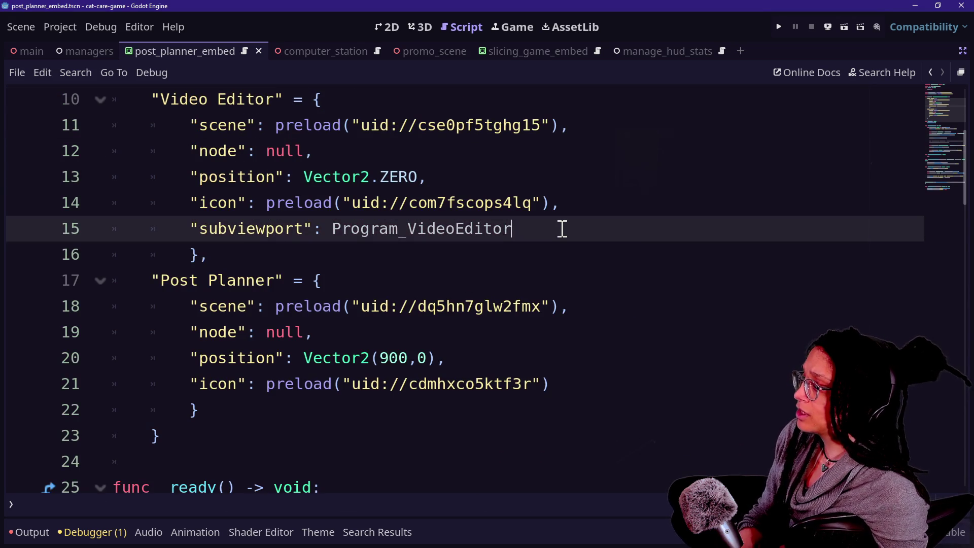
{"action": "type", "text": ".ref."}
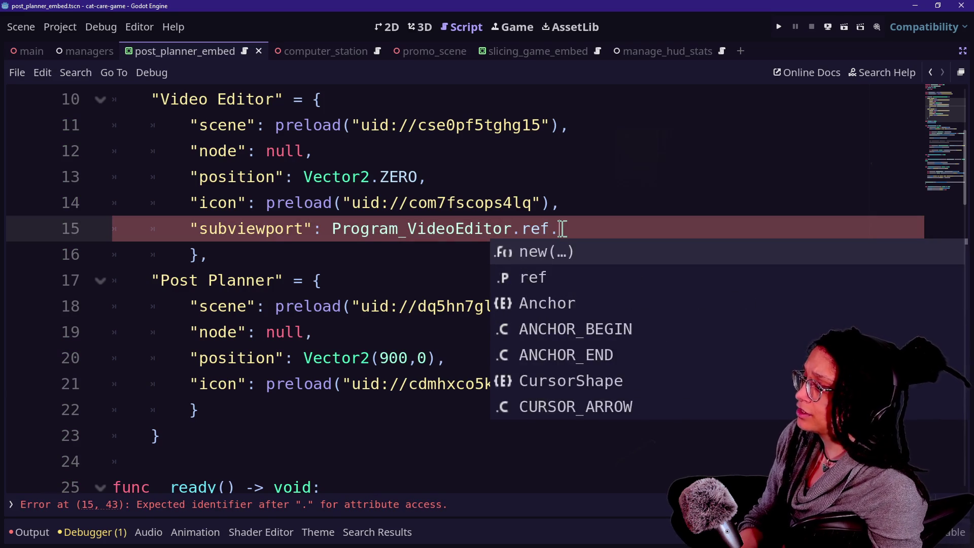
{"action": "type", "text": "get_"}
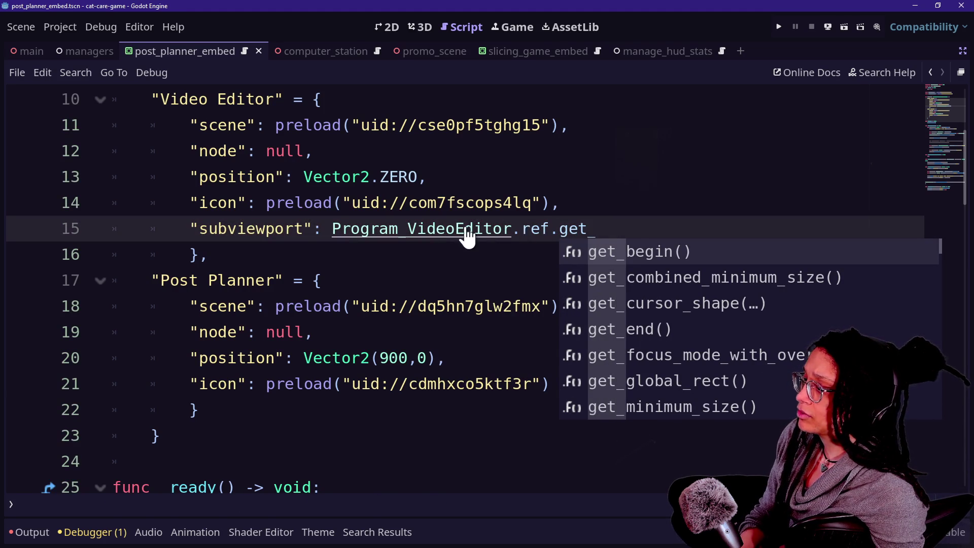
{"action": "left_click", "coordinate": [433, 230], "text": "ctrl"}
{"action": "left_click", "coordinate": [510, 100], "text": "ctrl"}
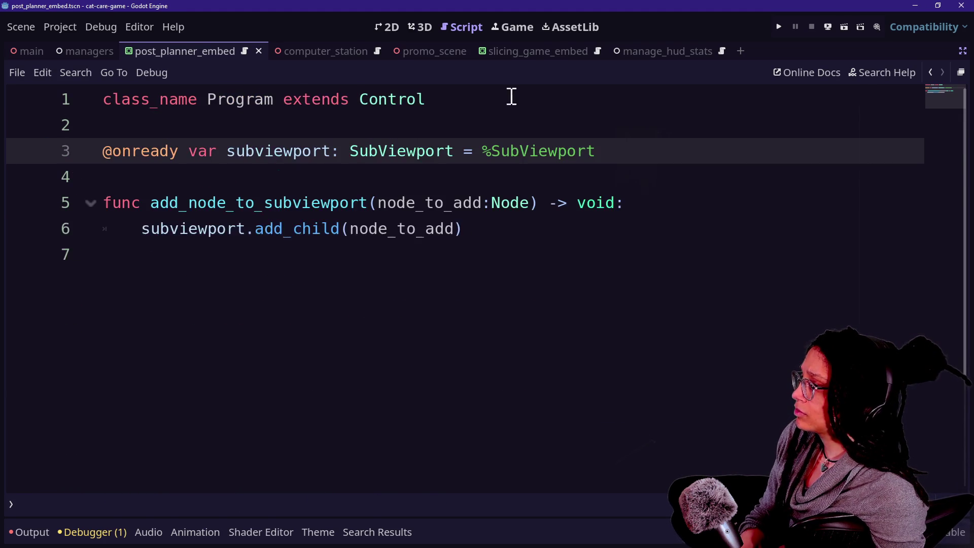
Write func get_subviewport() -> SubViewport returning subviewport in program.gd, then reopen manage_programs.gd.
{"action": "left_click", "coordinate": [543, 237]}
{"action": "key", "text": "Return"}
{"action": "key", "text": "Return"}
{"action": "key", "text": "BackSpace"}
{"action": "type", "text": "func get"}
{"action": "key", "text": "BackSpace"}
{"action": "key", "text": "BackSpace"}
{"action": "key", "text": "BackSpace"}
{"action": "type", "text": "get_subviewport("}
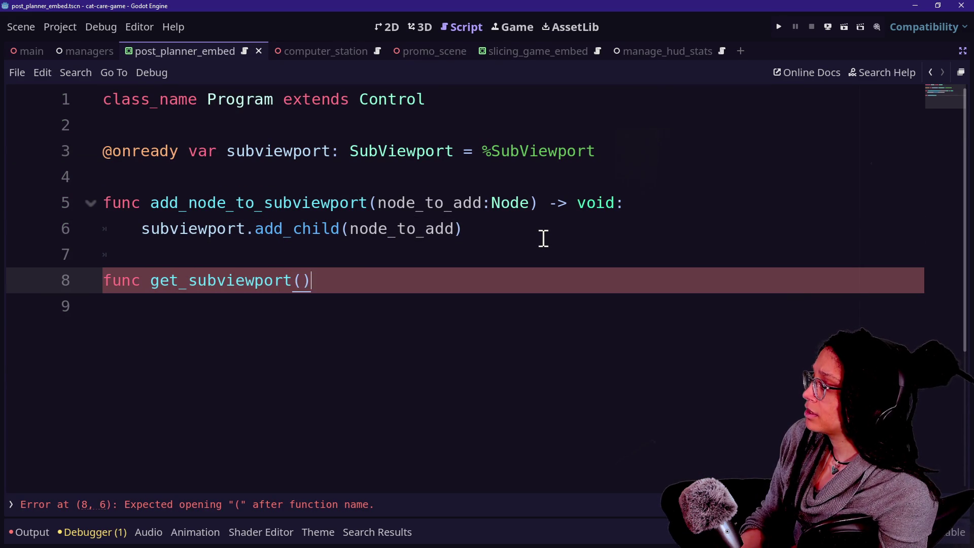
{"action": "type", "text": "v"}
{"action": "key", "text": "Return"}
{"action": "key", "text": "Return"}
{"action": "key", "text": "Tab"}
{"action": "type", "text": "return subview"}
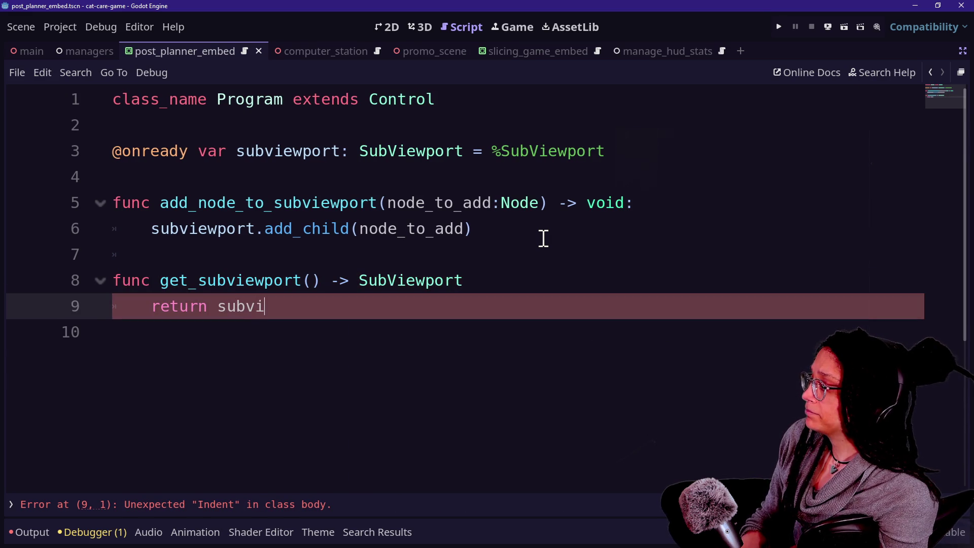
{"action": "type", "text": "port"}
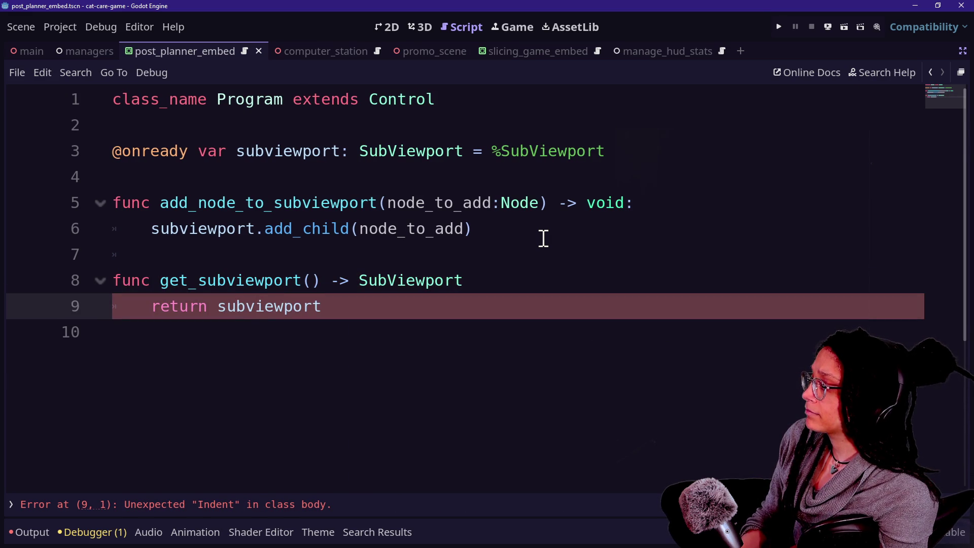
{"action": "left_click", "coordinate": [464, 283]}
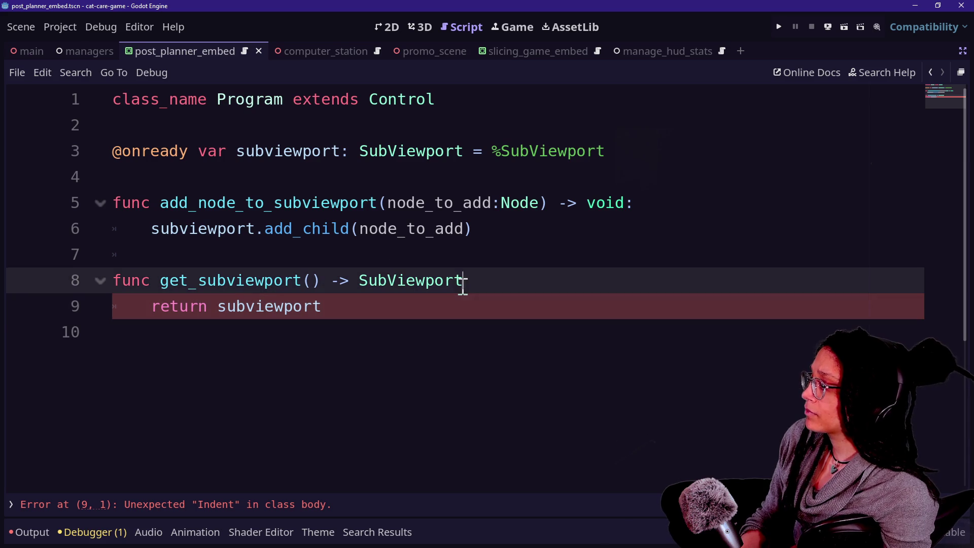
{"action": "key", "text": "Up"}
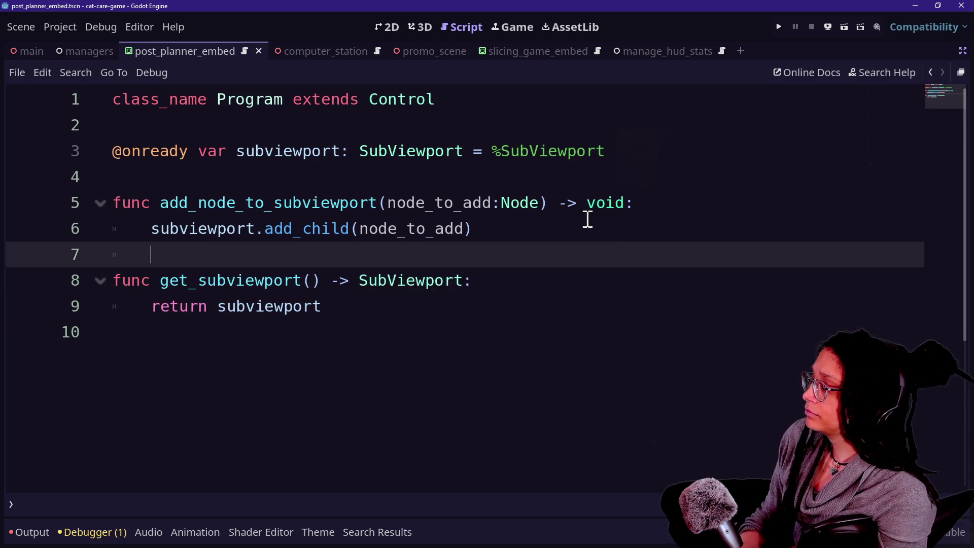
{"action": "key", "text": "shift+alt+o"}
{"action": "key", "text": "Return"}
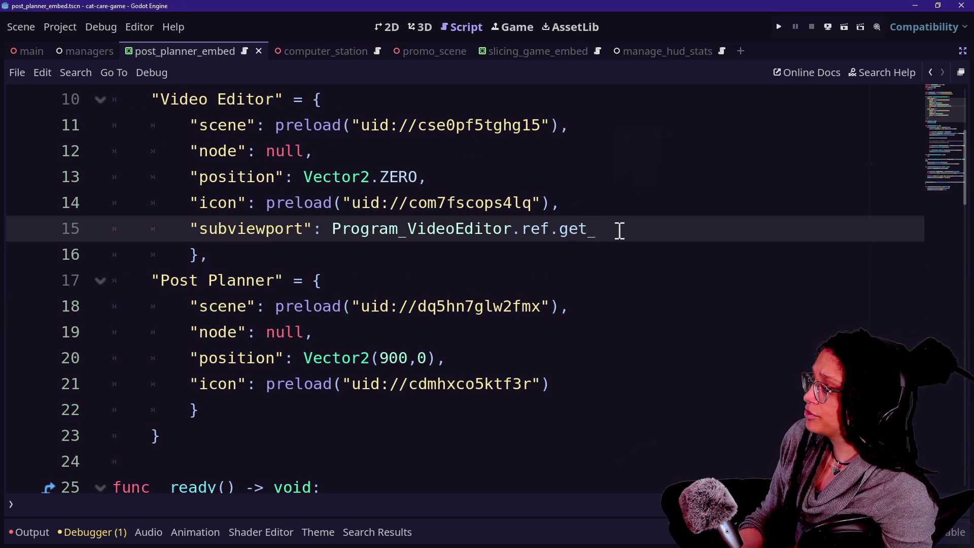
Complete the Video Editor subviewport entry with get_subviewport() and copy that line.
{"action": "type", "text": ".get"}
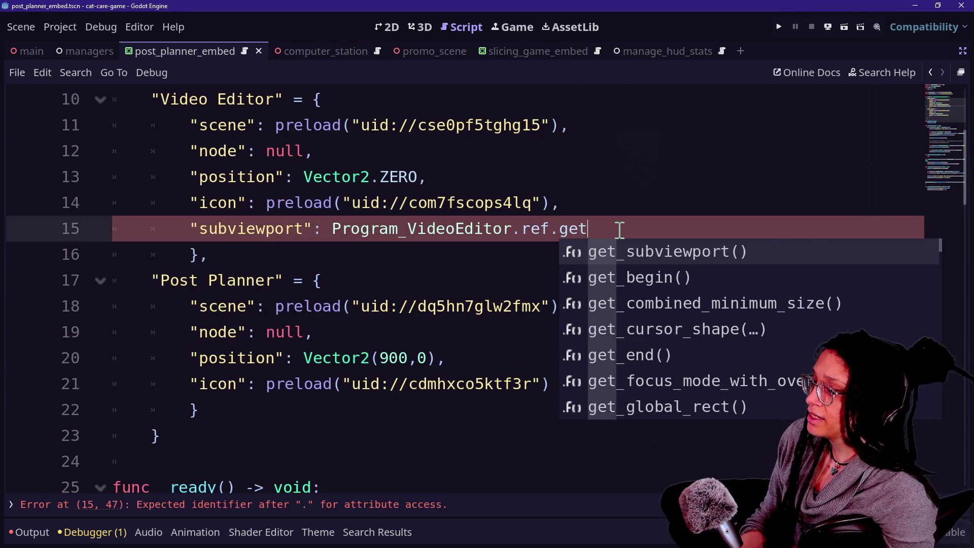
{"action": "key", "text": "Return"}
{"action": "mouse_move", "coordinate": [764, 240]}
{"action": "left_mouse_down"}
{"action": "mouse_move", "coordinate": [248, 237]}
{"action": "mouse_move", "coordinate": [337, 208]}
{"action": "mouse_move", "coordinate": [582, 204]}
{"action": "mouse_move", "coordinate": [555, 204]}
{"action": "left_mouse_up"}
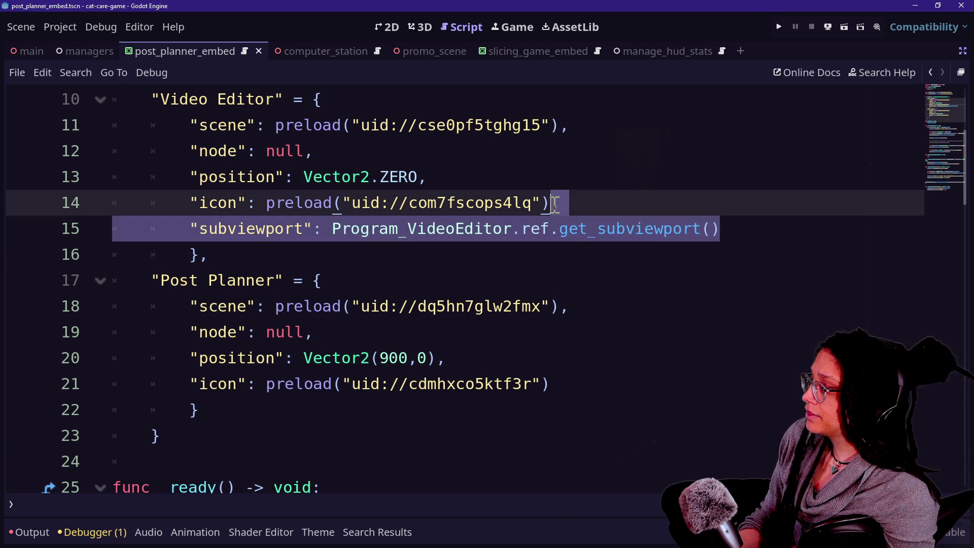
{"action": "key", "text": "ctrl+c"}
Paste the entry under Post Planner as Program_PostPlanner.ref.get_subviewport() and save the script.
{"action": "left_click", "coordinate": [563, 384]}
{"action": "key", "text": "ctrl+v"}
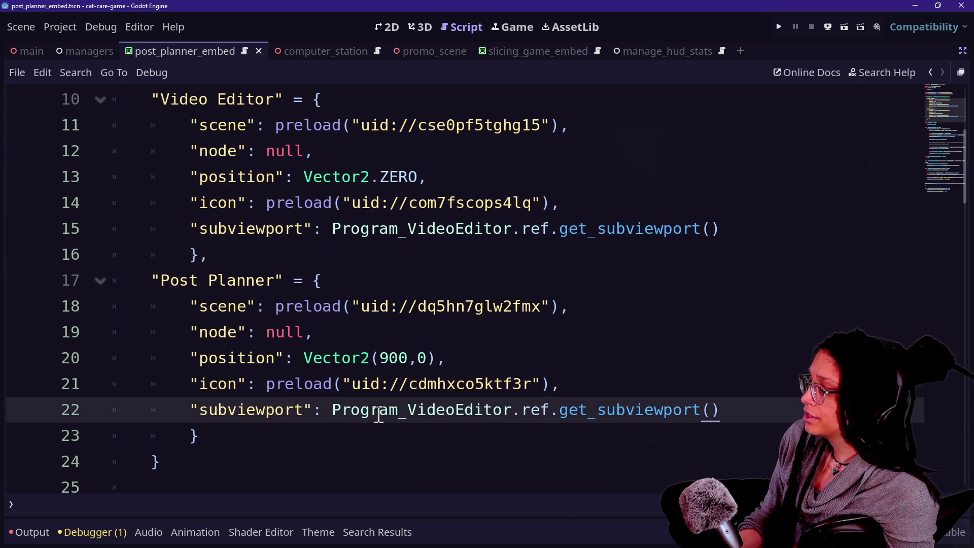
{"action": "left_click_drag", "start_coordinate": [408, 410], "coordinate": [512, 410]}
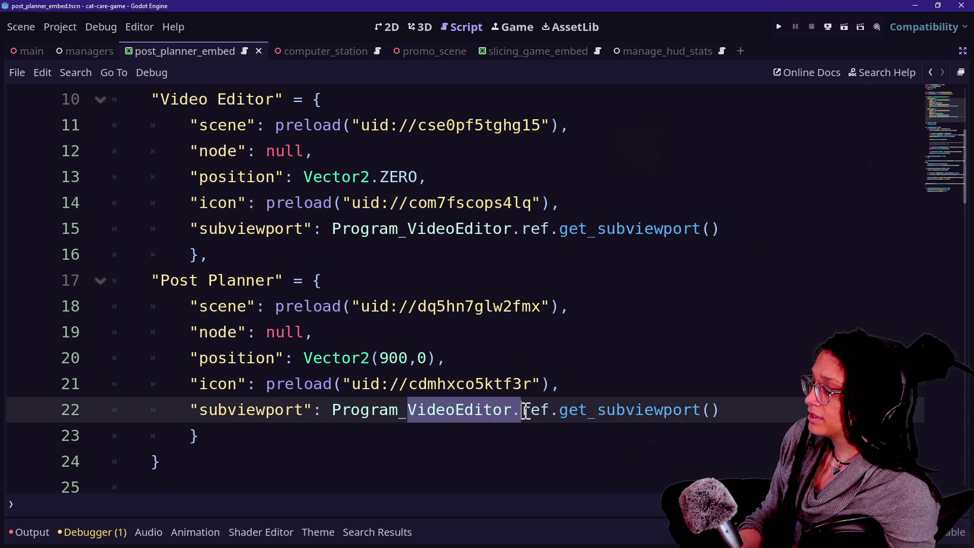
{"action": "type", "text": "PostPlanner"}
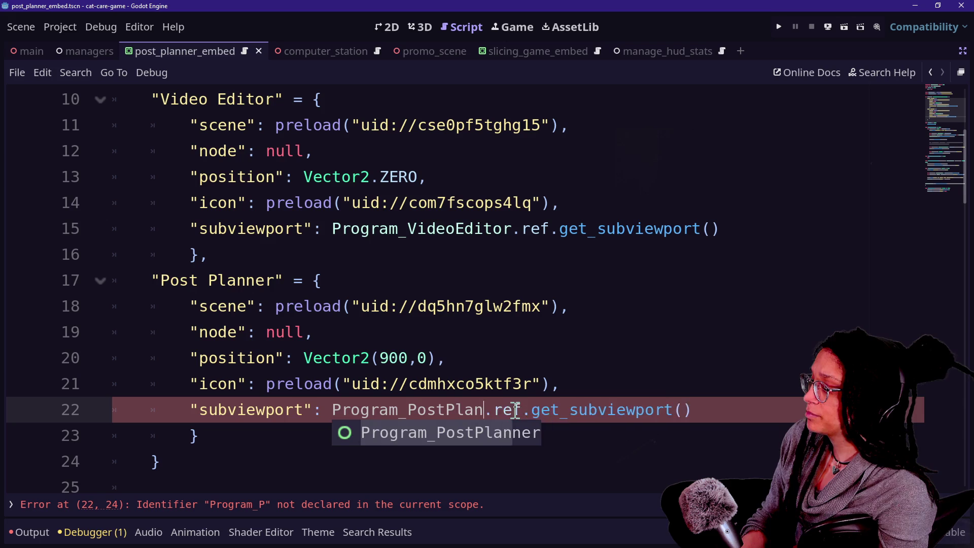
{"action": "key", "text": "ctrl+s"}
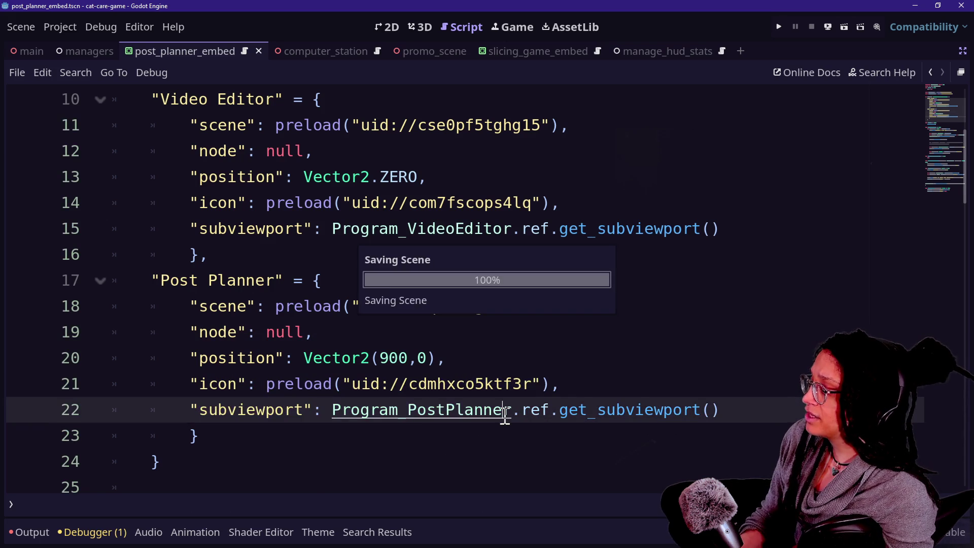
{"action": "scroll", "coordinate": [504, 416], "scroll_direction": "down", "scroll_amount": 2}
{"action": "scroll", "coordinate": [505, 416], "scroll_direction": "down", "scroll_amount": 10}
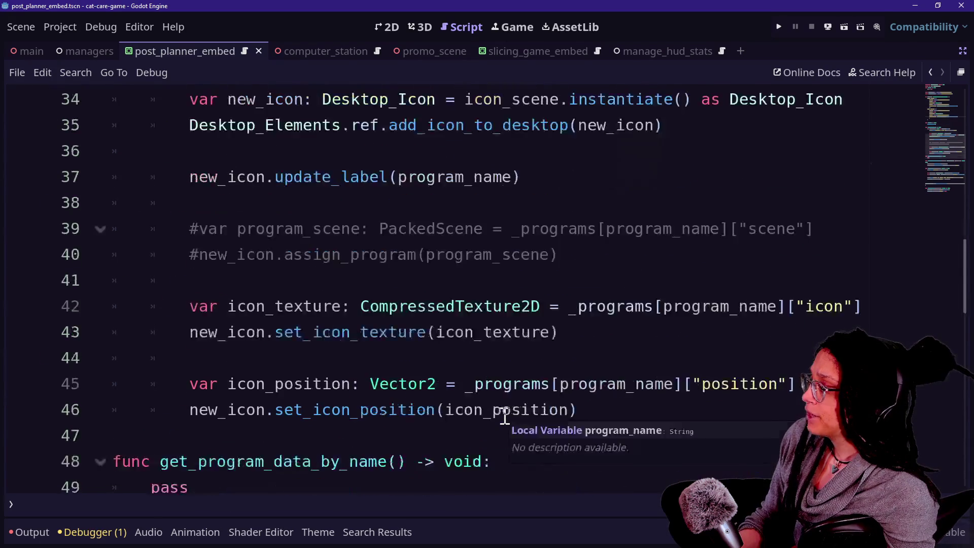
{"action": "scroll", "coordinate": [505, 416], "scroll_direction": "down", "scroll_amount": 2}
{"action": "scroll", "coordinate": [505, 416], "scroll_direction": "up", "scroll_amount": 15}
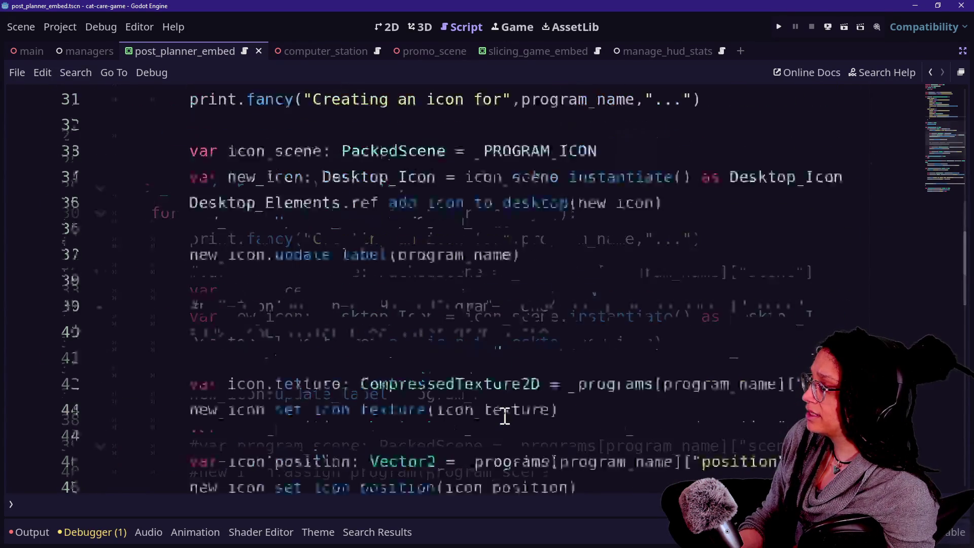
Rename the function to get_program_subviewport and remove its pass placeholder.
{"action": "scroll", "coordinate": [505, 416], "scroll_direction": "down", "scroll_amount": 15}
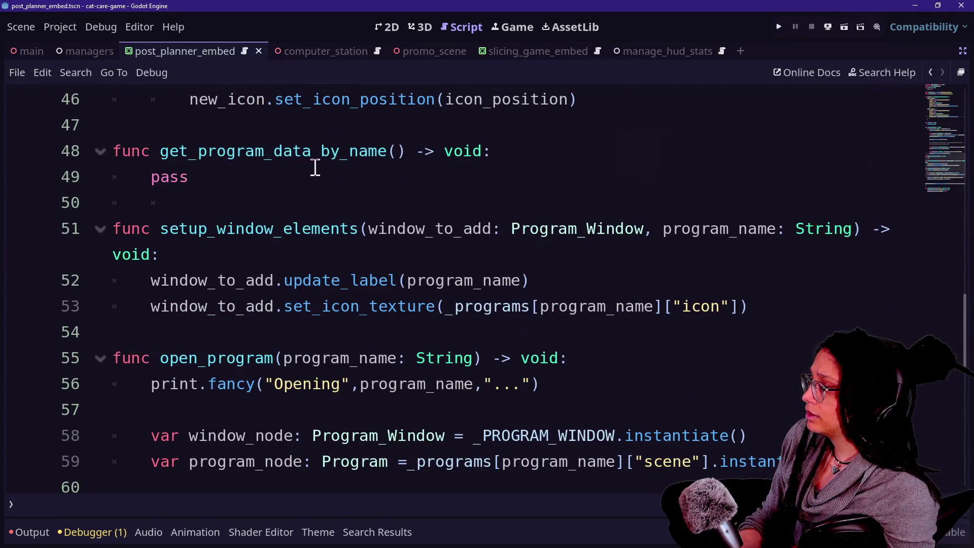
{"action": "left_click_drag", "start_coordinate": [275, 154], "coordinate": [388, 153]}
{"action": "type", "text": "subvie"}
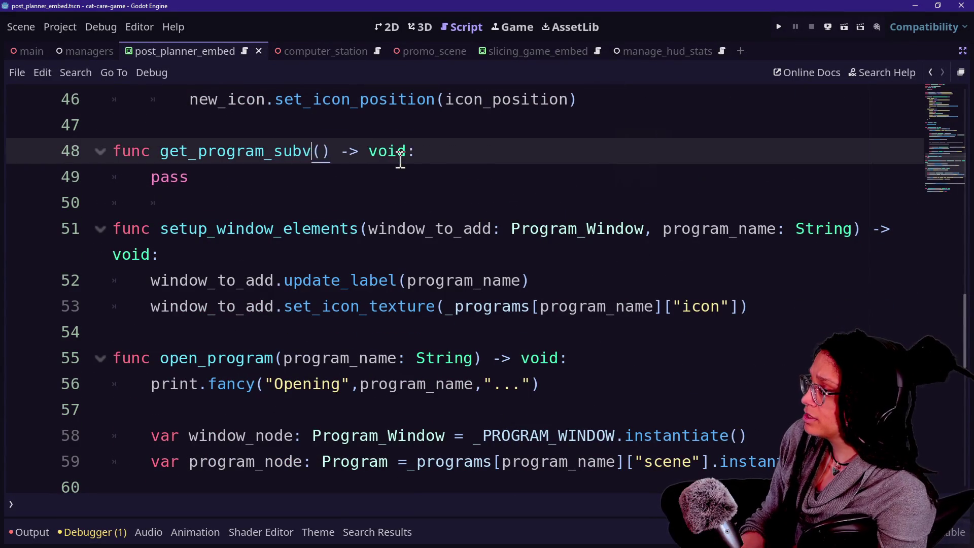
{"action": "type", "text": "wport"}
{"action": "left_click", "coordinate": [358, 229]}
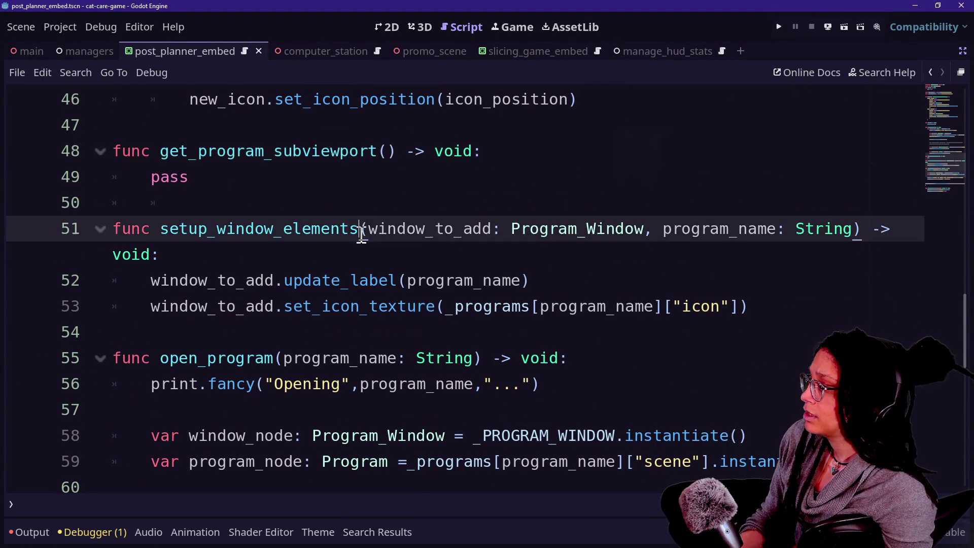
{"action": "scroll", "coordinate": [358, 239], "scroll_direction": "up", "scroll_amount": 1}
{"action": "double_click", "coordinate": [170, 254]}
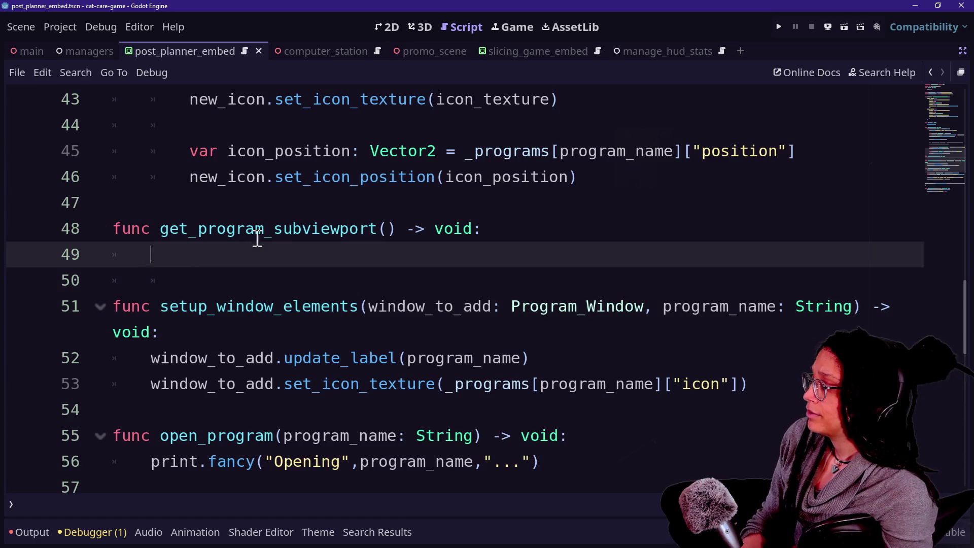
{"action": "key", "text": "BackSpace"}
{"action": "type", "text": "n"}
Declare var subviewport: SubViewport in the body, assigned from _programs[.
{"action": "left_click", "coordinate": [551, 235]}
{"action": "key", "text": "Return"}
{"action": "type", "text": "va"}
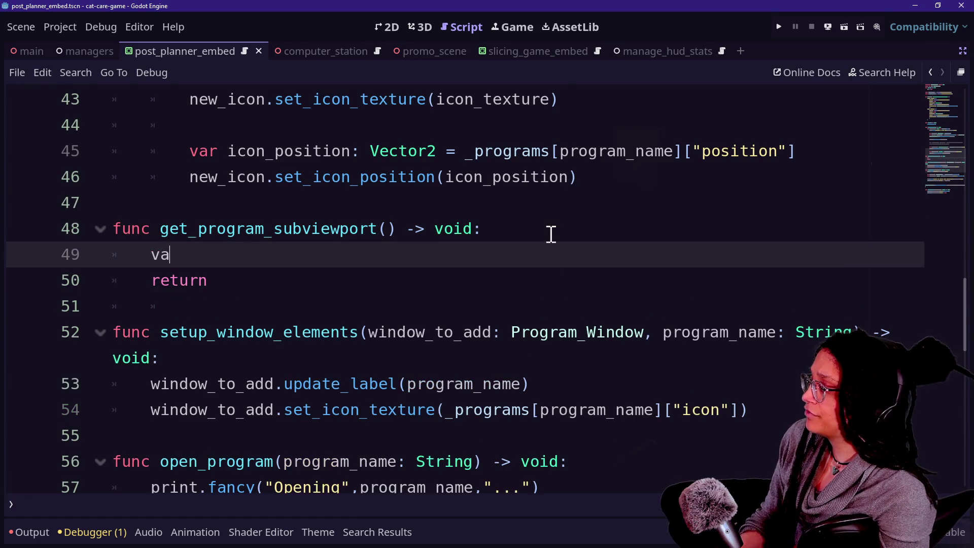
{"action": "type", "text": "r subviewport: S"}
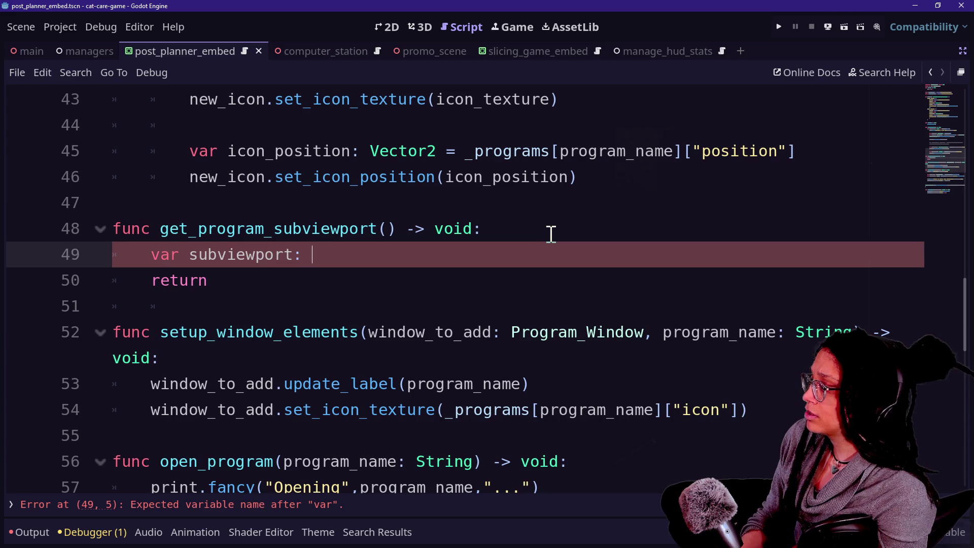
{"action": "type", "text": "ubview"}
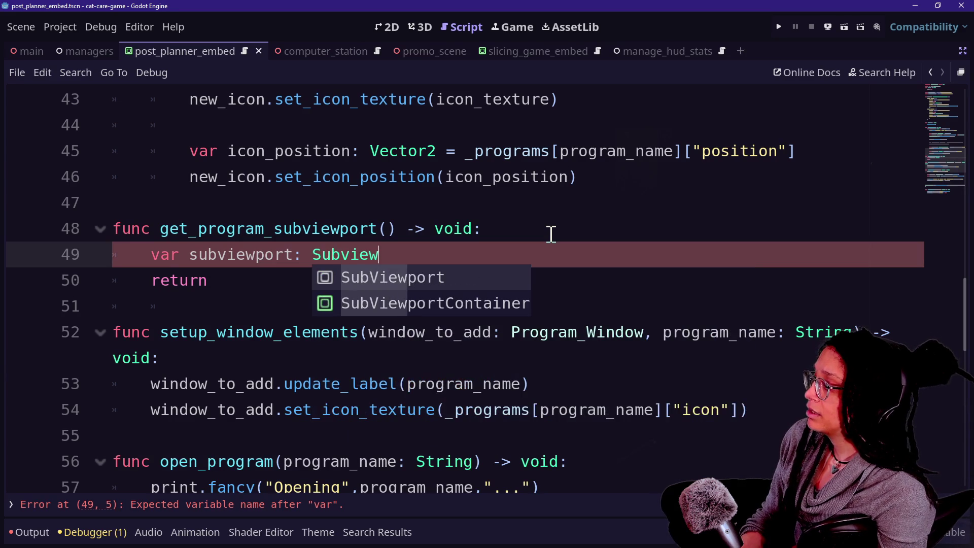
{"action": "key", "text": "Return"}
{"action": "type", "text": "="}
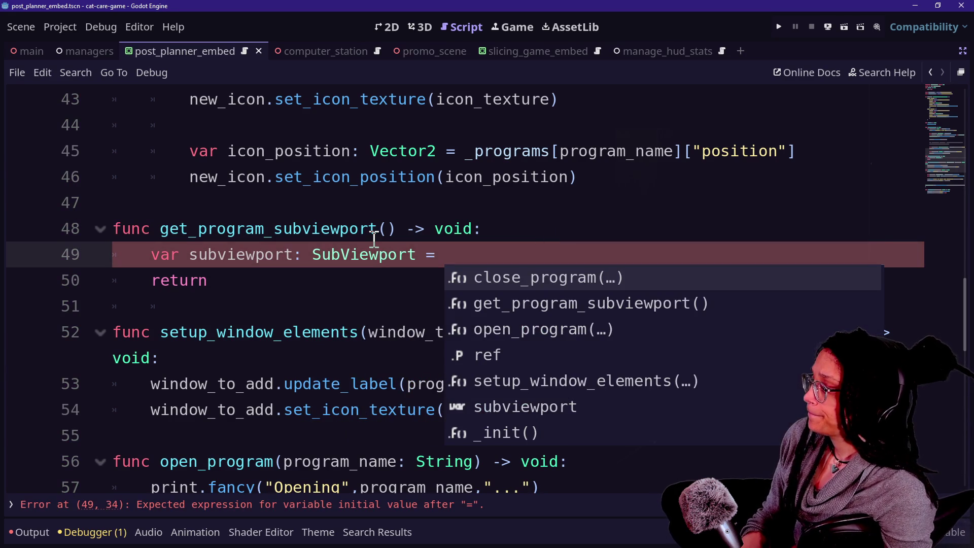
{"action": "scroll", "coordinate": [374, 239], "scroll_direction": "up", "scroll_amount": 1}
{"action": "type", "text": "_program_"}
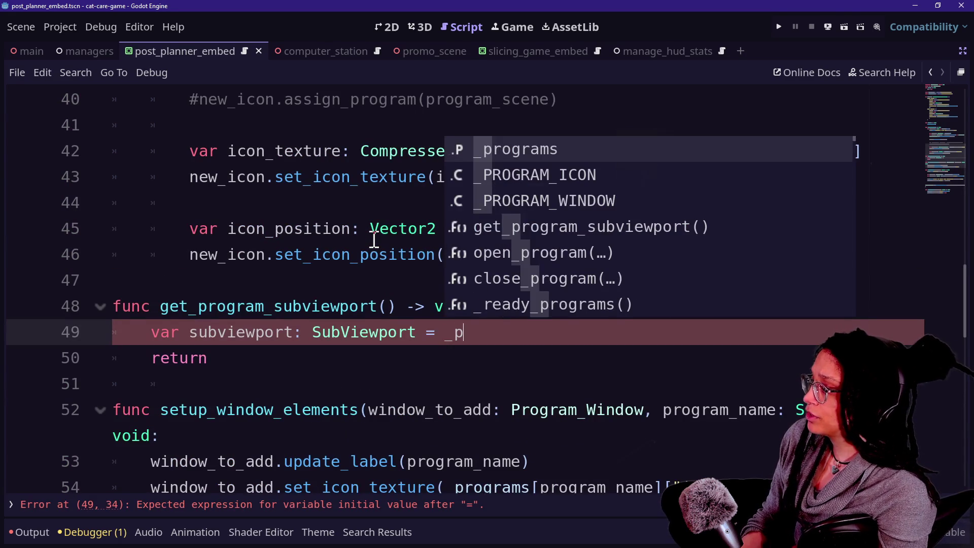
{"action": "key", "text": "BackSpace"}
{"action": "type", "text": "p"}
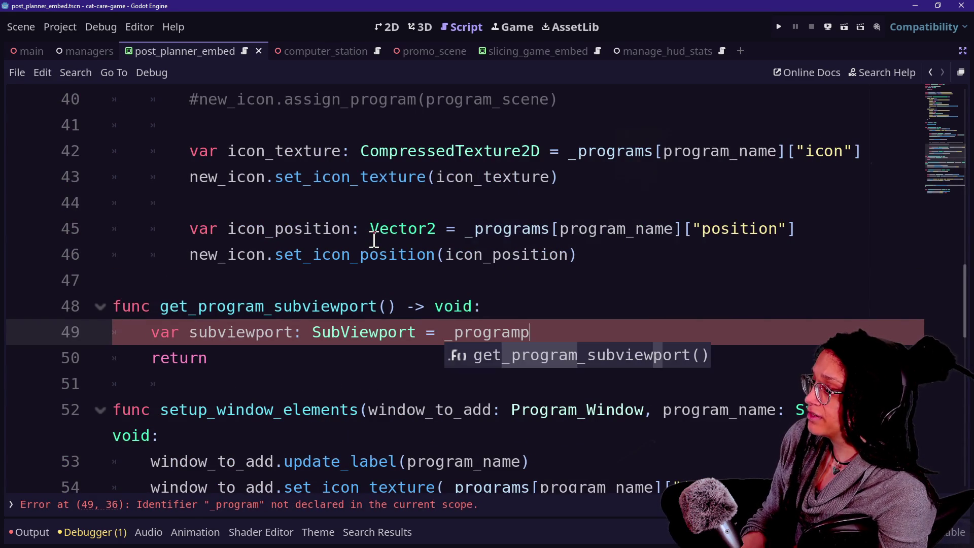
{"action": "key", "text": "BackSpace"}
{"action": "type", "text": "["}
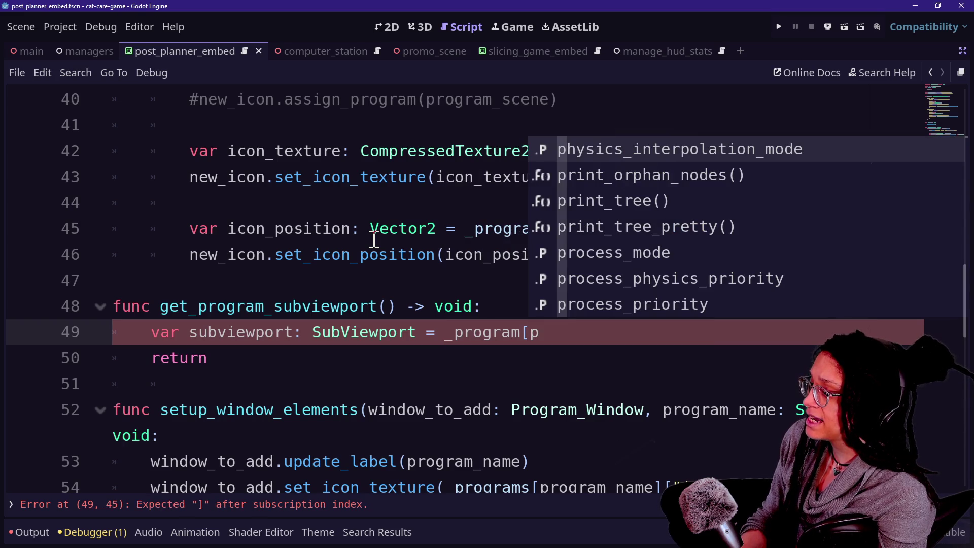
Add a program_name:String parameter and complete the lookup as _programs[program_name]["subviewport"].
{"action": "left_click", "coordinate": [389, 306]}
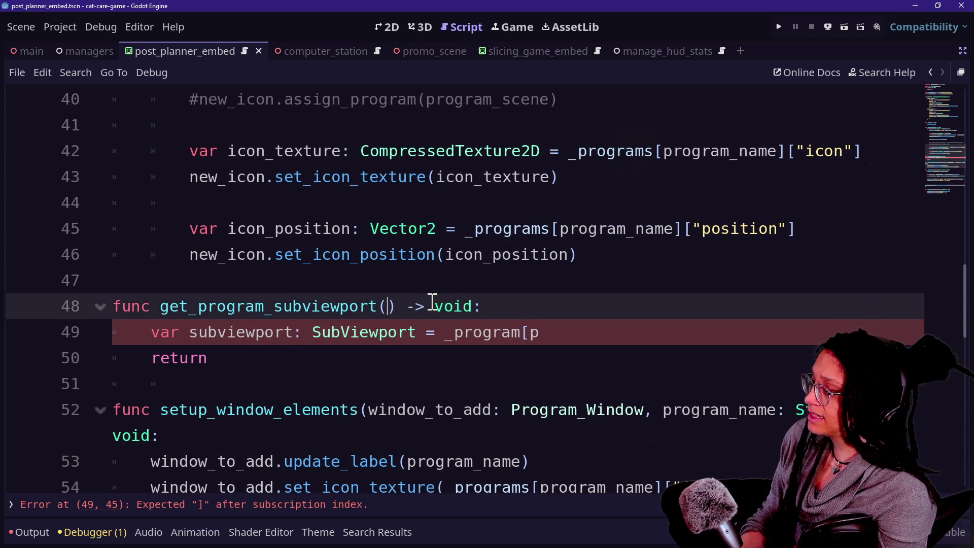
{"action": "type", "text": "program_name"}
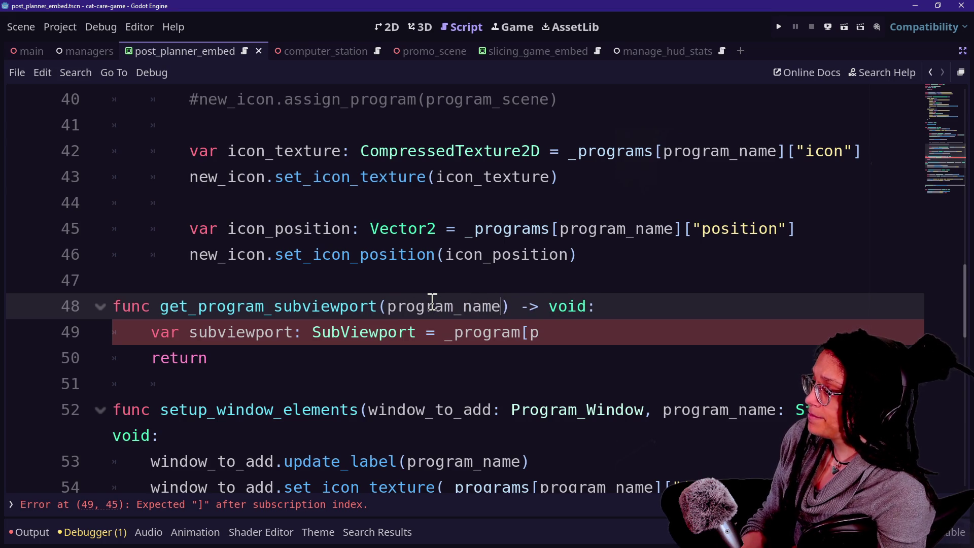
{"action": "type", "text": ":String"}
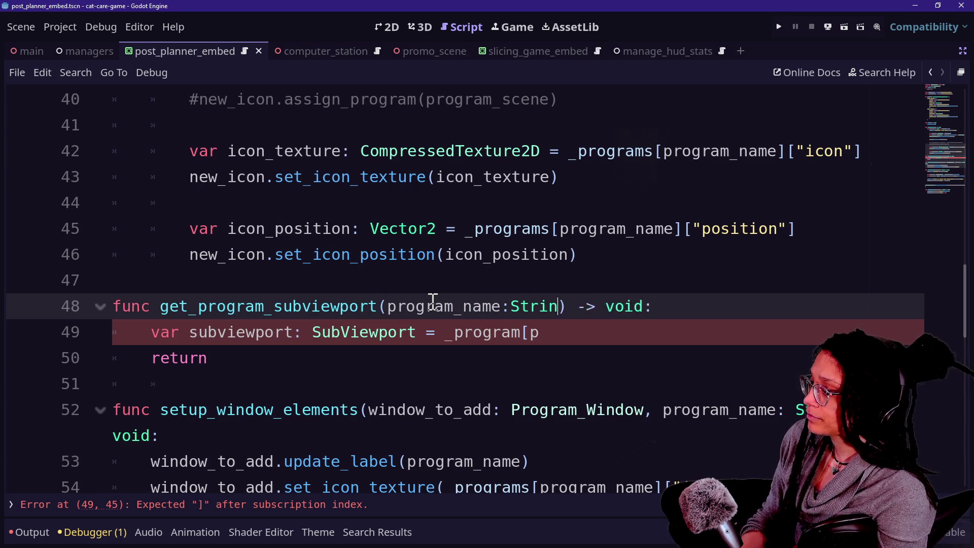
{"action": "key", "text": "Escape"}
{"action": "left_click", "coordinate": [619, 334]}
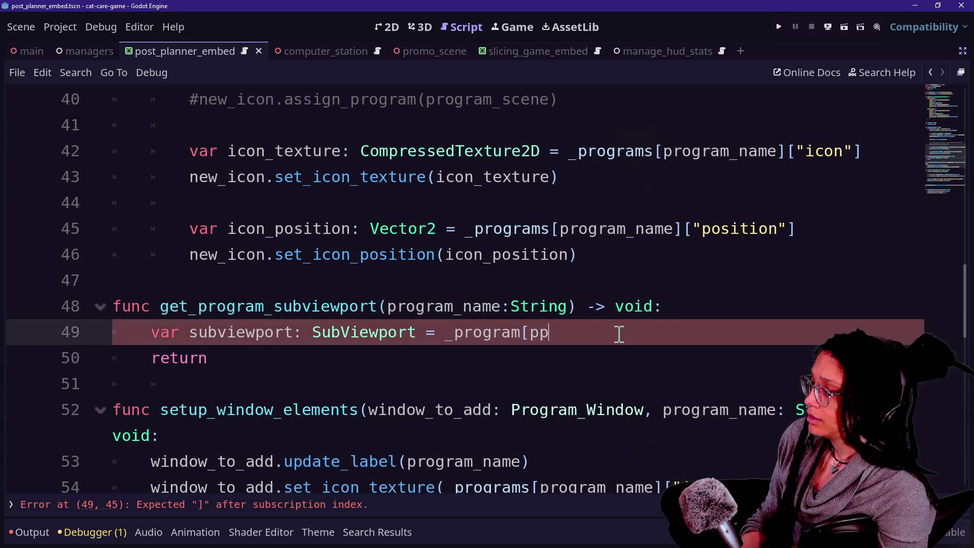
{"action": "key", "text": "BackSpace"}
{"action": "type", "text": "rogram_name]["}
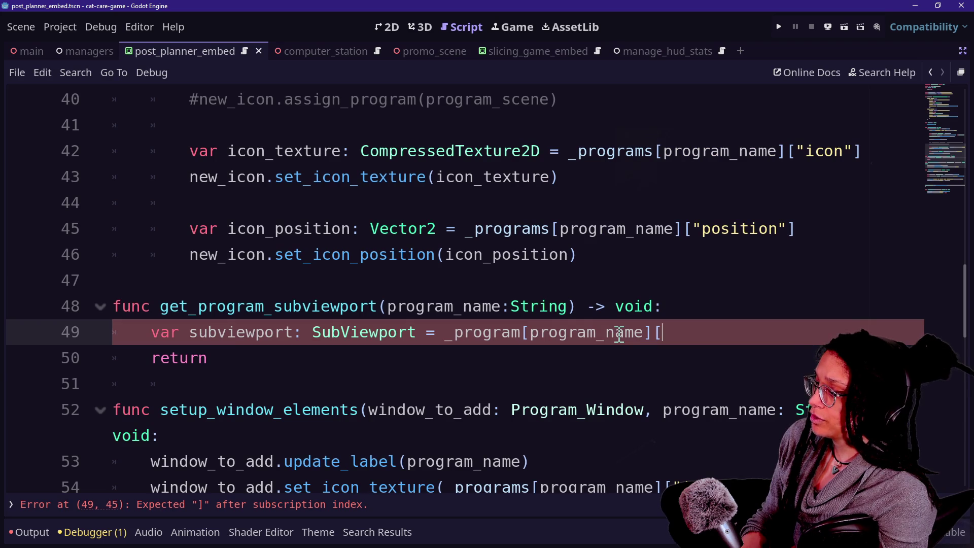
{"action": "type", "text": "\"subviewport"}
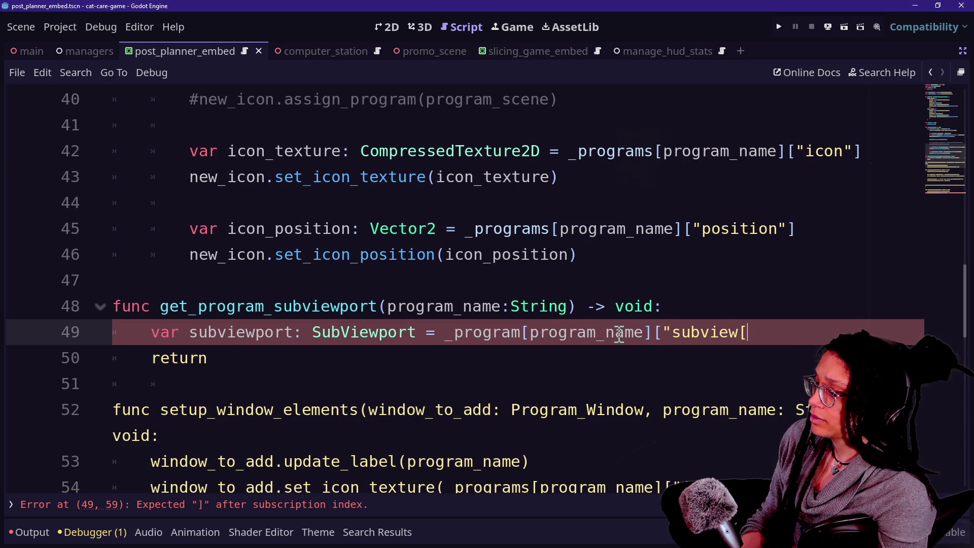
{"action": "type", "text": "\""}
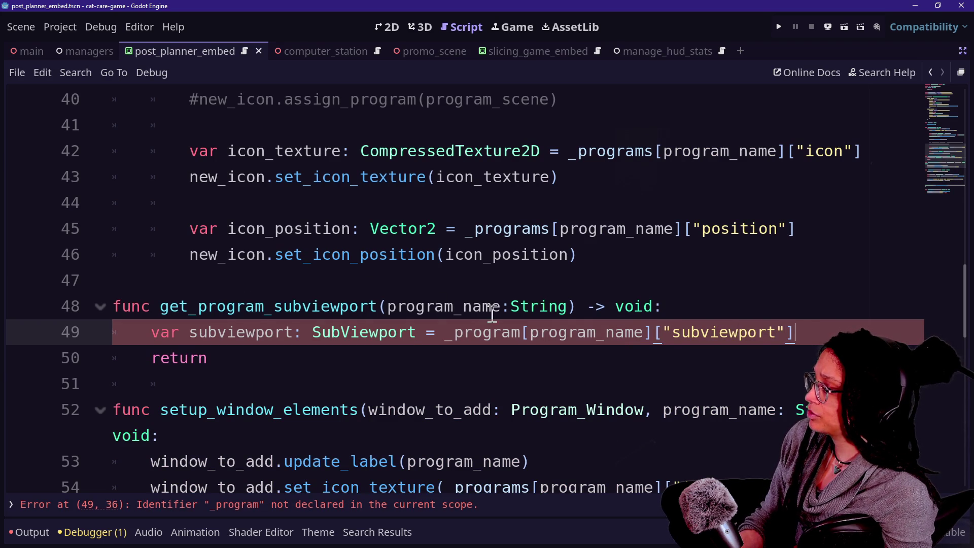
{"action": "left_click", "coordinate": [513, 336]}
{"action": "type", "text": "s"}
Change the function's return type from void to SubViewport.
{"action": "left_click", "coordinate": [355, 351]}
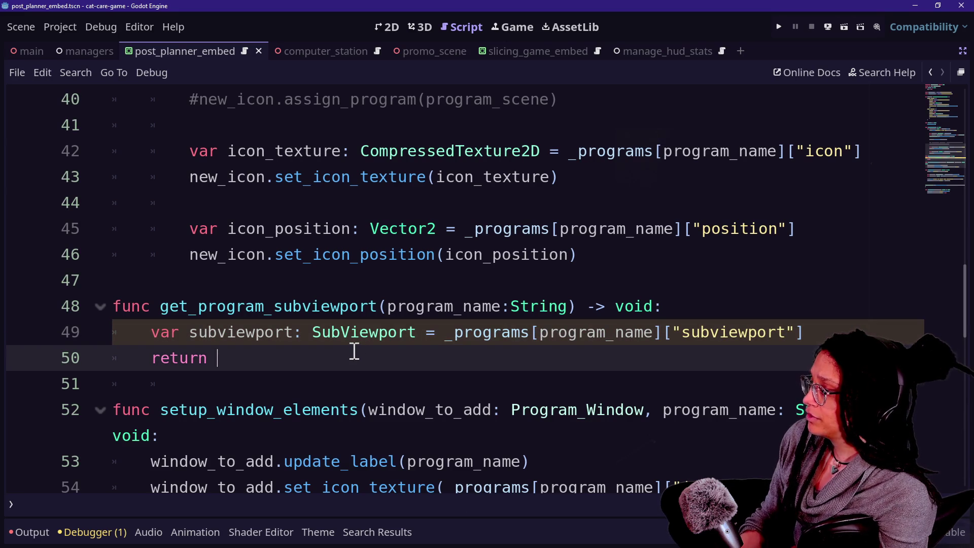
{"action": "left_click", "coordinate": [215, 260]}
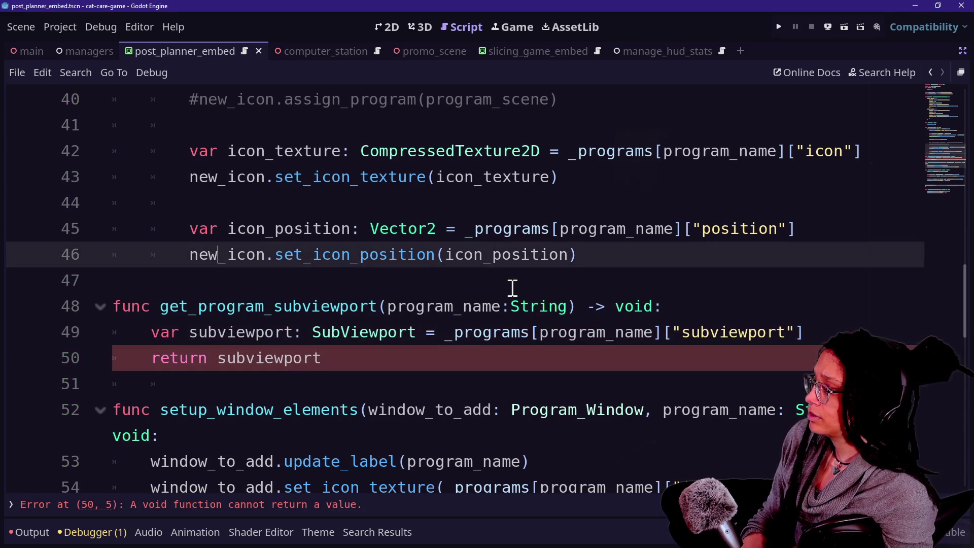
{"action": "left_click", "coordinate": [642, 309]}
{"action": "key", "text": "BackSpace"}
{"action": "key", "text": "Delete"}
{"action": "type", "text": "Siub"}
{"action": "key", "text": "BackSpace"}
{"action": "key", "text": "BackSpace"}
{"action": "key", "text": "BackSpace"}
{"action": "type", "text": "ubvie"}
{"action": "key", "text": "Return"}
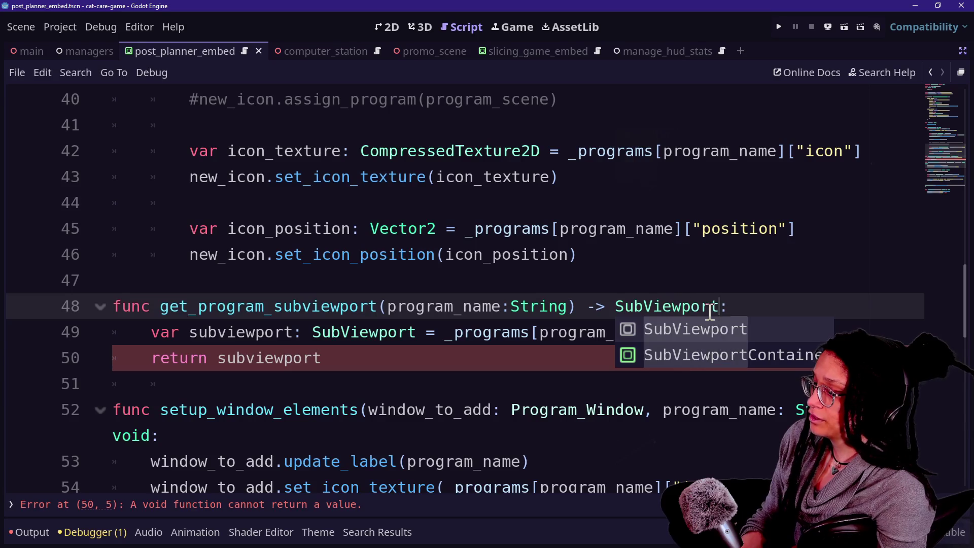
{"action": "left_click", "coordinate": [544, 282]}
{"action": "left_click", "coordinate": [478, 318]}
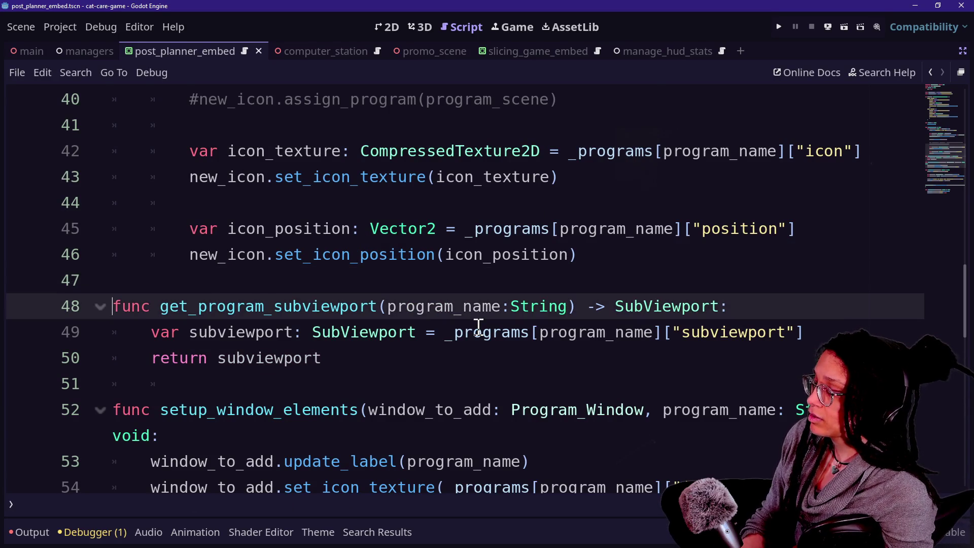
{"action": "left_click", "coordinate": [479, 325]}
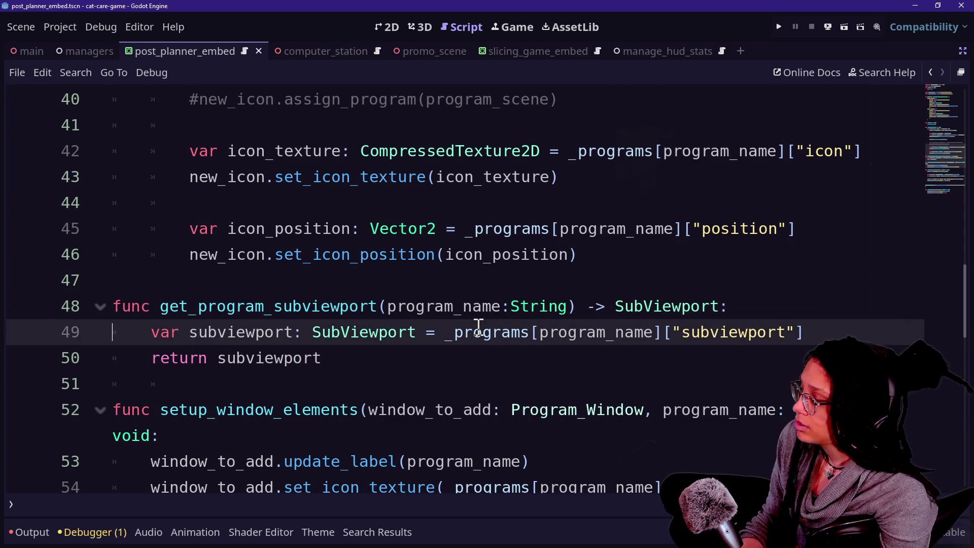
Search quick-open for "embed" and open manage_embedded_games.gd.
{"action": "key", "text": "shift+alt+o"}
{"action": "key", "text": "Down"}
{"action": "key", "text": "Down"}
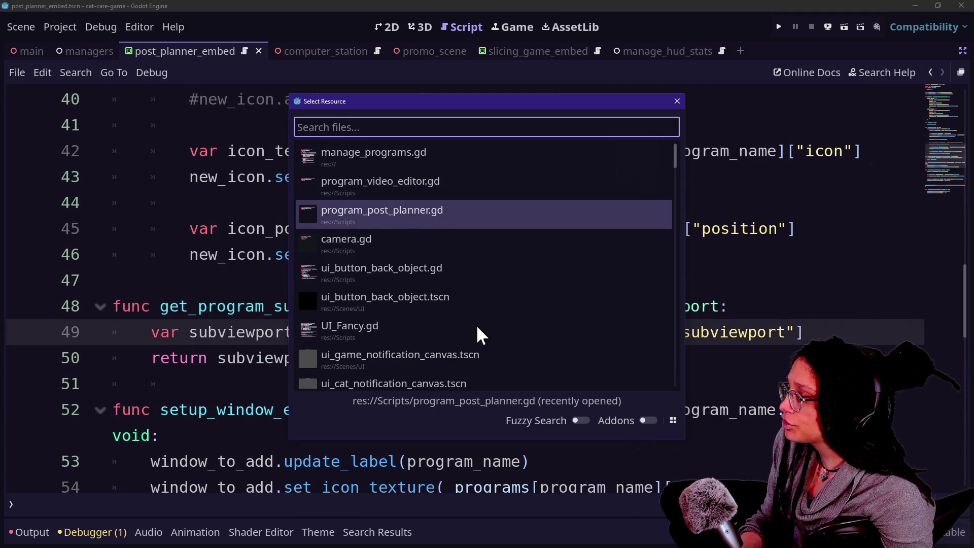
{"action": "key", "text": "Down"}
{"action": "key", "text": "Down"}
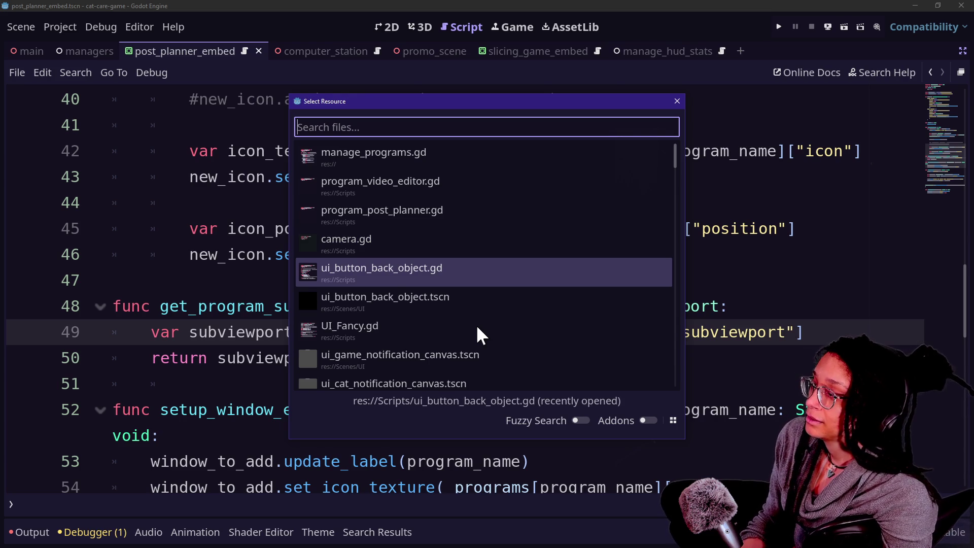
{"action": "type", "text": "mnug"}
{"action": "key", "text": "BackSpace"}
{"action": "key", "text": "BackSpace"}
{"action": "key", "text": "BackSpace"}
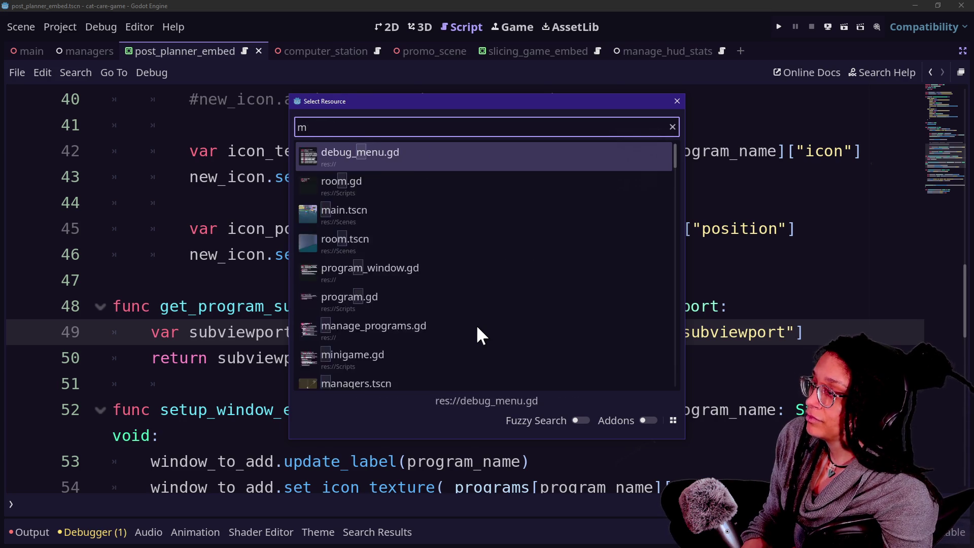
{"action": "key", "text": "BackSpace"}
{"action": "type", "text": "embed"}
{"action": "key", "text": "Return"}
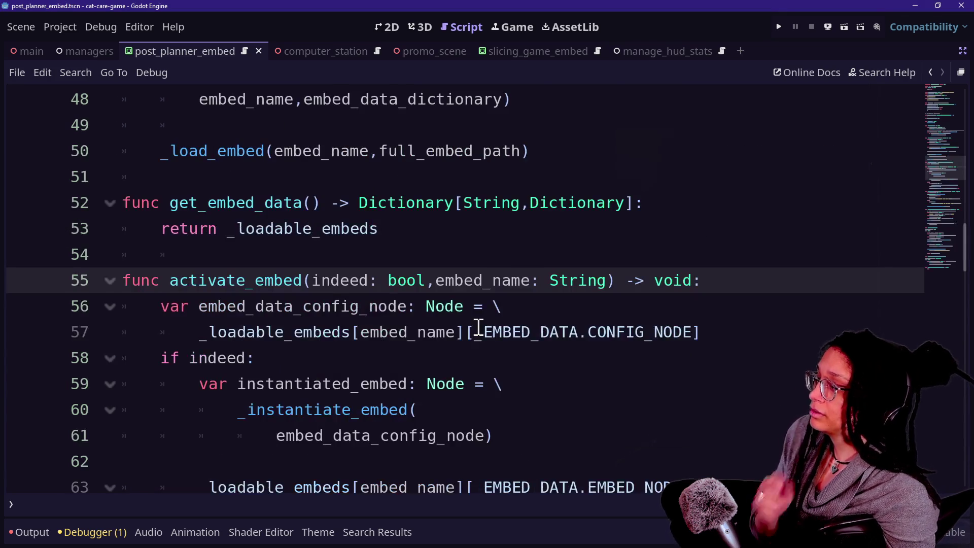
{"action": "mouse_move", "coordinate": [479, 327]}
{"action": "mouse_move", "coordinate": [351, 337]}
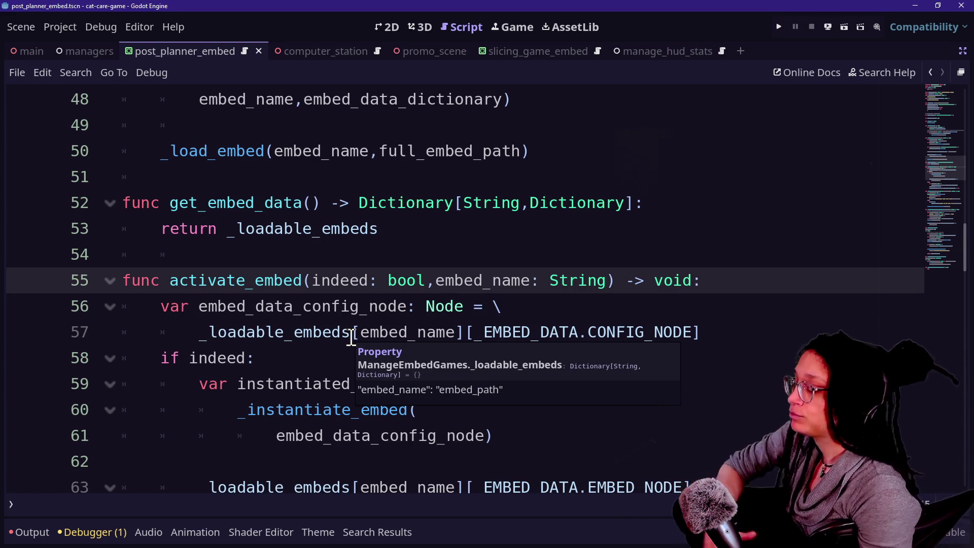
Read through activate_embed and _load_embed down to the blank lines at the file's end.
{"action": "left_click", "coordinate": [354, 295]}
{"action": "key", "text": "Down"}
{"action": "key", "text": "Down"}
{"action": "key", "text": "Down"}
{"action": "key", "text": "Down"}
{"action": "left_click", "coordinate": [354, 294]}
{"action": "key", "text": "Up"}
{"action": "key", "text": "Up"}
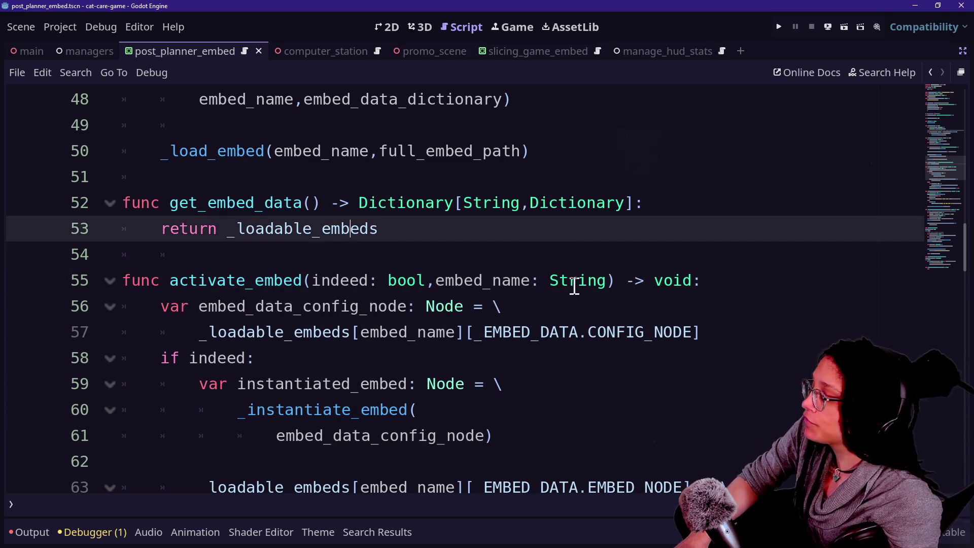
{"action": "key", "text": "Down"}
{"action": "key", "text": "Down"}
{"action": "left_click", "coordinate": [392, 325]}
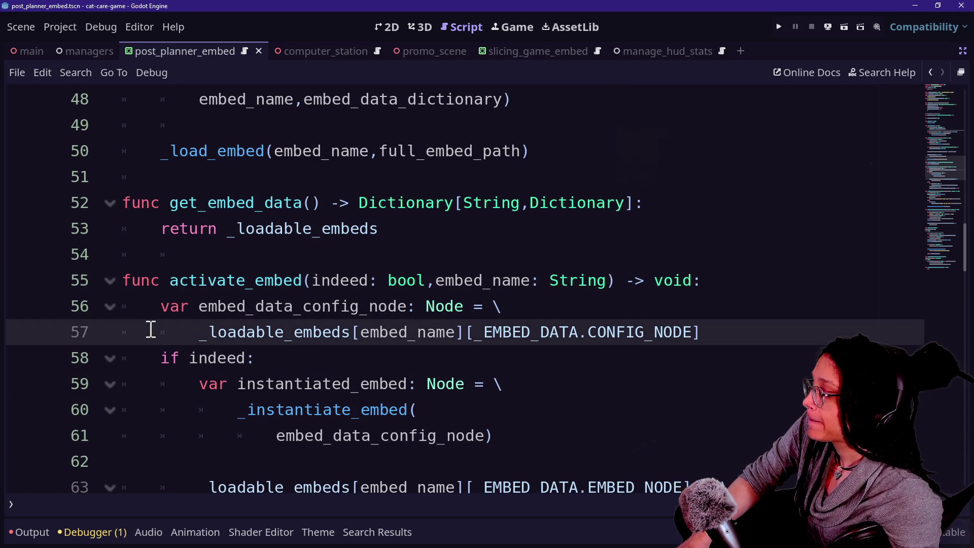
{"action": "scroll", "coordinate": [268, 310], "scroll_direction": "down", "scroll_amount": 1}
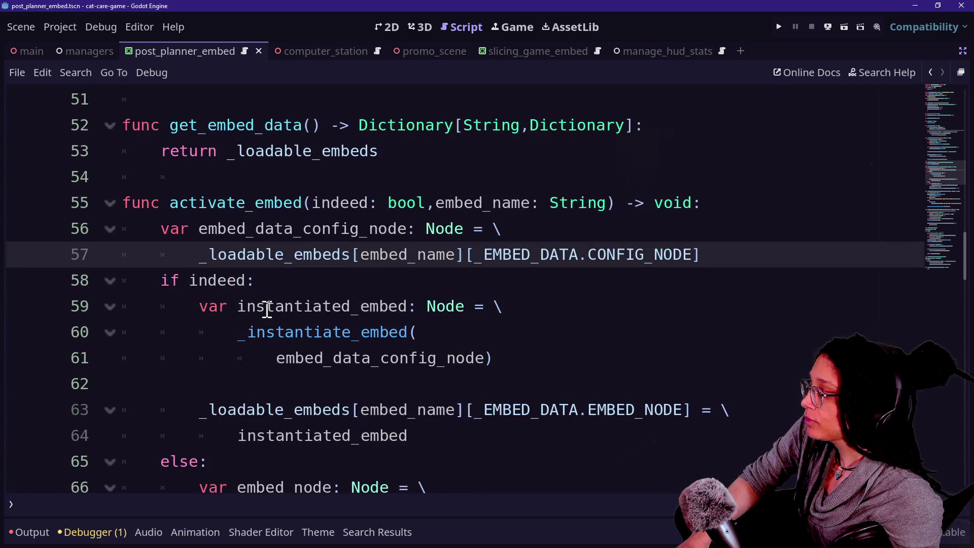
{"action": "left_click", "coordinate": [370, 280]}
{"action": "scroll", "coordinate": [370, 280], "scroll_direction": "down", "scroll_amount": 9}
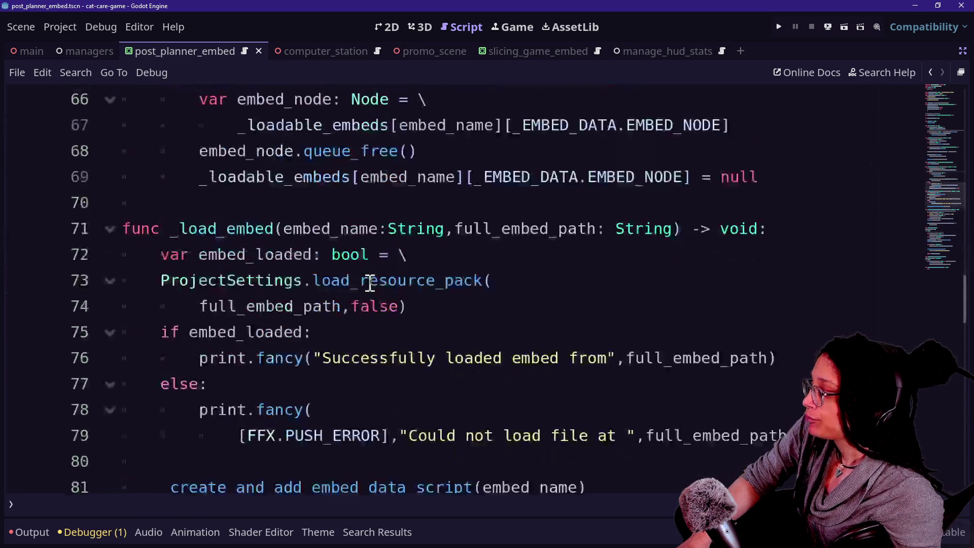
{"action": "scroll", "coordinate": [370, 282], "scroll_direction": "down", "scroll_amount": 10}
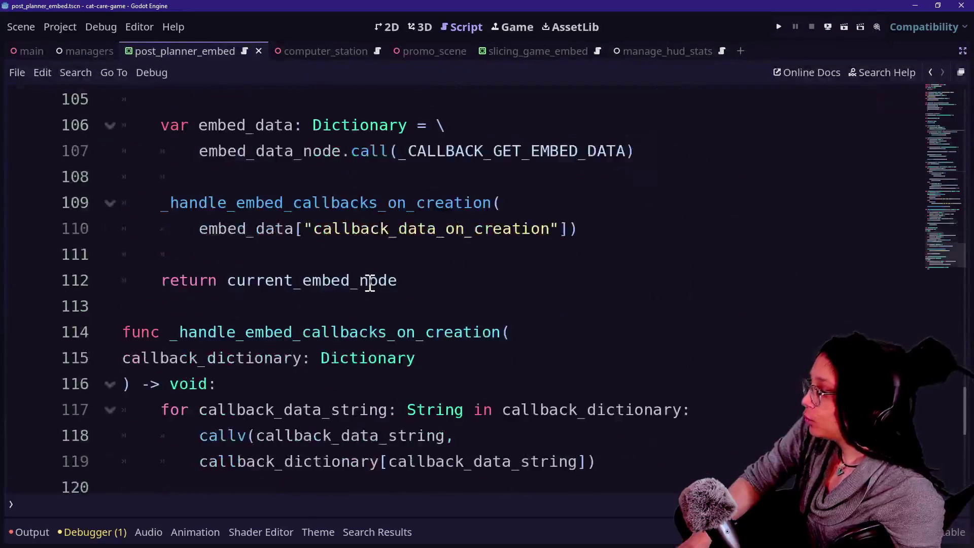
{"action": "scroll", "coordinate": [203, 305], "scroll_direction": "down", "scroll_amount": 2}
{"action": "left_click_drag", "start_coordinate": [203, 254], "coordinate": [372, 322]}
Type program_name:String into _reparent_embed_to_subviewport's parentheses, keeping pass, then switch to the roguelike editor.
{"action": "left_click", "coordinate": [372, 322]}
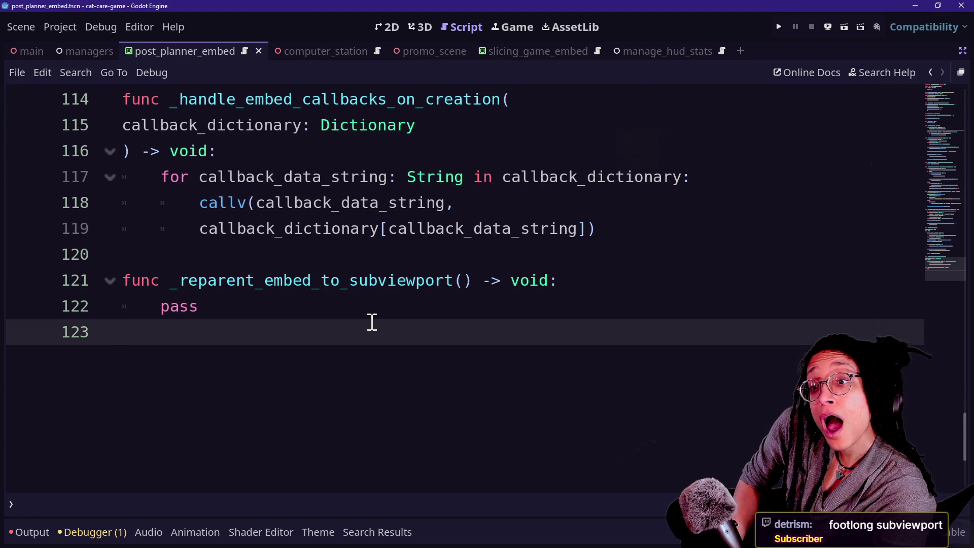
{"action": "left_click", "coordinate": [348, 289]}
{"action": "left_click", "coordinate": [364, 306]}
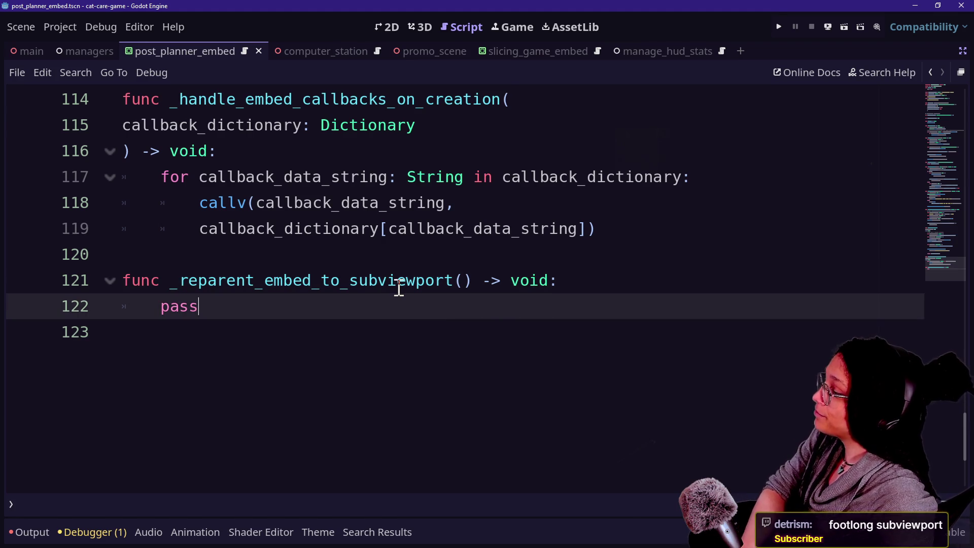
{"action": "key", "text": "BackSpace"}
{"action": "key", "text": "BackSpace"}
{"action": "key", "text": "BackSpace"}
{"action": "key", "text": "ctrl+z"}
{"action": "key", "text": "BackSpace"}
{"action": "key", "text": "BackSpace"}
{"action": "key", "text": "BackSpace"}
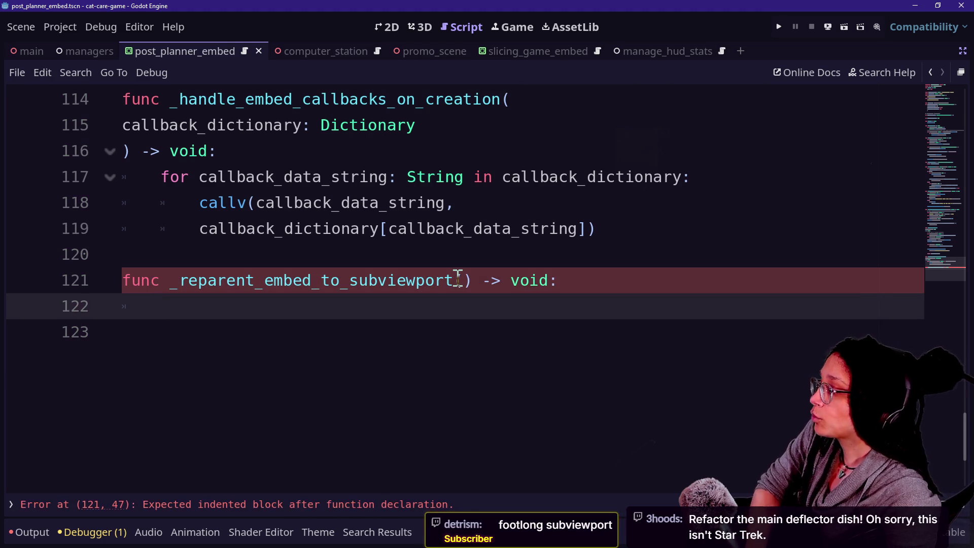
{"action": "key", "text": "ctrl+z"}
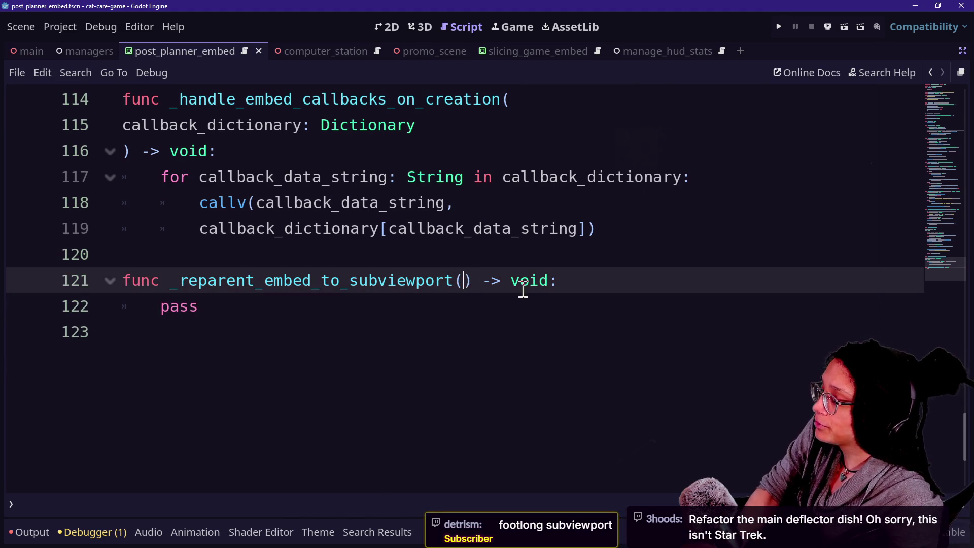
{"action": "type", "text": "program_name:"}
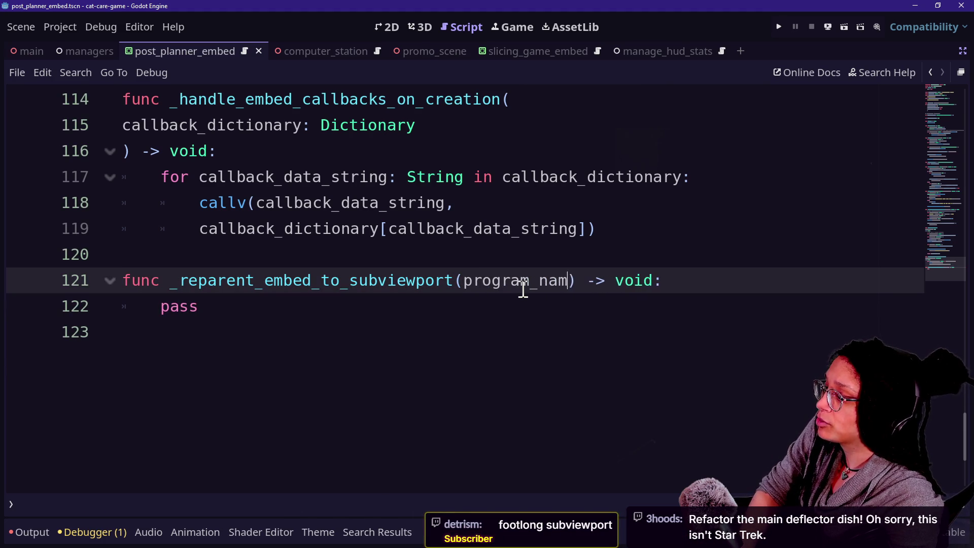
{"action": "type", "text": "String"}
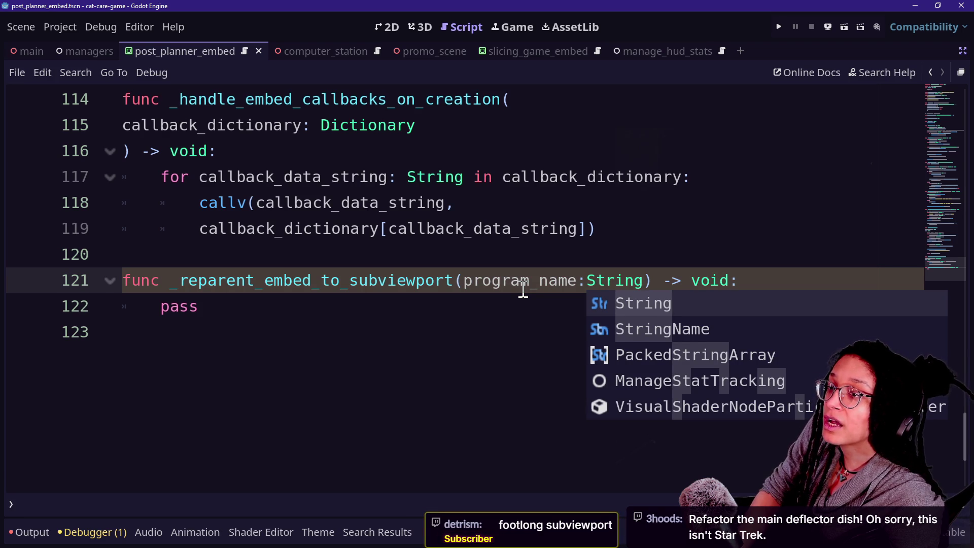
{"action": "key", "text": "alt+Tab"}
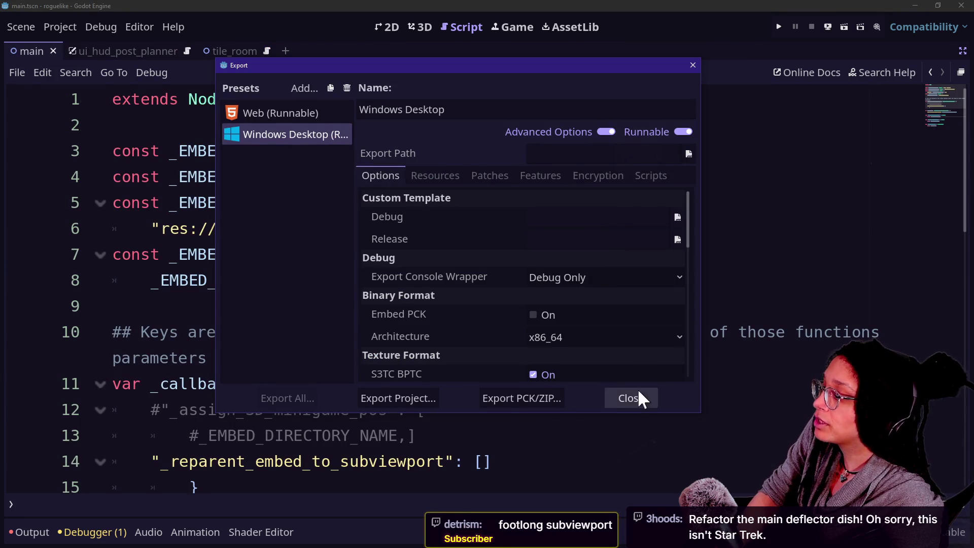
Close the Export dialog and add _EMBED_PROGRAM_NAME, to the _reparent_embed_to_subviewport callback array.
{"action": "left_click", "coordinate": [638, 397]}
{"action": "scroll", "coordinate": [382, 336], "scroll_direction": "down", "scroll_amount": 2}
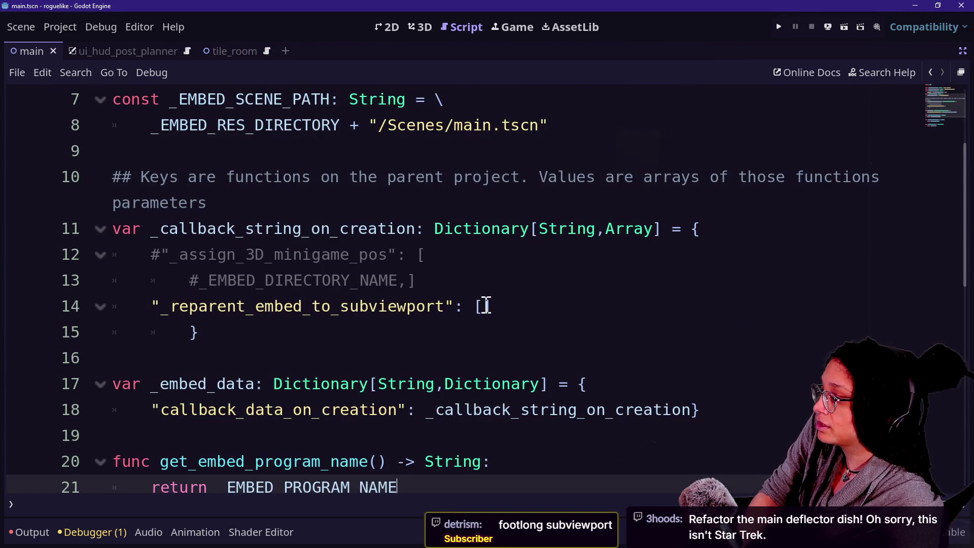
{"action": "left_click", "coordinate": [483, 306]}
{"action": "key", "text": "Return"}
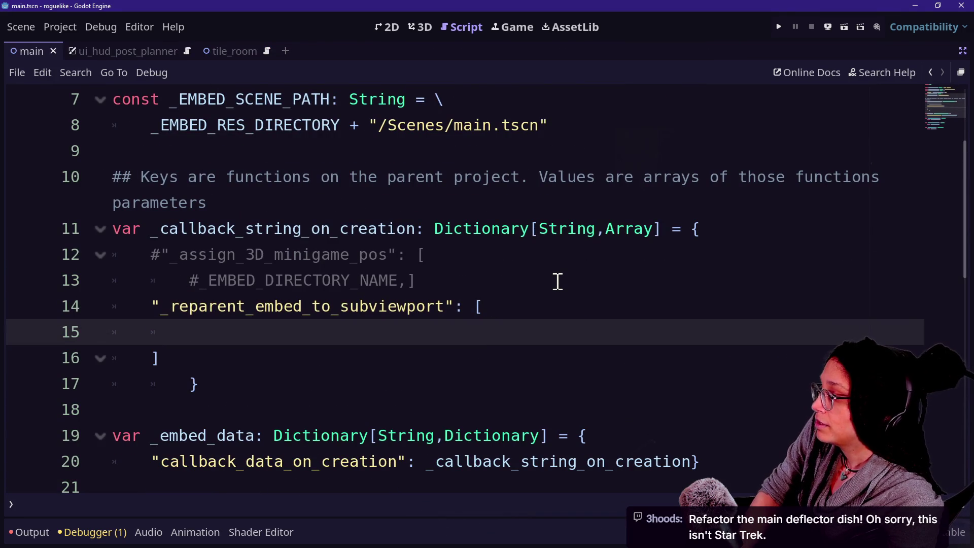
{"action": "type", "text": "_EMBED"}
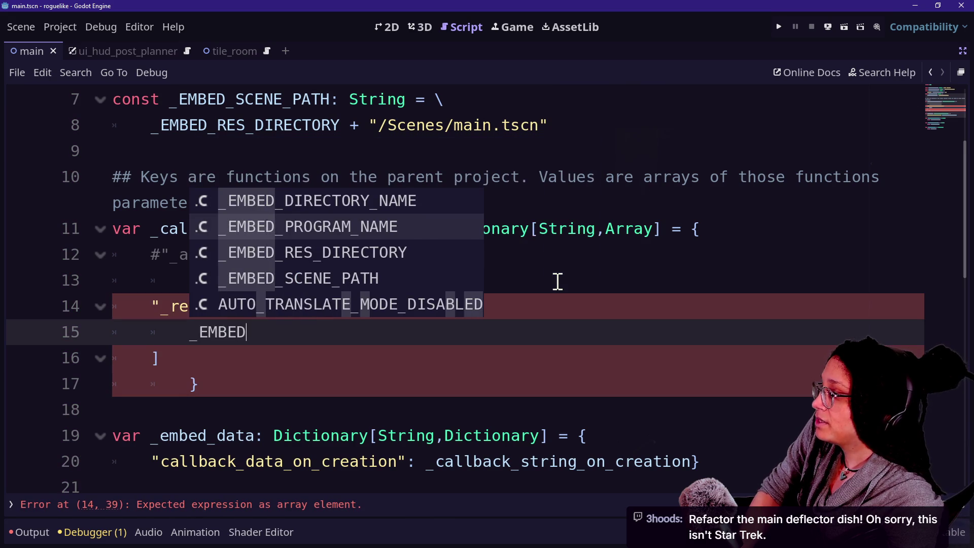
{"action": "key", "text": "Return"}
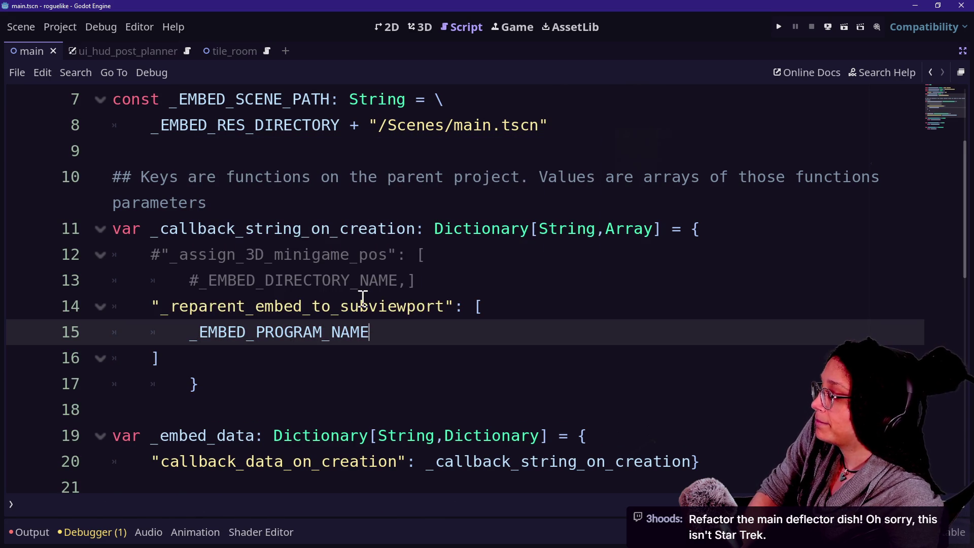
{"action": "key", "text": "Down"}
{"action": "key", "text": "Up"}
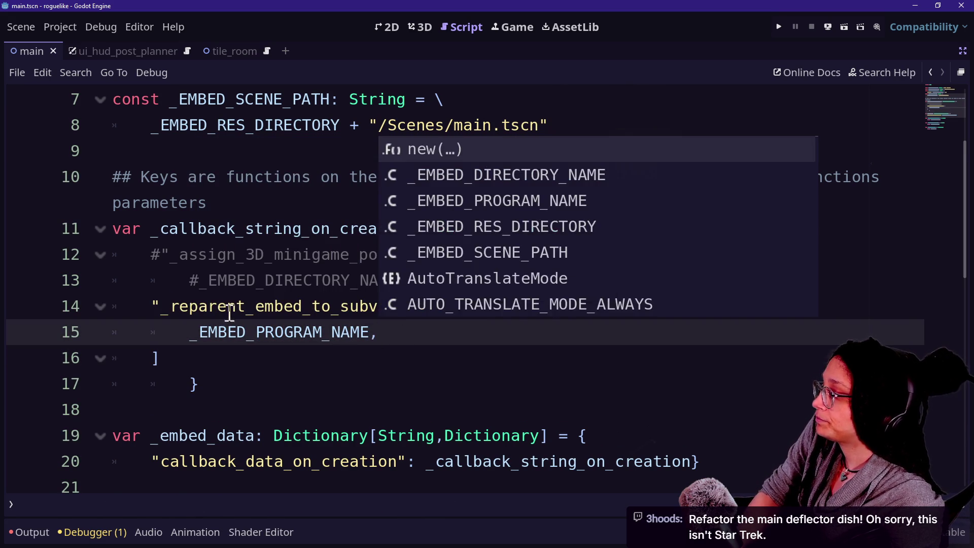
{"action": "left_click", "coordinate": [352, 359]}
Export embed_post_planner.pck into the Embedded Games folder, overwriting the existing file.
{"action": "left_click", "coordinate": [60, 27]}
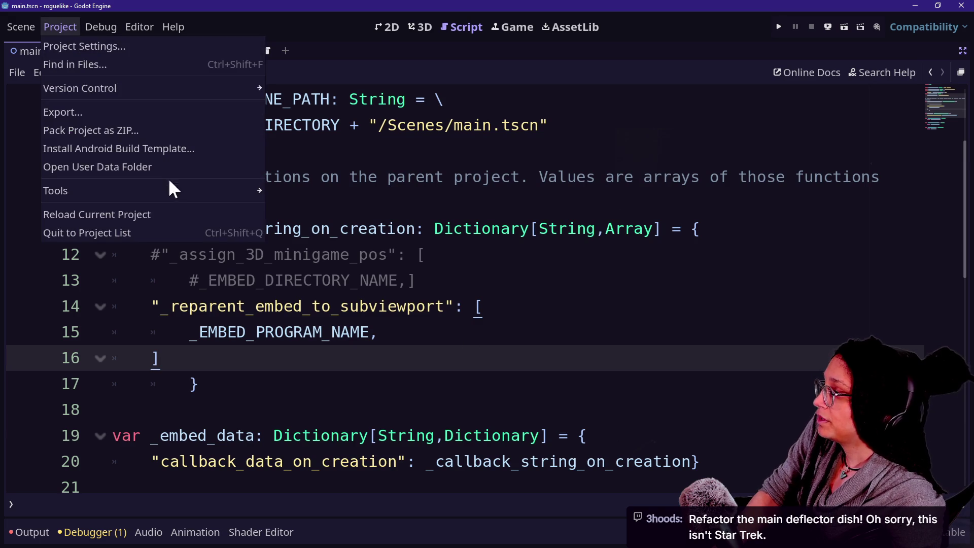
{"action": "left_click", "coordinate": [147, 107]}
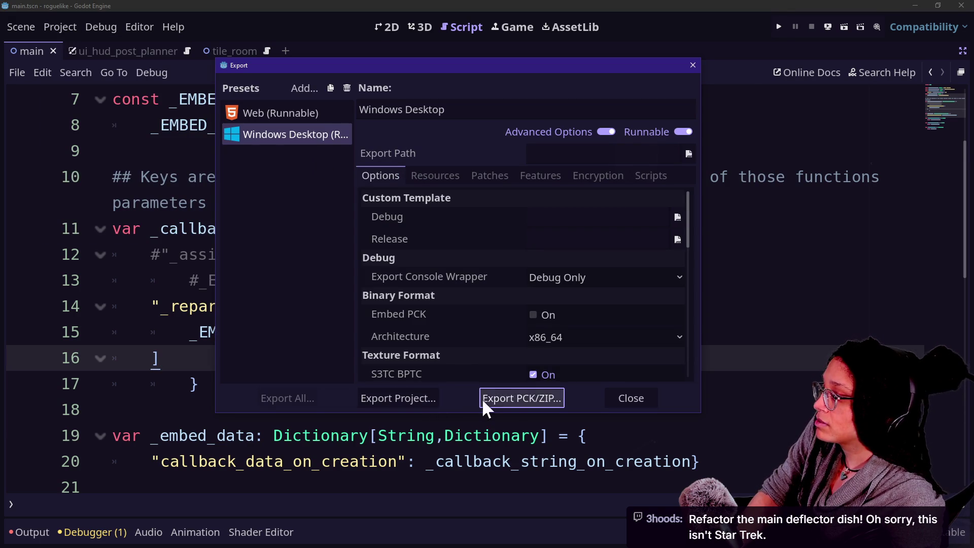
{"action": "left_click", "coordinate": [510, 399]}
{"action": "left_click", "coordinate": [411, 441]}
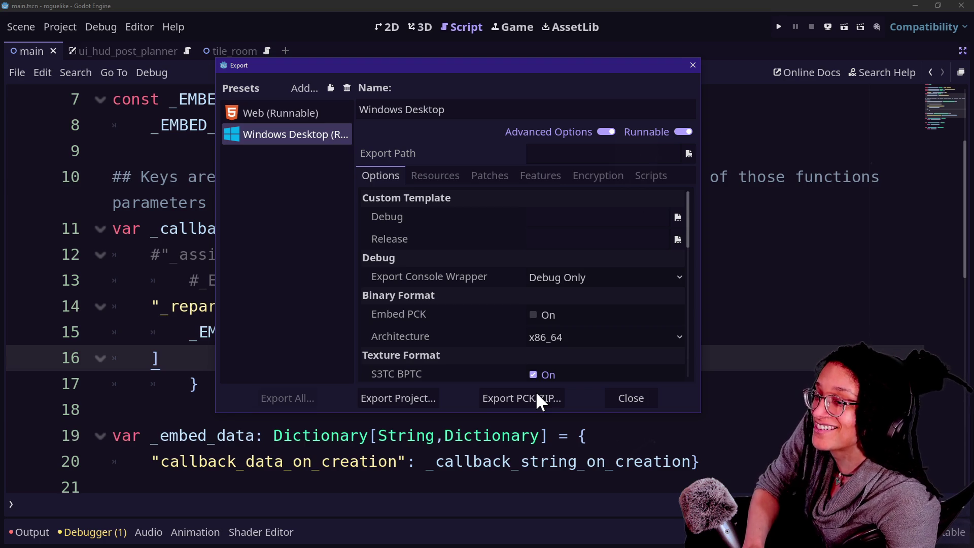
{"action": "left_click", "coordinate": [489, 398]}
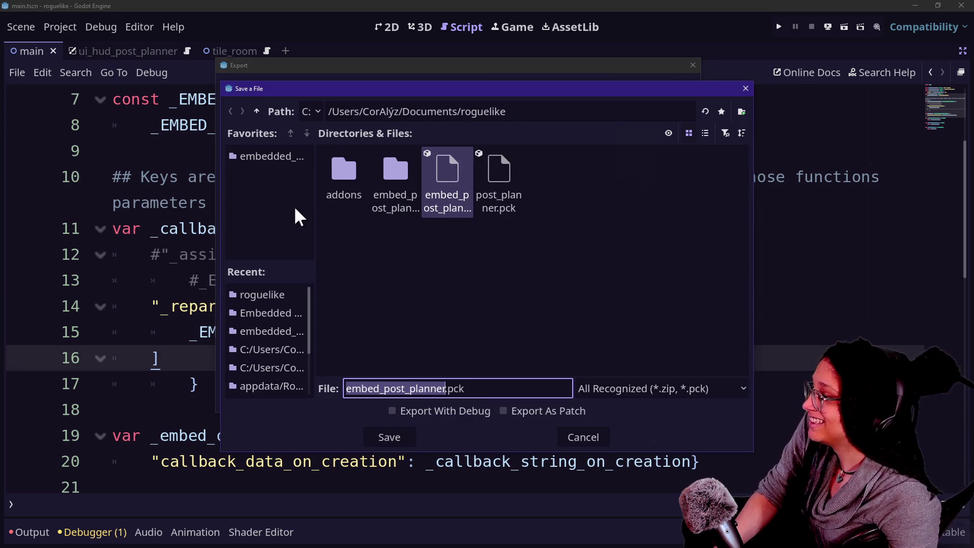
{"action": "left_click", "coordinate": [278, 313]}
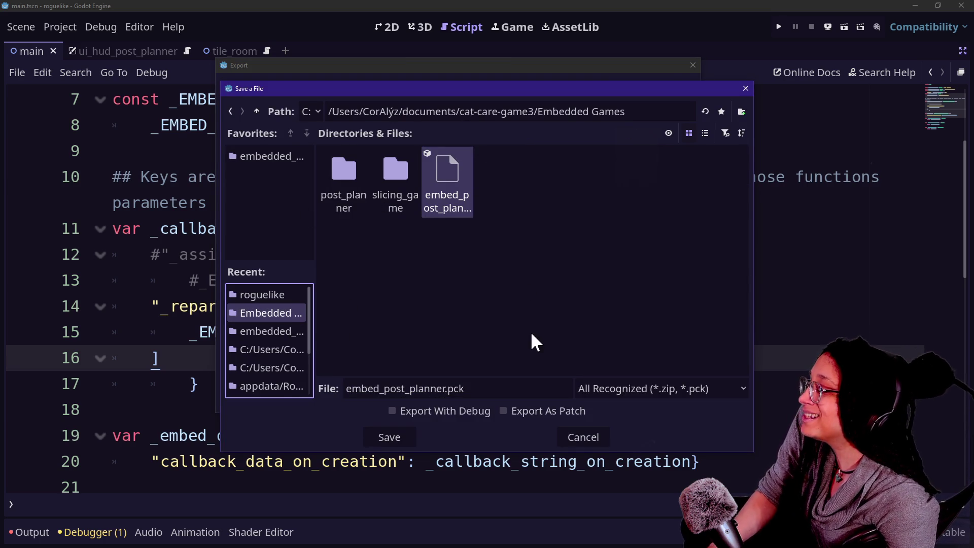
{"action": "left_click", "coordinate": [385, 437]}
{"action": "left_click", "coordinate": [390, 299]}
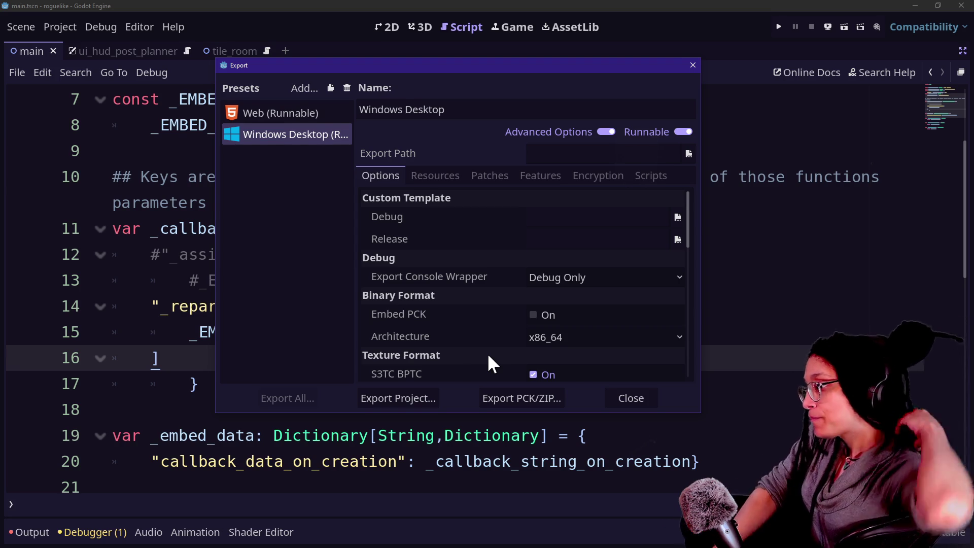
{"action": "key", "text": "Escape"}
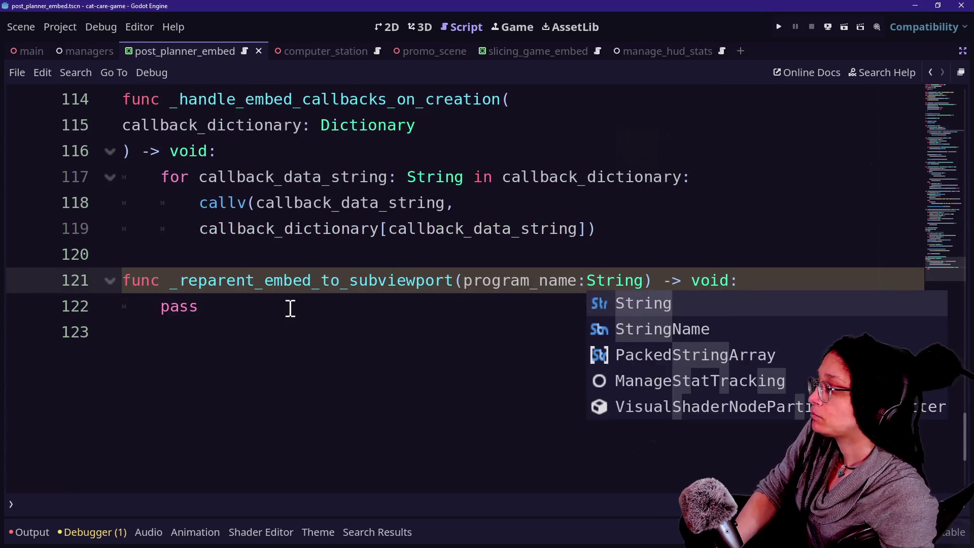
Replace the pass placeholder with a 'var subviewport: SubViewport' declaration.
{"action": "left_click", "coordinate": [291, 308]}
{"action": "left_click_drag", "start_coordinate": [188, 274], "coordinate": [626, 304]}
{"action": "left_click", "coordinate": [474, 274]}
{"action": "left_click", "coordinate": [295, 303]}
{"action": "key", "text": "BackSpace"}
{"action": "key", "text": "BackSpace"}
{"action": "key", "text": "BackSpace"}
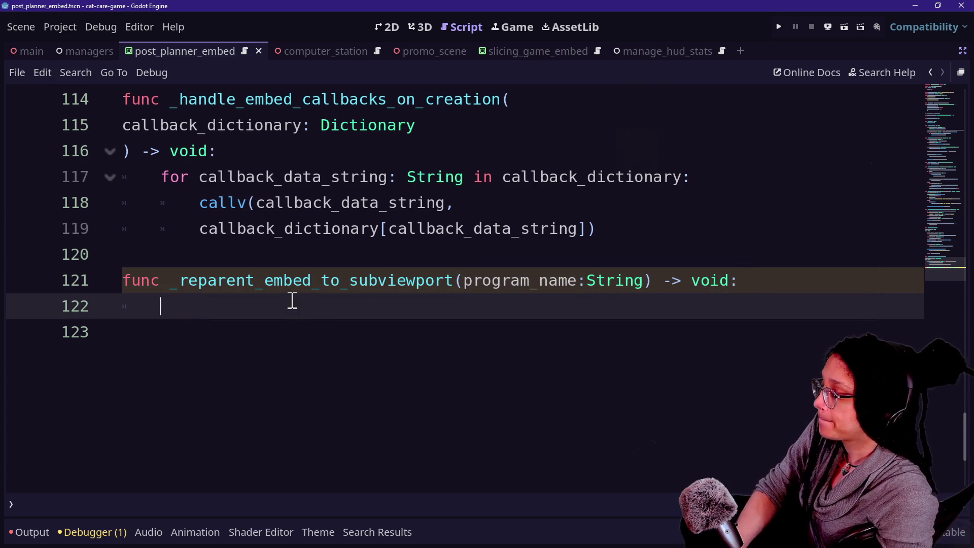
{"action": "key", "text": "Return"}
{"action": "type", "text": "M"}
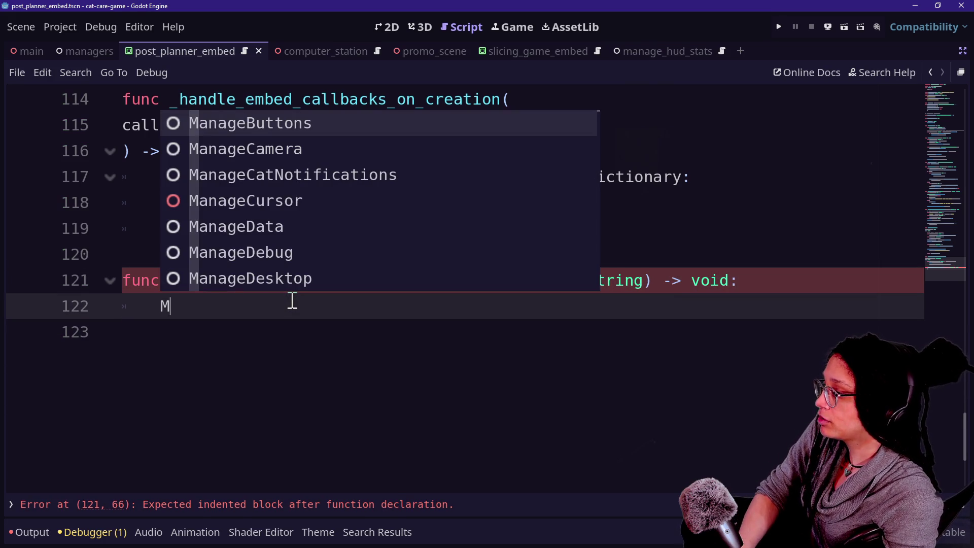
{"action": "type", "text": "ana"}
{"action": "key", "text": "BackSpace"}
{"action": "key", "text": "BackSpace"}
{"action": "key", "text": "BackSpace"}
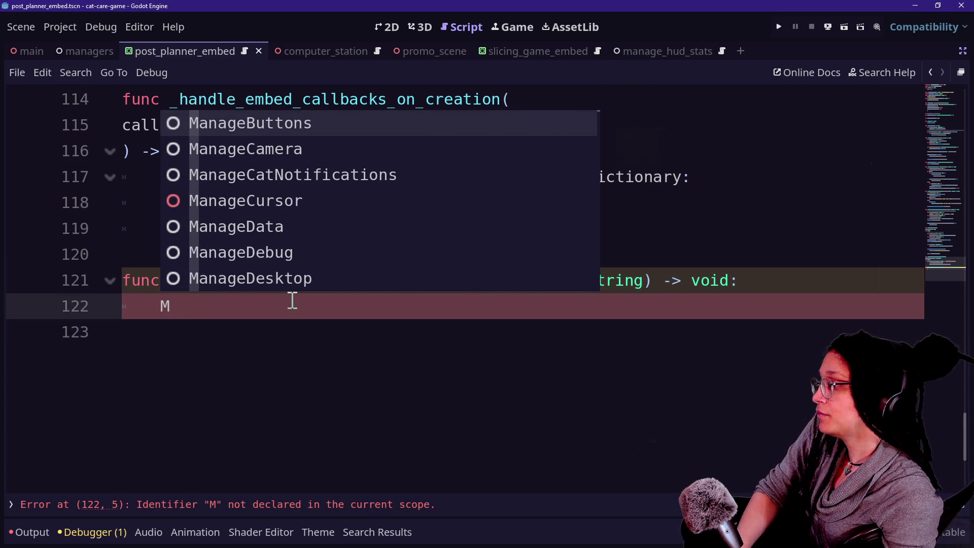
{"action": "key", "text": "BackSpace"}
{"action": "type", "text": "var subvi"}
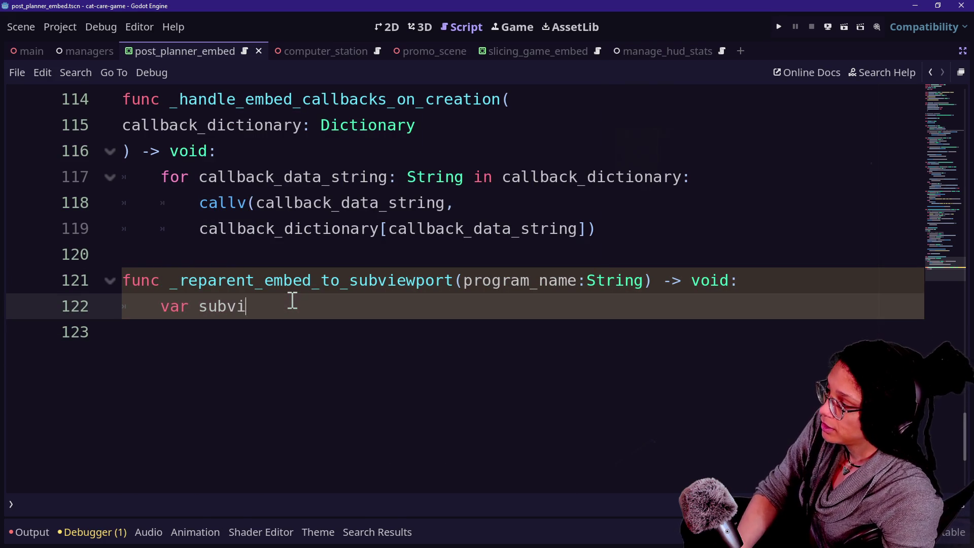
{"action": "type", "text": "ewport: Subviewport"}
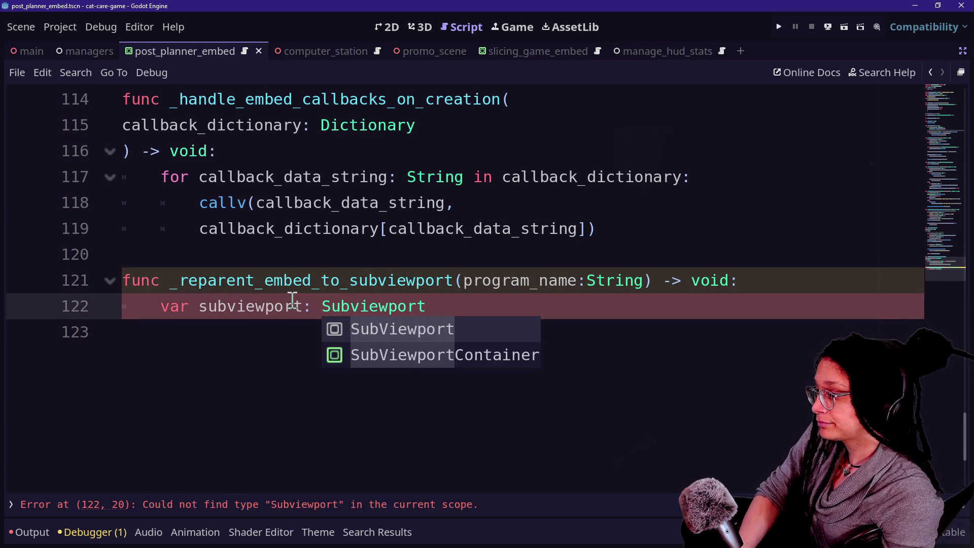
{"action": "key", "text": "Return"}
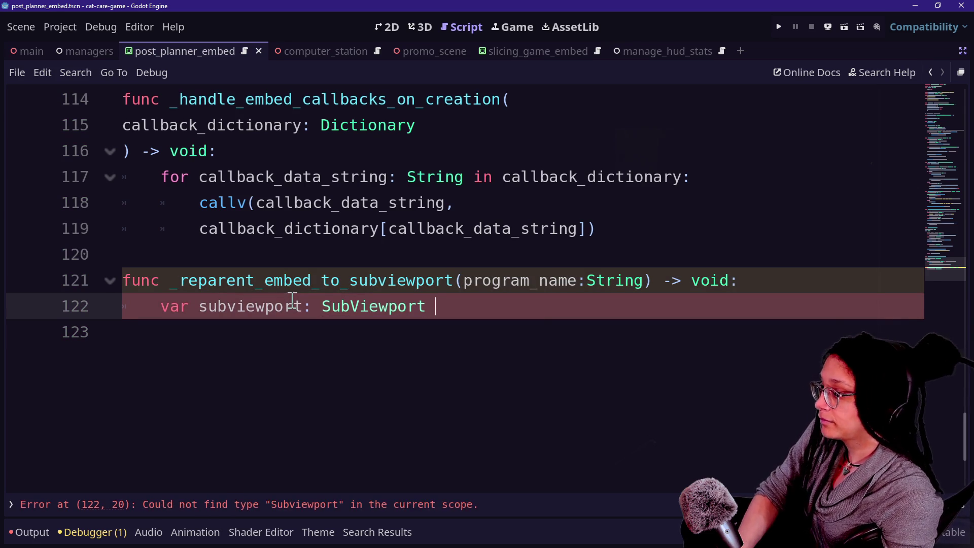
Assign subviewport from ManagePrograms.ref.get_program_subviewport(program_name) on a continued line.
{"action": "type", "text": "M"}
{"action": "key", "text": "BackSpace"}
{"action": "type", "text": "\\"}
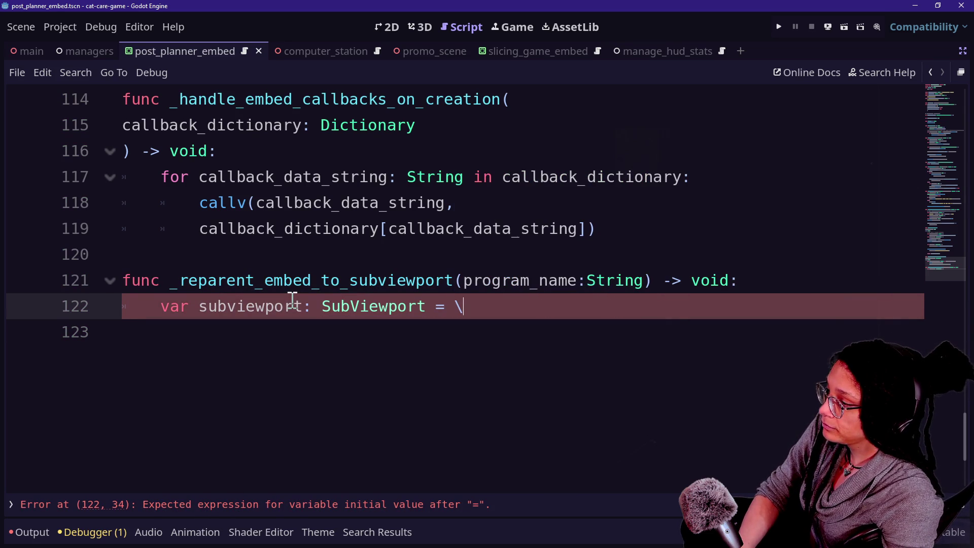
{"action": "key", "text": "Return"}
{"action": "type", "text": "Manage"}
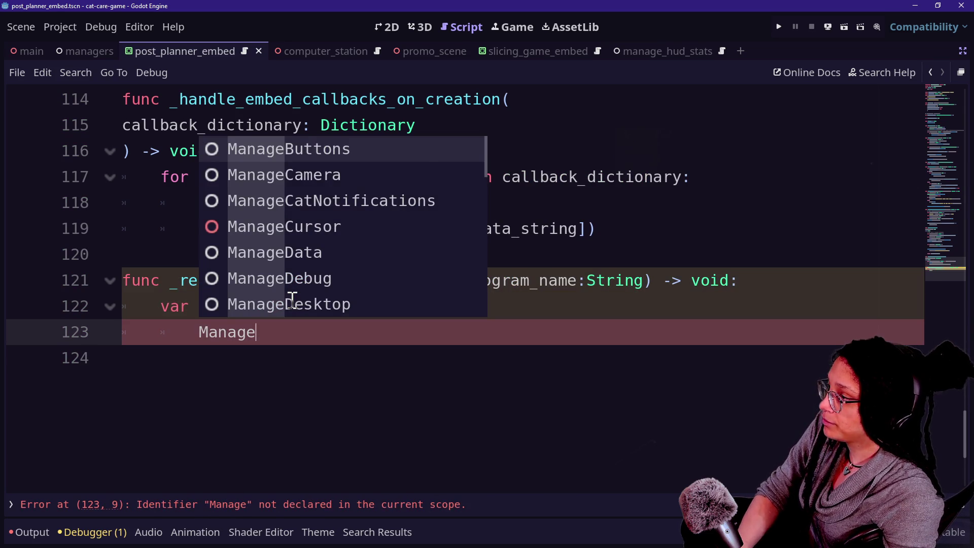
{"action": "type", "text": "Pr"}
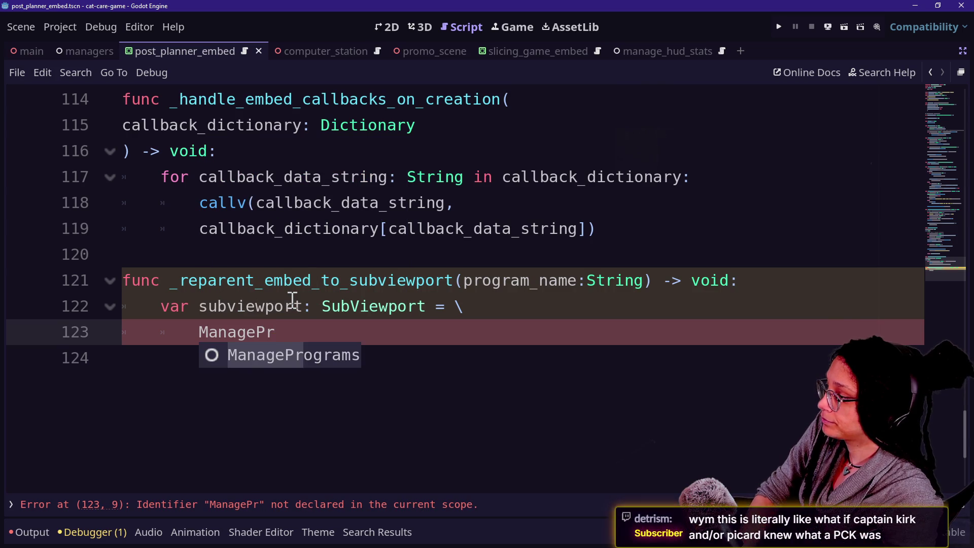
{"action": "key", "text": "Return"}
{"action": "type", "text": ".ref.get"}
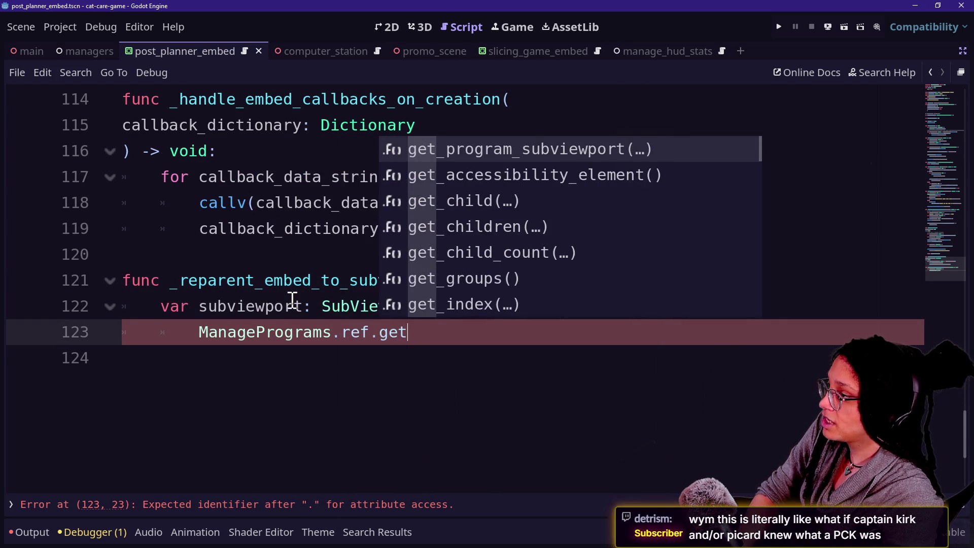
{"action": "key", "text": "Return"}
{"action": "type", "text": "pr"}
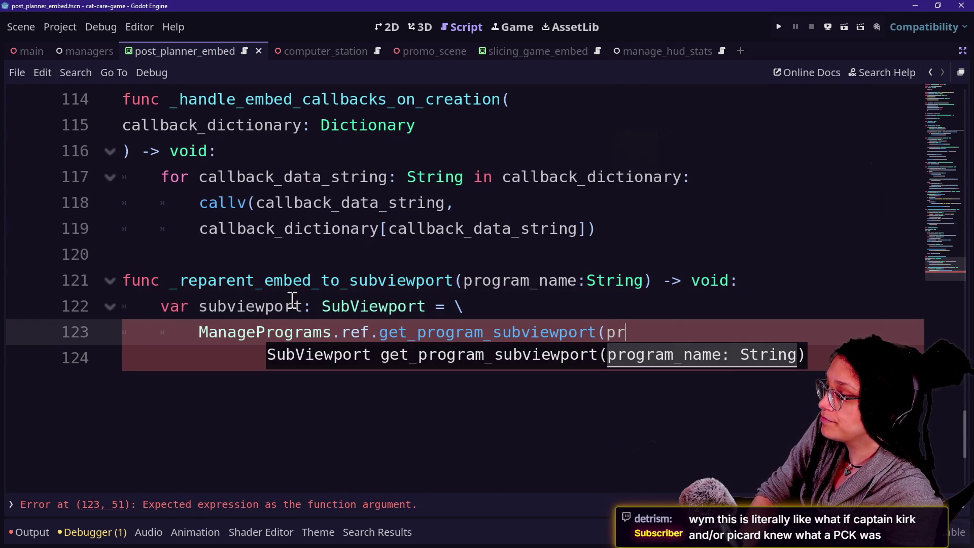
{"action": "type", "text": "ogram_"}
{"action": "key", "text": "Return"}
{"action": "type", "text": ")"}
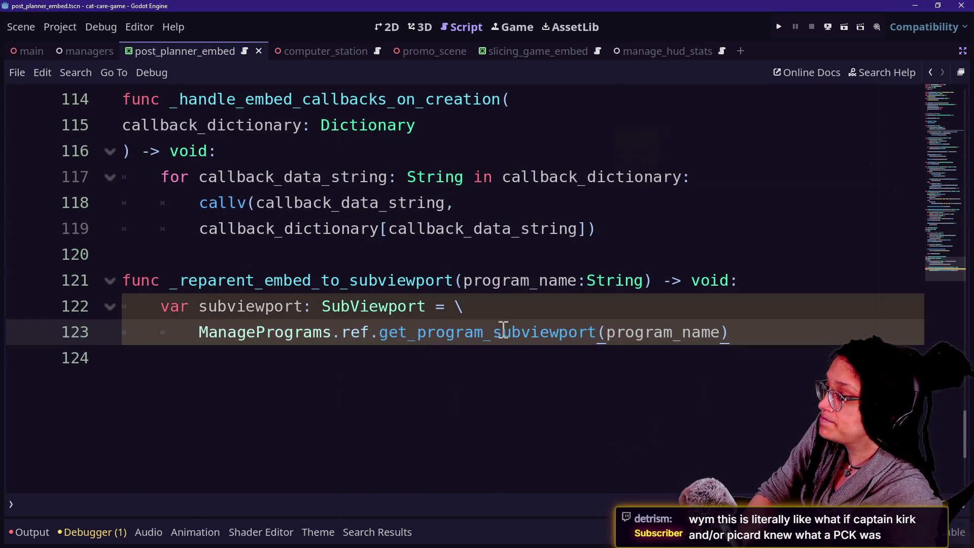
Wrap the program_name argument onto its own indented line and add a new body line.
{"action": "left_click", "coordinate": [612, 335]}
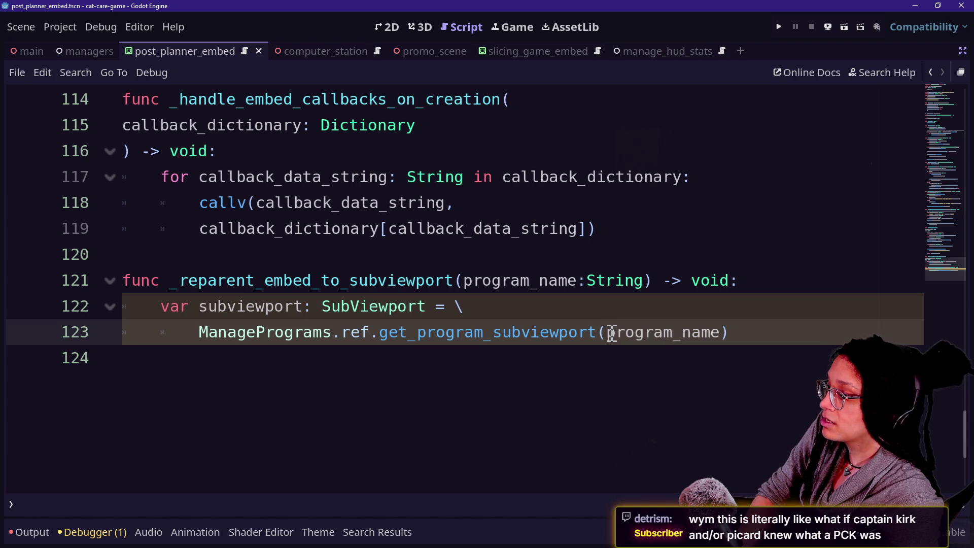
{"action": "key", "text": "Return"}
{"action": "key", "text": "Tab"}
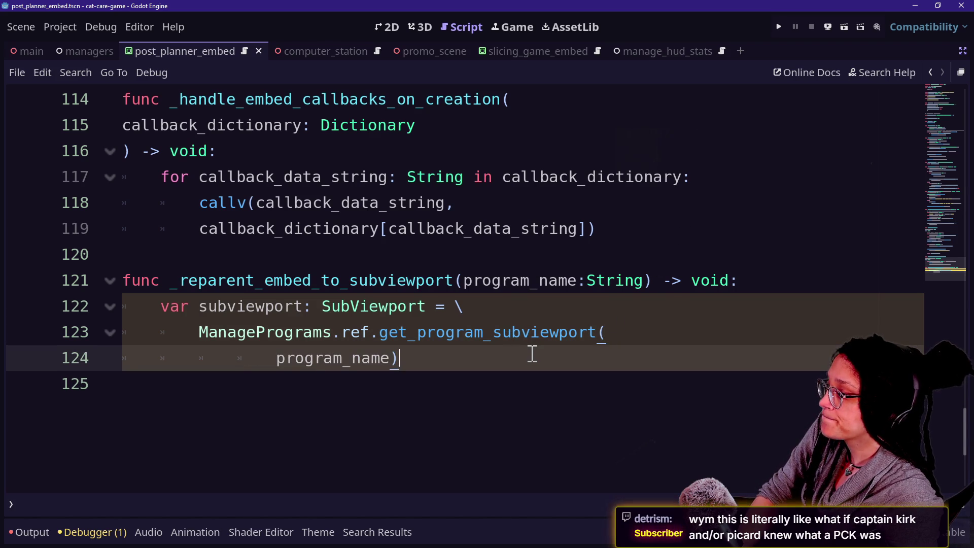
{"action": "key", "text": "Return"}
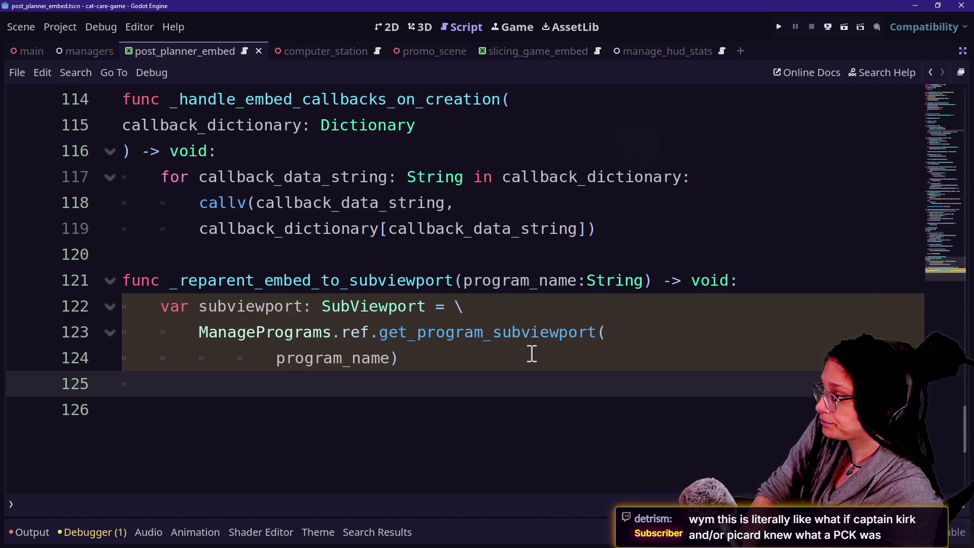
Add the line subviewport.add_child(current_embed_node) to the function body.
{"action": "scroll", "coordinate": [531, 354], "scroll_direction": "up", "scroll_amount": 6}
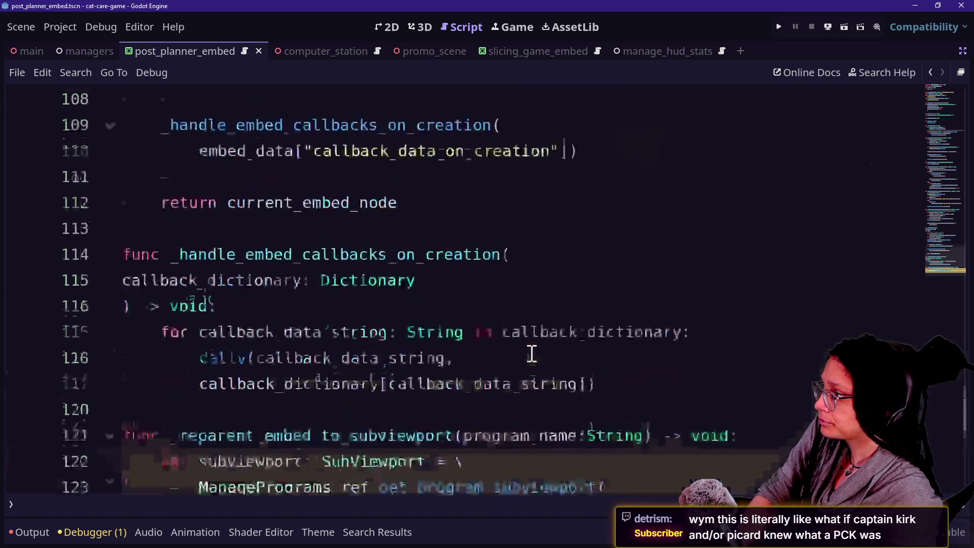
{"action": "left_click", "coordinate": [324, 278]}
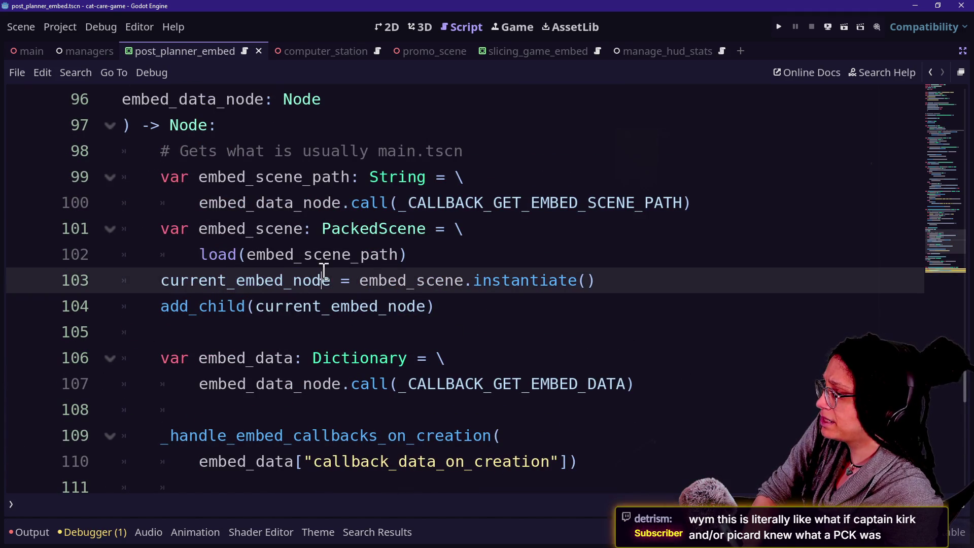
{"action": "scroll", "coordinate": [186, 270], "scroll_direction": "up", "scroll_amount": 1}
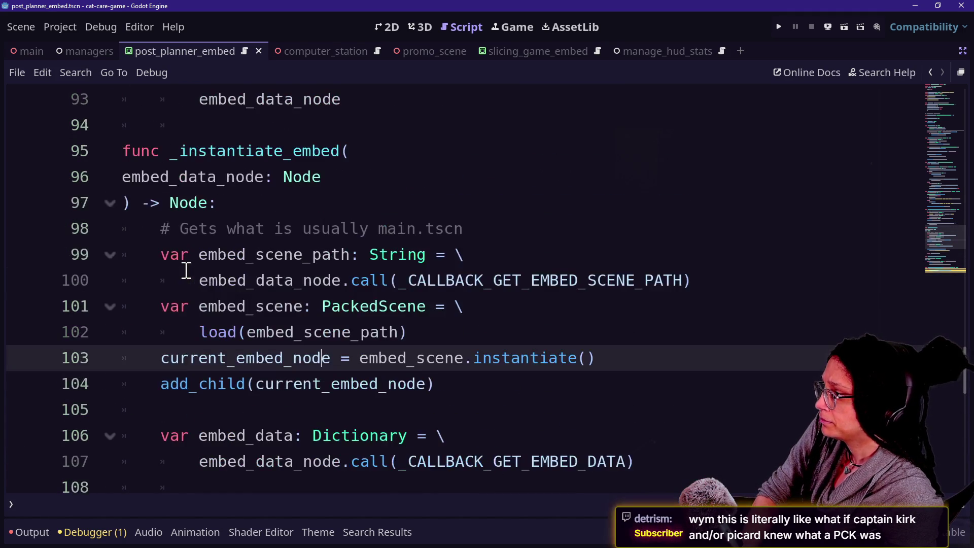
{"action": "scroll", "coordinate": [186, 270], "scroll_direction": "down", "scroll_amount": 11}
{"action": "scroll", "coordinate": [185, 270], "scroll_direction": "up", "scroll_amount": 2}
{"action": "left_click", "coordinate": [218, 263]}
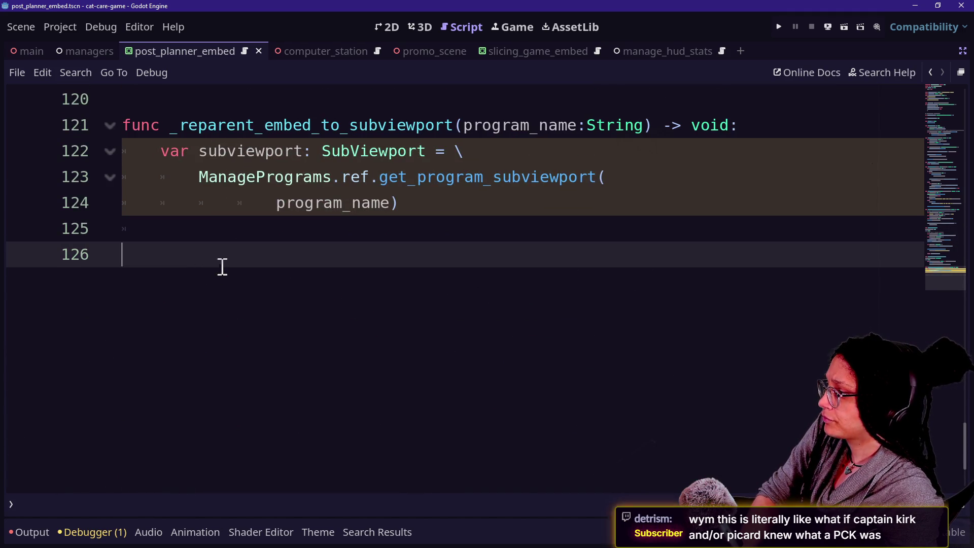
{"action": "left_click", "coordinate": [228, 236]}
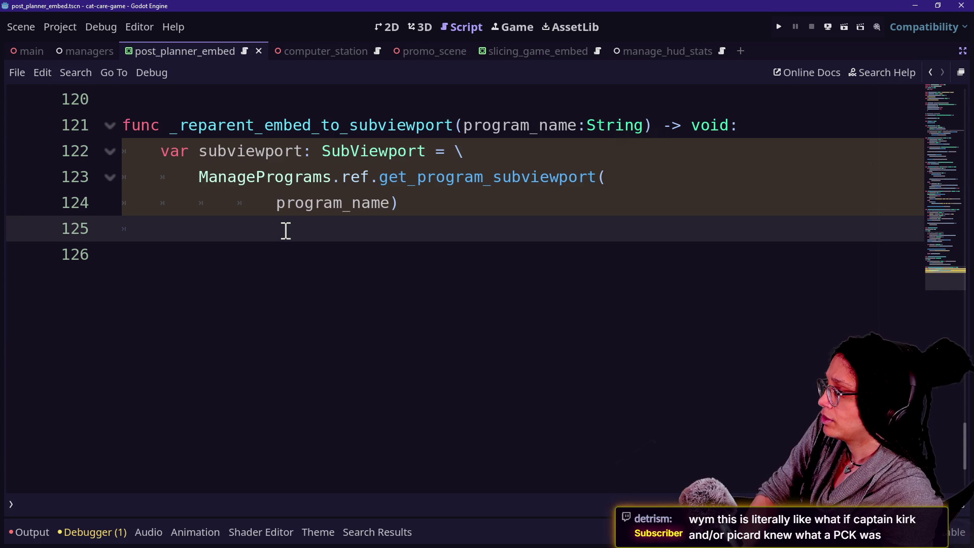
{"action": "type", "text": "curr"}
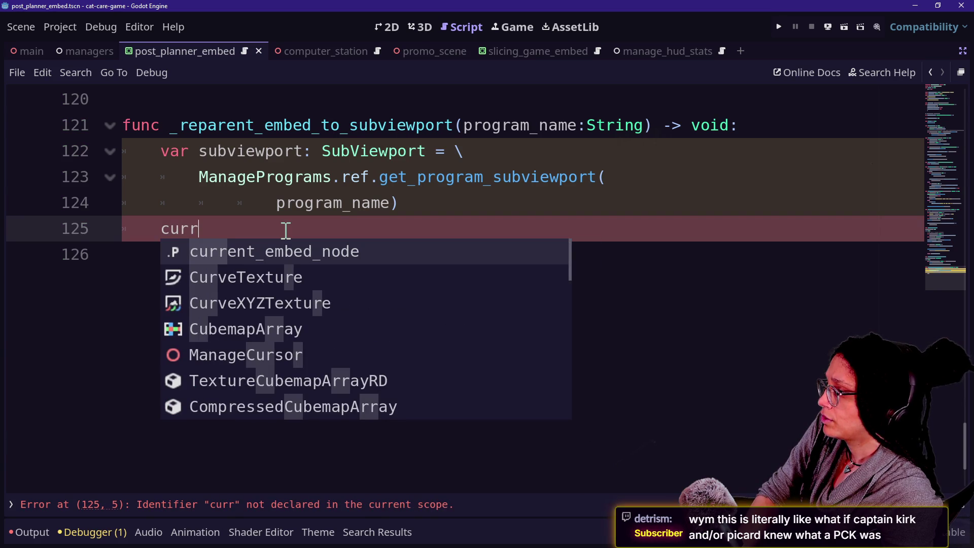
{"action": "key", "text": "BackSpace"}
{"action": "key", "text": "BackSpace"}
{"action": "key", "text": "BackSpace"}
{"action": "type", "text": "subv"}
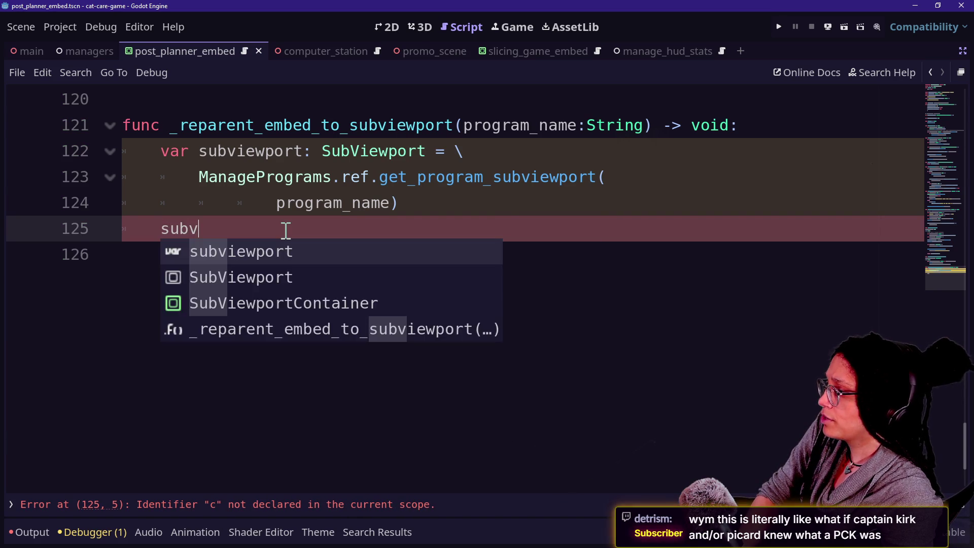
{"action": "key", "text": "Return"}
{"action": "type", "text": ".add"}
{"action": "key", "text": "Return"}
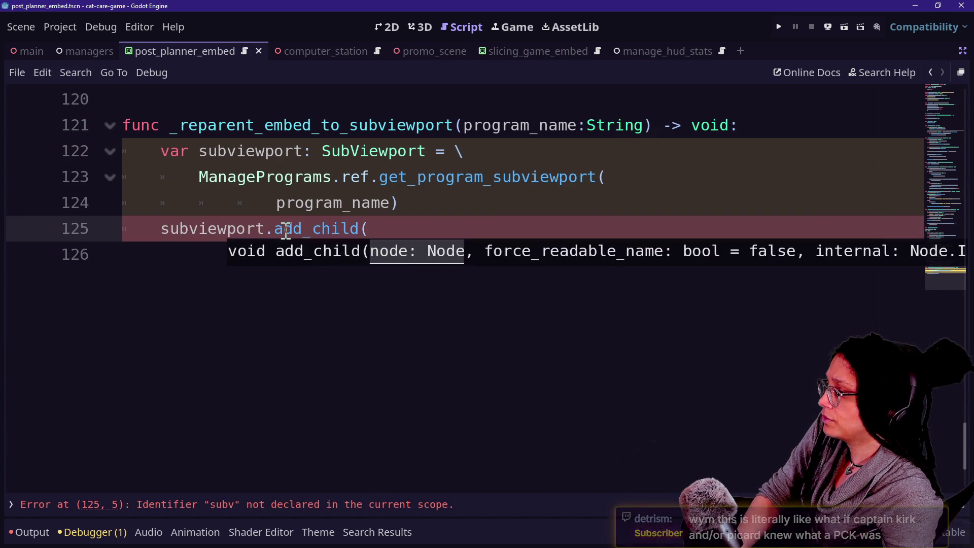
{"action": "type", "text": "curre"}
{"action": "key", "text": "Return"}
{"action": "type", "text": ")"}
{"action": "scroll", "coordinate": [361, 262], "scroll_direction": "up", "scroll_amount": 15}
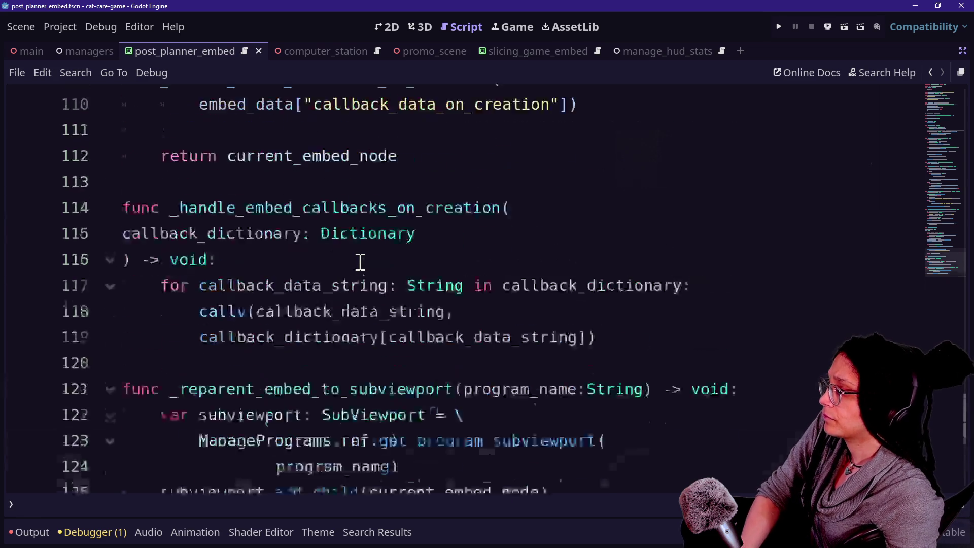
Save the embed scene and script, then review the instantiate error in the Debugger and Output log.
{"action": "scroll", "coordinate": [360, 263], "scroll_direction": "up", "scroll_amount": 15}
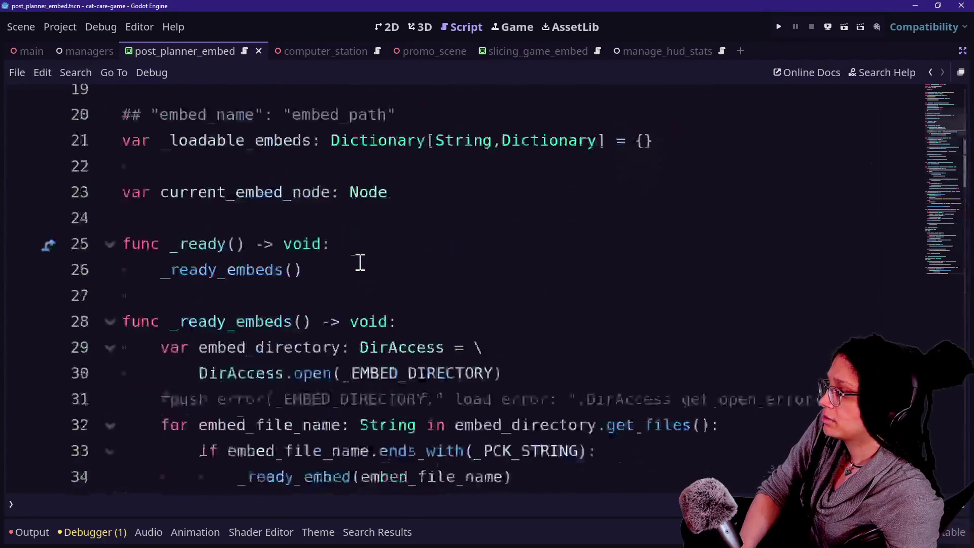
{"action": "key", "text": "ctrl+s"}
{"action": "scroll", "coordinate": [396, 239], "scroll_direction": "down", "scroll_amount": 5}
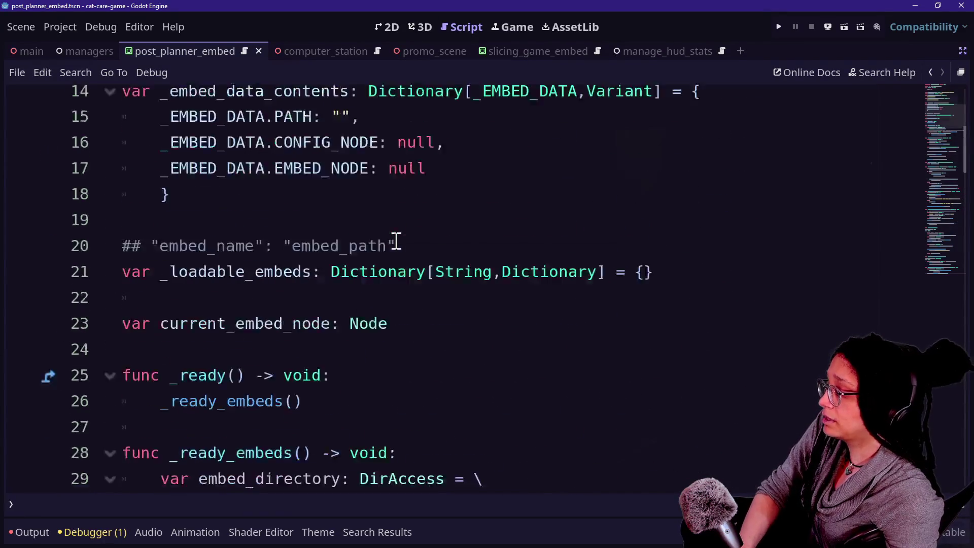
{"action": "left_click", "coordinate": [88, 540]}
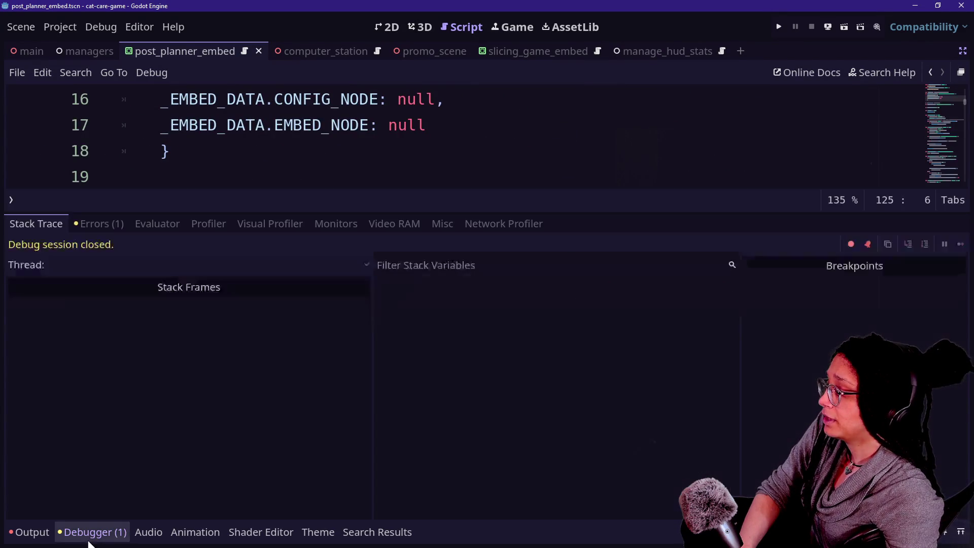
{"action": "left_click", "coordinate": [97, 230]}
{"action": "left_click", "coordinate": [236, 272]}
{"action": "left_click", "coordinate": [396, 124]}
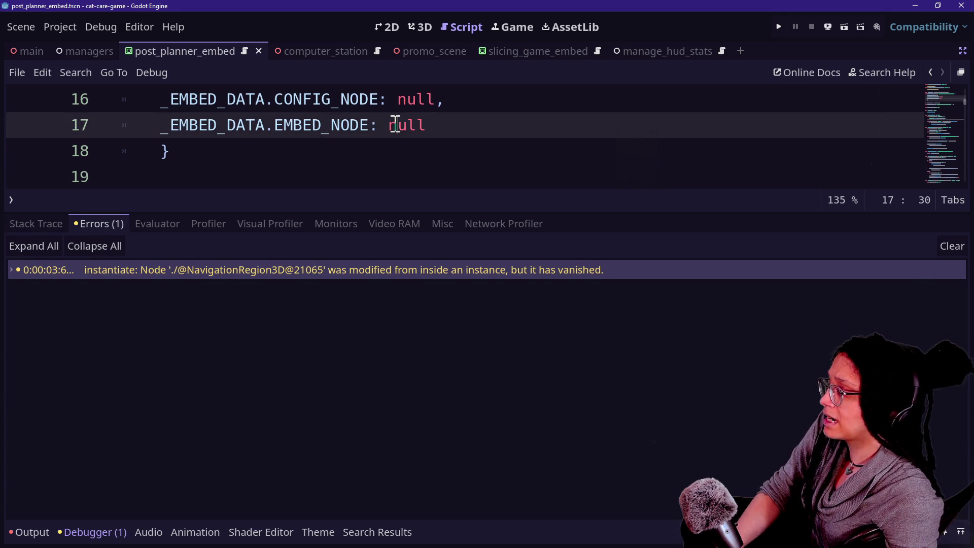
{"action": "key", "text": "F5"}
{"action": "key", "text": "ctrl+s"}
Start Reload Current Project but cancel it, then restore the side docks.
{"action": "left_click", "coordinate": [64, 24]}
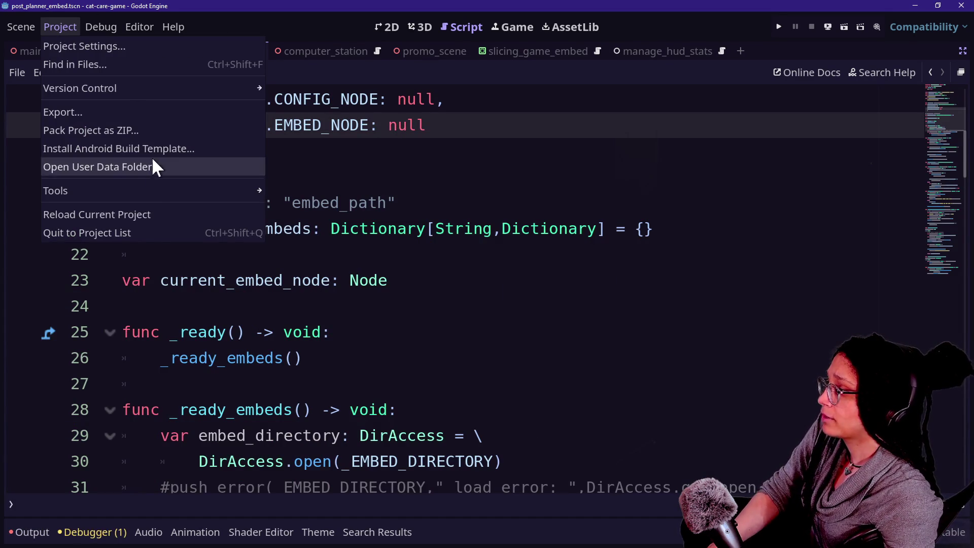
{"action": "left_click", "coordinate": [154, 222]}
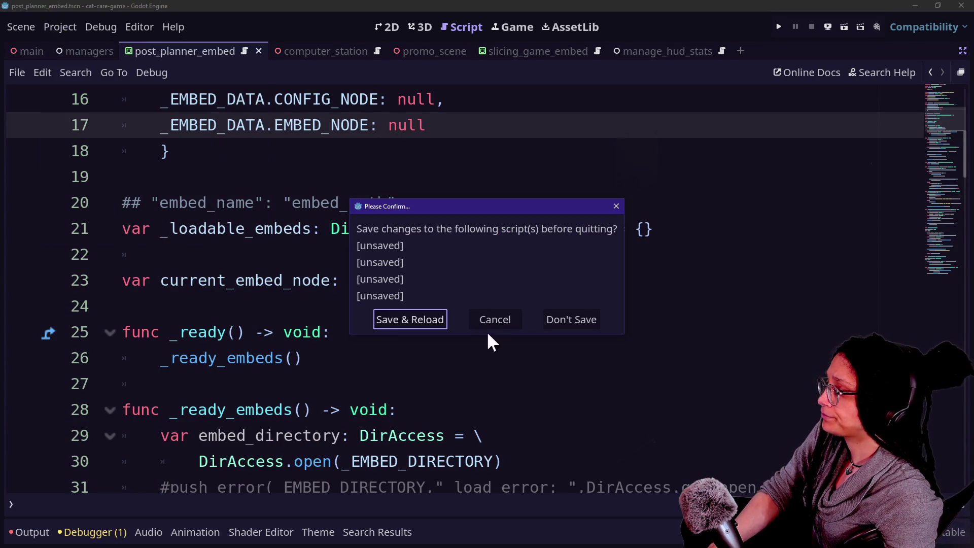
{"action": "left_click", "coordinate": [498, 321]}
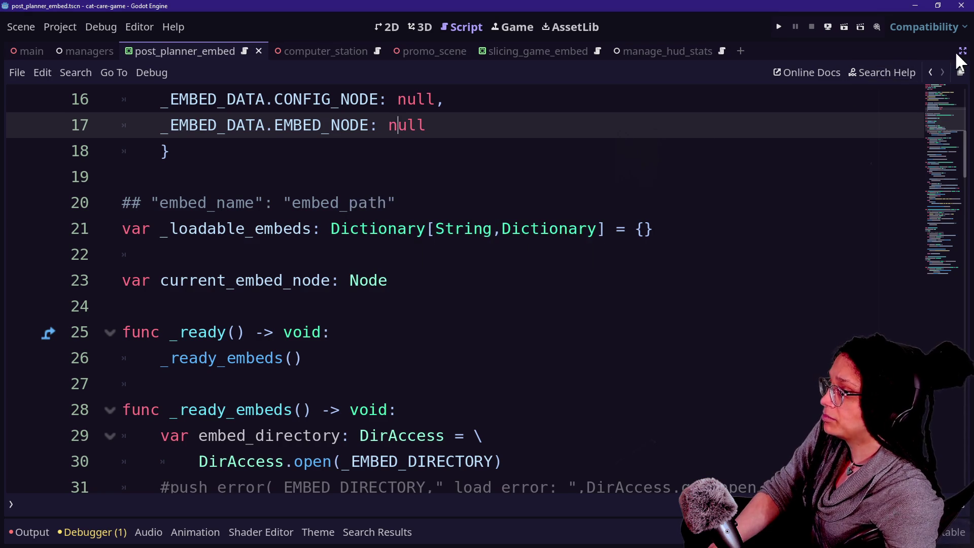
{"action": "left_click", "coordinate": [962, 52]}
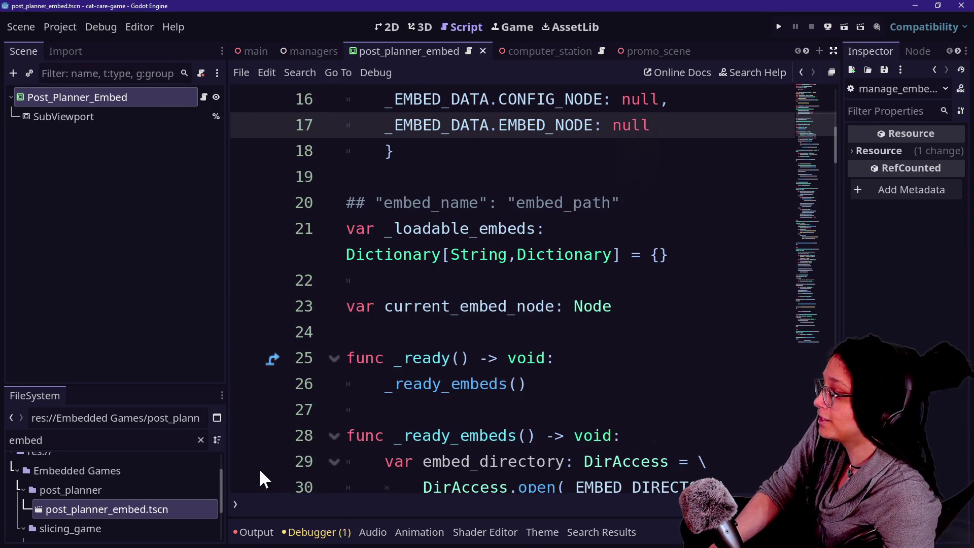
Inspect the four stray unsaved scripts from the open scripts list.
{"action": "left_click", "coordinate": [235, 504]}
{"action": "scroll", "coordinate": [278, 257], "scroll_direction": "down", "scroll_amount": 5}
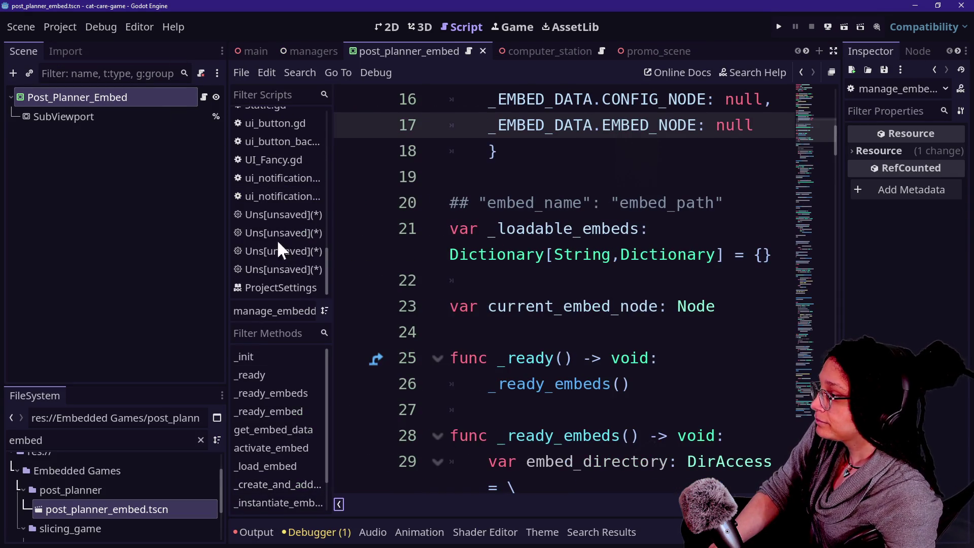
{"action": "left_click", "coordinate": [267, 198]}
{"action": "left_click", "coordinate": [268, 210]}
{"action": "scroll", "coordinate": [597, 215], "scroll_direction": "up", "scroll_amount": 10}
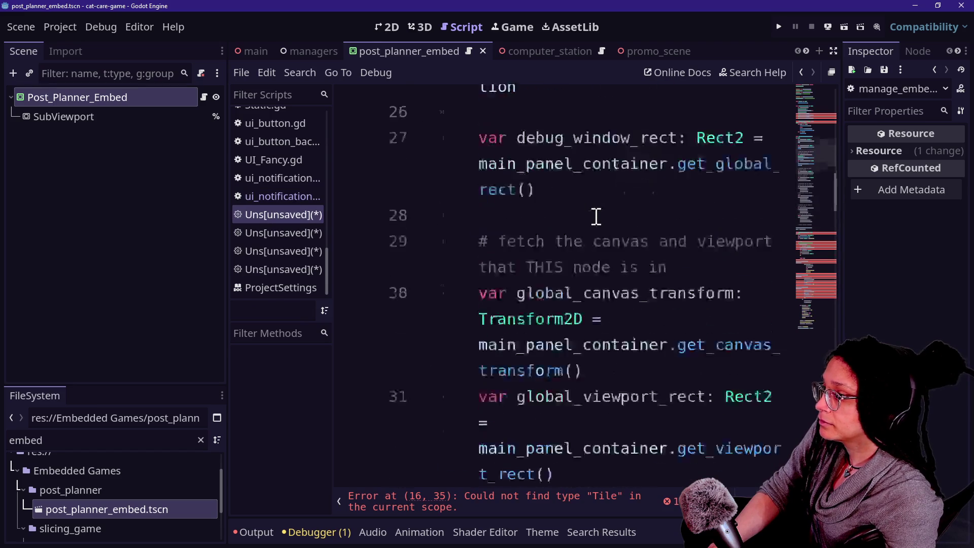
{"action": "scroll", "coordinate": [597, 215], "scroll_direction": "up", "scroll_amount": 10}
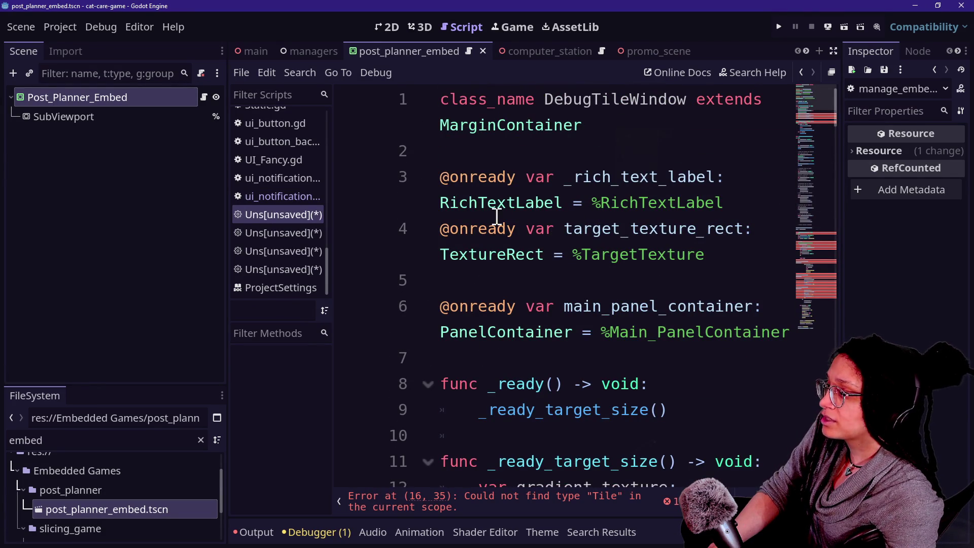
{"action": "scroll", "coordinate": [497, 217], "scroll_direction": "down", "scroll_amount": 8}
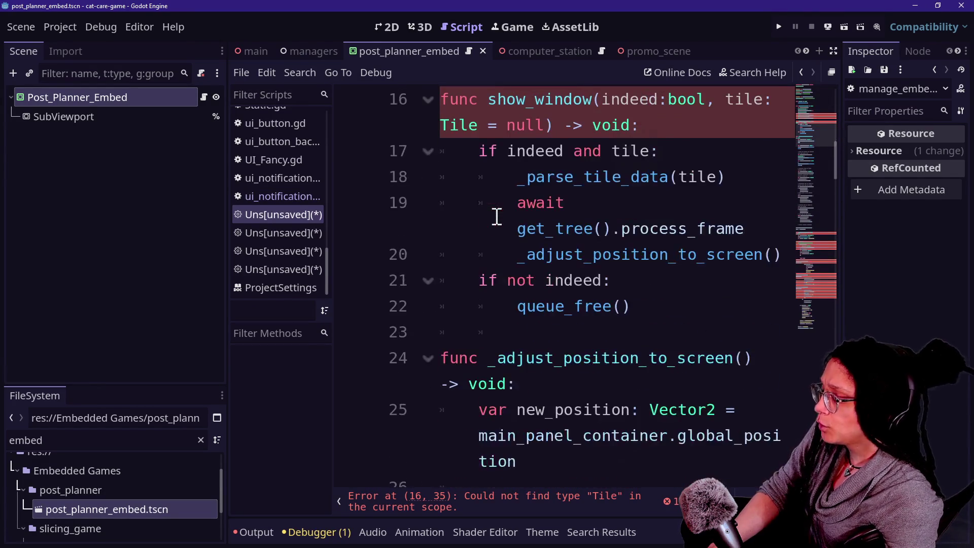
{"action": "scroll", "coordinate": [497, 217], "scroll_direction": "down", "scroll_amount": 7}
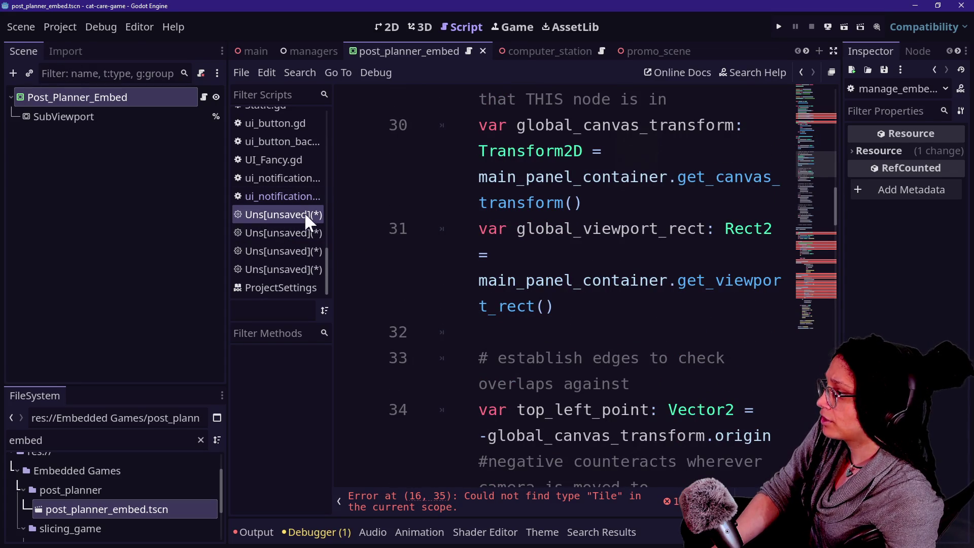
{"action": "left_click", "coordinate": [302, 234]}
{"action": "left_click", "coordinate": [299, 251]}
{"action": "left_click", "coordinate": [293, 270]}
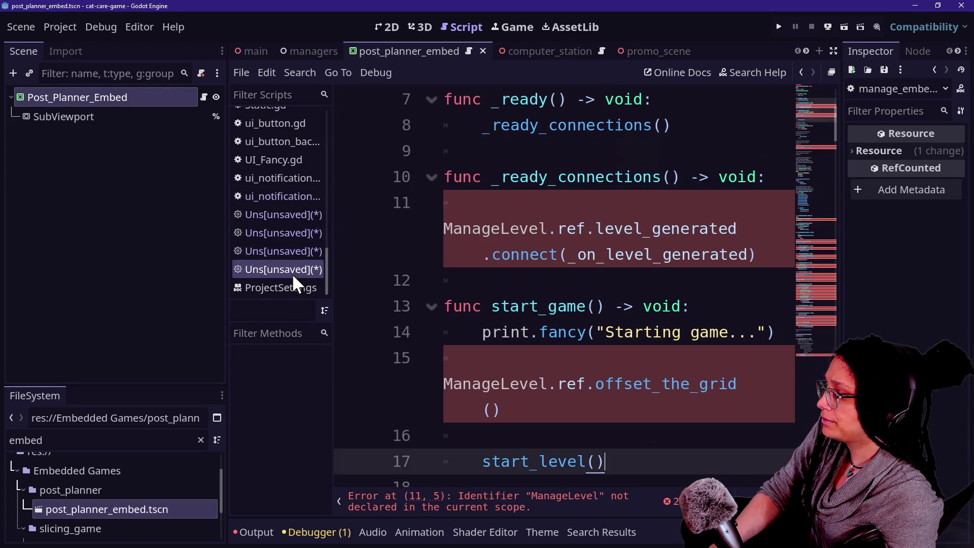
Reload the current project choosing Don't Save for the stray scripts.
{"action": "left_click", "coordinate": [65, 30]}
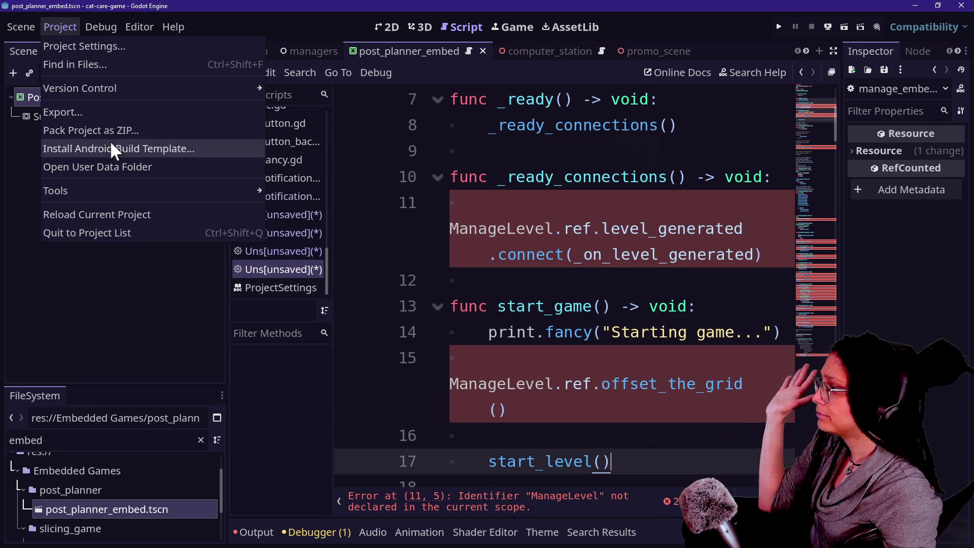
{"action": "left_click", "coordinate": [139, 216]}
{"action": "left_click", "coordinate": [558, 318]}
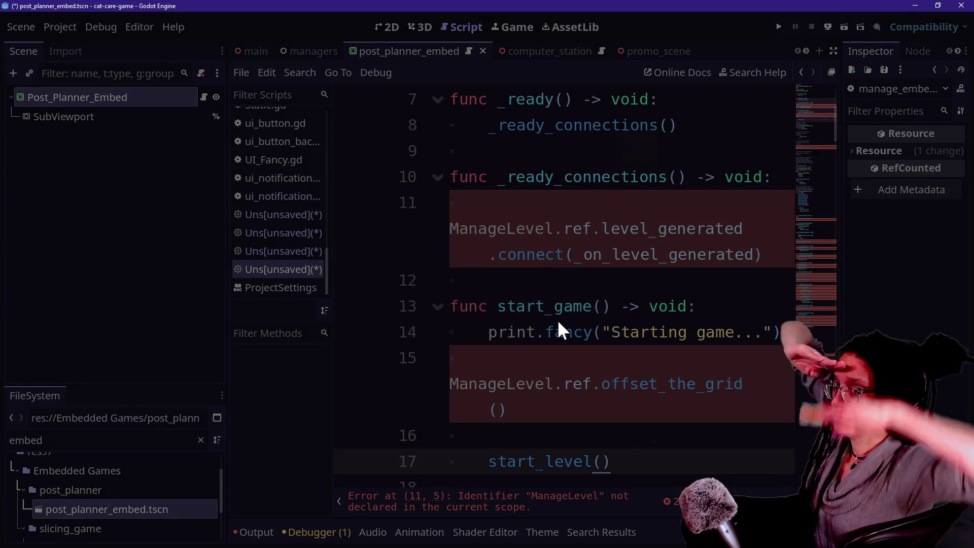
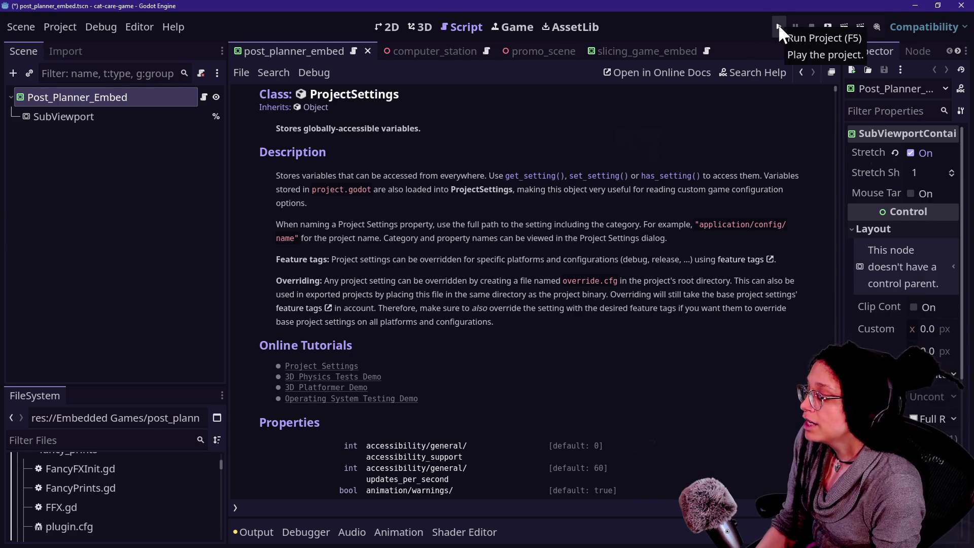
Save and run the project, which halts on the get_subviewport error at manage_programs.gd line 9.
{"action": "left_click", "coordinate": [778, 25]}
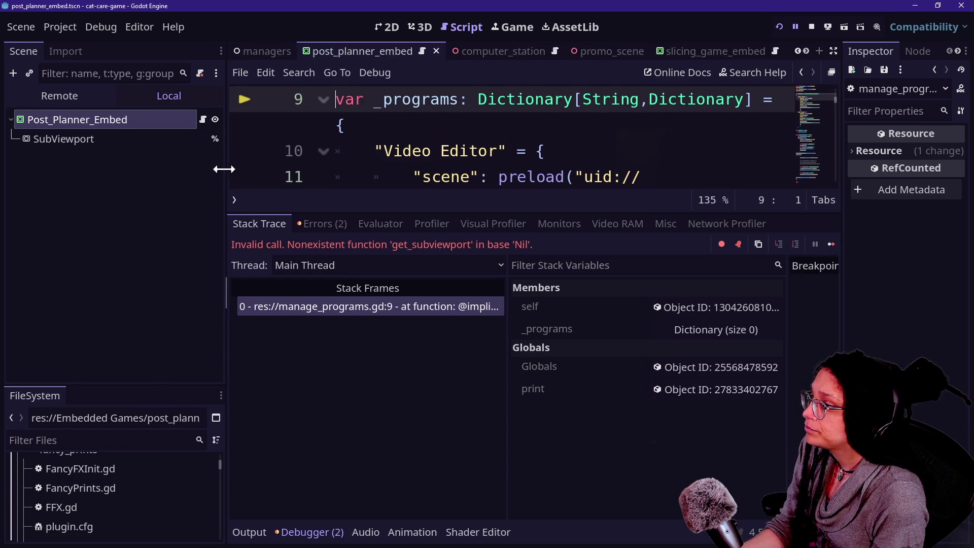
Narrow the Scene dock and hide the bottom Debugger panel to widen the script editor.
{"action": "left_click_drag", "start_coordinate": [227, 168], "coordinate": [91, 168]}
{"action": "left_click", "coordinate": [347, 122]}
{"action": "key", "text": "alt+o"}
{"action": "key", "text": "alt+o"}
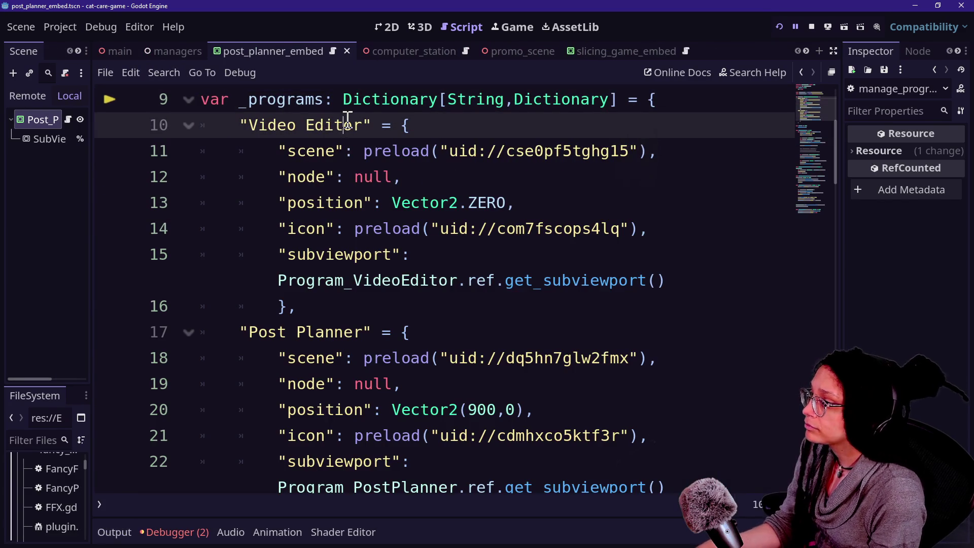
{"action": "mouse_move", "coordinate": [537, 140]}
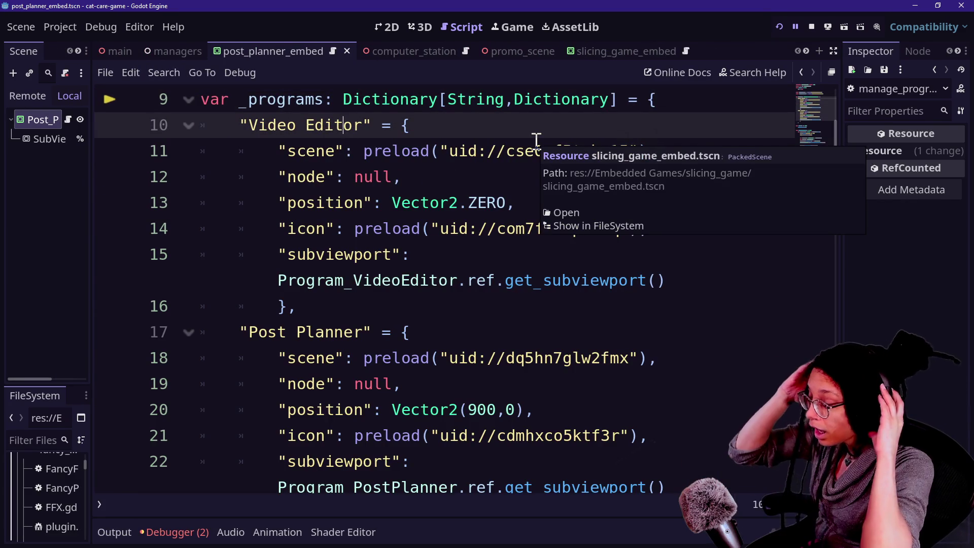
{"action": "left_click", "coordinate": [431, 229]}
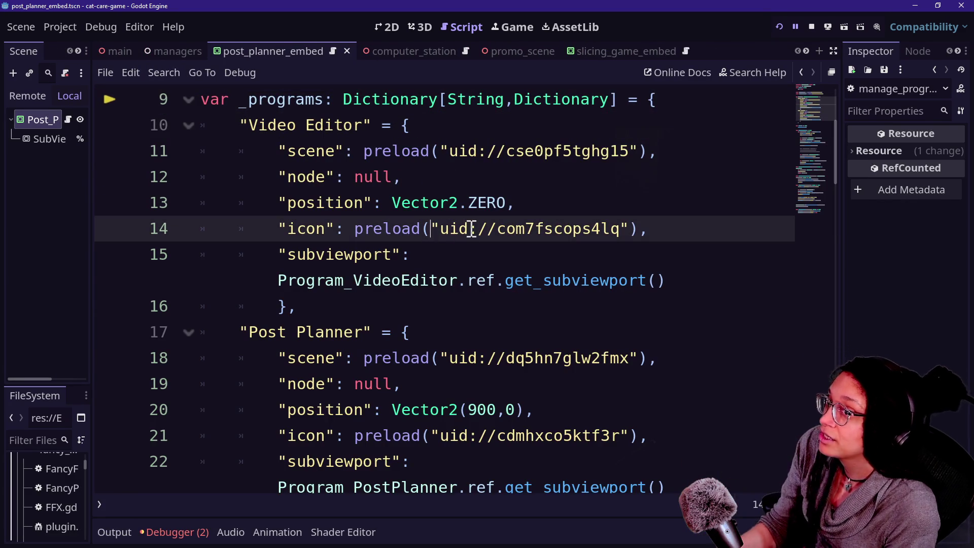
Inspect the Video Editor scene, node and subviewport entries in the programs script.
{"action": "mouse_move", "coordinate": [278, 280]}
{"action": "left_mouse_down"}
{"action": "mouse_move", "coordinate": [587, 278]}
{"action": "mouse_move", "coordinate": [561, 281]}
{"action": "left_mouse_up"}
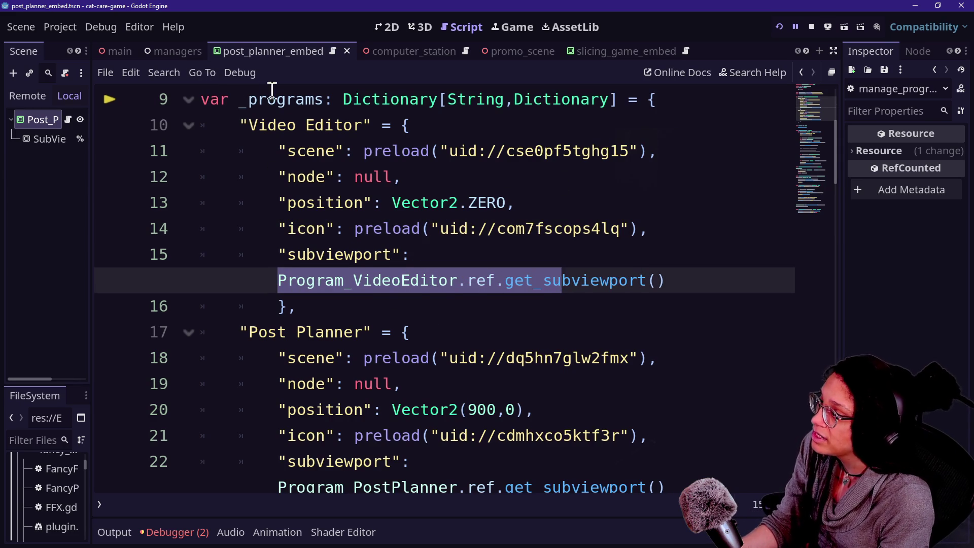
{"action": "left_click_drag", "start_coordinate": [306, 125], "coordinate": [355, 177]}
{"action": "key", "text": "alt+Tab"}
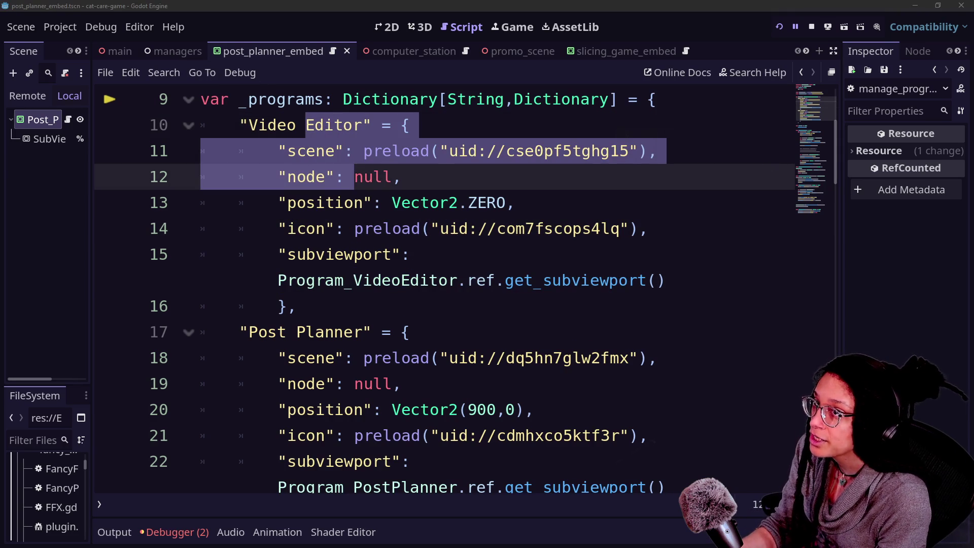
{"action": "scroll", "coordinate": [340, 261], "scroll_direction": "up", "scroll_amount": 2}
{"action": "left_click", "coordinate": [337, 254]}
{"action": "left_click", "coordinate": [320, 243]}
{"action": "left_click", "coordinate": [446, 323]}
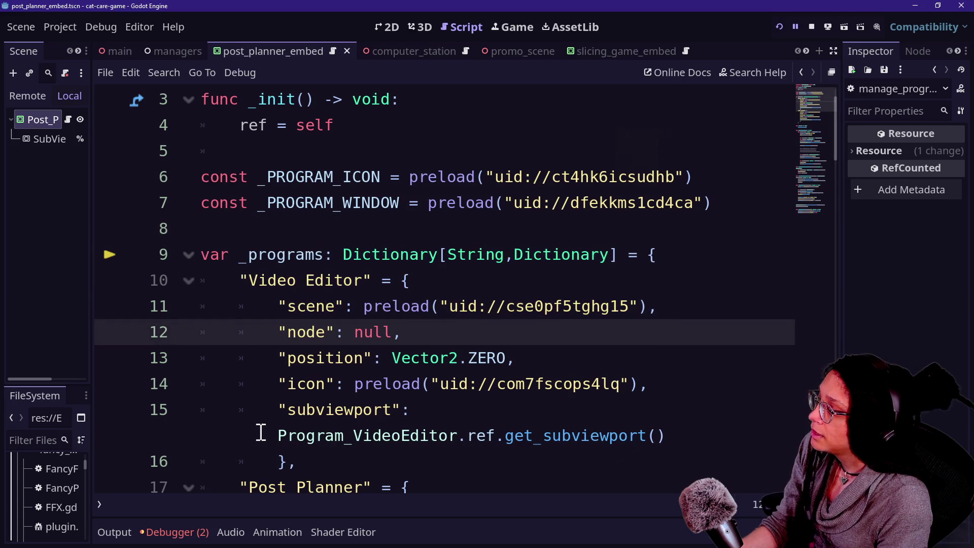
Place the caret where the Video Editor subviewport line 15 wraps, then enter distraction-free mode.
{"action": "mouse_move", "coordinate": [266, 436]}
{"action": "left_mouse_down"}
{"action": "mouse_move", "coordinate": [501, 429]}
{"action": "mouse_move", "coordinate": [387, 450]}
{"action": "mouse_move", "coordinate": [659, 437]}
{"action": "mouse_move", "coordinate": [570, 436]}
{"action": "mouse_move", "coordinate": [619, 426]}
{"action": "mouse_move", "coordinate": [674, 436]}
{"action": "left_mouse_up"}
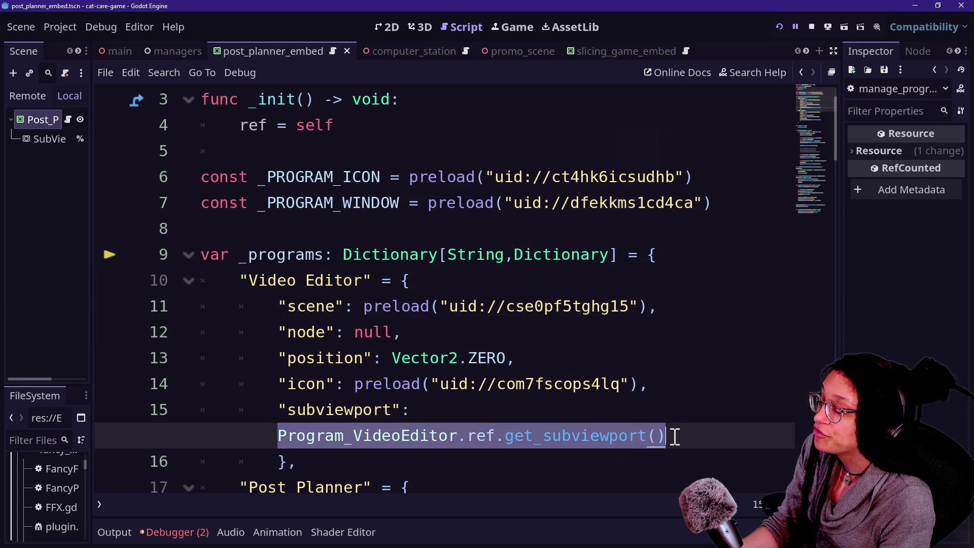
{"action": "left_click", "coordinate": [376, 384]}
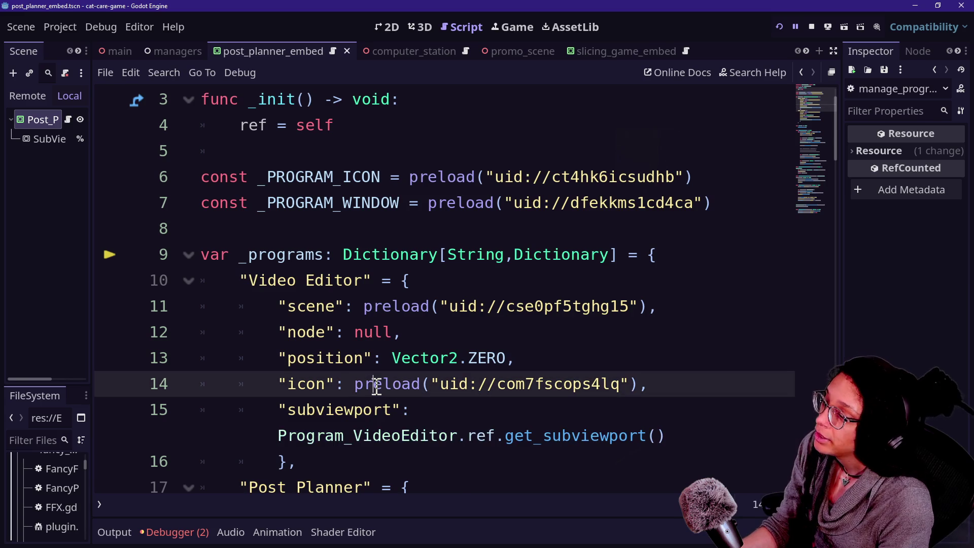
{"action": "scroll", "coordinate": [377, 387], "scroll_direction": "down", "scroll_amount": 1}
{"action": "left_click_drag", "start_coordinate": [275, 333], "coordinate": [648, 358]}
{"action": "left_click", "coordinate": [648, 357]}
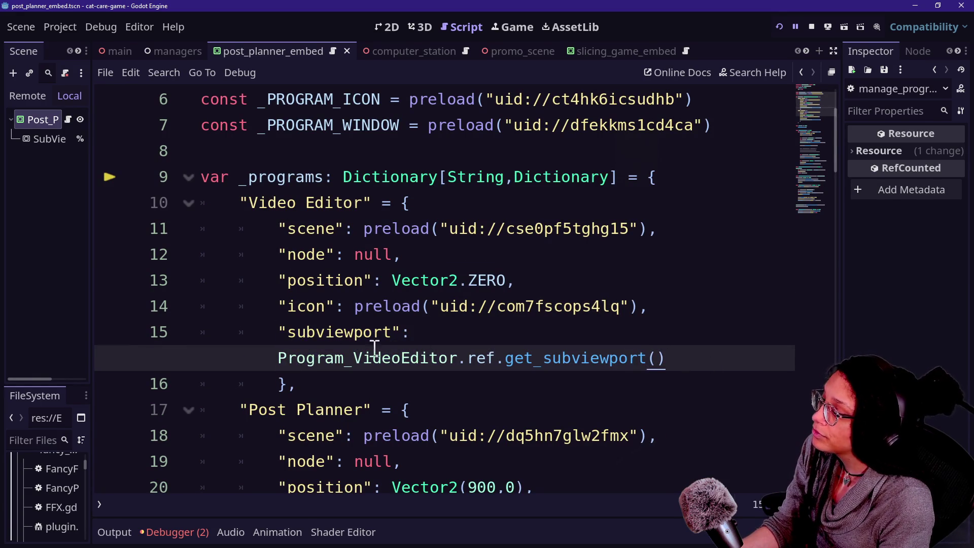
{"action": "mouse_move", "coordinate": [266, 358]}
{"action": "left_mouse_down"}
{"action": "mouse_move", "coordinate": [500, 361]}
{"action": "mouse_move", "coordinate": [457, 358]}
{"action": "left_mouse_up"}
{"action": "left_click", "coordinate": [457, 355]}
{"action": "left_click_drag", "start_coordinate": [362, 357], "coordinate": [658, 356]}
{"action": "left_click", "coordinate": [233, 349]}
{"action": "left_click_drag", "start_coordinate": [269, 333], "coordinate": [429, 337]}
{"action": "left_click", "coordinate": [431, 339]}
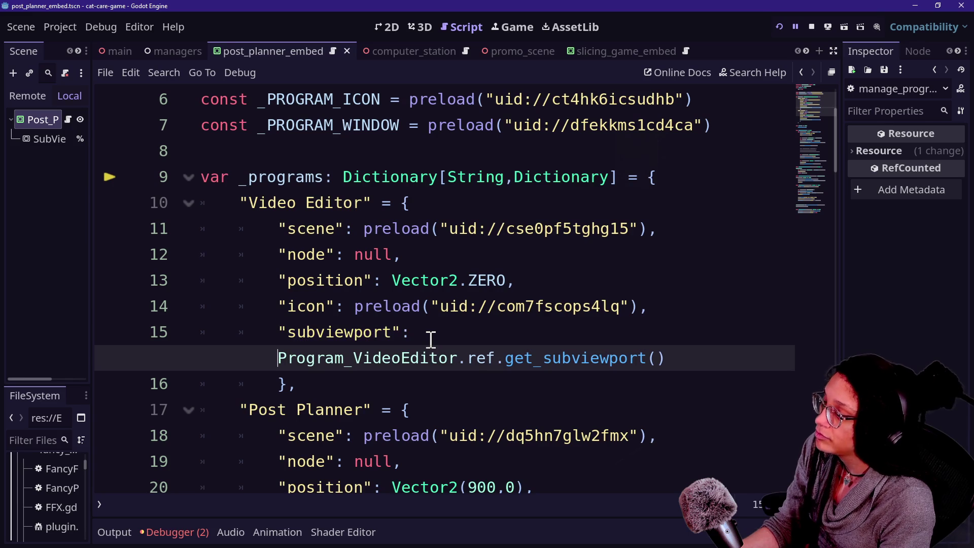
{"action": "key", "text": "ctrl+shift+F11"}
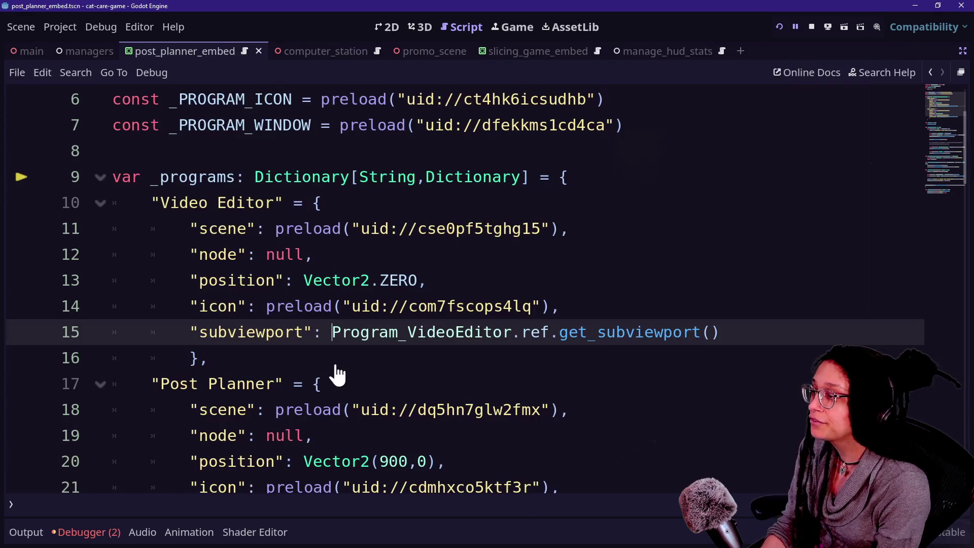
Split the Video Editor subviewport entry onto a backslash-continued line after line 15.
{"action": "type", "text": "\\"}
{"action": "key", "text": "Return"}
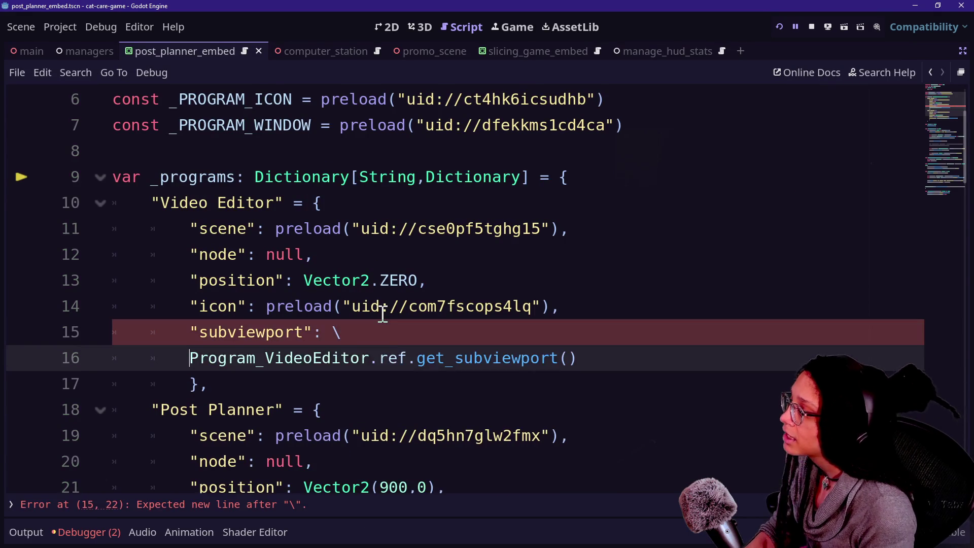
{"action": "key", "text": "Tab"}
Split the Post Planner subviewport entry onto its own backslash-continued line.
{"action": "scroll", "coordinate": [310, 370], "scroll_direction": "down", "scroll_amount": 1}
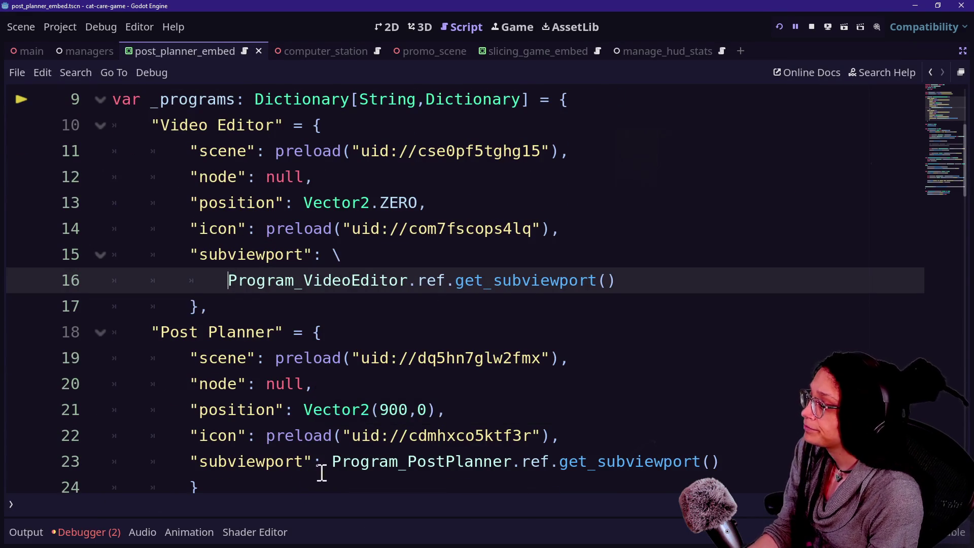
{"action": "left_click", "coordinate": [321, 462]}
{"action": "type", "text": "\\"}
{"action": "key", "text": "BackSpace"}
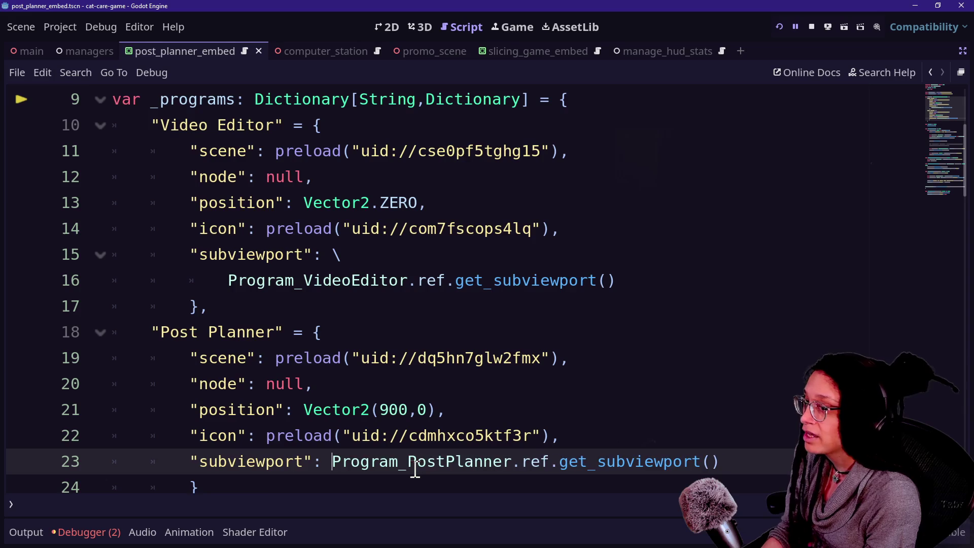
{"action": "key", "text": "Right"}
{"action": "type", "text": "\\"}
{"action": "key", "text": "Return"}
{"action": "key", "text": "Tab"}
{"action": "key", "text": "Up"}
{"action": "key", "text": "Up"}
{"action": "key", "text": "Up"}
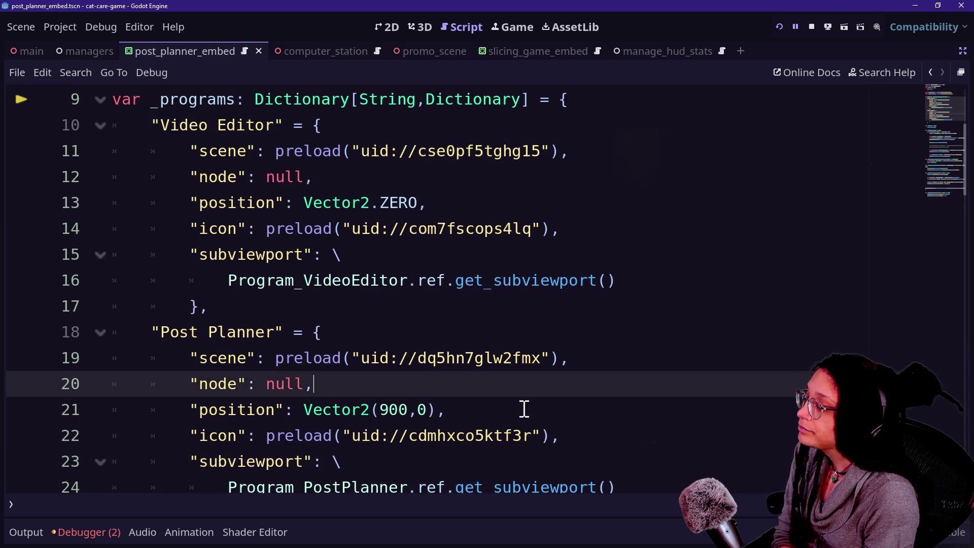
{"action": "key", "text": "Down"}
{"action": "key", "text": "Down"}
{"action": "key", "text": "Down"}
Exit distraction-free mode and switch to the managers scene.
{"action": "scroll", "coordinate": [379, 269], "scroll_direction": "up", "scroll_amount": 3}
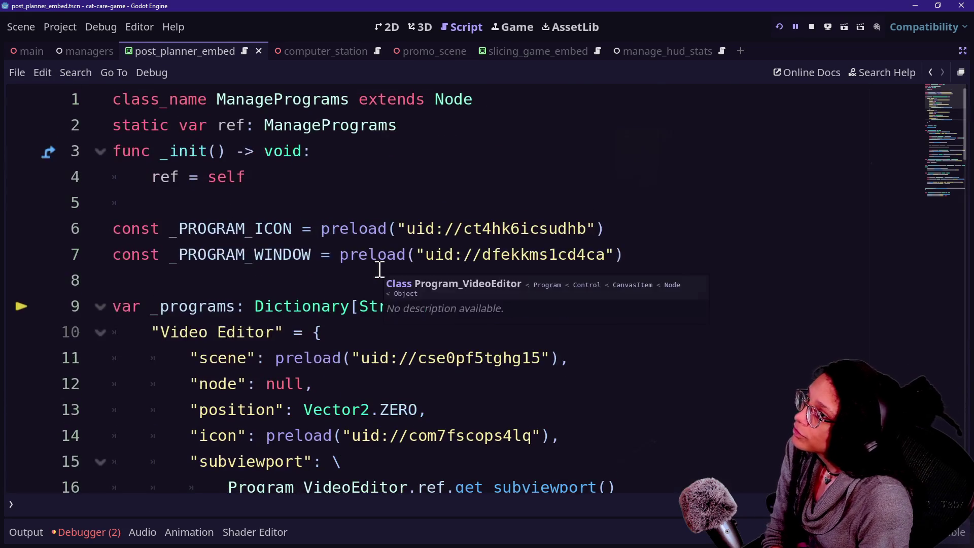
{"action": "left_click", "coordinate": [963, 50]}
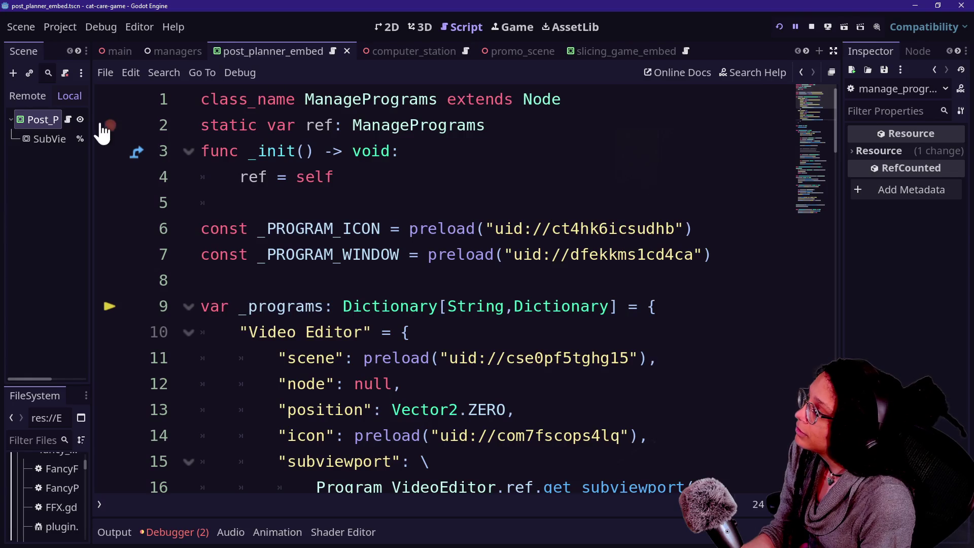
{"action": "left_click", "coordinate": [165, 50]}
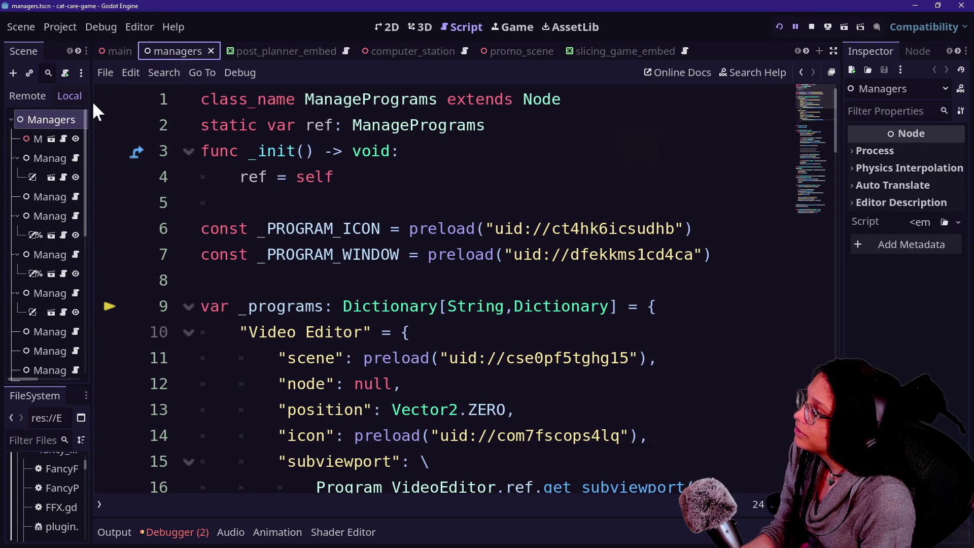
{"action": "mouse_move", "coordinate": [90, 109]}
{"action": "left_mouse_down"}
{"action": "mouse_move", "coordinate": [243, 135]}
{"action": "mouse_move", "coordinate": [217, 135]}
{"action": "left_mouse_up"}
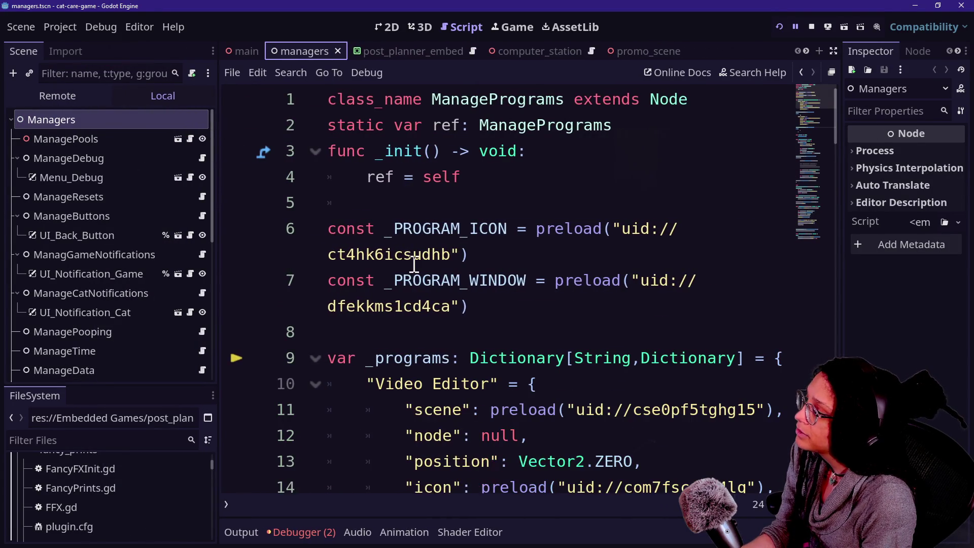
{"action": "scroll", "coordinate": [413, 261], "scroll_direction": "down", "scroll_amount": 5}
{"action": "scroll", "coordinate": [414, 264], "scroll_direction": "down", "scroll_amount": 3}
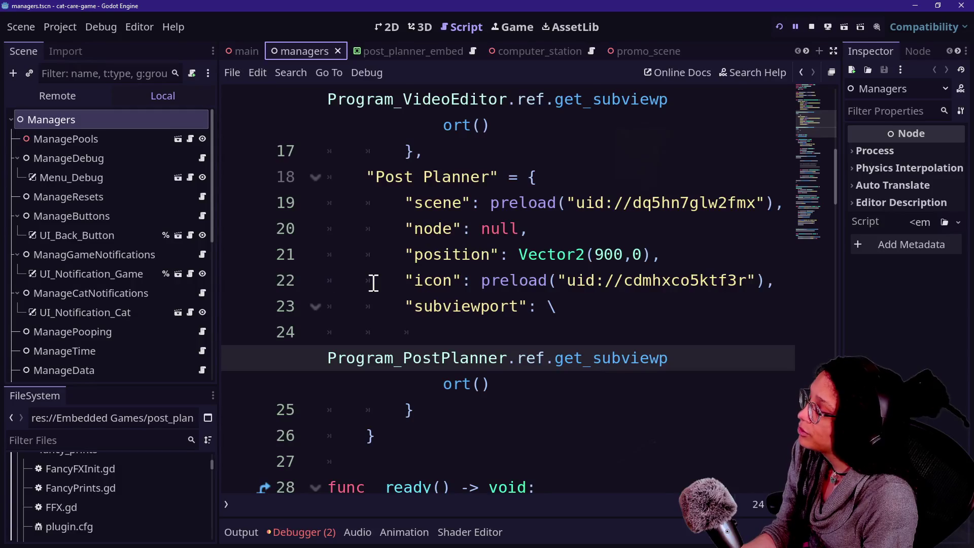
{"action": "scroll", "coordinate": [390, 295], "scroll_direction": "up", "scroll_amount": 3}
{"action": "scroll", "coordinate": [100, 293], "scroll_direction": "down", "scroll_amount": 5}
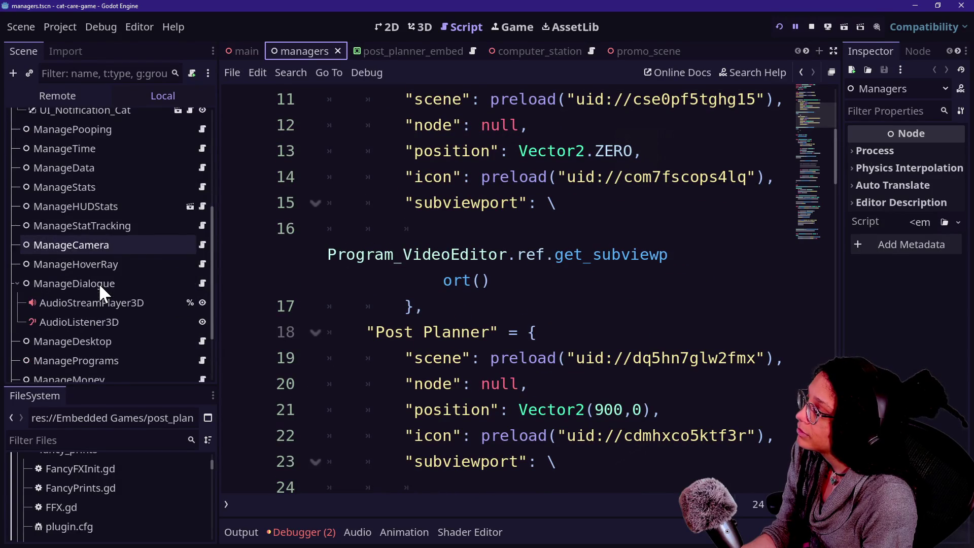
{"action": "scroll", "coordinate": [99, 293], "scroll_direction": "up", "scroll_amount": 5}
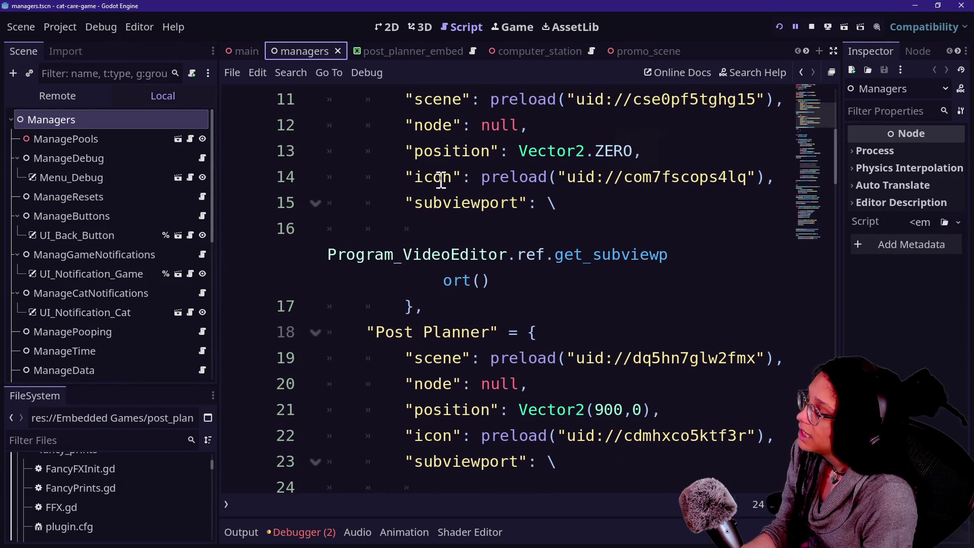
{"action": "left_click", "coordinate": [510, 202]}
{"action": "key", "text": "ctrl+shift+F11"}
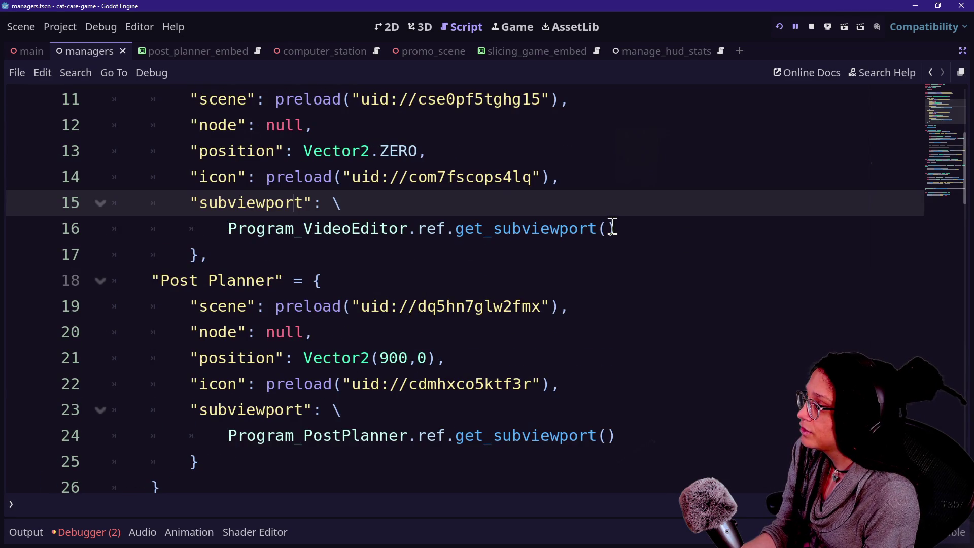
{"action": "left_click_drag", "start_coordinate": [627, 228], "coordinate": [225, 225]}
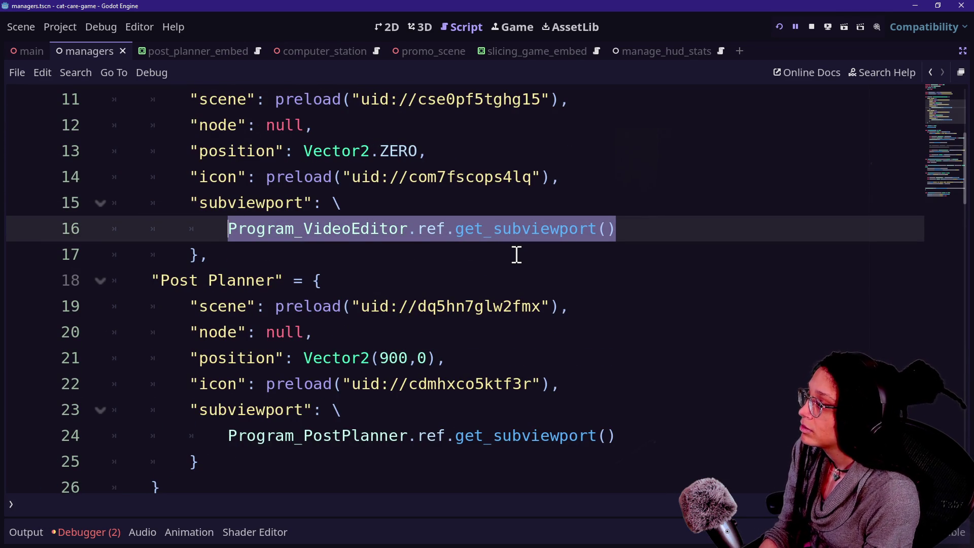
{"action": "type", "text": "null"}
{"action": "left_click_drag", "start_coordinate": [618, 435], "coordinate": [231, 435]}
{"action": "type", "text": "nul"}
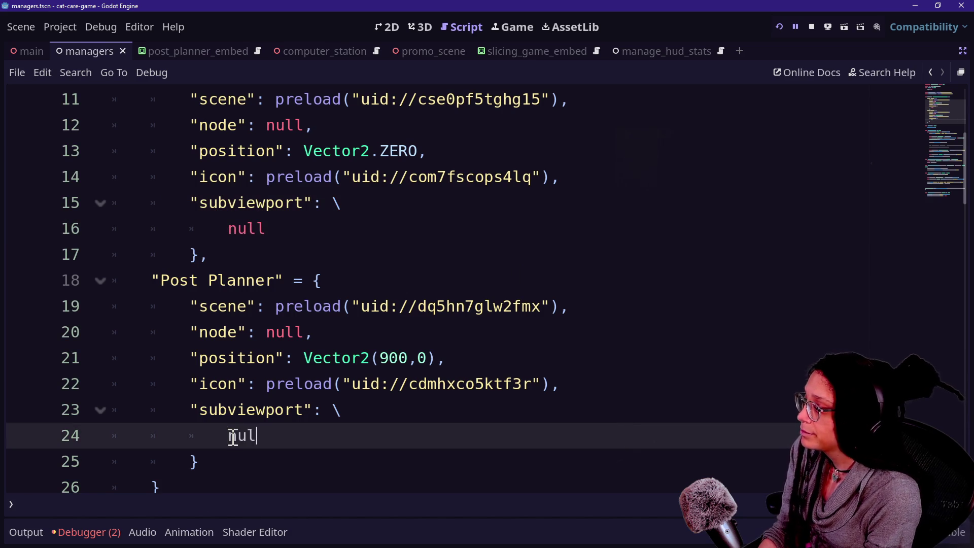
{"action": "key", "text": "Escape"}
{"action": "type", "text": "l"}
{"action": "left_click", "coordinate": [284, 208]}
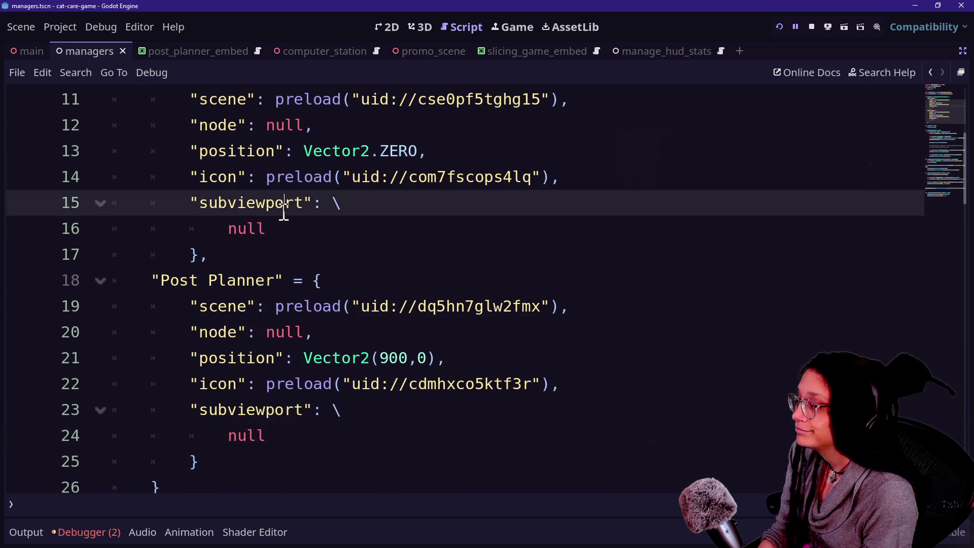
{"action": "scroll", "coordinate": [283, 208], "scroll_direction": "down", "scroll_amount": 4}
{"action": "left_click", "coordinate": [297, 208]}
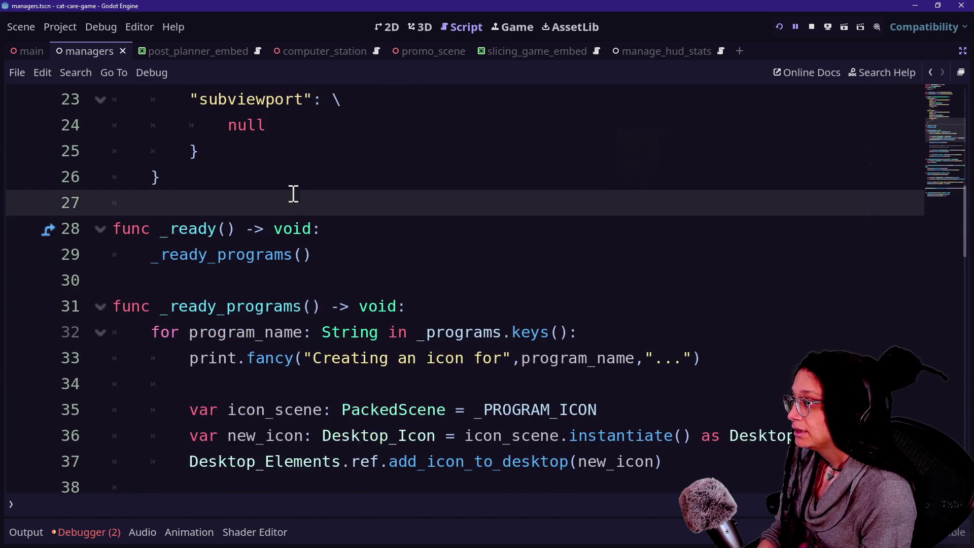
{"action": "scroll", "coordinate": [293, 194], "scroll_direction": "up", "scroll_amount": 4}
{"action": "scroll", "coordinate": [294, 193], "scroll_direction": "down", "scroll_amount": 2}
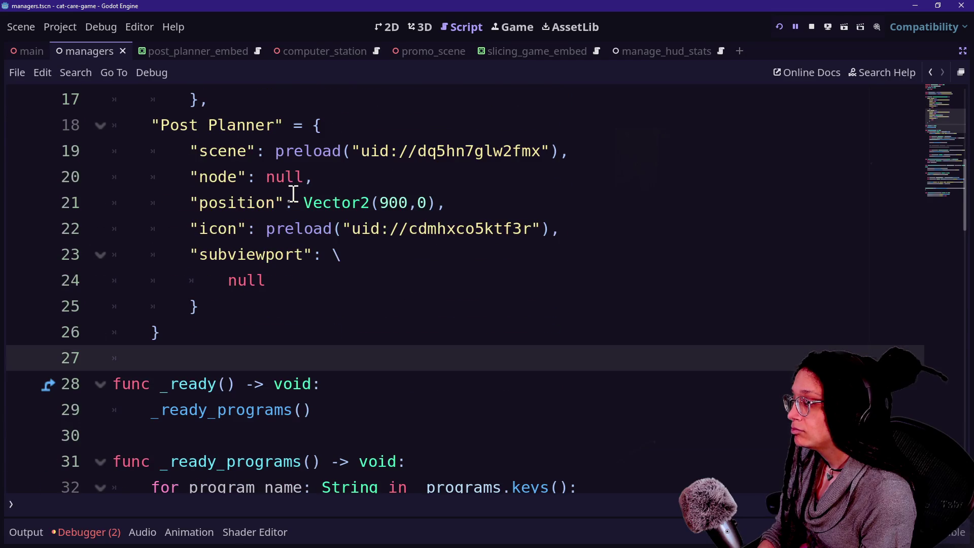
{"action": "scroll", "coordinate": [382, 244], "scroll_direction": "down", "scroll_amount": 3}
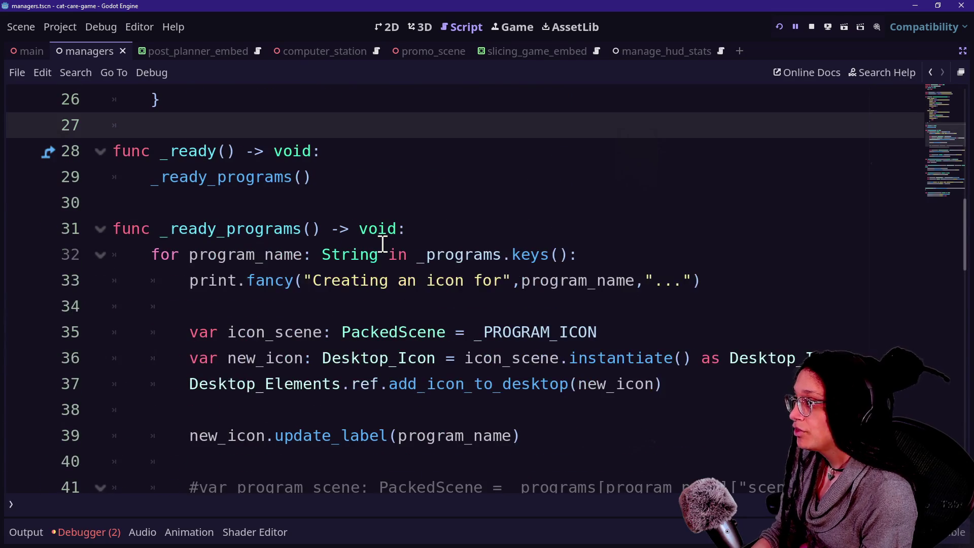
{"action": "left_click", "coordinate": [385, 208]}
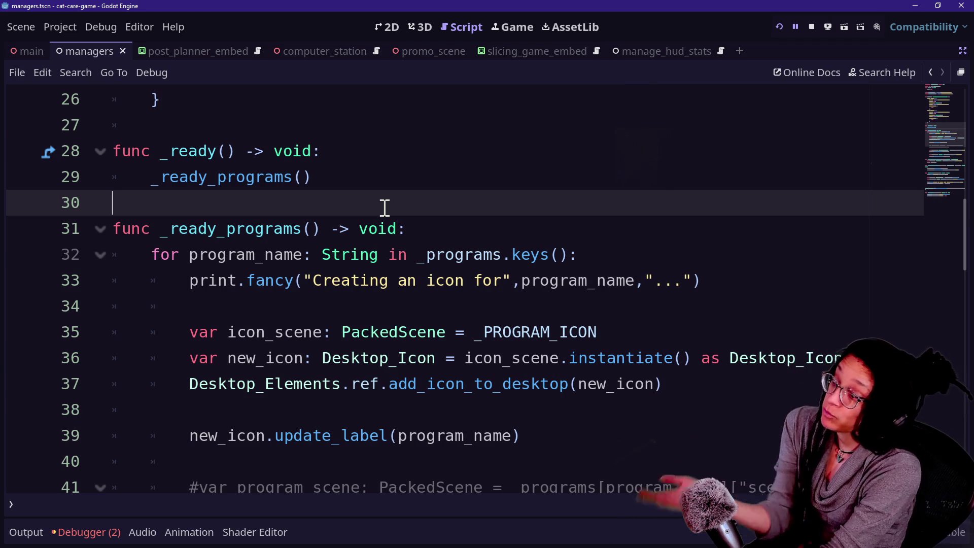
{"action": "left_click", "coordinate": [308, 215]}
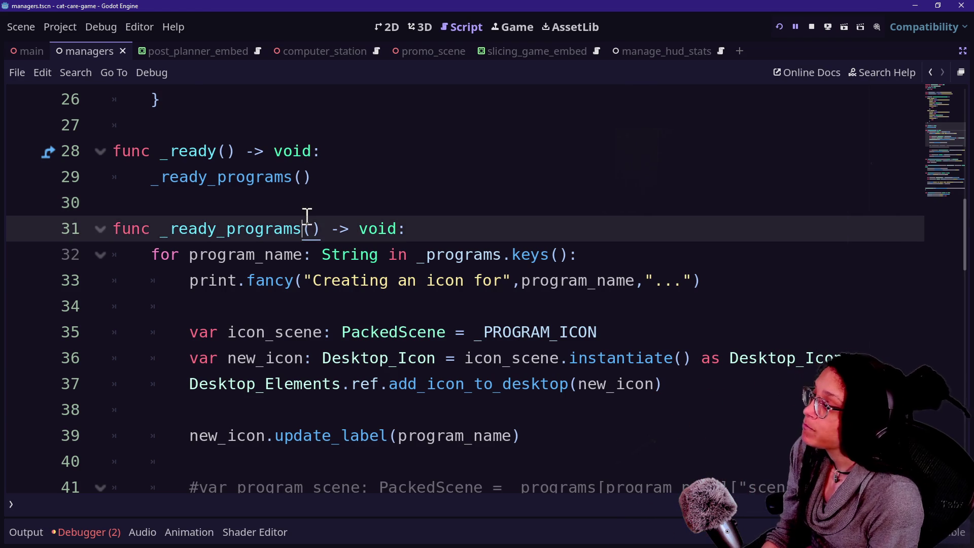
{"action": "scroll", "coordinate": [307, 216], "scroll_direction": "up", "scroll_amount": 2}
{"action": "left_click", "coordinate": [325, 249]}
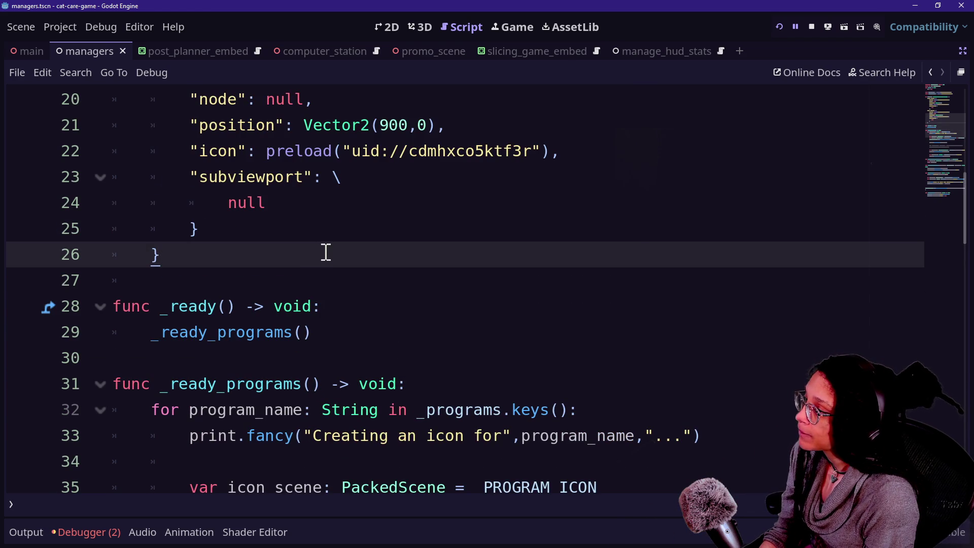
{"action": "scroll", "coordinate": [326, 251], "scroll_direction": "up", "scroll_amount": 1}
{"action": "scroll", "coordinate": [325, 251], "scroll_direction": "down", "scroll_amount": 5}
{"action": "scroll", "coordinate": [326, 251], "scroll_direction": "up", "scroll_amount": 1}
{"action": "scroll", "coordinate": [326, 251], "scroll_direction": "down", "scroll_amount": 1}
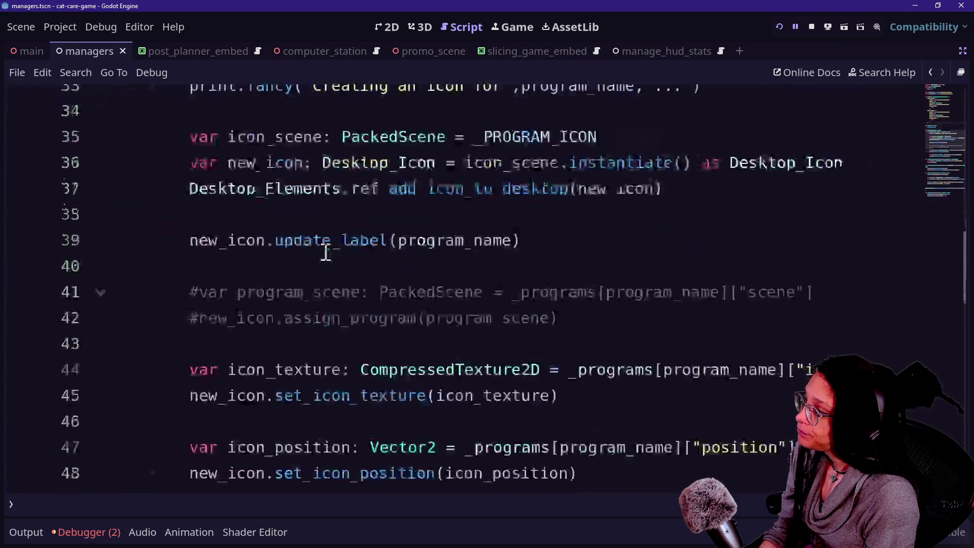
{"action": "scroll", "coordinate": [326, 252], "scroll_direction": "down", "scroll_amount": 8}
{"action": "scroll", "coordinate": [326, 251], "scroll_direction": "up", "scroll_amount": 4}
{"action": "scroll", "coordinate": [327, 254], "scroll_direction": "down", "scroll_amount": 1}
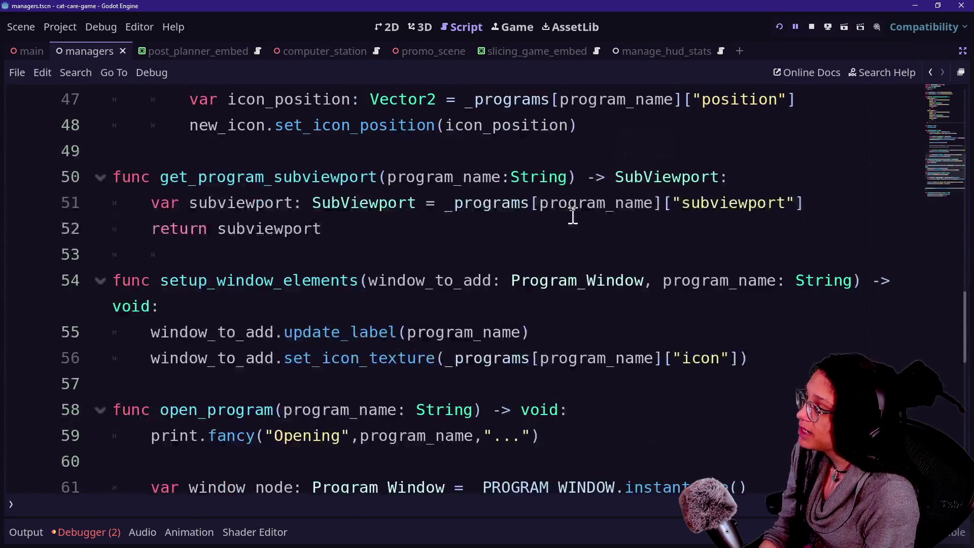
{"action": "left_click", "coordinate": [745, 127]}
Add func set_program_subviewport(program_name:String, subviewport:SubViewport) -> void with wrapped parameters.
{"action": "key", "text": "Return"}
{"action": "key", "text": "Return"}
{"action": "key", "text": "BackSpace"}
{"action": "key", "text": "BackSpace"}
{"action": "type", "text": "func "}
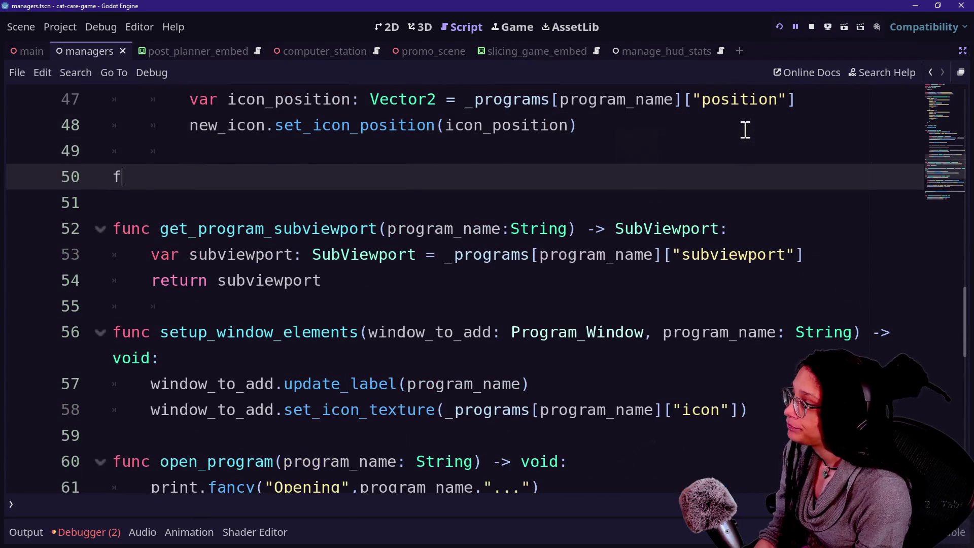
{"action": "type", "text": "set_program_subviewport(program_name:"}
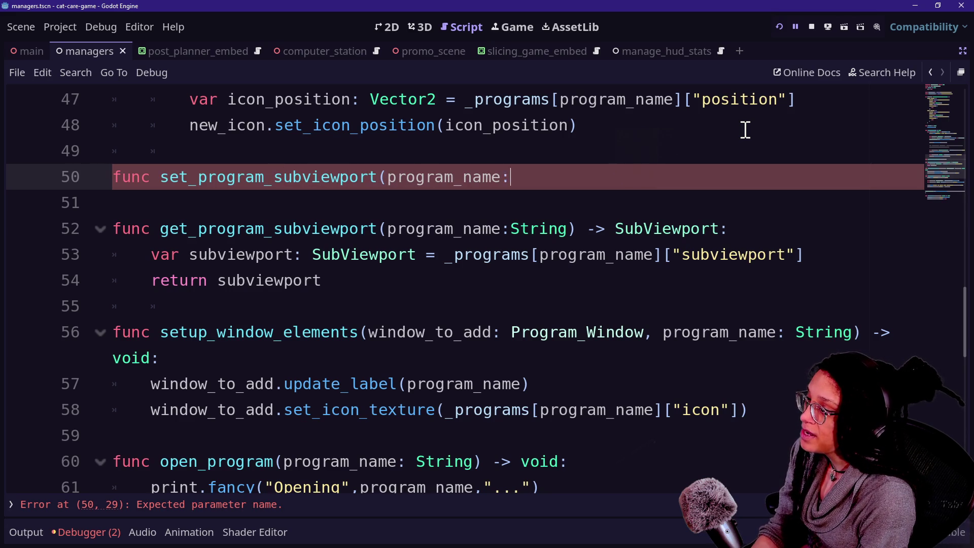
{"action": "type", "text": "ring) -> void:"}
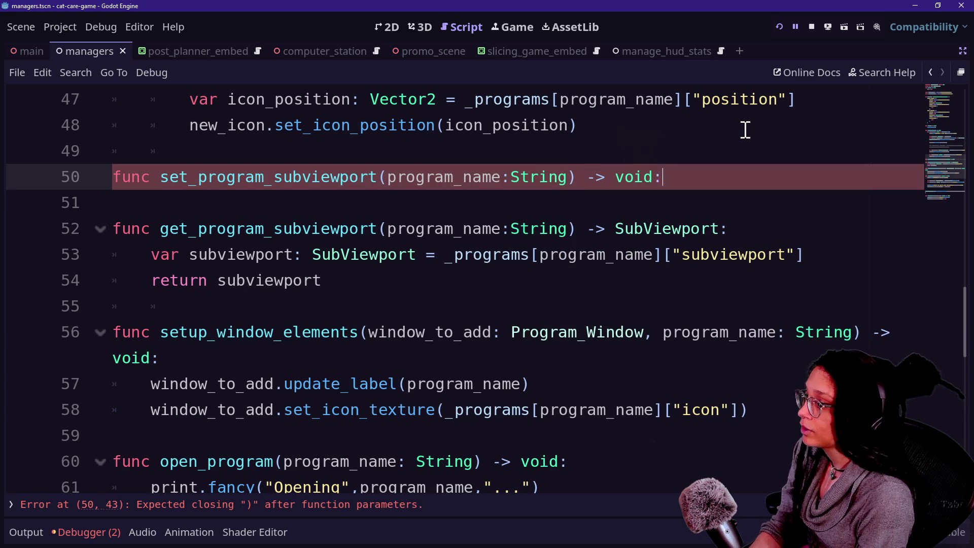
{"action": "key", "text": "Return"}
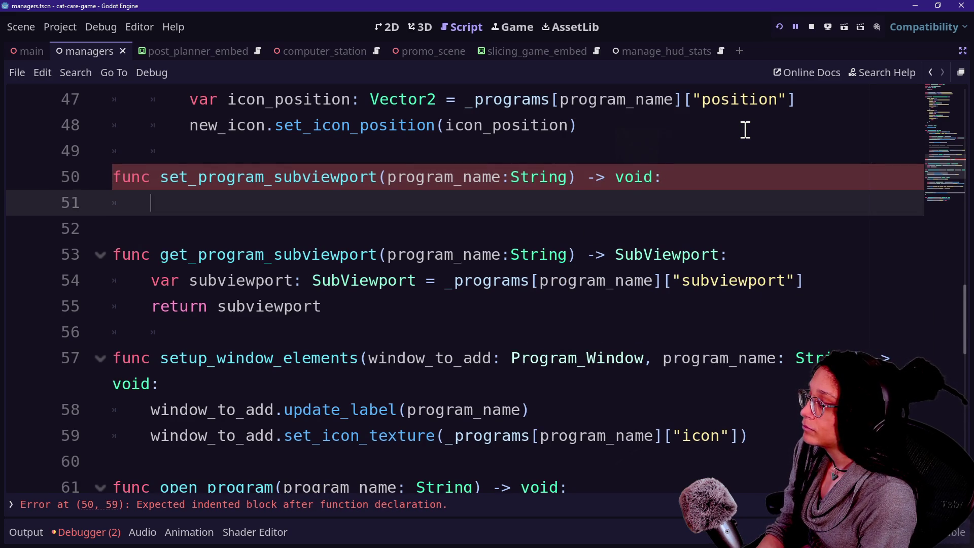
{"action": "left_click", "coordinate": [562, 182]}
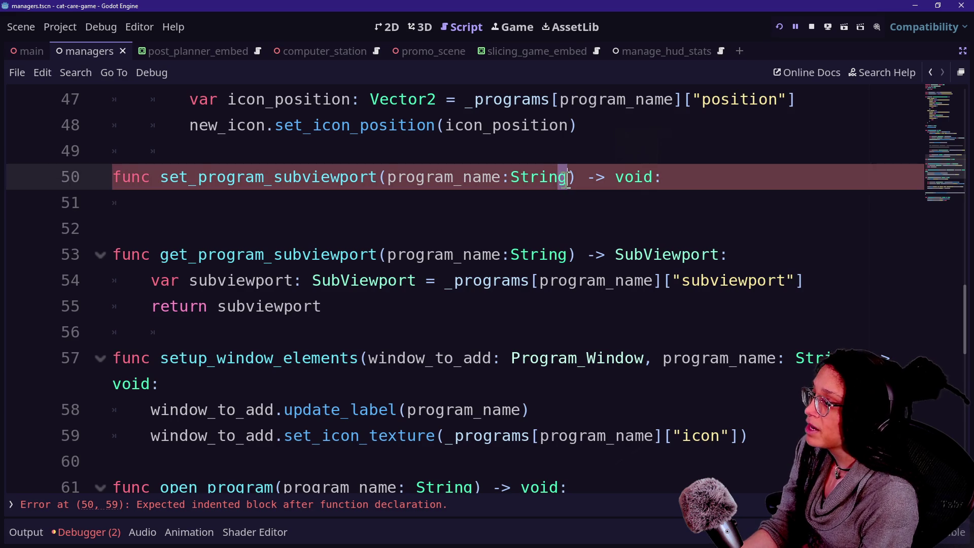
{"action": "type", "text": ",subv"}
{"action": "type", "text": "iewport:Subv"}
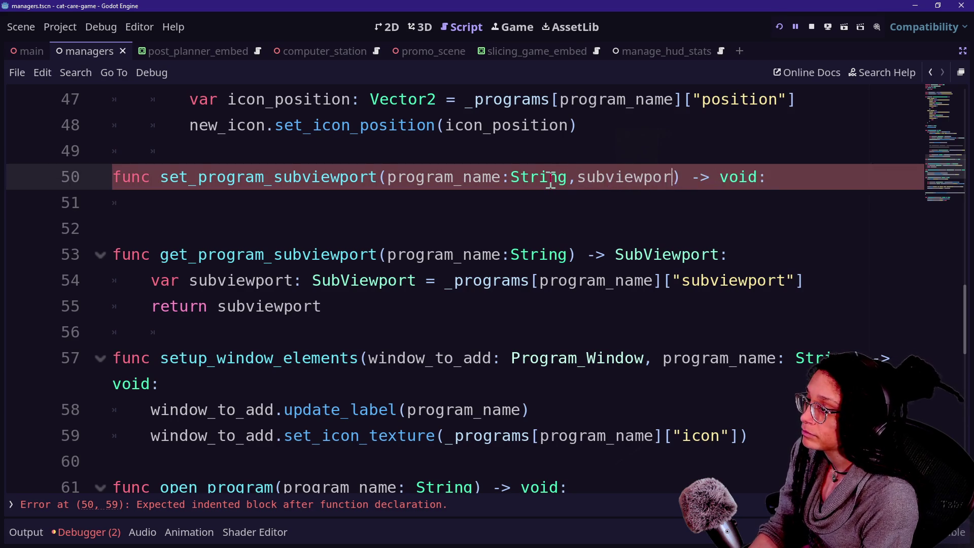
{"action": "key", "text": "Return"}
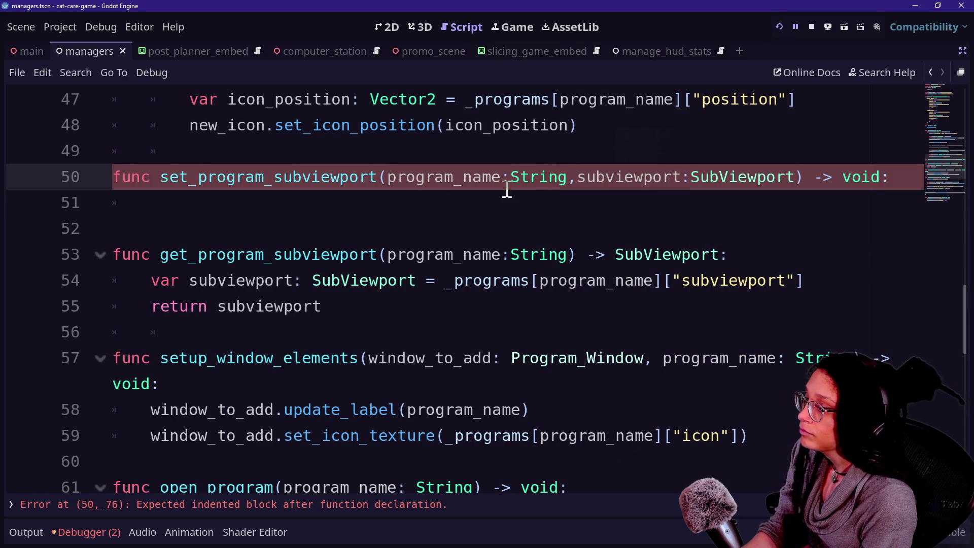
{"action": "left_click", "coordinate": [391, 182]}
{"action": "key", "text": "Return"}
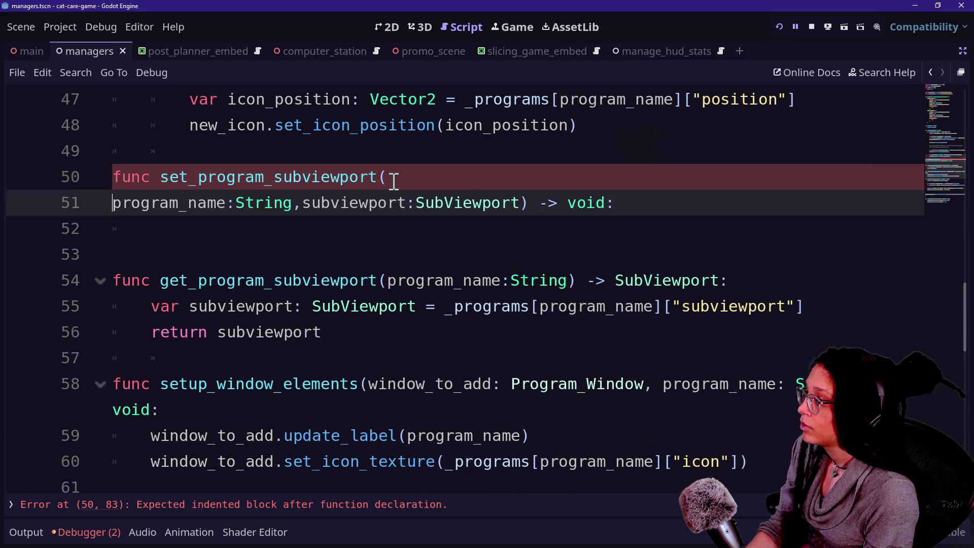
Write the function body assigning into _programs[program_name]["subviewport"].
{"action": "left_click", "coordinate": [348, 231]}
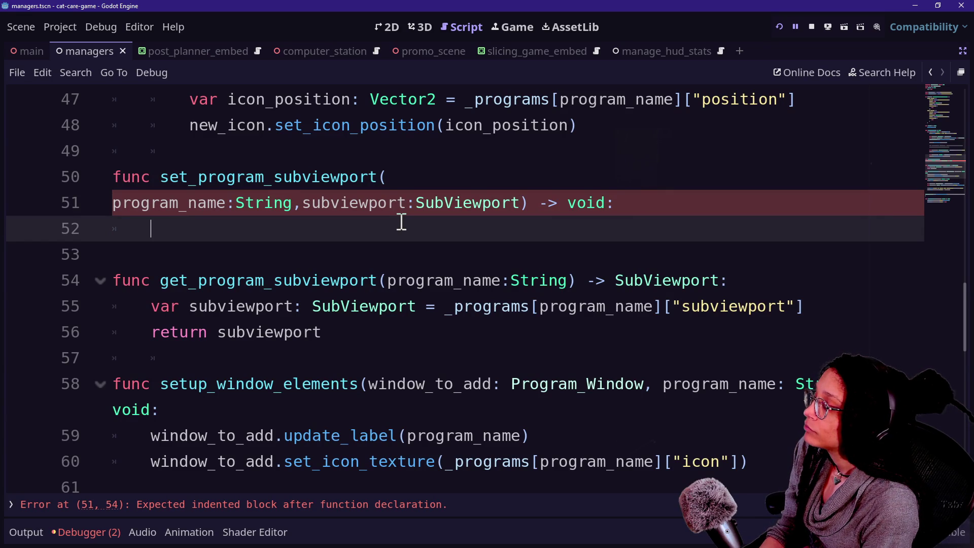
{"action": "type", "text": "aded"}
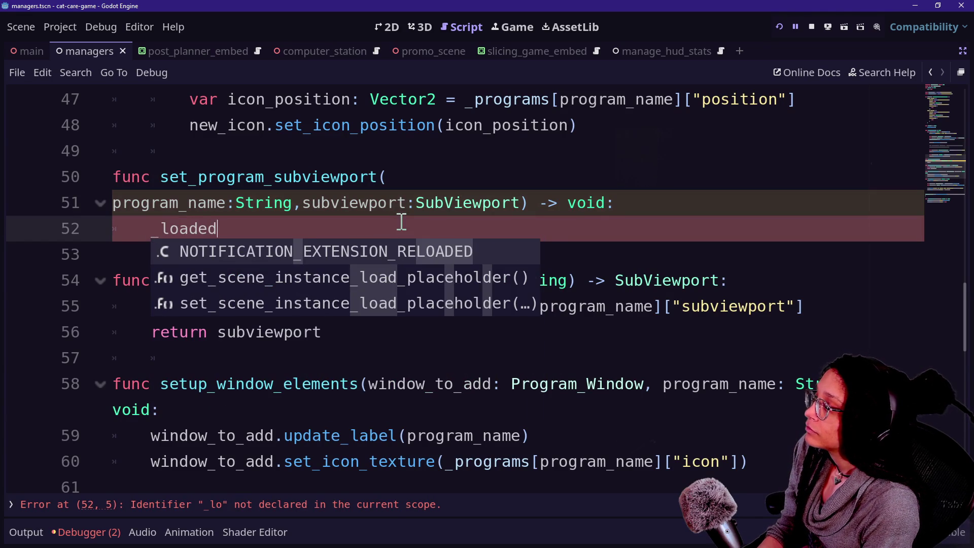
{"action": "key", "text": "BackSpace"}
{"action": "key", "text": "BackSpace"}
{"action": "key", "text": "BackSpace"}
{"action": "key", "text": "BackSpace"}
{"action": "type", "text": "programs"}
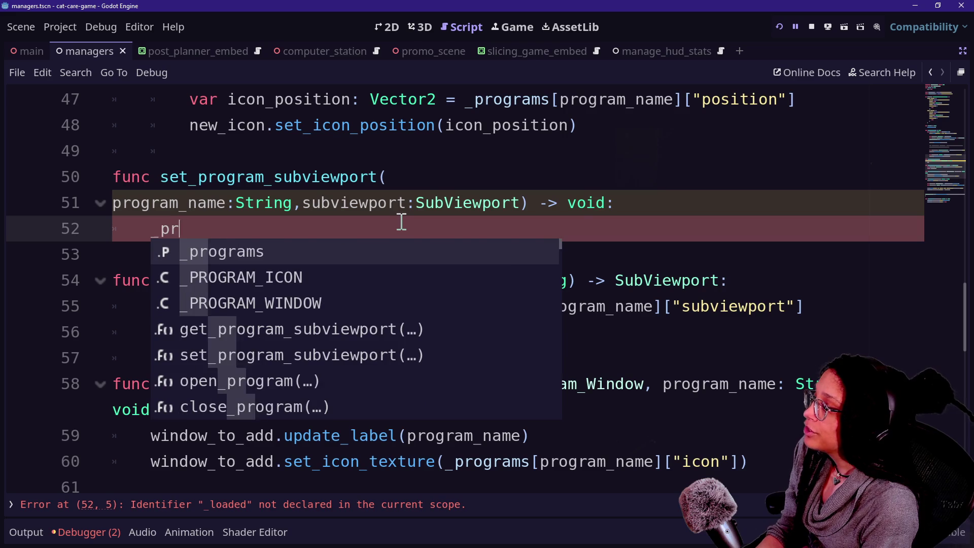
{"action": "type", "text": "]"}
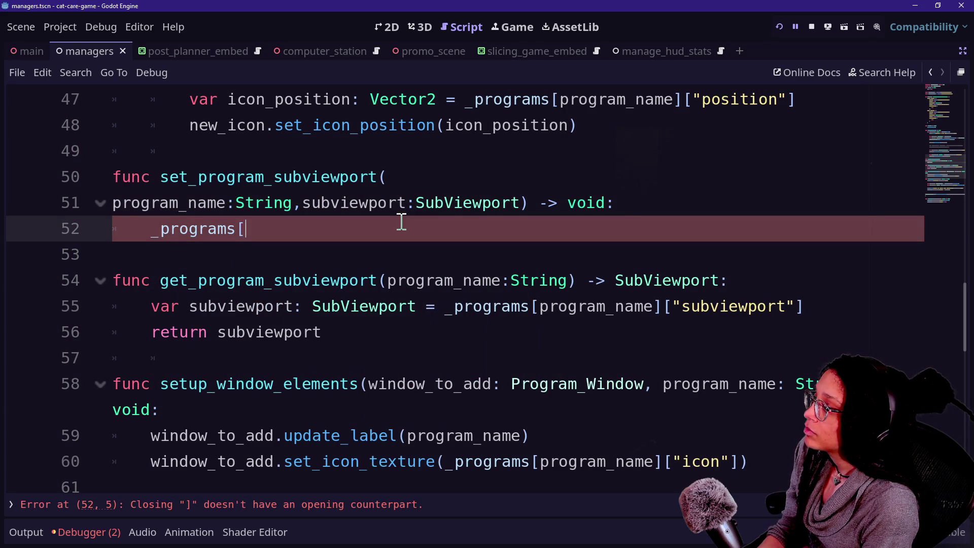
{"action": "key", "text": "Return"}
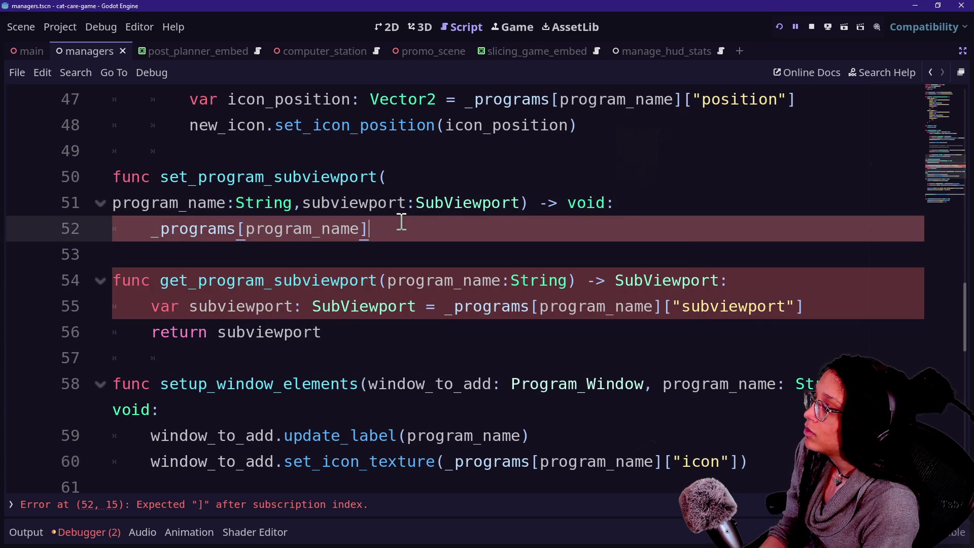
{"action": "type", "text": "\"subviewport"}
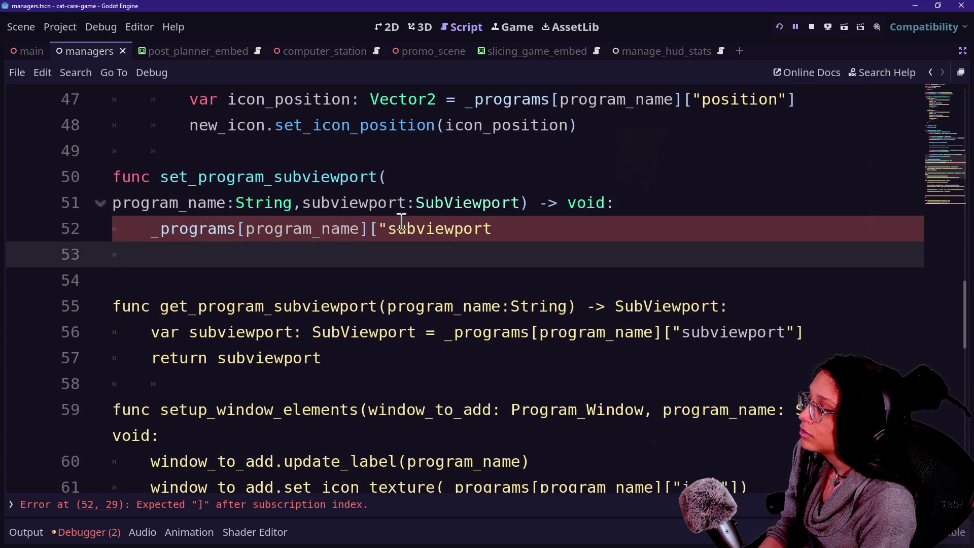
{"action": "key", "text": "Return"}
{"action": "key", "text": "BackSpace"}
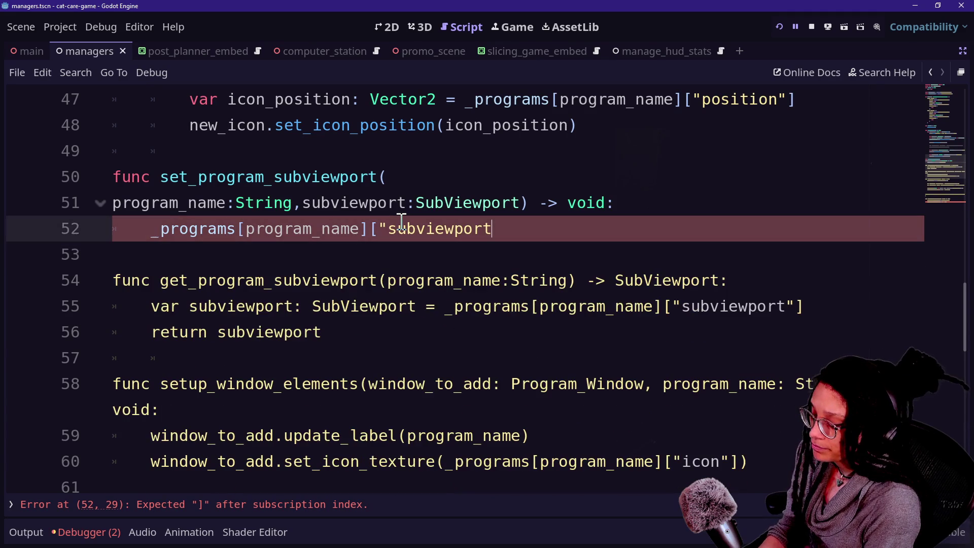
{"action": "key", "text": "BackSpace"}
{"action": "key", "text": "BackSpace"}
{"action": "type", "text": "\""}
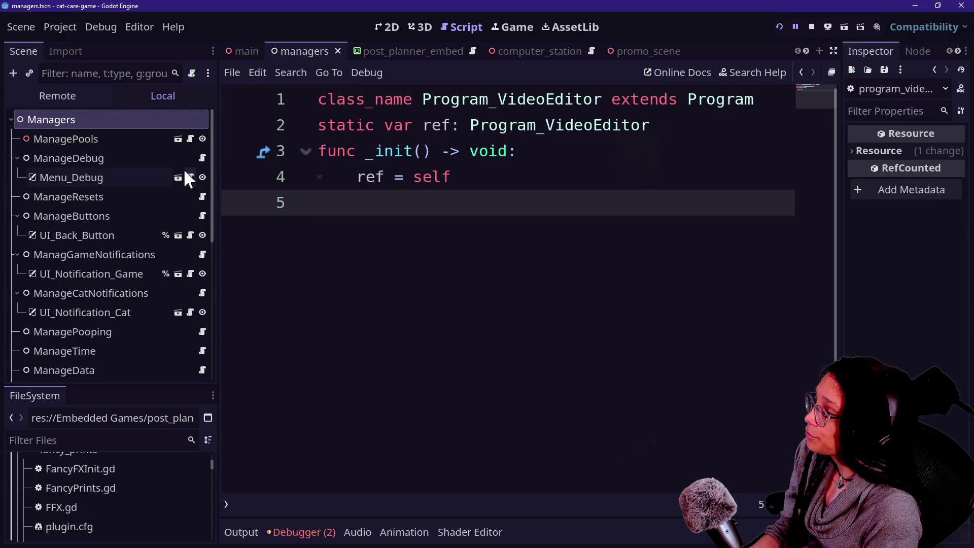
Replace Post_Planner_Embed's script with program.gd and save the post_planner_embed scene.
{"action": "left_click", "coordinate": [412, 50]}
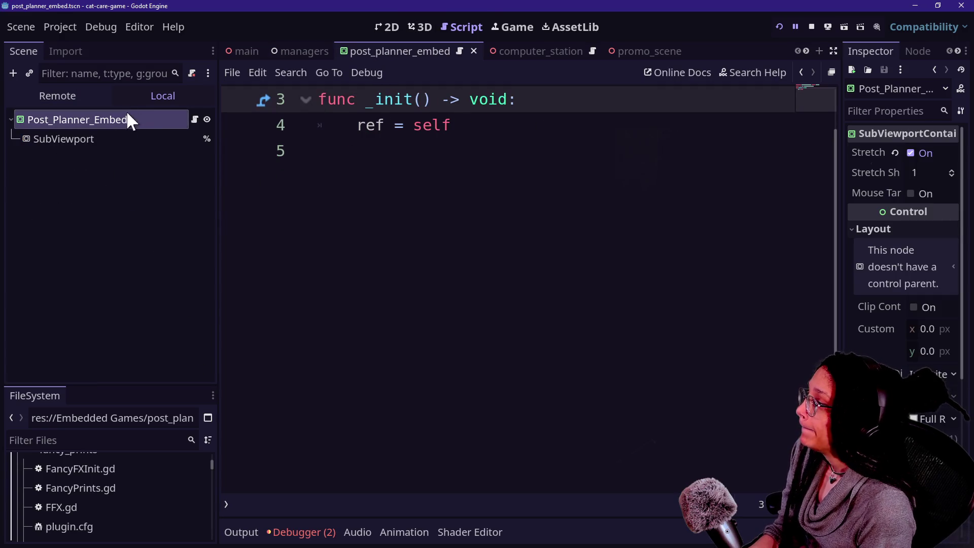
{"action": "right_click", "coordinate": [159, 113]}
{"action": "left_click", "coordinate": [184, 282]}
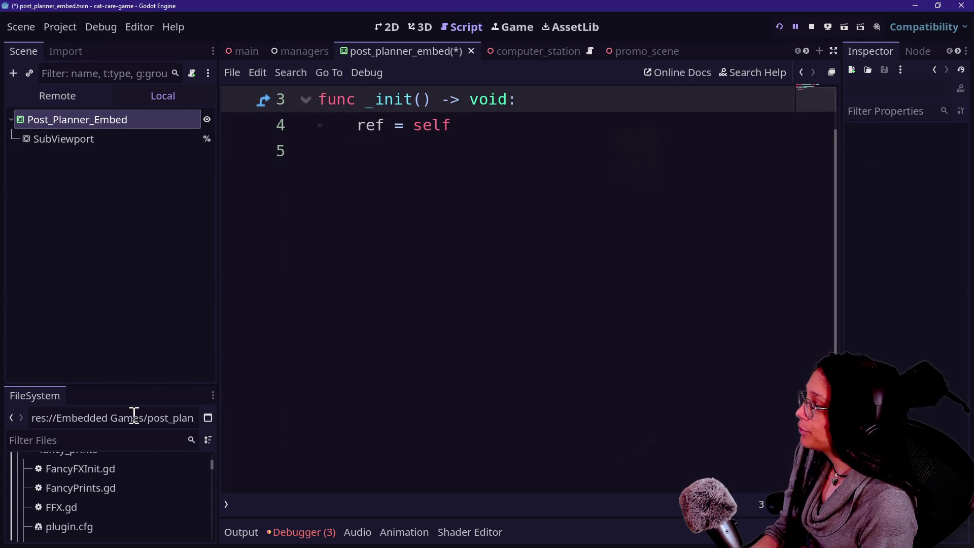
{"action": "left_click", "coordinate": [74, 439]}
{"action": "type", "text": "progra"}
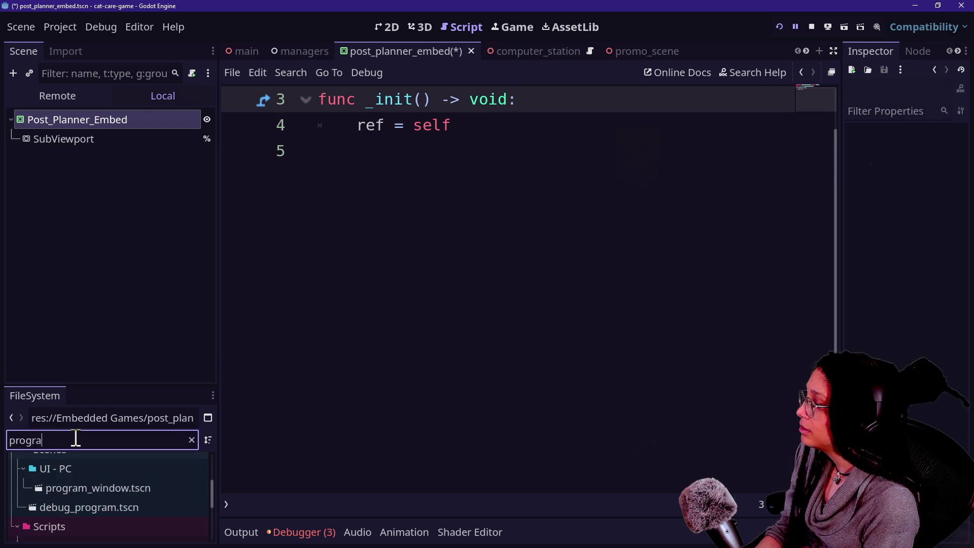
{"action": "scroll", "coordinate": [65, 477], "scroll_direction": "down", "scroll_amount": 2}
{"action": "left_click_drag", "start_coordinate": [71, 492], "coordinate": [138, 116]}
{"action": "key", "text": "ctrl+s"}
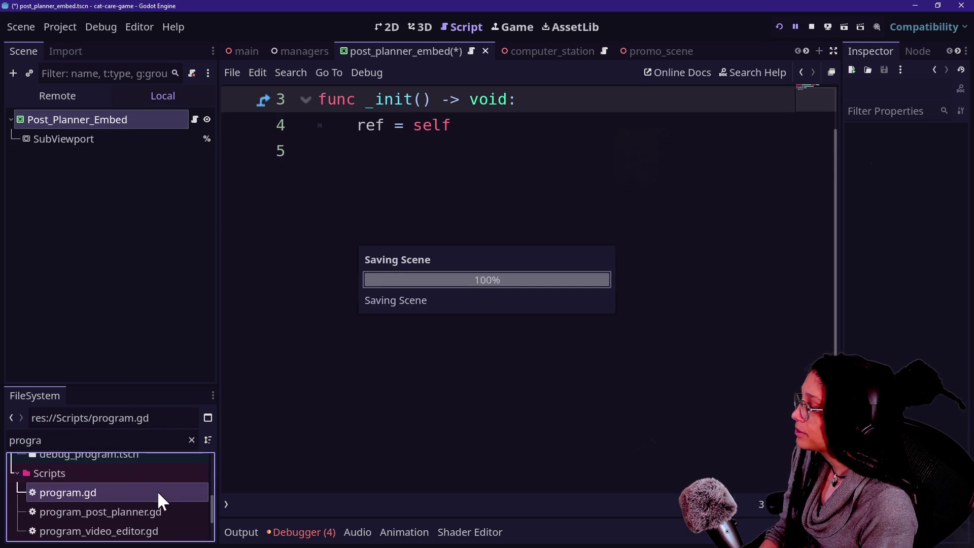
Delete program_post_planner.gd from the project.
{"action": "left_click", "coordinate": [148, 511]}
{"action": "left_click", "coordinate": [178, 533]}
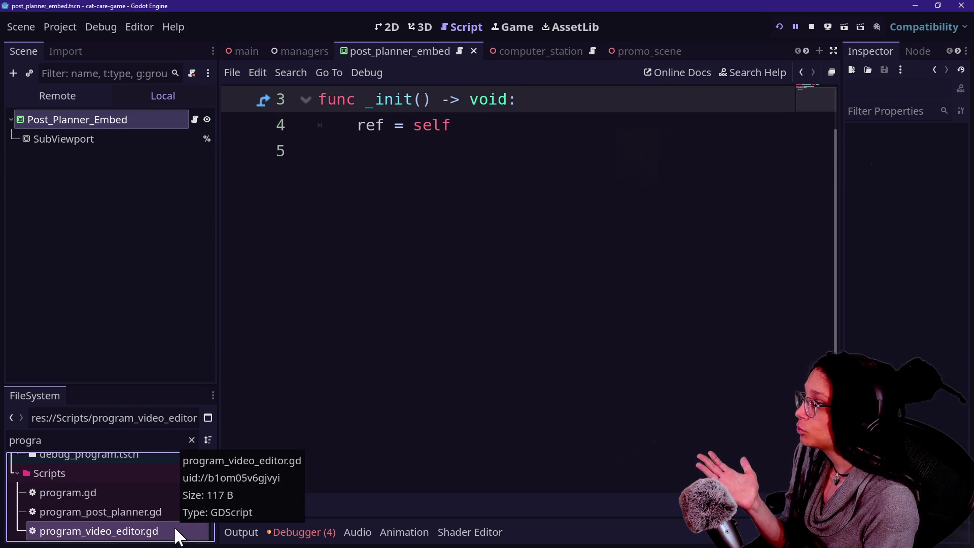
{"action": "left_click", "coordinate": [180, 515]}
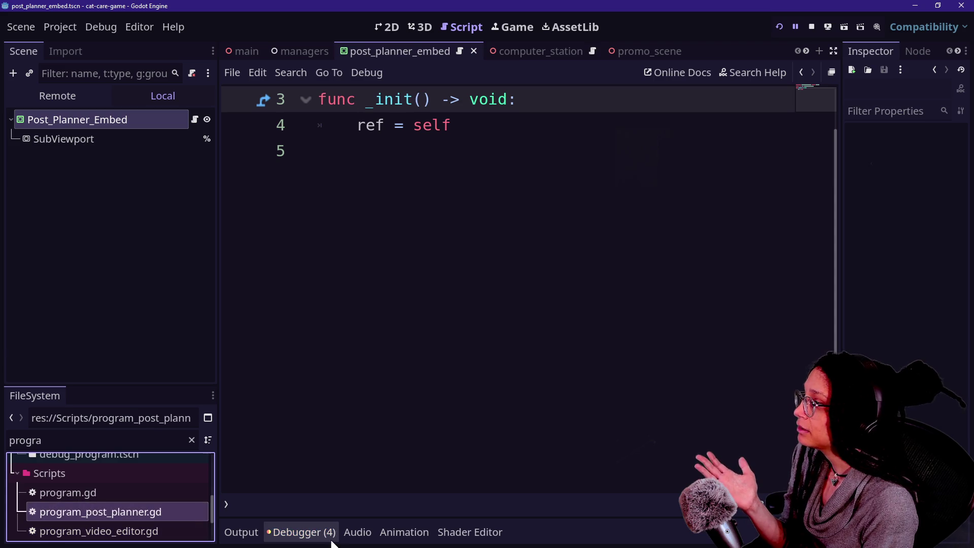
{"action": "key", "text": "Delete"}
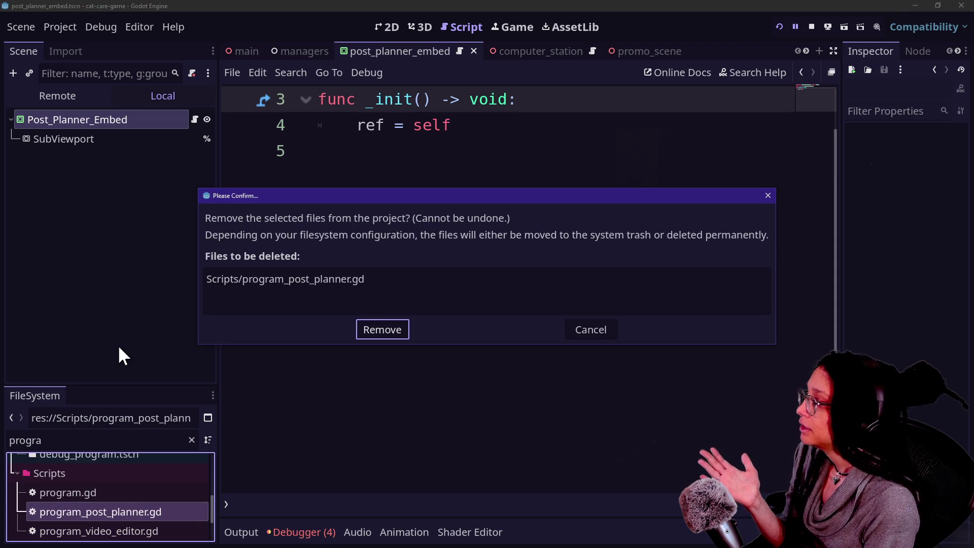
{"action": "left_click", "coordinate": [391, 327]}
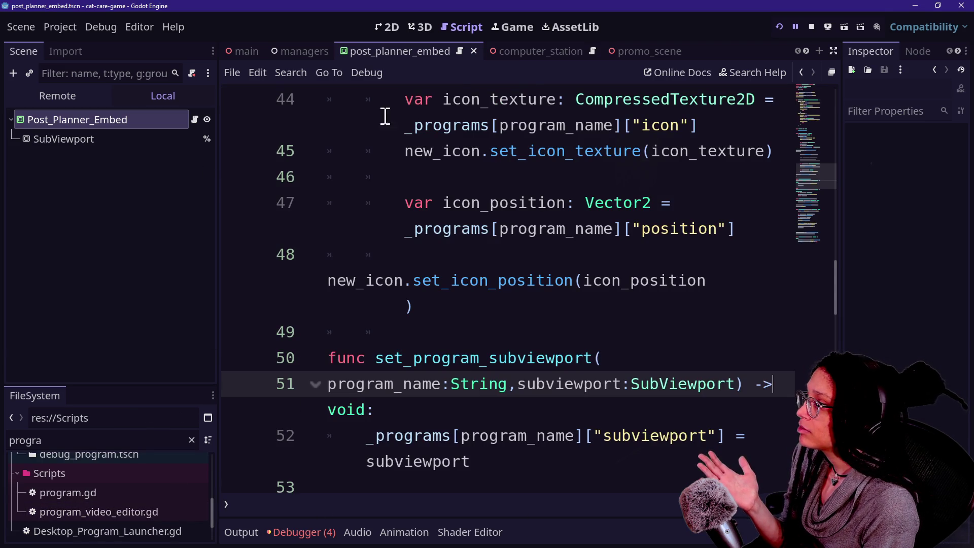
Switch to the slicing_game_embed scene.
{"action": "left_click", "coordinate": [807, 51]}
{"action": "left_click", "coordinate": [808, 51]}
{"action": "left_click", "coordinate": [617, 50]}
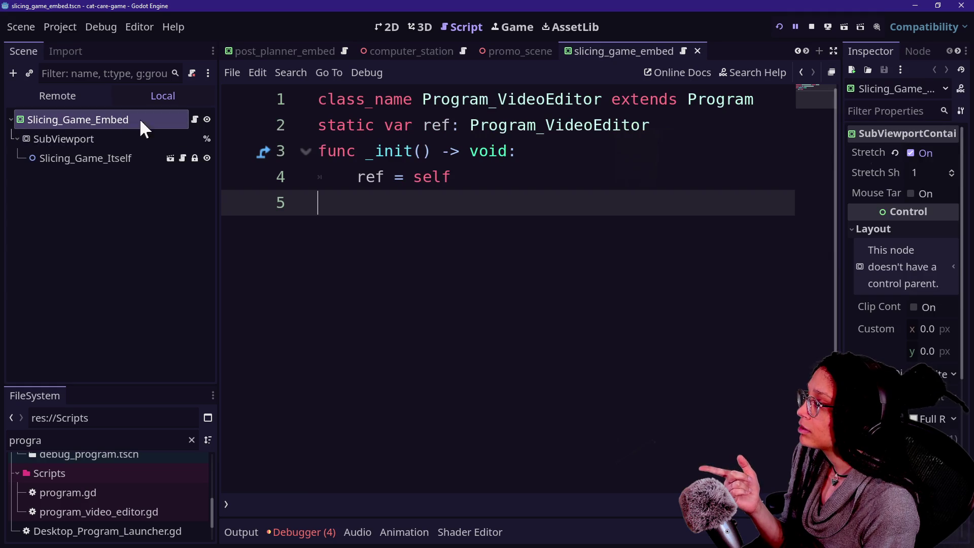
Detach Slicing_Game_Embed's script, save the scene, and delete program_video_editor.gd.
{"action": "right_click", "coordinate": [121, 122]}
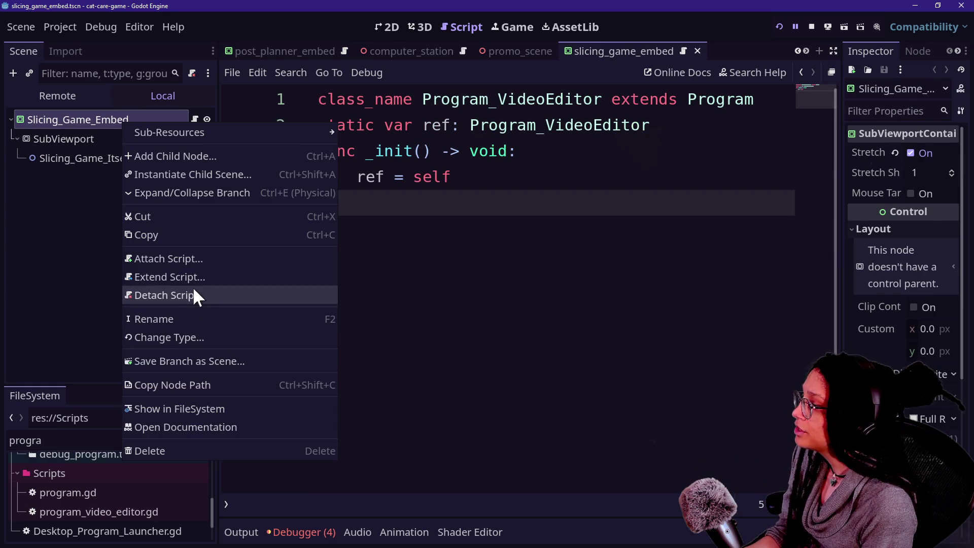
{"action": "left_click", "coordinate": [192, 290]}
{"action": "left_click", "coordinate": [130, 512]}
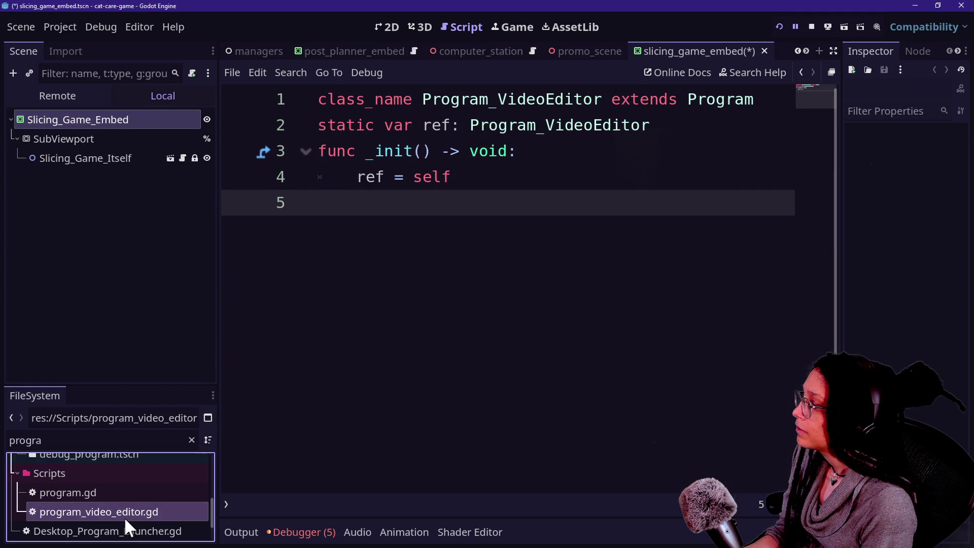
{"action": "key", "text": "Delete"}
{"action": "key", "text": "Escape"}
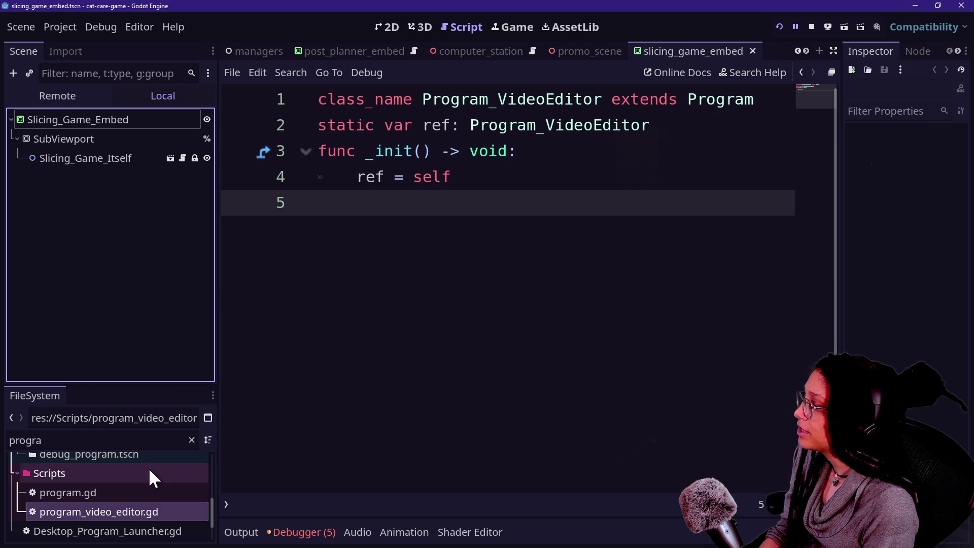
{"action": "key", "text": "ctrl+s"}
{"action": "key", "text": "Return"}
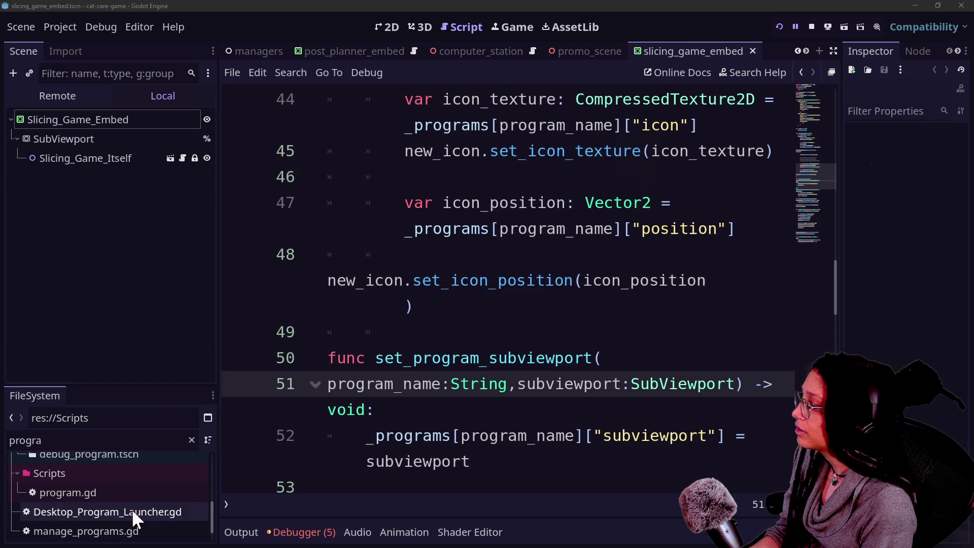
Attach program.gd to Slicing_Game_Embed, save, and edit it in distraction-free mode.
{"action": "mouse_move", "coordinate": [95, 492]}
{"action": "left_mouse_down"}
{"action": "mouse_move", "coordinate": [123, 123]}
{"action": "mouse_move", "coordinate": [133, 118]}
{"action": "left_mouse_up"}
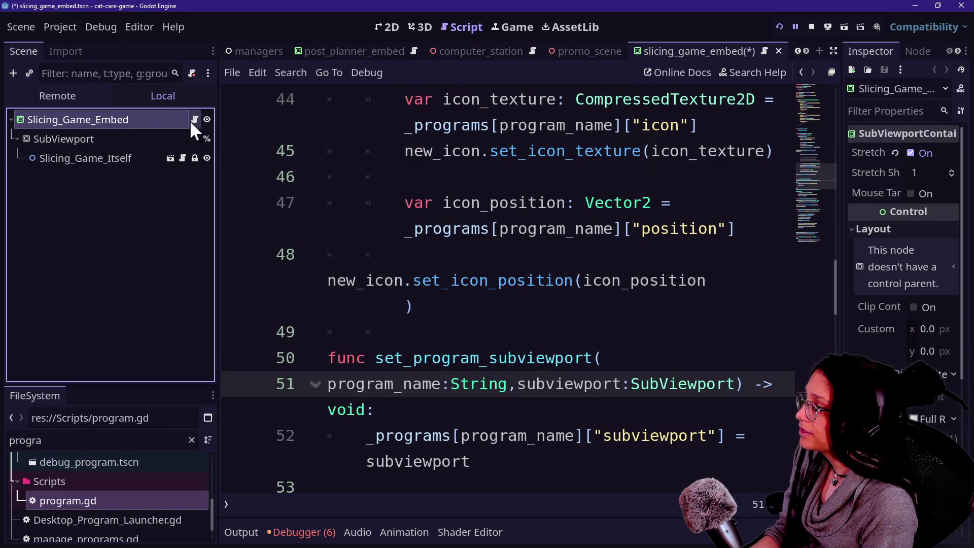
{"action": "left_click", "coordinate": [195, 120]}
{"action": "scroll", "coordinate": [432, 191], "scroll_direction": "up", "scroll_amount": 4}
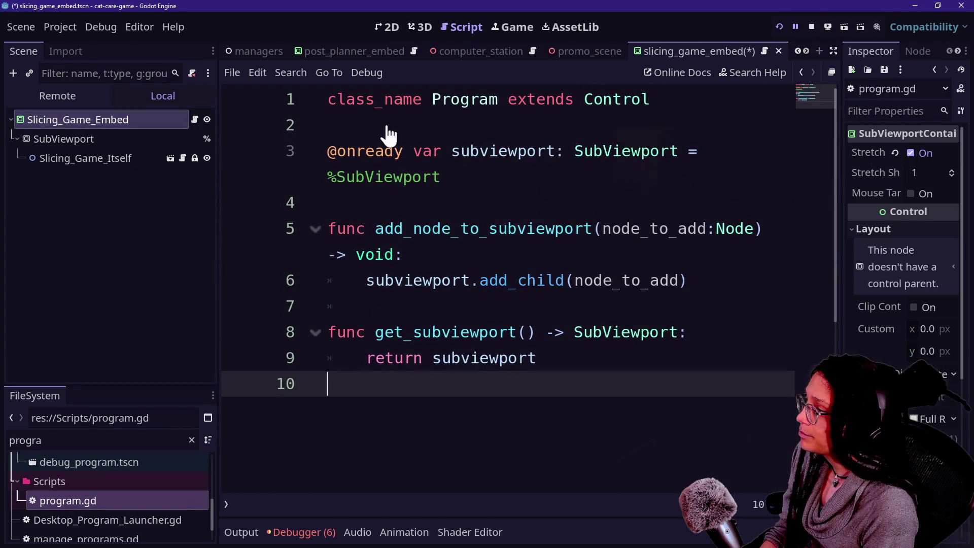
{"action": "left_click", "coordinate": [570, 203]}
{"action": "key", "text": "ctrl+s"}
{"action": "left_click", "coordinate": [544, 125]}
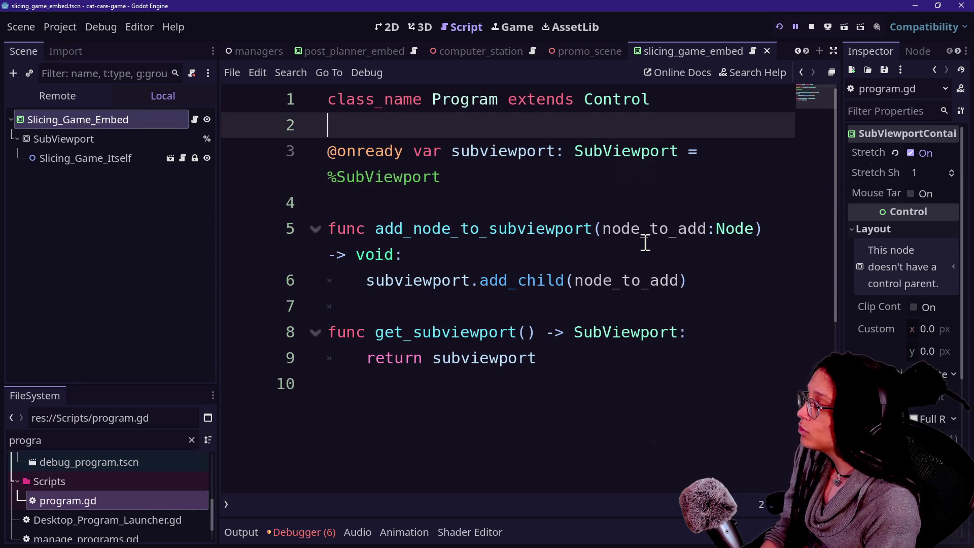
{"action": "key", "text": "ctrl+shift+F11"}
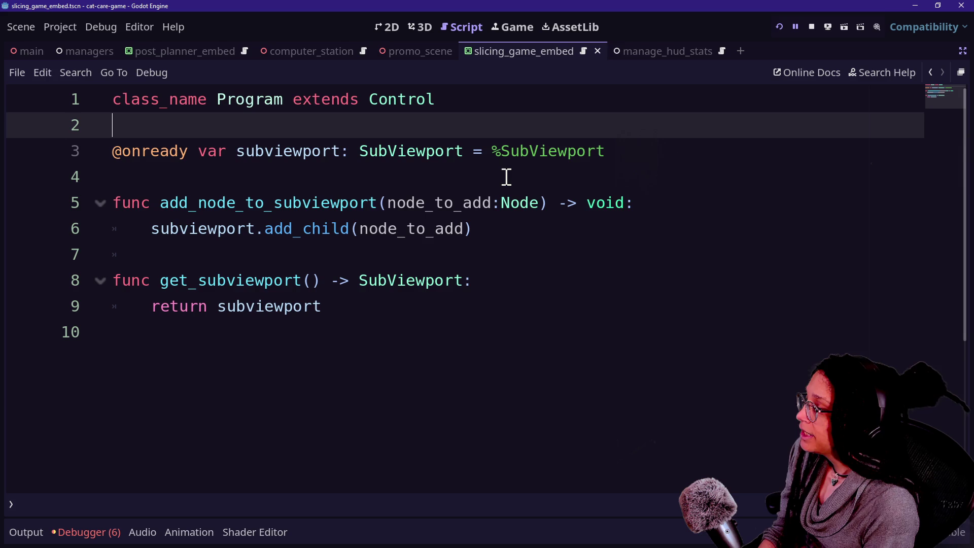
Add a _ready function in program.gd that calls _ready_subviewport().
{"action": "left_click", "coordinate": [435, 248]}
{"action": "left_click", "coordinate": [605, 169]}
{"action": "left_click", "coordinate": [650, 155]}
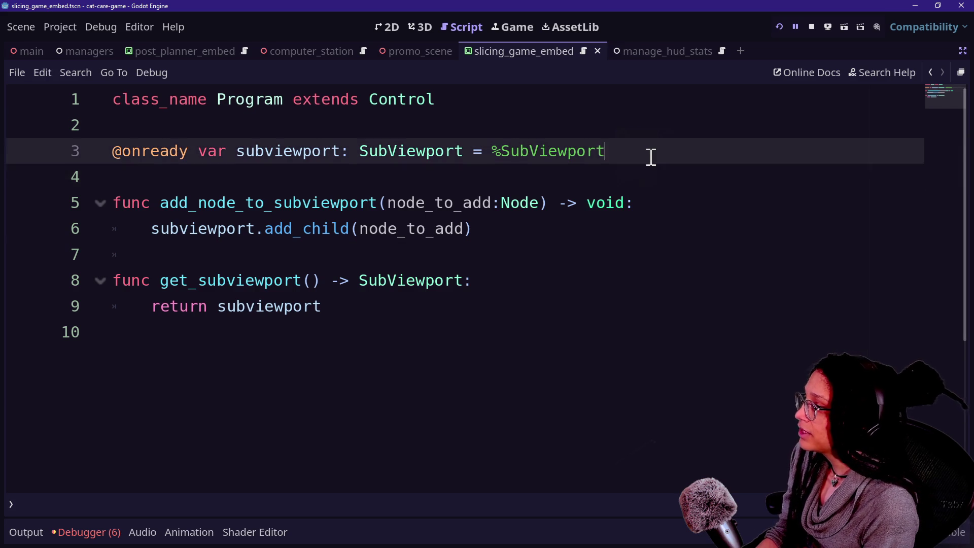
{"action": "key", "text": "Return"}
{"action": "key", "text": "Return"}
{"action": "type", "text": "func _ready"}
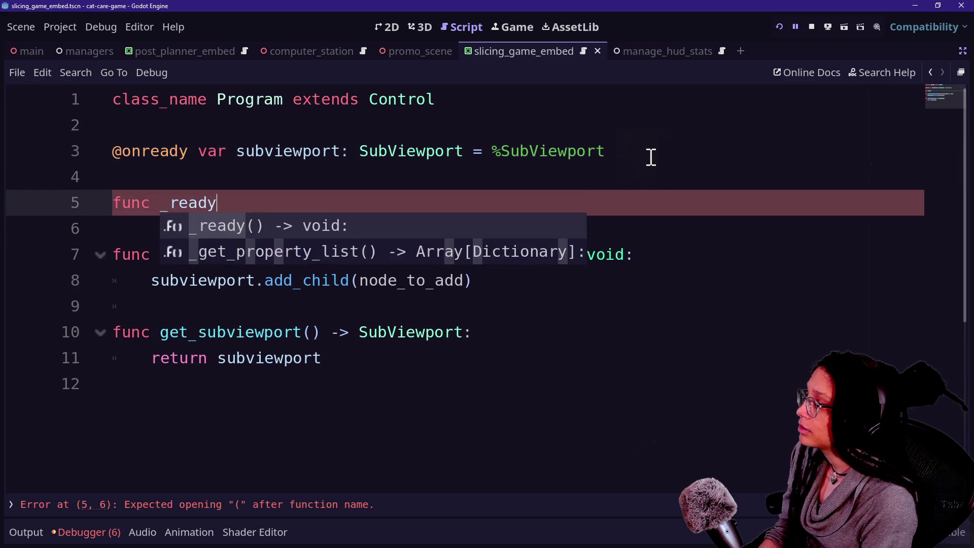
{"action": "key", "text": "Return"}
{"action": "key", "text": "Return"}
{"action": "type", "text": "_ready sub"}
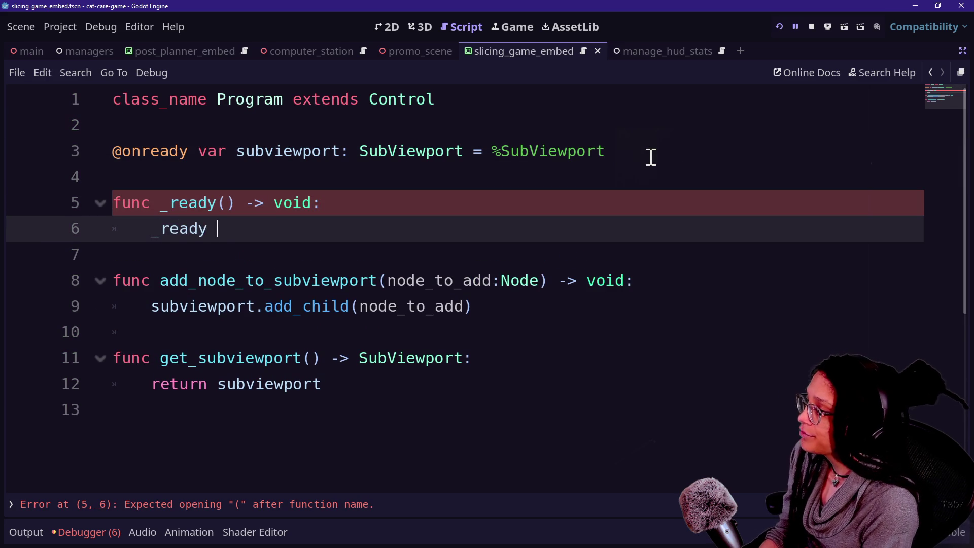
{"action": "type", "text": "viewp"}
{"action": "key", "text": "BackSpace"}
{"action": "key", "text": "BackSpace"}
{"action": "key", "text": "BackSpace"}
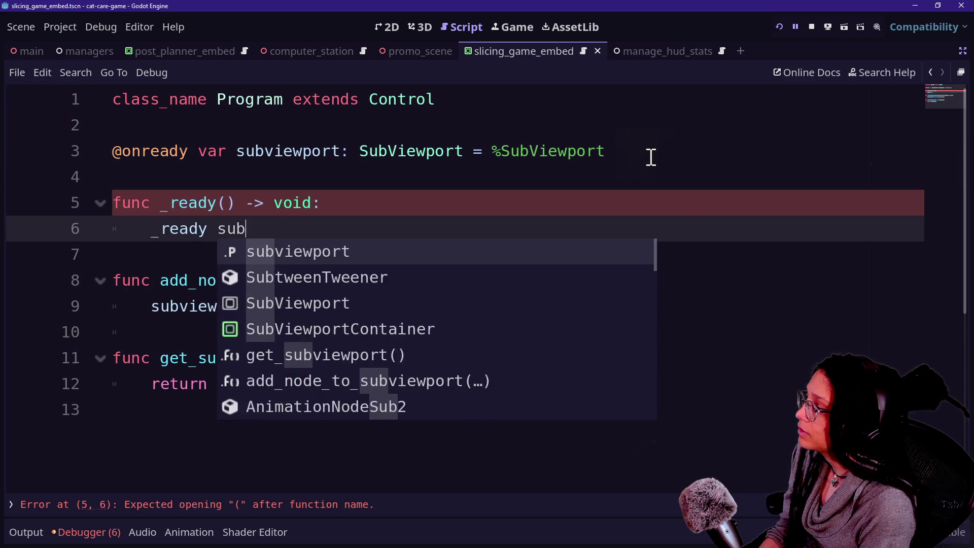
{"action": "type", "text": "_subviewport"}
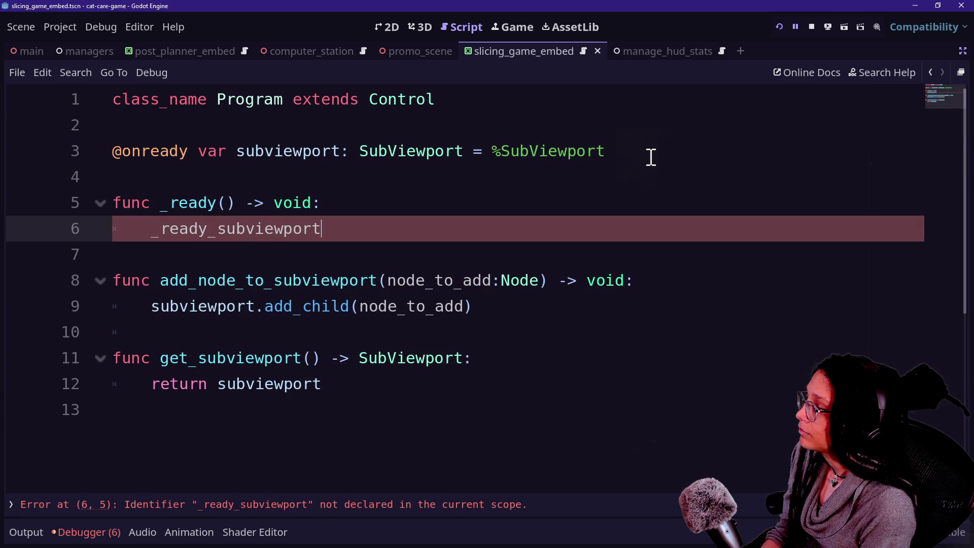
{"action": "type", "text": "()"}
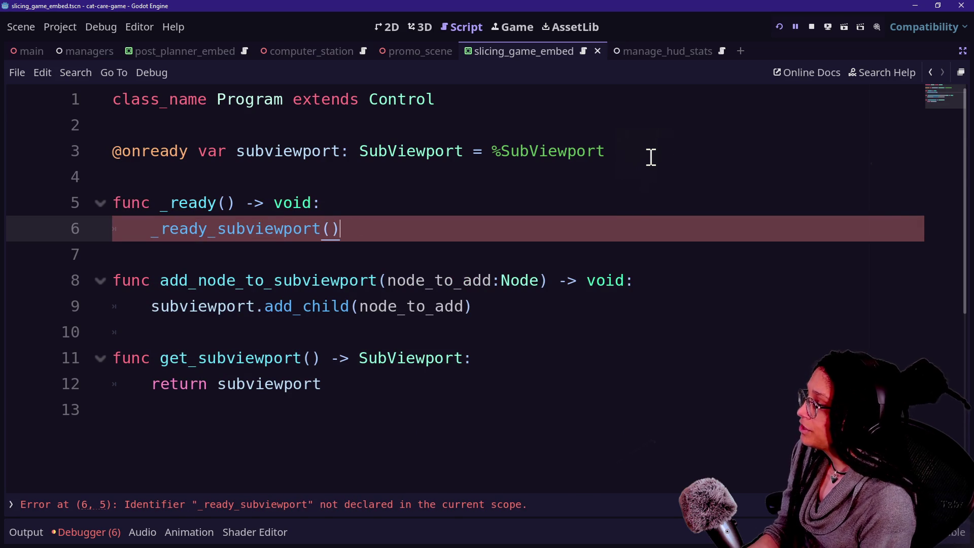
Replace the get_subviewport function with a new func _ready_subviewport() -> void:.
{"action": "mouse_move", "coordinate": [515, 389]}
{"action": "left_mouse_down"}
{"action": "mouse_move", "coordinate": [478, 354]}
{"action": "mouse_move", "coordinate": [475, 330]}
{"action": "left_mouse_up"}
{"action": "key", "text": "BackSpace"}
{"action": "key", "text": "BackSpace"}
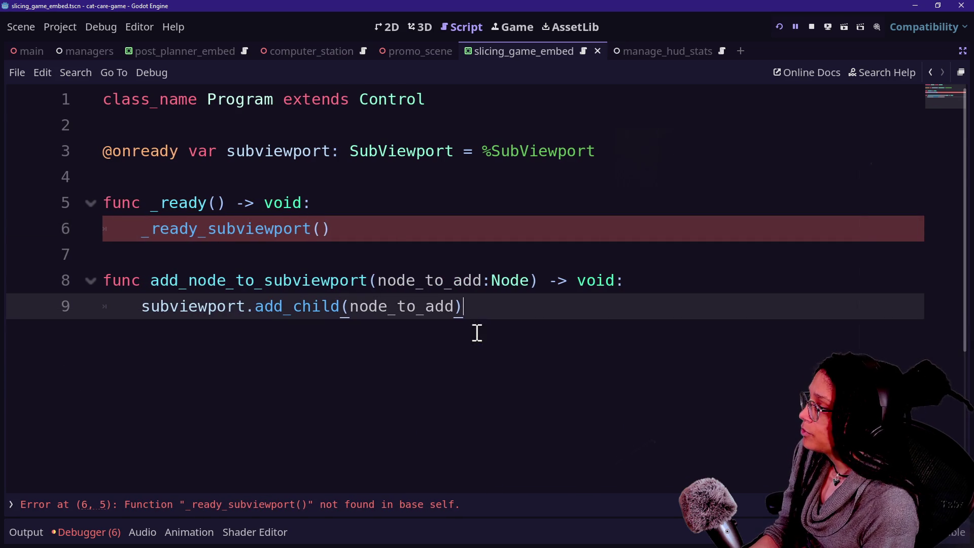
{"action": "left_click", "coordinate": [389, 246]}
{"action": "left_click", "coordinate": [391, 235]}
{"action": "key", "text": "Return"}
{"action": "key", "text": "Return"}
{"action": "key", "text": "BackSpace"}
{"action": "type", "text": "func _"}
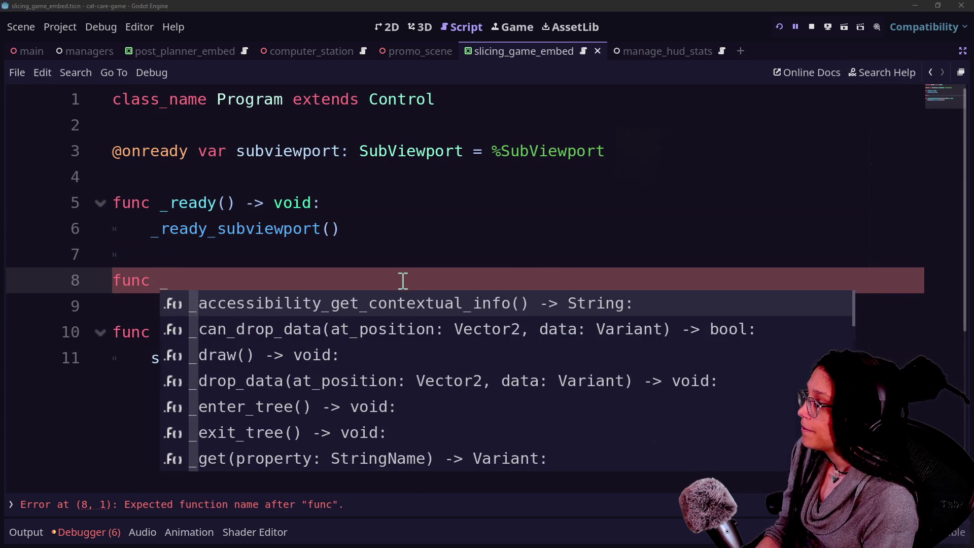
{"action": "left_click", "coordinate": [402, 280]}
{"action": "type", "text": "ready_subviewport() -> v"}
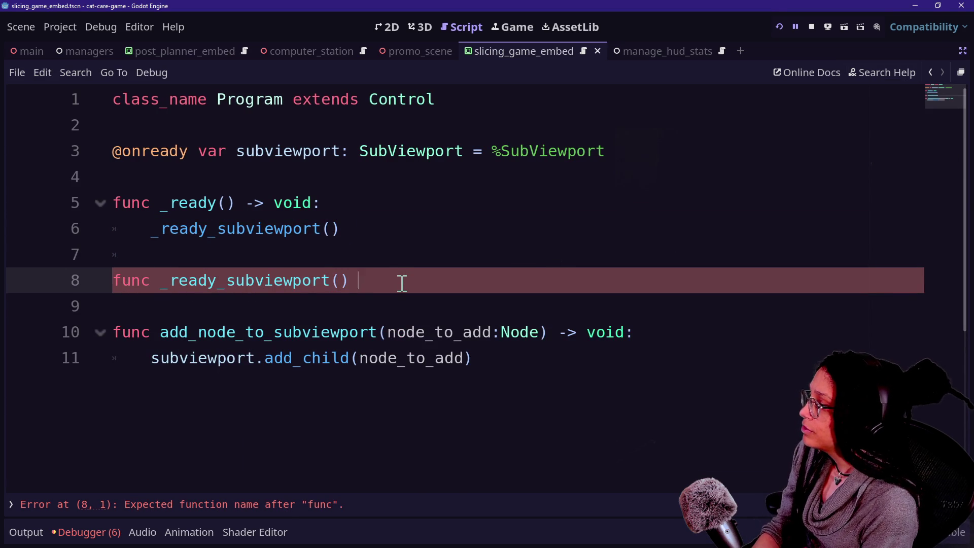
{"action": "type", "text": "oid:"}
{"action": "key", "text": "Return"}
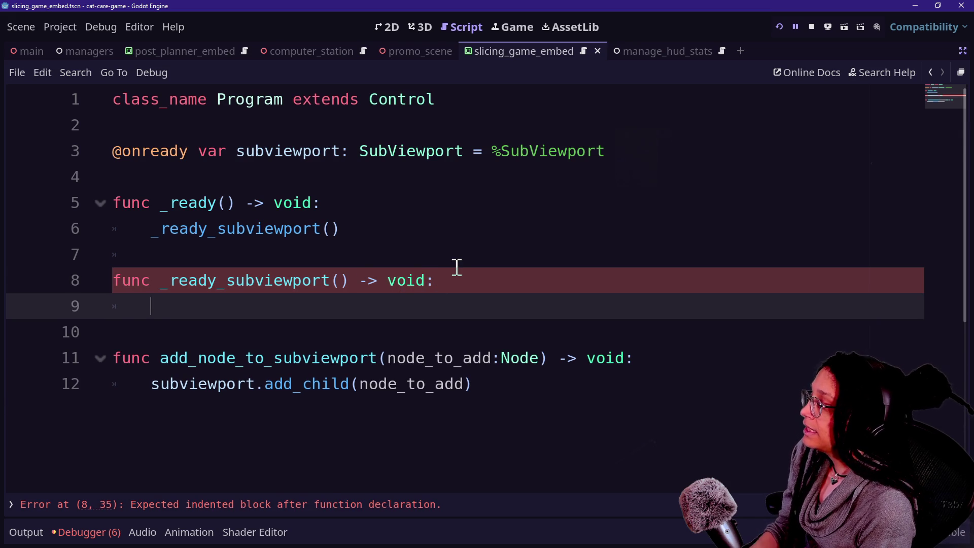
Make its body call ManagePrograms.ref.set_program_subviewport with subviewport as the argument.
{"action": "type", "text": "Manage"}
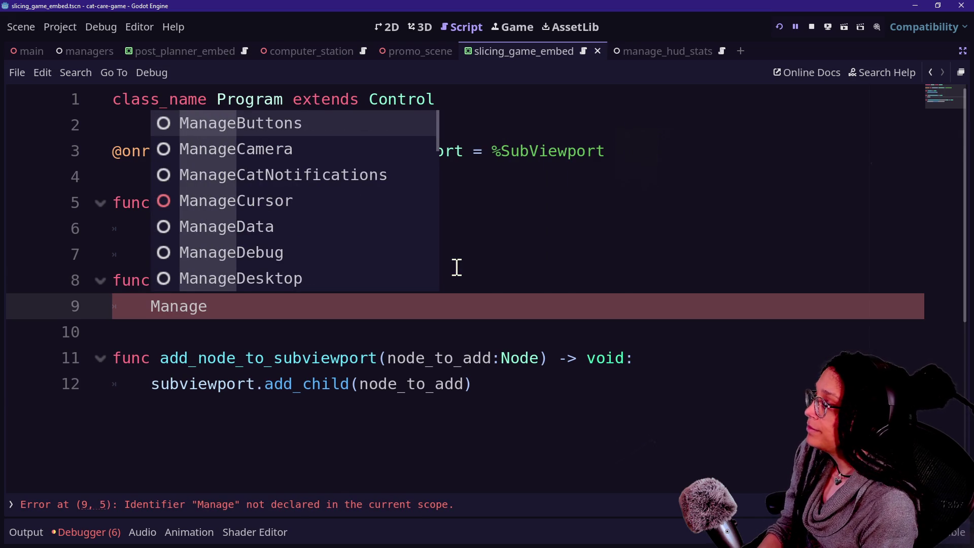
{"action": "type", "text": "Pro"}
{"action": "key", "text": "Return"}
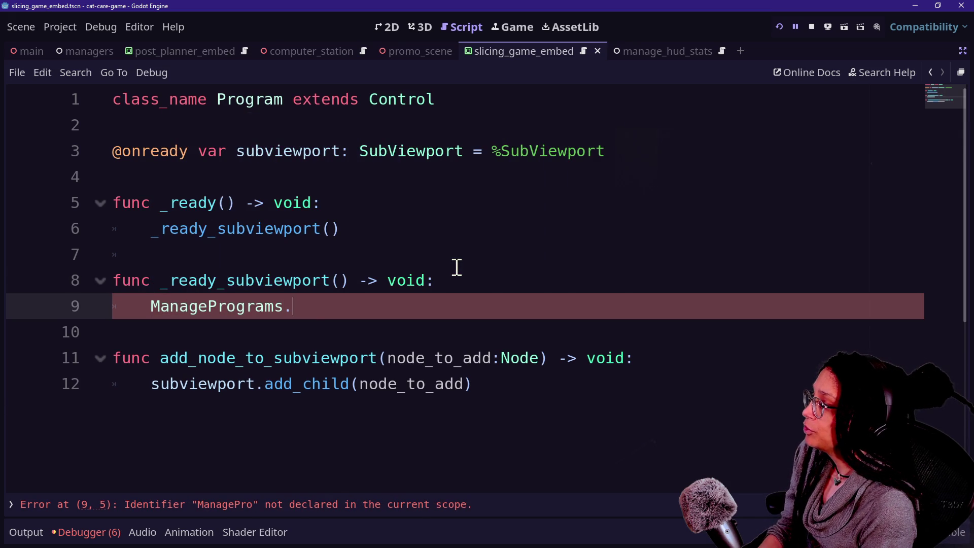
{"action": "type", "text": ".ref.set"}
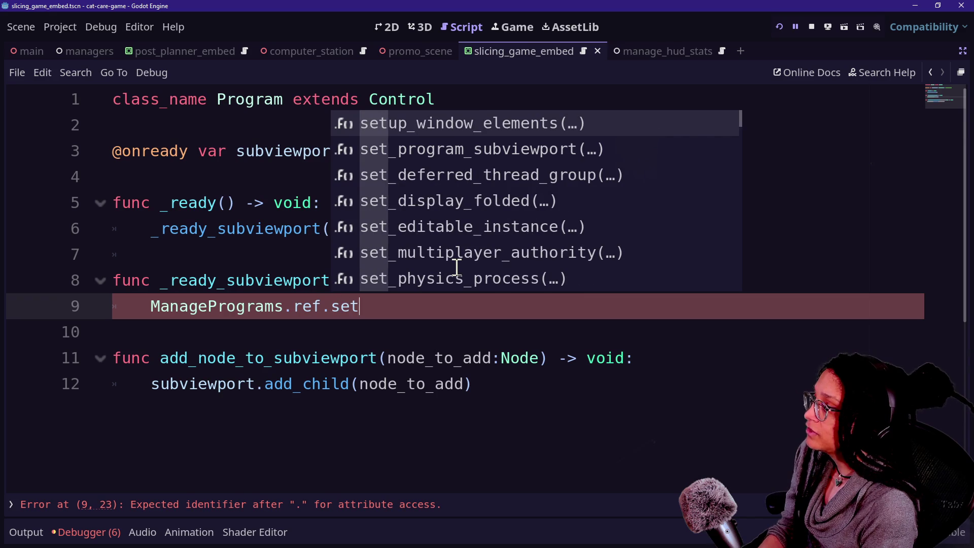
{"action": "key", "text": "Down"}
{"action": "key", "text": "Return"}
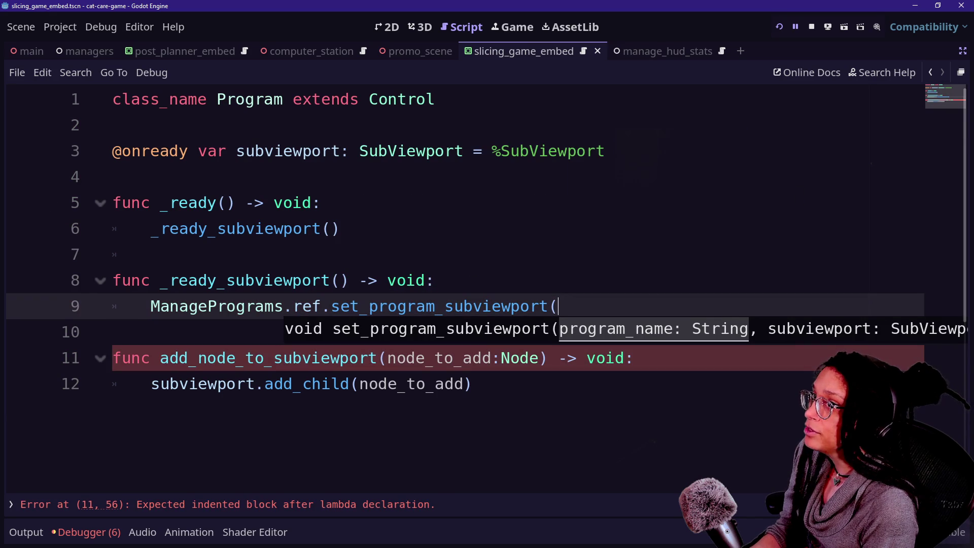
{"action": "left_click", "coordinate": [611, 282]}
{"action": "left_click", "coordinate": [610, 305]}
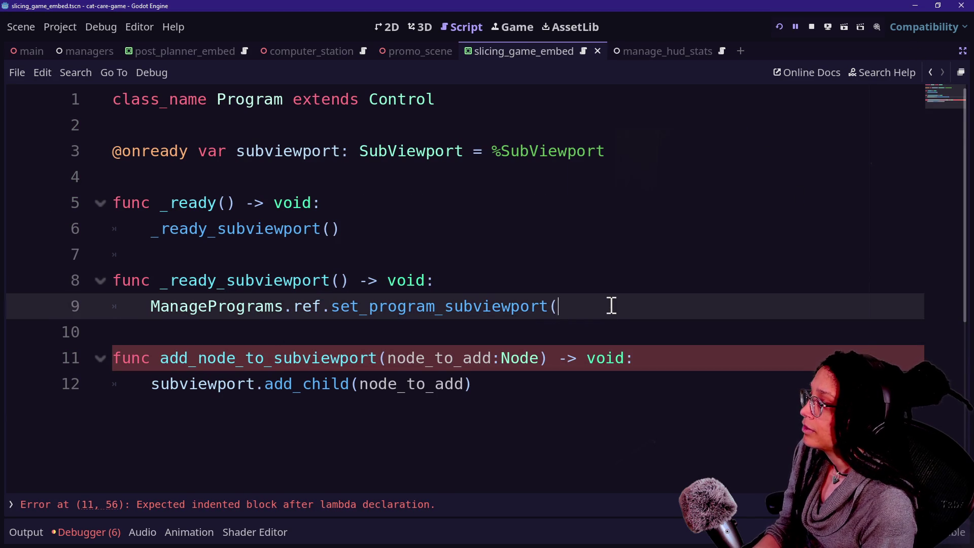
{"action": "key", "text": "Return"}
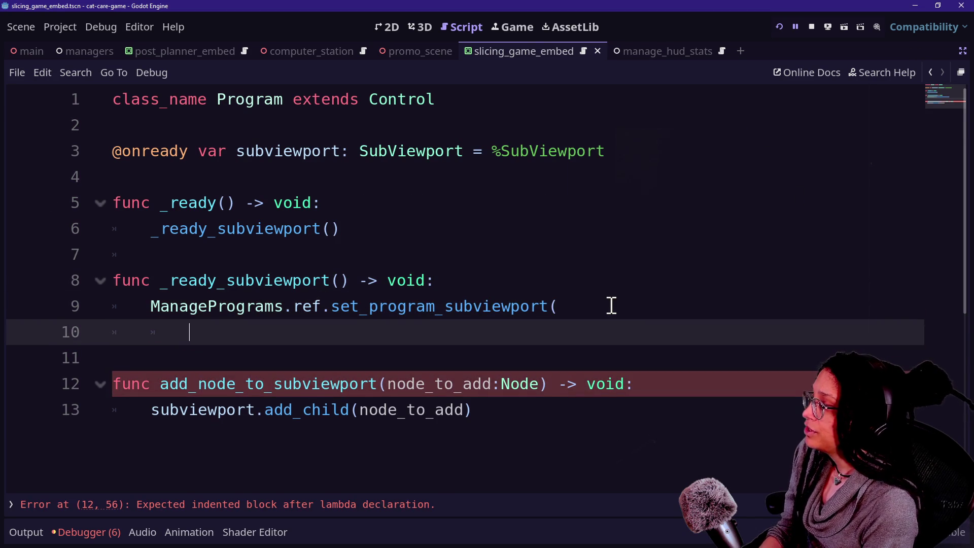
{"action": "type", "text": "sv"}
{"action": "key", "text": "BackSpace"}
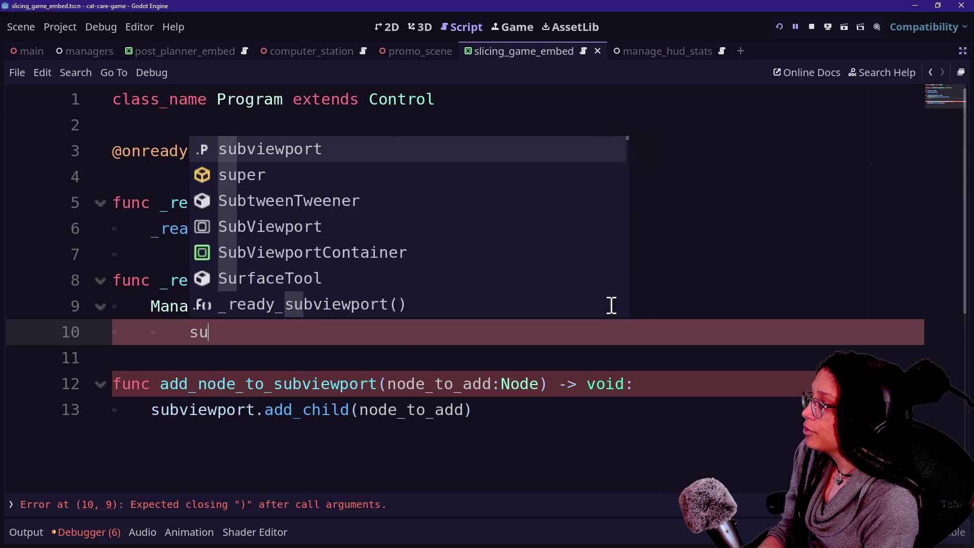
{"action": "type", "text": "ubv"}
{"action": "key", "text": "Return"}
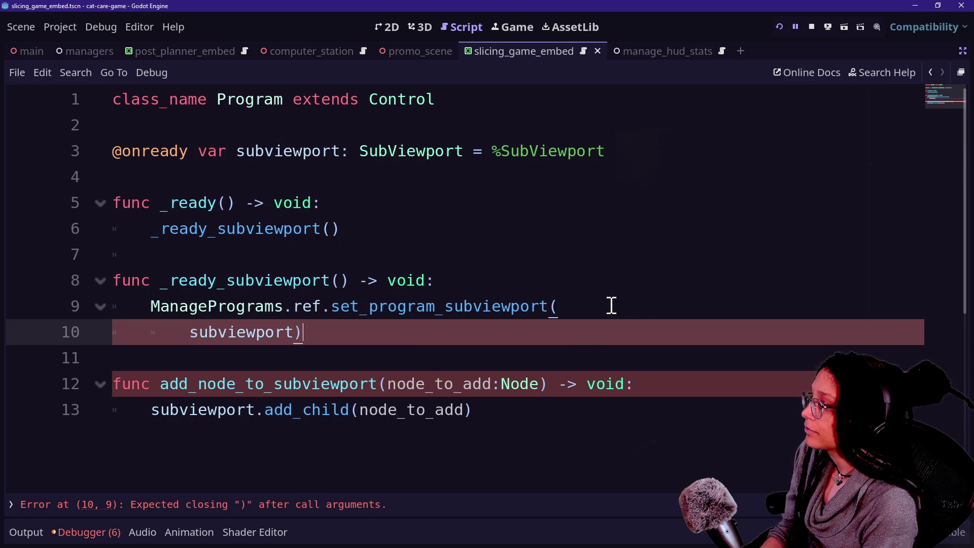
Delete the empty line between set_program_subviewport( and subviewport).
{"action": "left_click", "coordinate": [594, 305]}
{"action": "key", "text": "Return"}
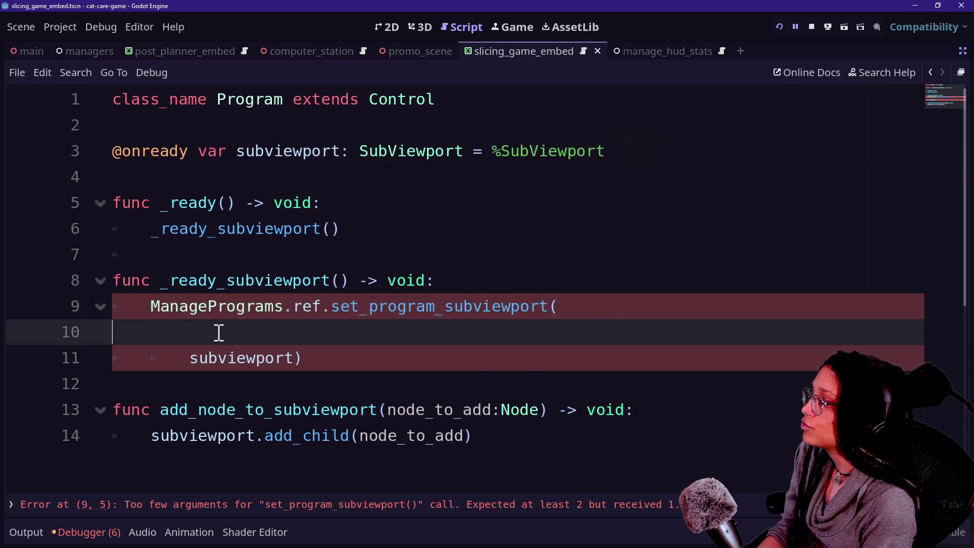
{"action": "key", "text": "BackSpace"}
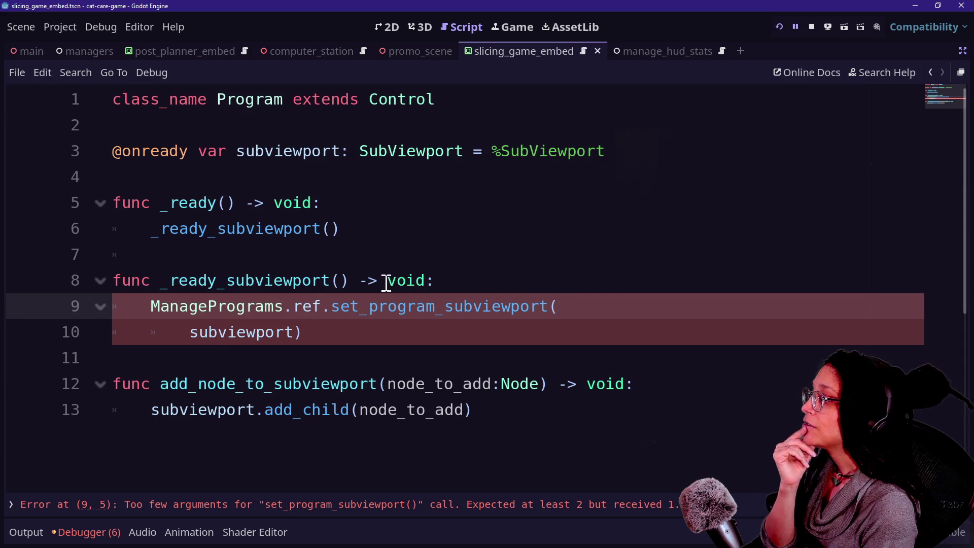
{"action": "left_click", "coordinate": [496, 274]}
{"action": "left_click", "coordinate": [443, 174]}
{"action": "left_click", "coordinate": [504, 235]}
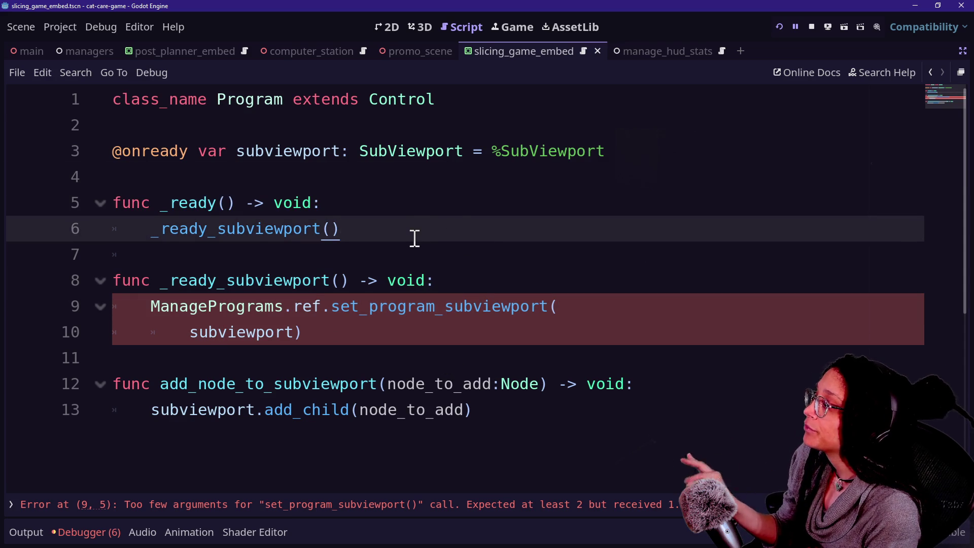
{"action": "left_click", "coordinate": [114, 97]}
{"action": "type", "text": "@abstra"}
{"action": "key", "text": "Return"}
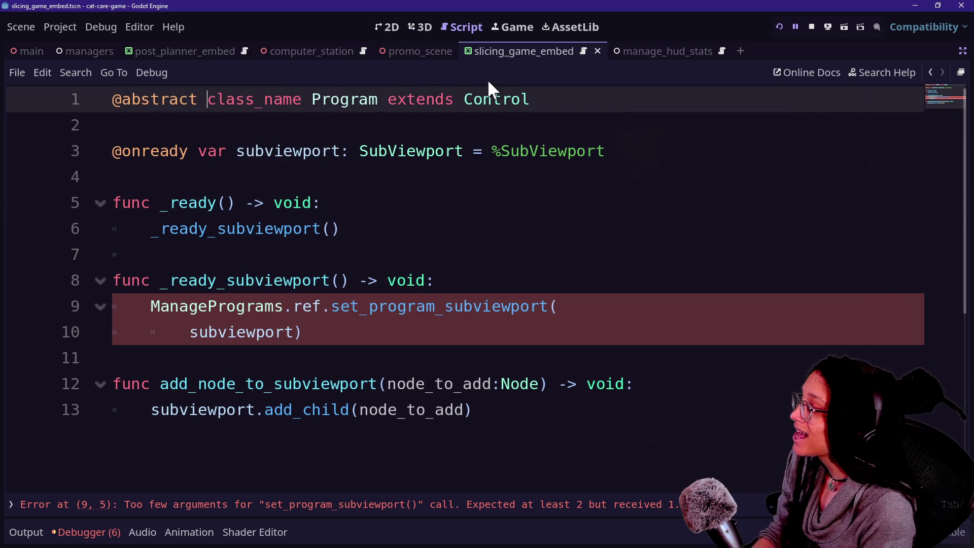
{"action": "left_click", "coordinate": [592, 102]}
{"action": "key", "text": "Return"}
{"action": "key", "text": "Return"}
{"action": "type", "text": "@abstrafct fu"}
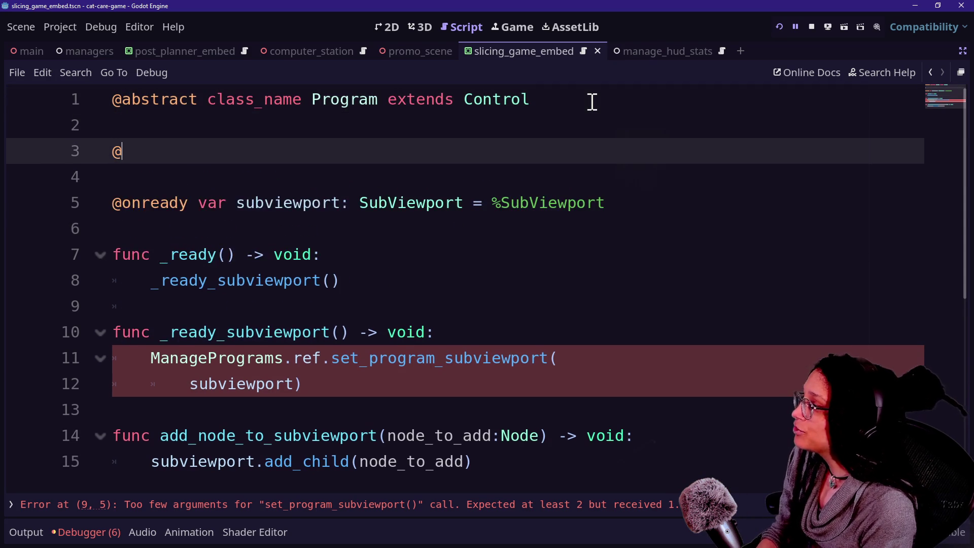
{"action": "type", "text": "n"}
{"action": "key", "text": "BackSpace"}
{"action": "key", "text": "BackSpace"}
{"action": "key", "text": "BackSpace"}
{"action": "type", "text": "func _p"}
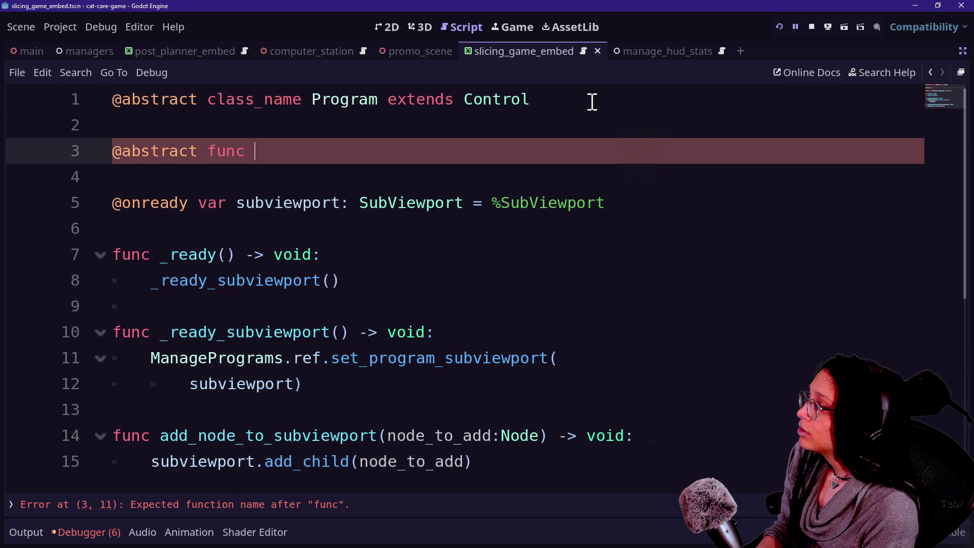
{"action": "type", "text": "rogram_name(_"}
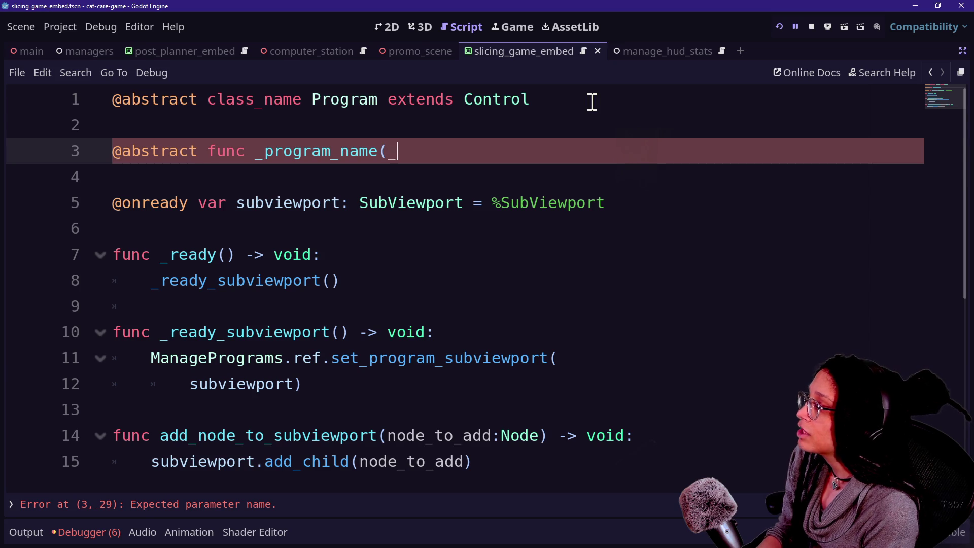
{"action": "type", "text": "L>"}
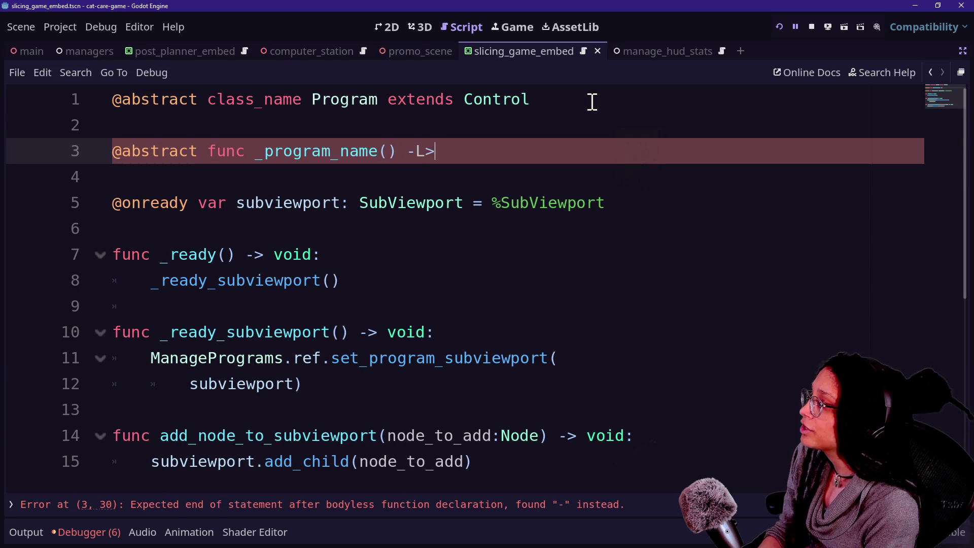
{"action": "type", "text": "tring"}
Pass _program_name() as the first argument of set_program_subviewport, ahead of subviewport.
{"action": "left_click", "coordinate": [264, 255]}
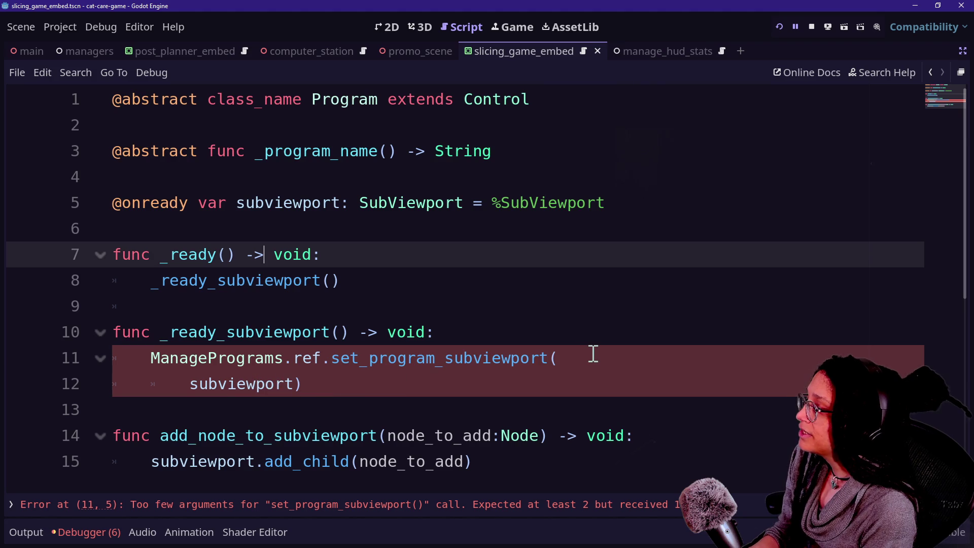
{"action": "left_click", "coordinate": [594, 355]}
{"action": "key", "text": "Return"}
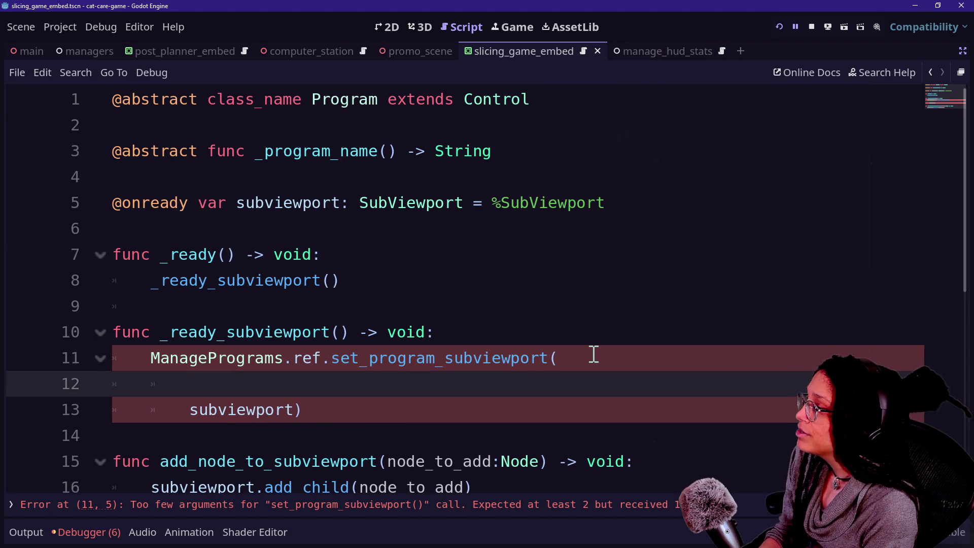
{"action": "type", "text": "rogram_name,"}
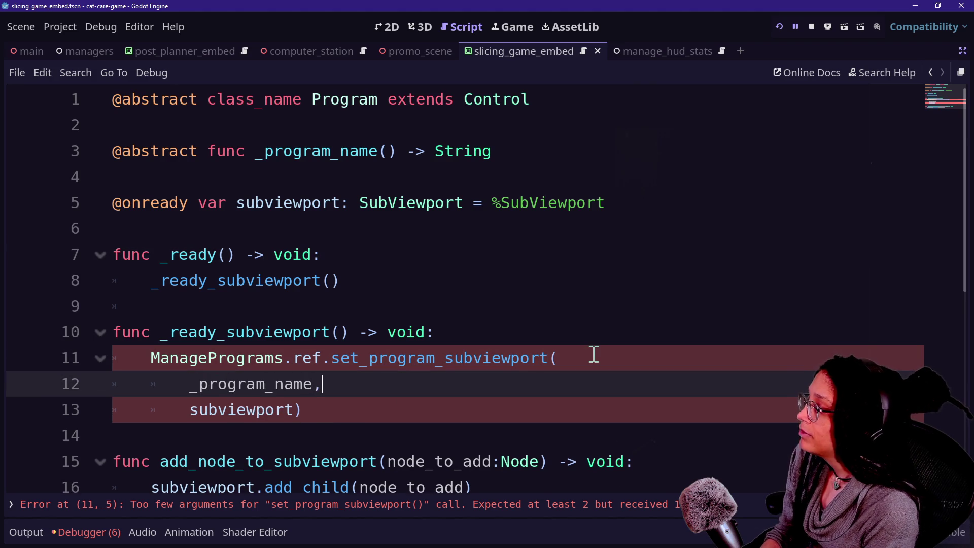
{"action": "left_click", "coordinate": [181, 413]}
{"action": "key", "text": "BackSpace"}
{"action": "key", "text": "BackSpace"}
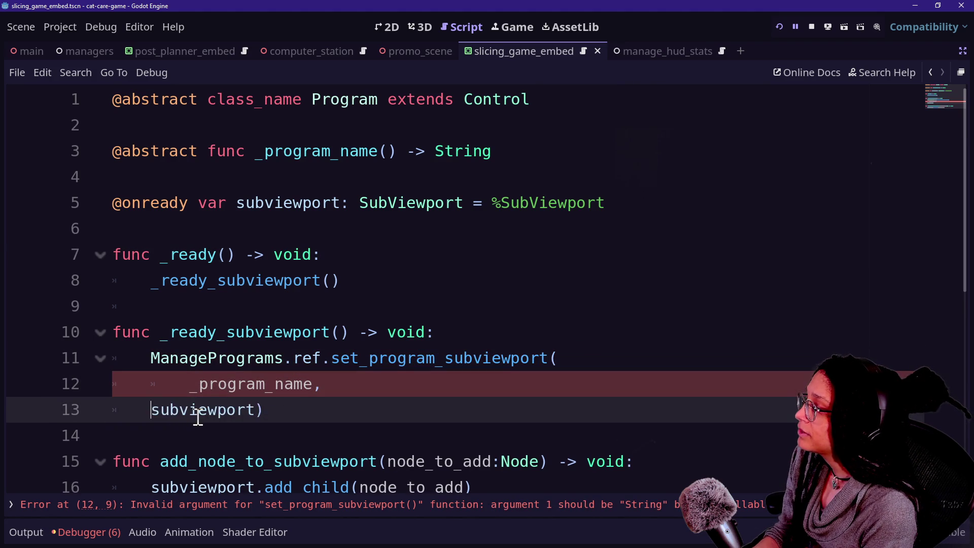
{"action": "key", "text": "BackSpace"}
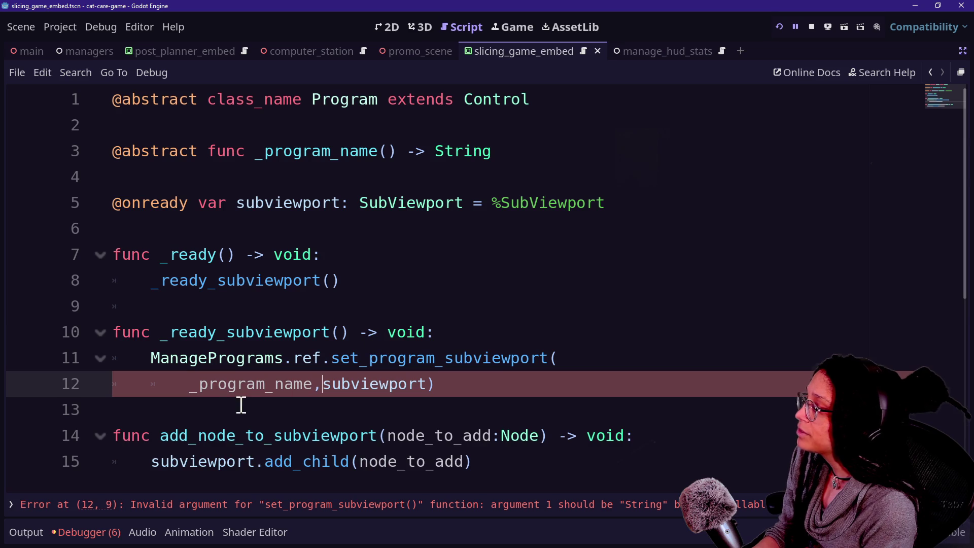
{"action": "left_click", "coordinate": [314, 386]}
{"action": "type", "text": "()"}
Leave distraction-free mode so the scene and inspector docks return.
{"action": "left_click", "coordinate": [262, 312]}
{"action": "left_click", "coordinate": [462, 389]}
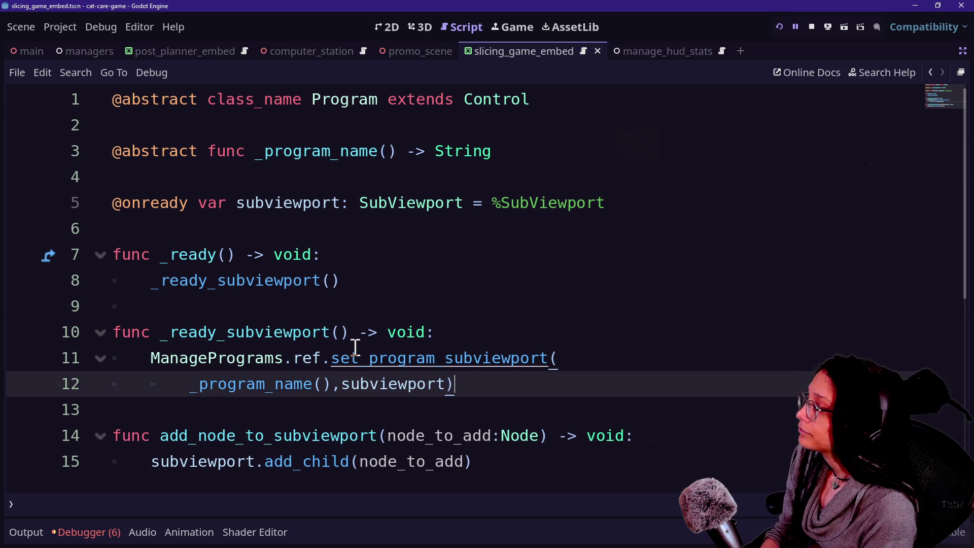
{"action": "key", "text": "ctrl+shift+F11"}
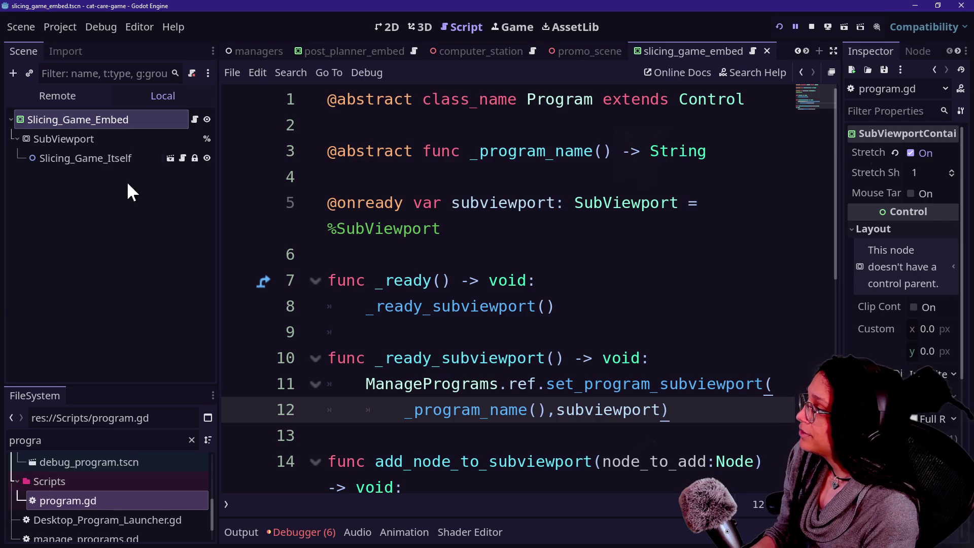
Detach the existing script from Slicing_Game_Embed and save the scene.
{"action": "right_click", "coordinate": [133, 120]}
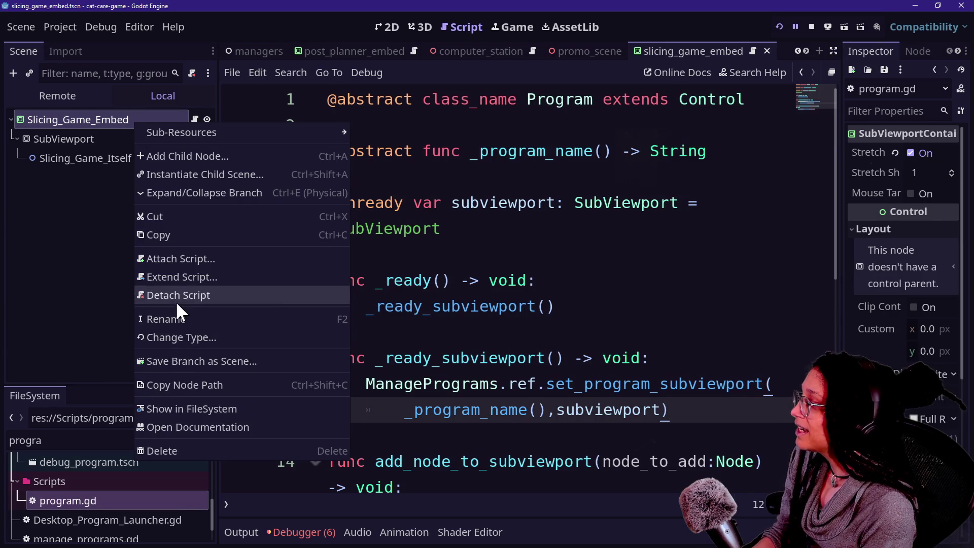
{"action": "left_click", "coordinate": [175, 296]}
{"action": "left_click", "coordinate": [473, 296]}
{"action": "key", "text": "ctrl+s"}
Attach a new script named program_video_editor.gd to the Slicing_Game_Embed root node.
{"action": "right_click", "coordinate": [147, 115]}
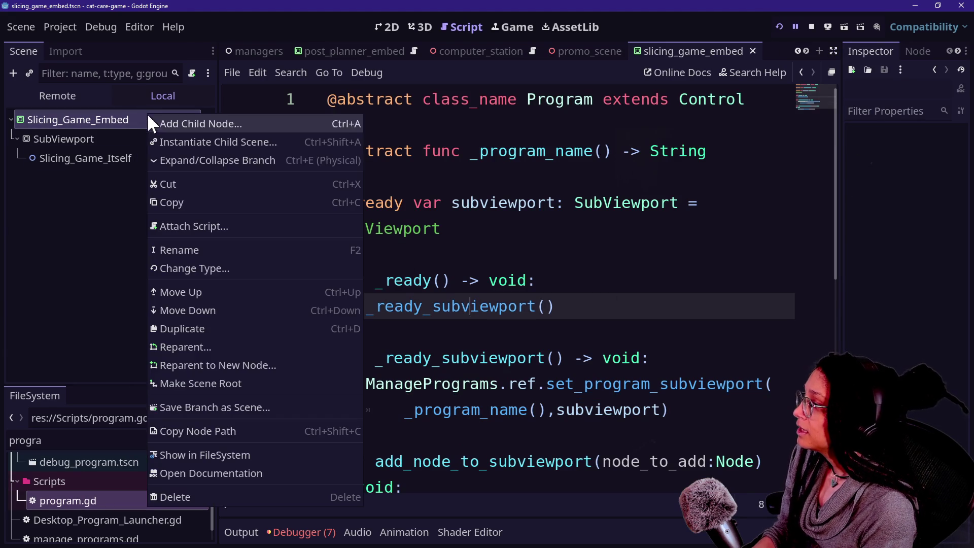
{"action": "left_click", "coordinate": [275, 227]}
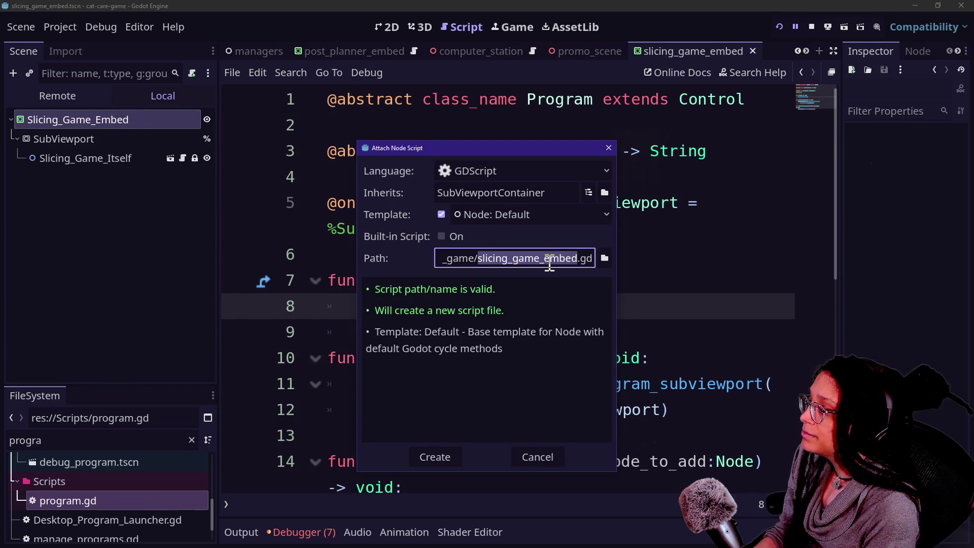
{"action": "type", "text": "P"}
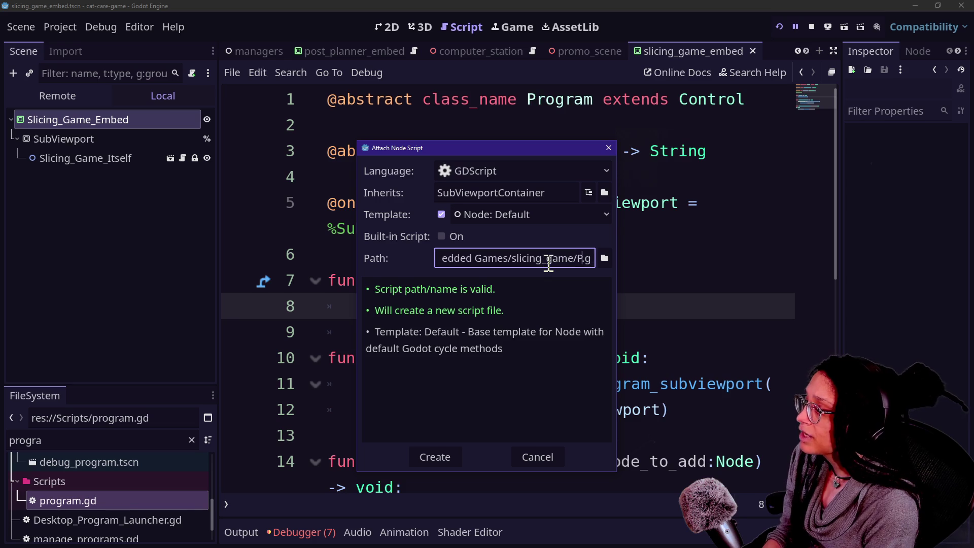
{"action": "key", "text": "BackSpace"}
{"action": "type", "text": "pr"}
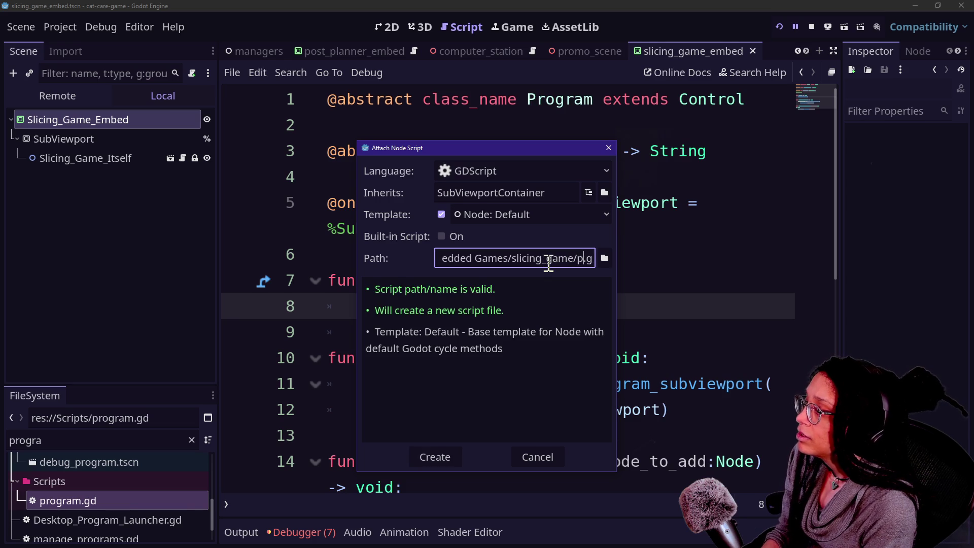
{"action": "type", "text": "ogram_videoedit"}
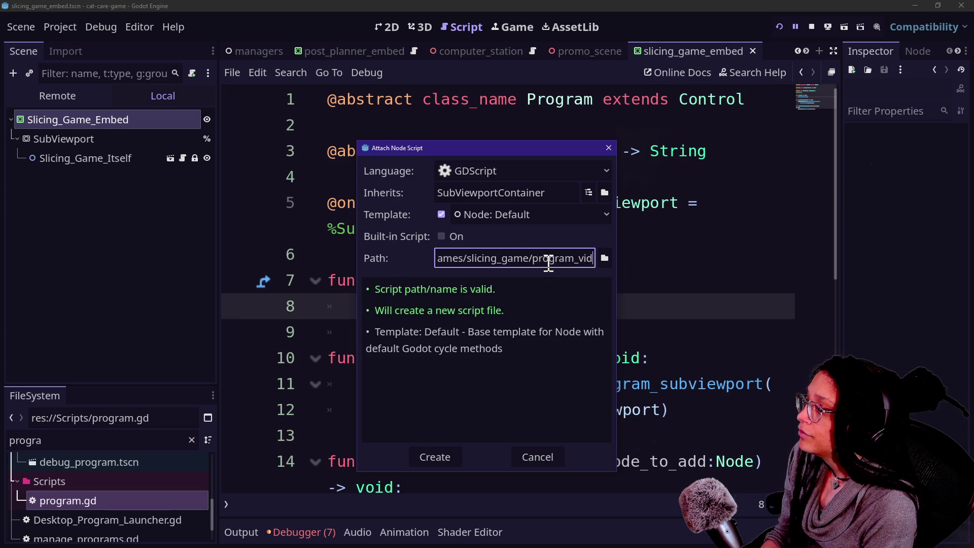
{"action": "key", "text": "BackSpace"}
{"action": "type", "text": "_editor"}
{"action": "key", "text": "Return"}
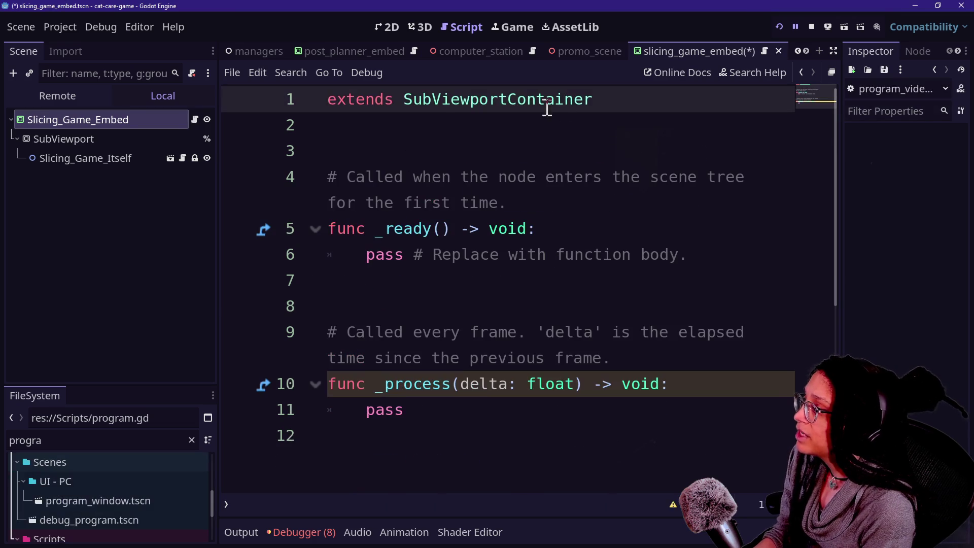
Replace the template code with 'class_name Program_VideoEditor extends Program'.
{"action": "left_click_drag", "start_coordinate": [480, 420], "coordinate": [239, 38]}
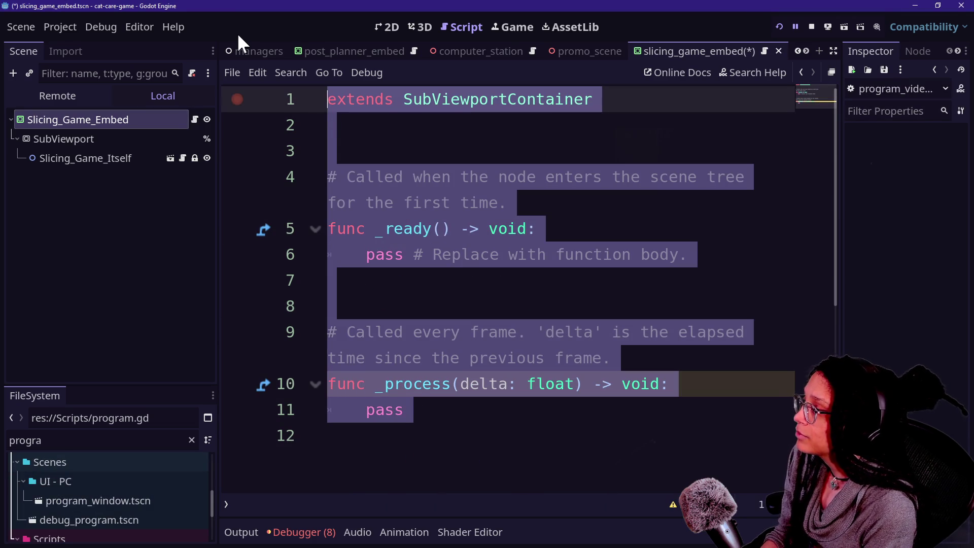
{"action": "key", "text": "BackSpace"}
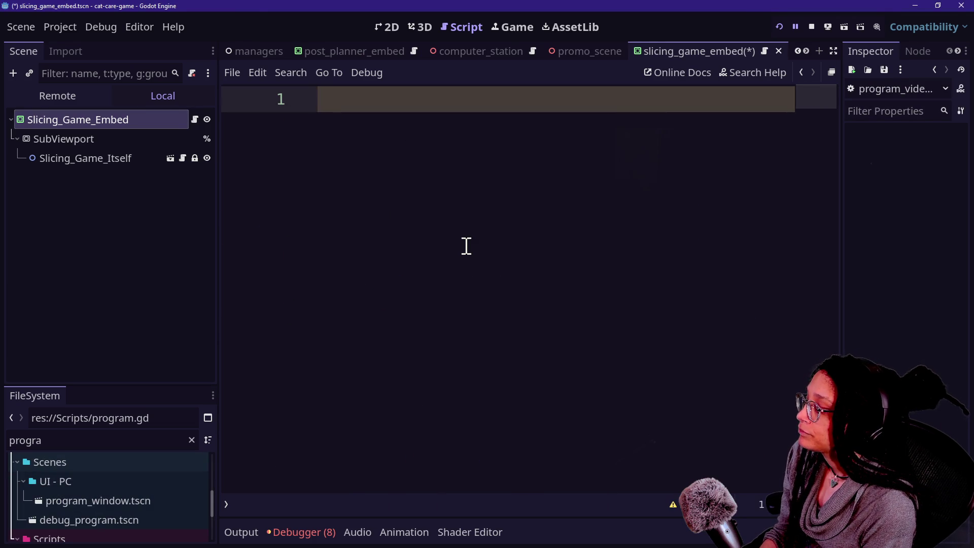
{"action": "type", "text": "class_name Prog"}
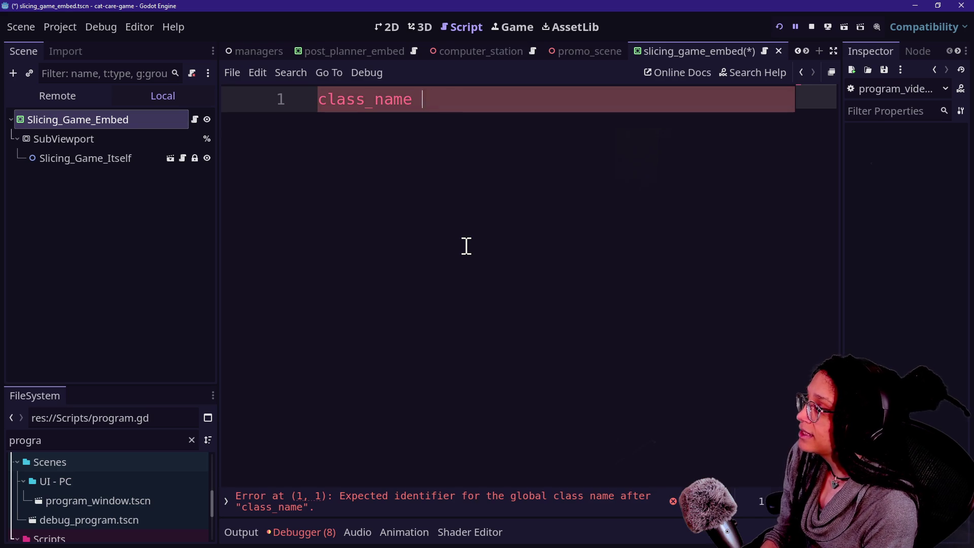
{"action": "type", "text": "m_Video"}
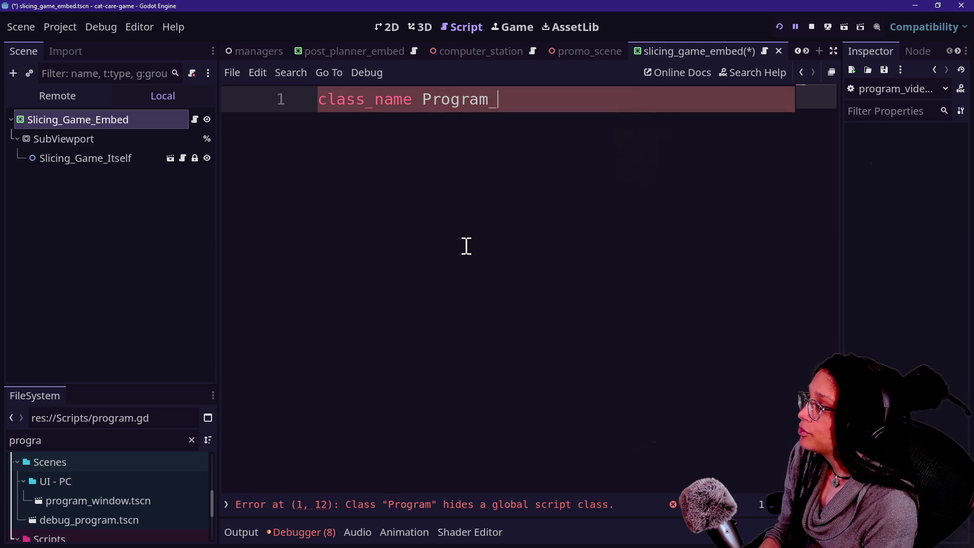
{"action": "type", "text": "Edtior"}
{"action": "key", "text": "BackSpace"}
{"action": "key", "text": "BackSpace"}
{"action": "key", "text": "BackSpace"}
{"action": "key", "text": "BackSpace"}
{"action": "type", "text": "itor extends Program"}
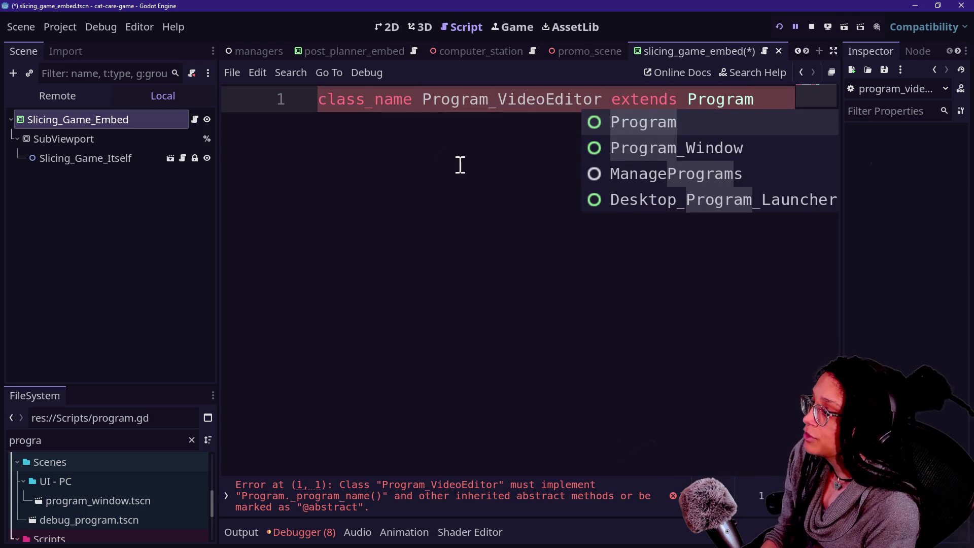
{"action": "key", "text": "Escape"}
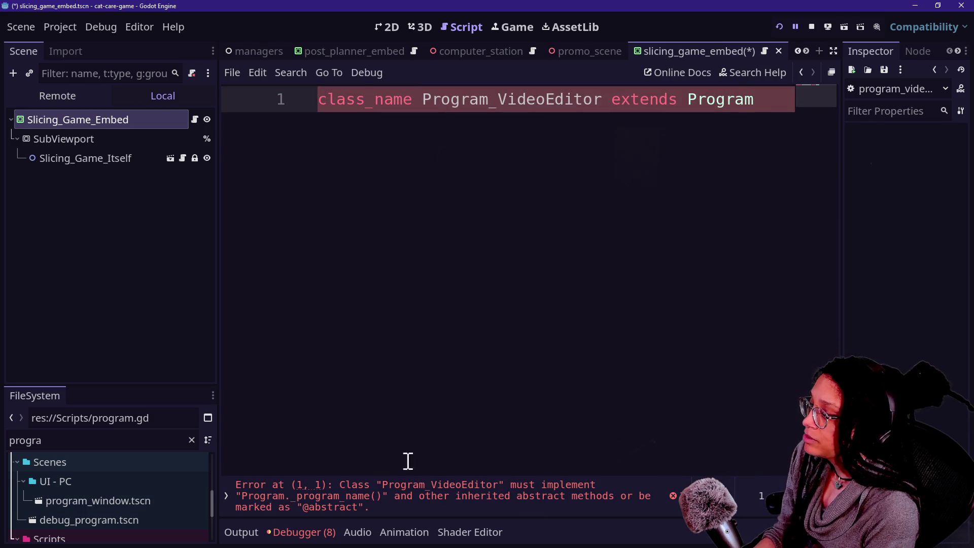
{"action": "key", "text": "Return"}
{"action": "key", "text": "Return"}
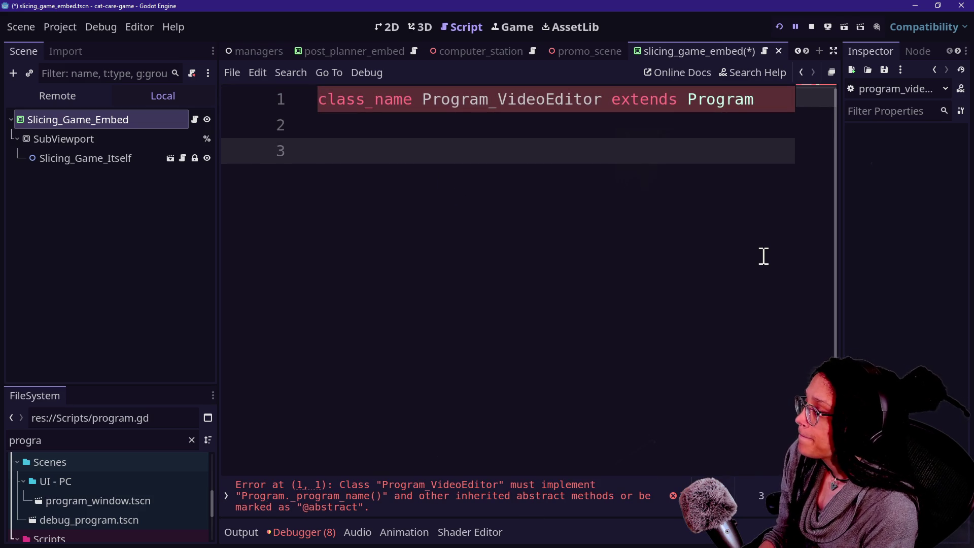
Add a _program_name() function that returns "Video Editor" and save the script.
{"action": "type", "text": "func _progra"}
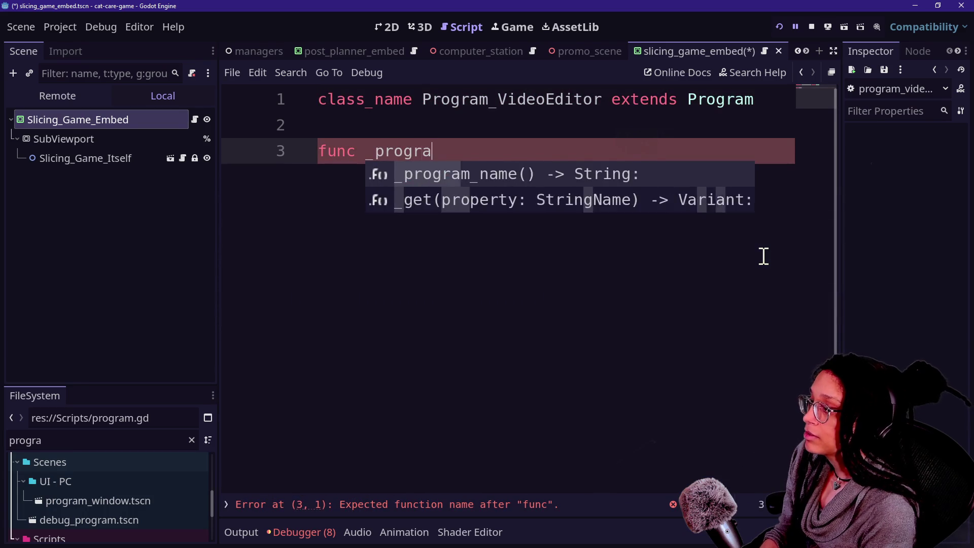
{"action": "key", "text": "Return"}
{"action": "key", "text": "Return"}
{"action": "type", "text": "re"}
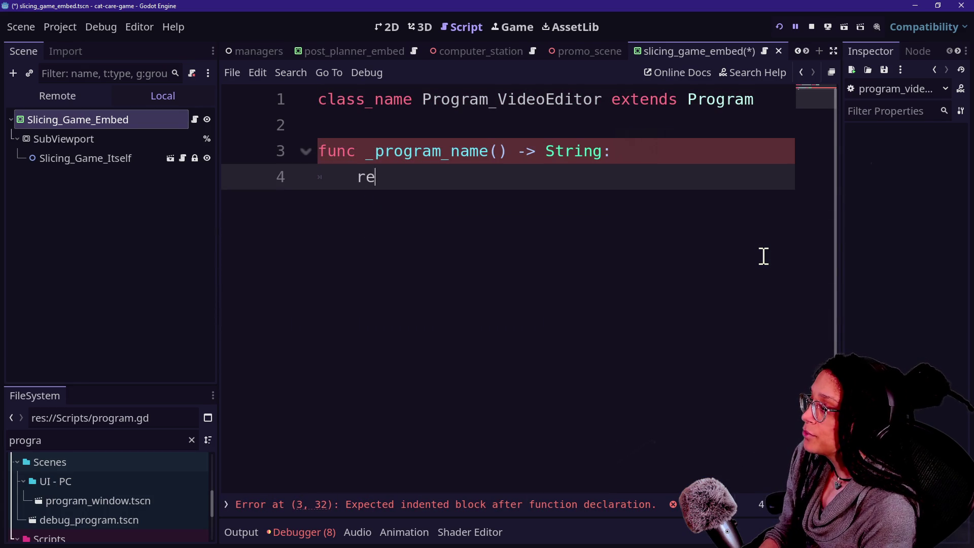
{"action": "type", "text": "turn \"Video Editor"}
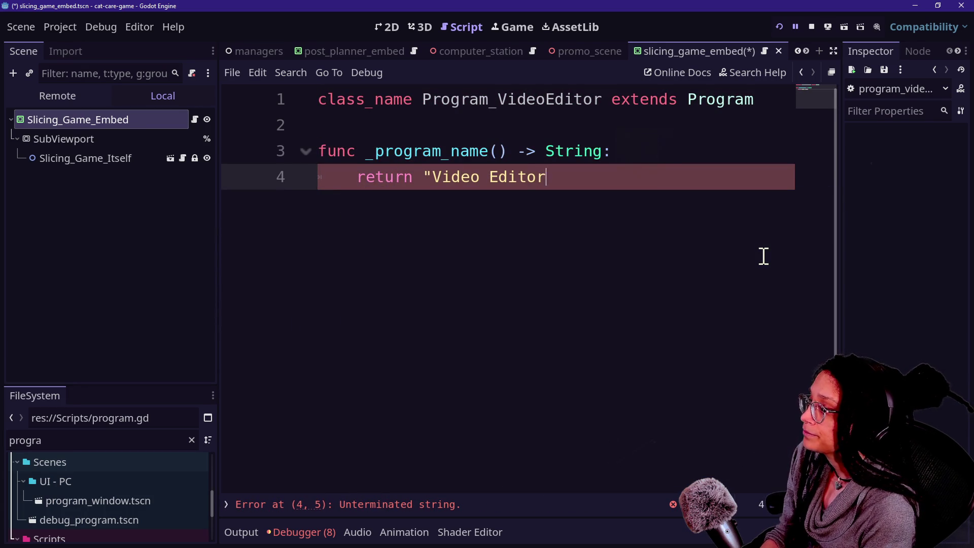
{"action": "key", "text": "ctrl+s"}
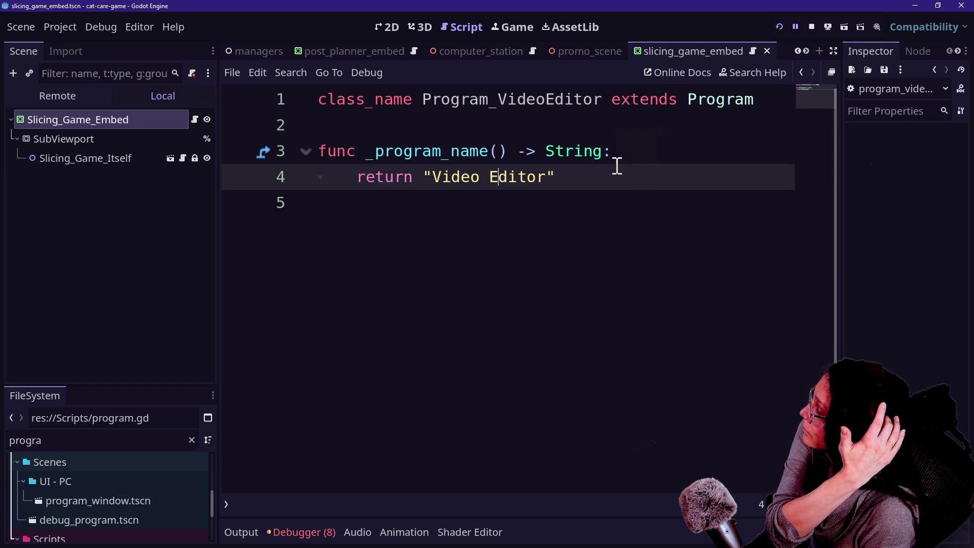
Look over the saved Video Editor script and select all its code for copying.
{"action": "left_click", "coordinate": [552, 194]}
{"action": "left_click", "coordinate": [560, 188]}
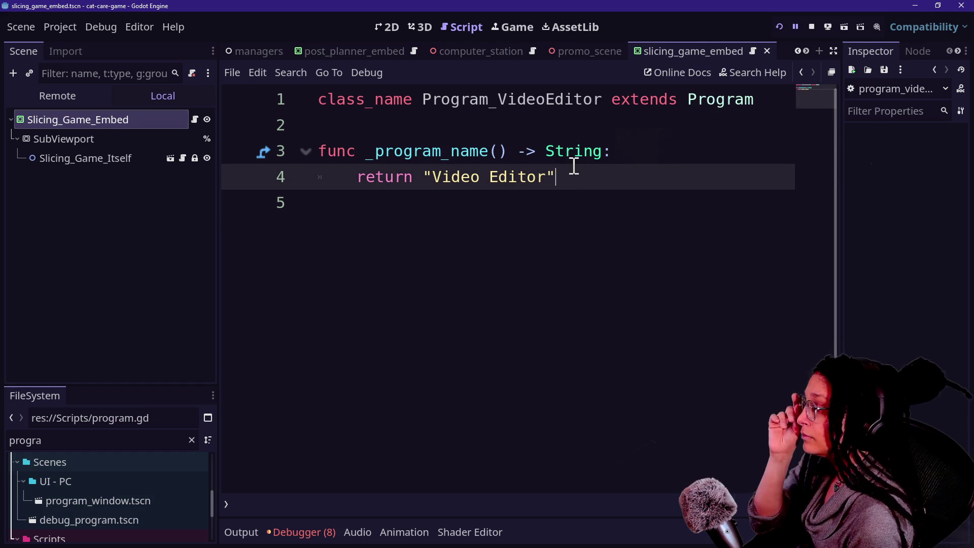
{"action": "scroll", "coordinate": [574, 165], "scroll_direction": "down", "scroll_amount": 2}
{"action": "scroll", "coordinate": [575, 167], "scroll_direction": "up", "scroll_amount": 2}
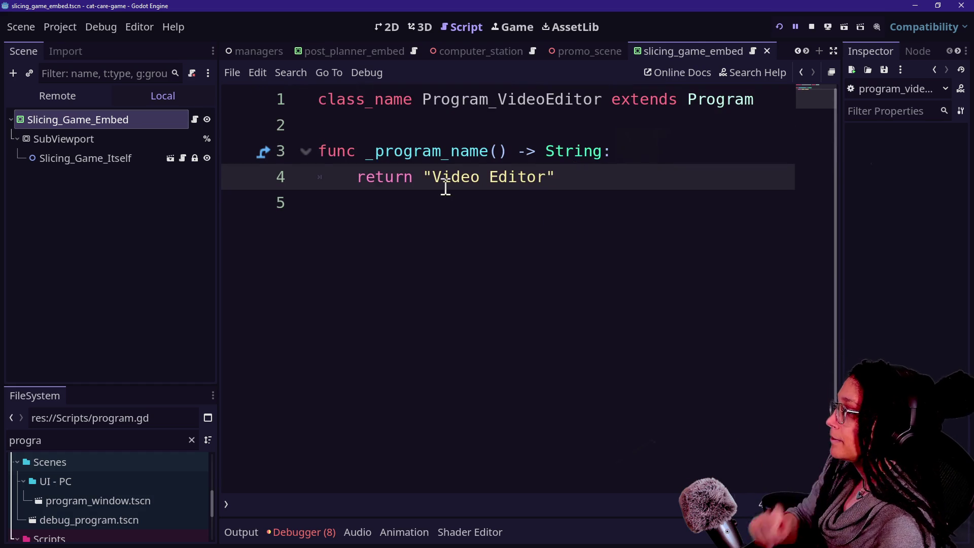
{"action": "left_click", "coordinate": [489, 157]}
{"action": "left_click", "coordinate": [606, 177]}
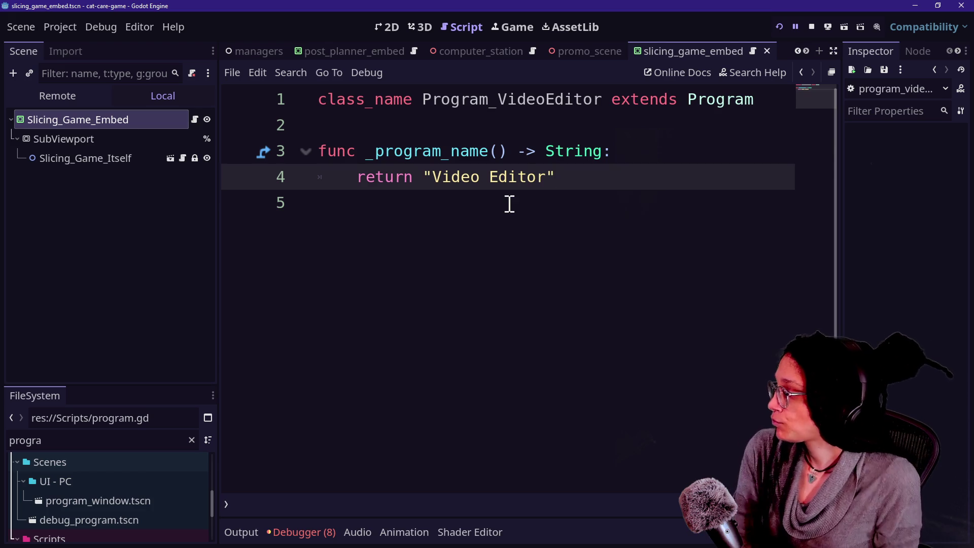
{"action": "left_click", "coordinate": [543, 197]}
{"action": "key", "text": "ctrl+a"}
{"action": "key", "text": "ctrl+c"}
{"action": "left_click", "coordinate": [377, 213]}
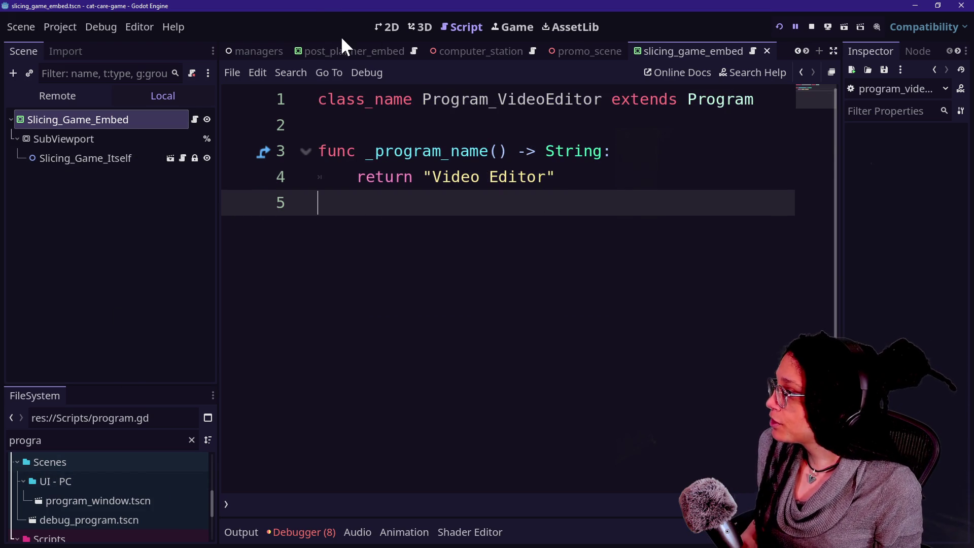
Switch to post_planner_embed and detach the Post_Planner_Embed node's existing script.
{"action": "left_click", "coordinate": [346, 52]}
{"action": "right_click", "coordinate": [152, 123]}
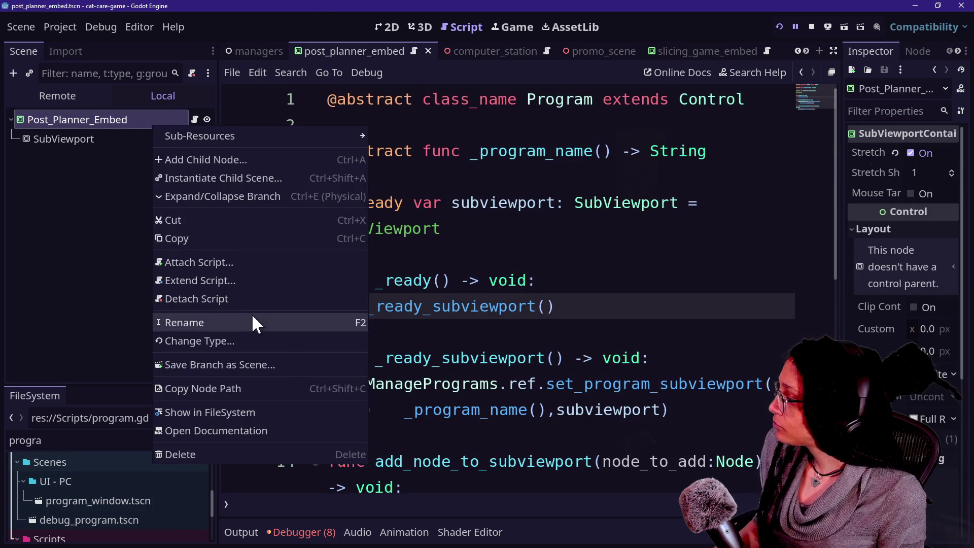
{"action": "left_click", "coordinate": [244, 299]}
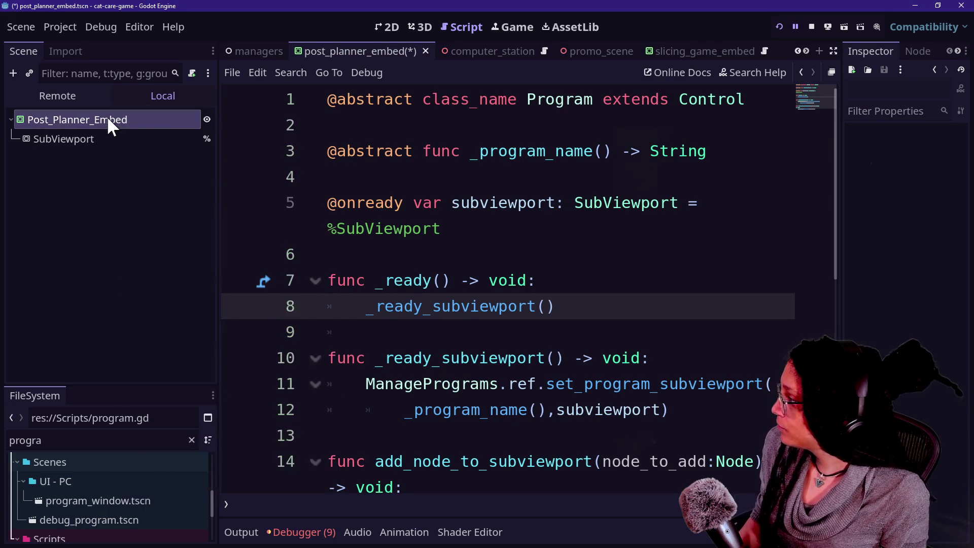
Attach a new script to Post_Planner_Embed, saving it in the Scripts folder.
{"action": "right_click", "coordinate": [108, 116]}
{"action": "left_click", "coordinate": [229, 230]}
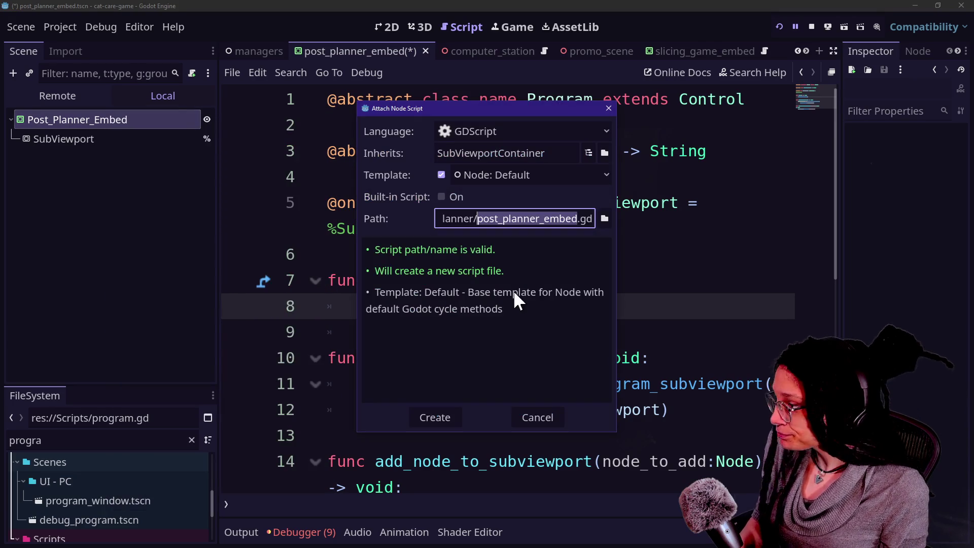
{"action": "left_click", "coordinate": [472, 220]}
{"action": "key", "text": "ctrl+a"}
{"action": "left_click", "coordinate": [462, 219]}
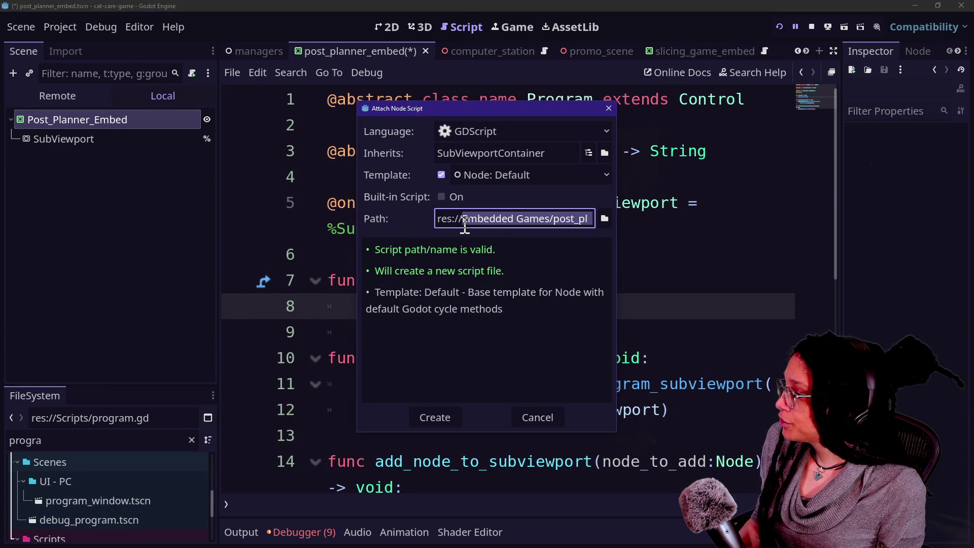
{"action": "type", "text": "Script"}
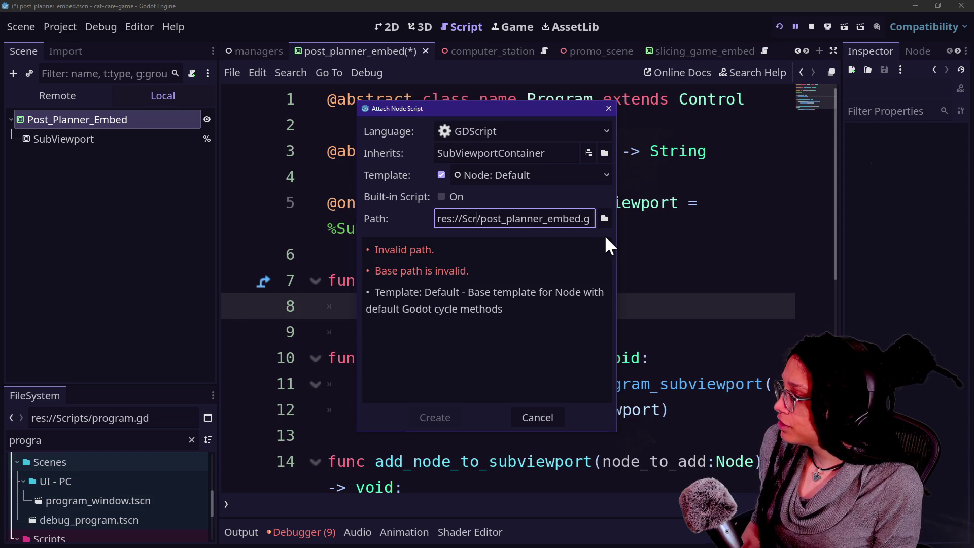
{"action": "type", "text": "s/"}
{"action": "mouse_move", "coordinate": [511, 218]}
{"action": "left_mouse_down"}
{"action": "mouse_move", "coordinate": [603, 218]}
{"action": "mouse_move", "coordinate": [578, 218]}
{"action": "left_mouse_up"}
{"action": "key", "text": "BackSpace"}
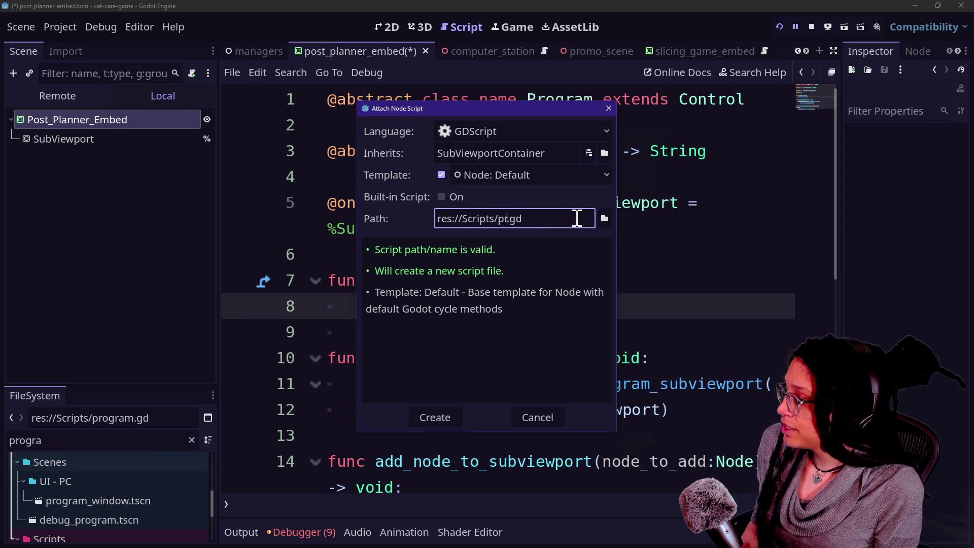
{"action": "type", "text": "ogram_post_"}
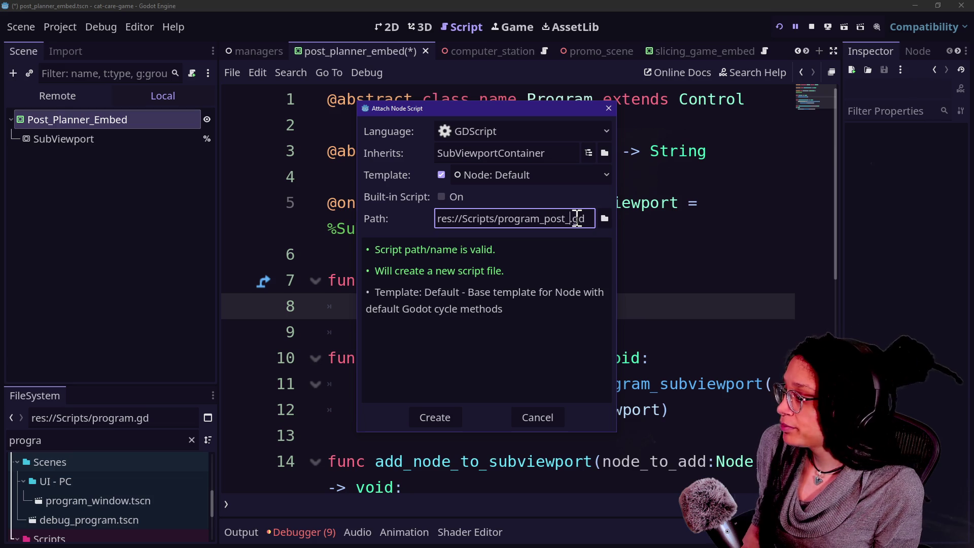
{"action": "type", "text": "lanner"}
{"action": "key", "text": "Return"}
Paste the Video Editor code over the template and rename the class to Program_PostPlanner.
{"action": "left_click", "coordinate": [511, 213]}
{"action": "key", "text": "ctrl+a"}
{"action": "key", "text": "ctrl+v"}
{"action": "left_click_drag", "start_coordinate": [498, 99], "coordinate": [603, 99]}
{"action": "type", "text": "PostPlanner"}
{"action": "left_click", "coordinate": [425, 196]}
Change the returned program name to "Post Planner" and save the script.
{"action": "left_click_drag", "start_coordinate": [433, 178], "coordinate": [550, 178]}
{"action": "type", "text": "P"}
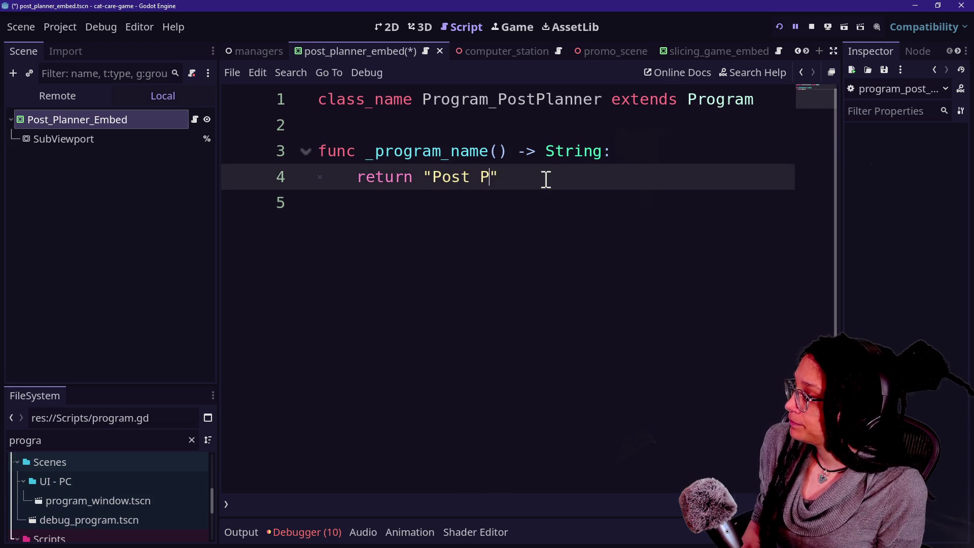
{"action": "left_click", "coordinate": [440, 229]}
{"action": "key", "text": "ctrl+s"}
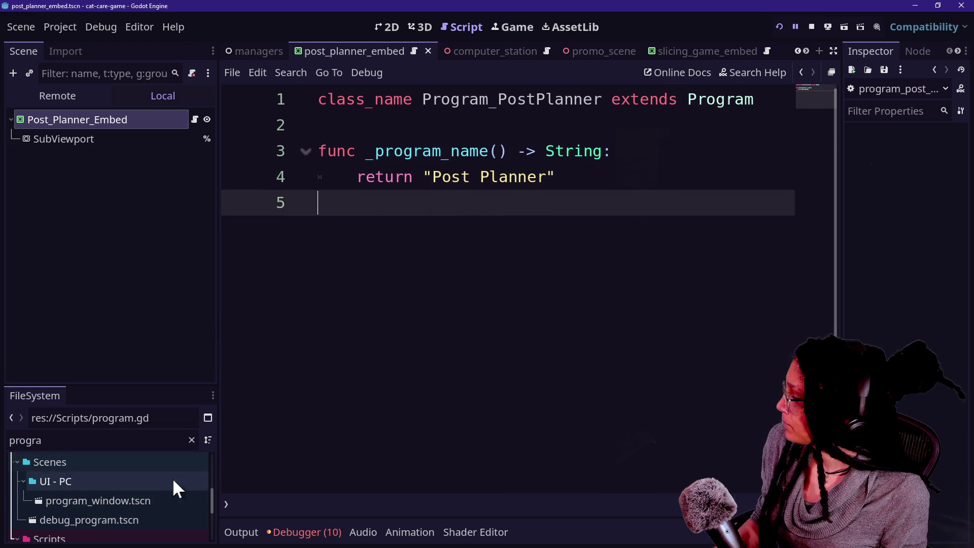
Move program_video_editor.gd into the Scripts folder, save, and inspect the get_subviewport error in the Debugger.
{"action": "left_click_drag", "start_coordinate": [135, 386], "coordinate": [152, 265]}
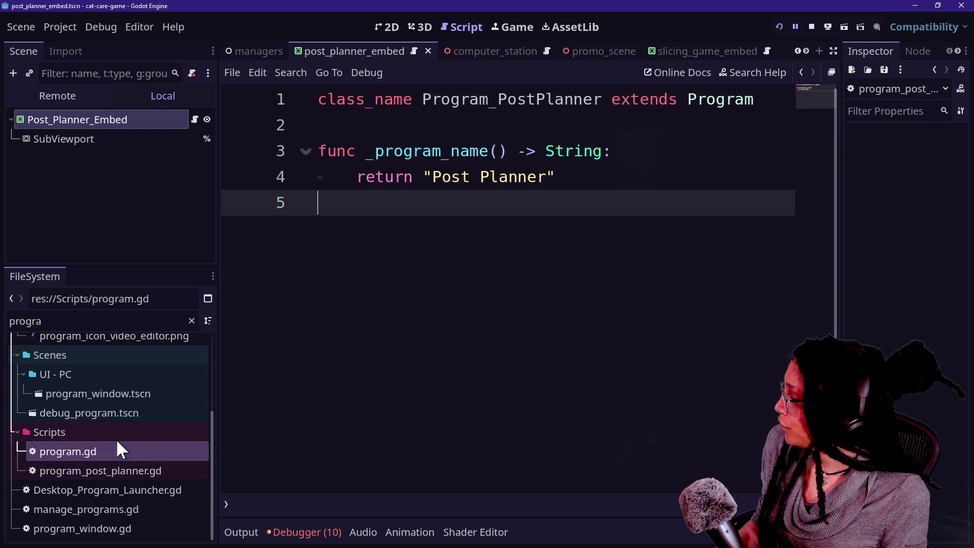
{"action": "left_click", "coordinate": [79, 322]}
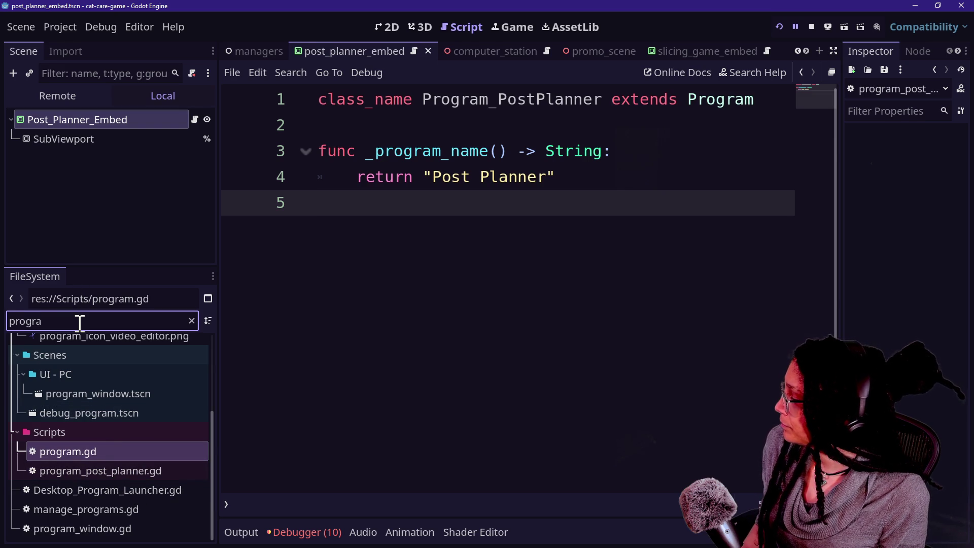
{"action": "scroll", "coordinate": [112, 424], "scroll_direction": "up", "scroll_amount": 5}
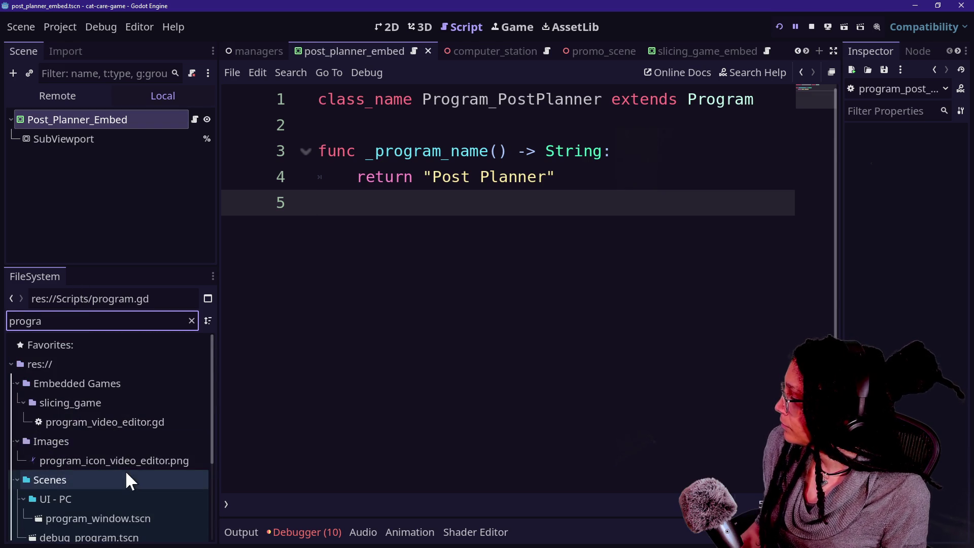
{"action": "mouse_move", "coordinate": [138, 419]}
{"action": "left_mouse_down"}
{"action": "mouse_move", "coordinate": [108, 382]}
{"action": "mouse_move", "coordinate": [127, 363]}
{"action": "mouse_move", "coordinate": [104, 479]}
{"action": "mouse_move", "coordinate": [95, 437]}
{"action": "mouse_move", "coordinate": [129, 493]}
{"action": "mouse_move", "coordinate": [117, 429]}
{"action": "mouse_move", "coordinate": [115, 440]}
{"action": "left_mouse_up"}
{"action": "key", "text": "ctrl+s"}
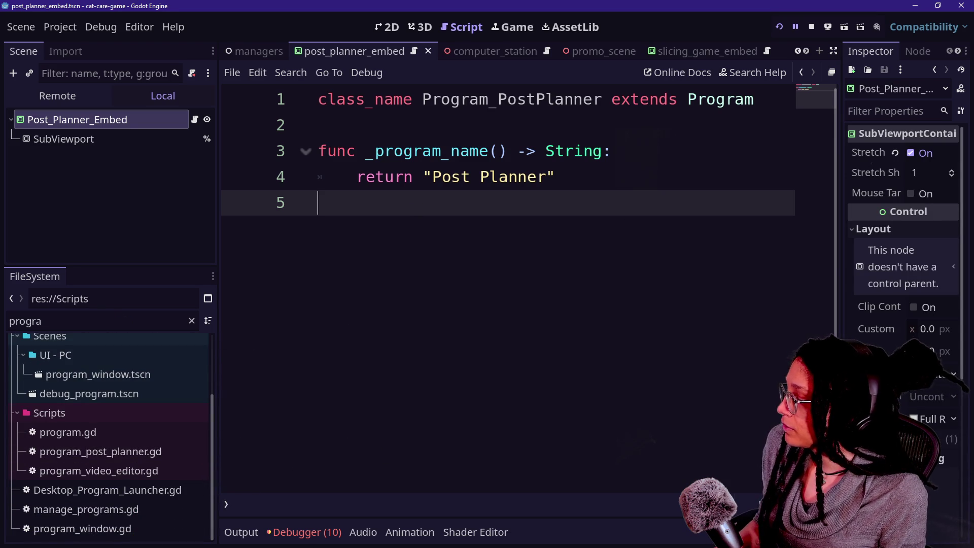
{"action": "left_click", "coordinate": [304, 532]}
{"action": "left_click", "coordinate": [455, 177]}
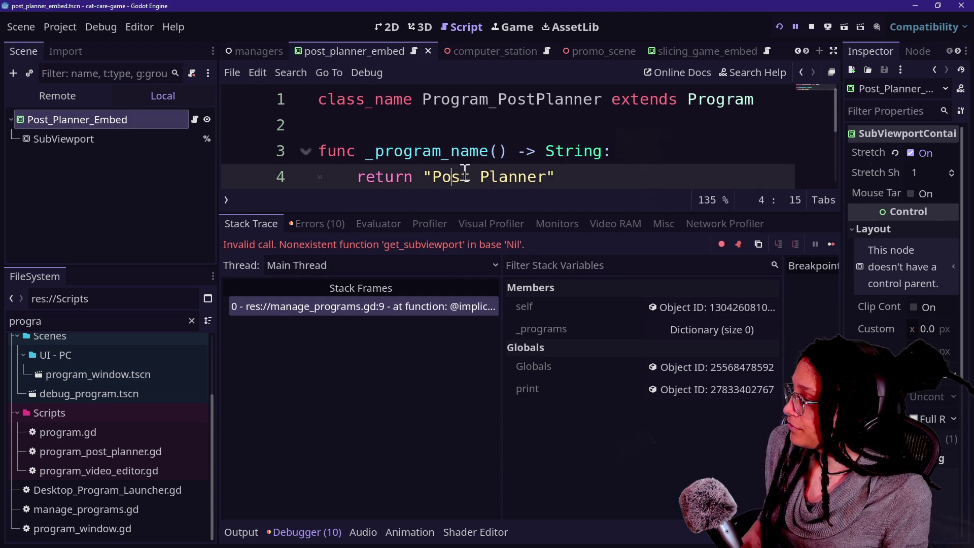
Jump to the failing _programs dictionary in manage_programs.gd with the editor at full width.
{"action": "key", "text": "shift+alt+o"}
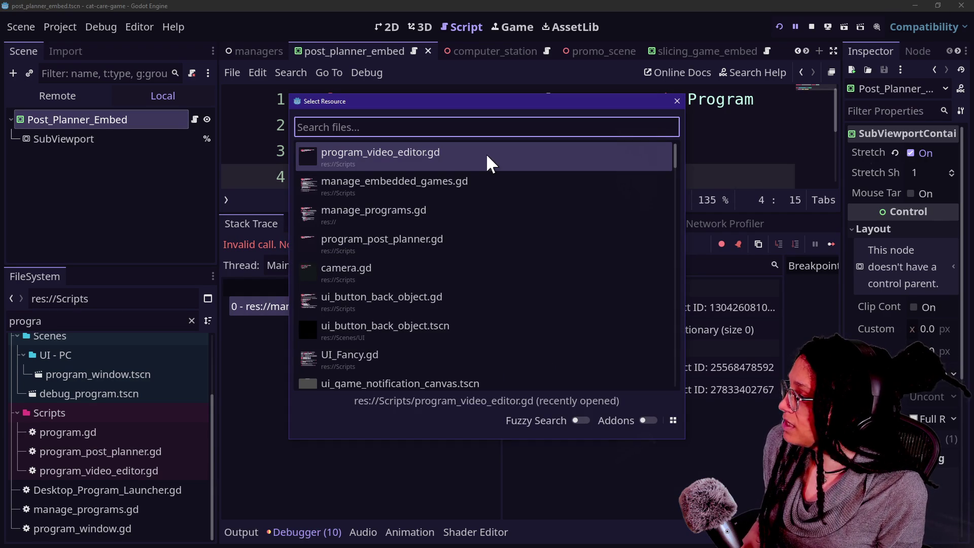
{"action": "key", "text": "Down"}
{"action": "key", "text": "Escape"}
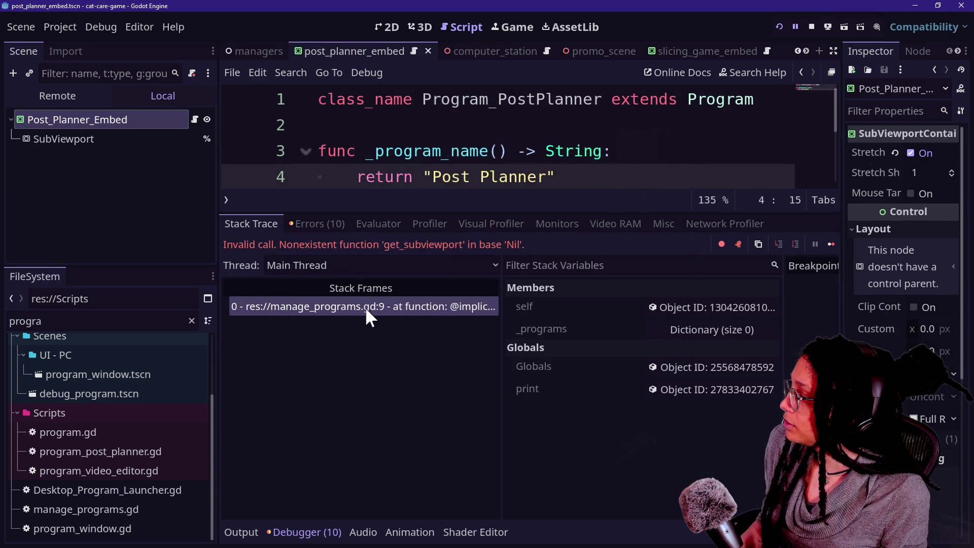
{"action": "left_click", "coordinate": [365, 306]}
{"action": "left_click", "coordinate": [536, 153]}
{"action": "key", "text": "ctrl+j"}
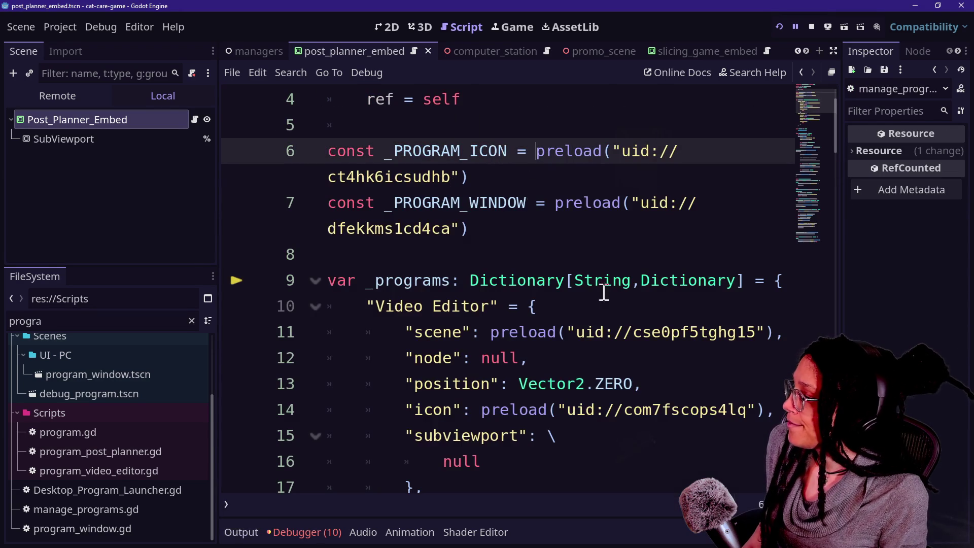
{"action": "scroll", "coordinate": [619, 303], "scroll_direction": "down", "scroll_amount": 2}
{"action": "key", "text": "ctrl+shift+F11"}
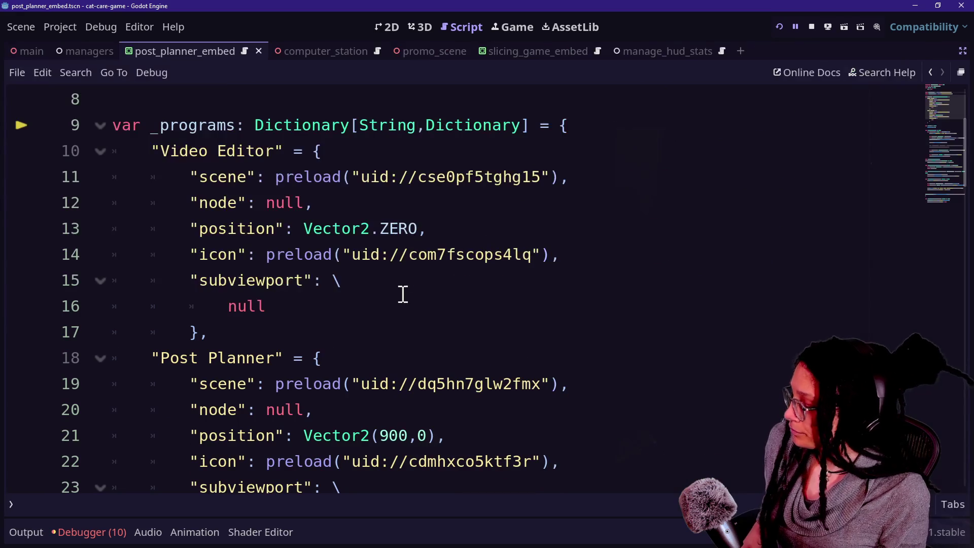
Review the program entries and run the project to test the changes.
{"action": "left_click_drag", "start_coordinate": [189, 280], "coordinate": [342, 289]}
{"action": "left_click", "coordinate": [341, 289]}
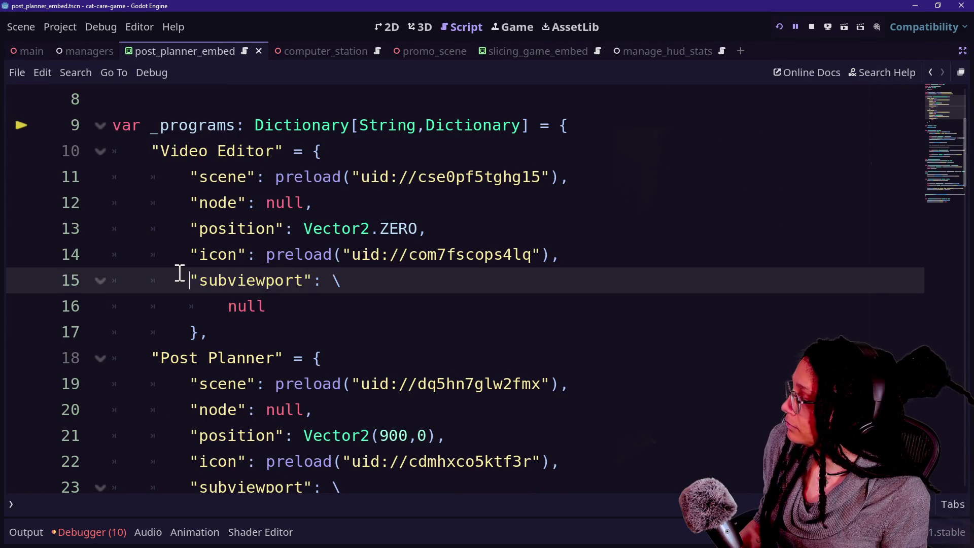
{"action": "scroll", "coordinate": [180, 272], "scroll_direction": "down", "scroll_amount": 1}
{"action": "scroll", "coordinate": [180, 272], "scroll_direction": "down", "scroll_amount": 1}
{"action": "left_click", "coordinate": [779, 25]}
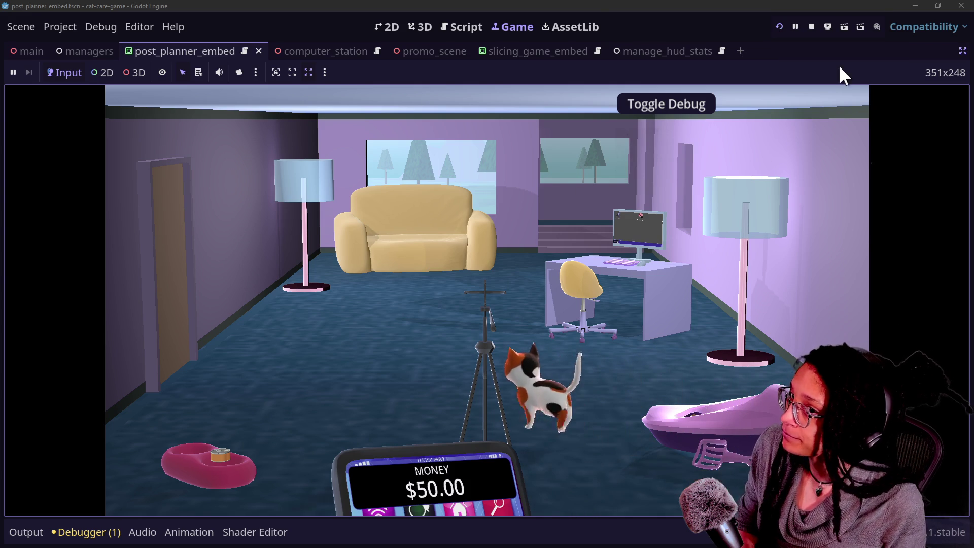
At the desk computer, open and close the Post Planner and Video Editor windows.
{"action": "left_click", "coordinate": [572, 297]}
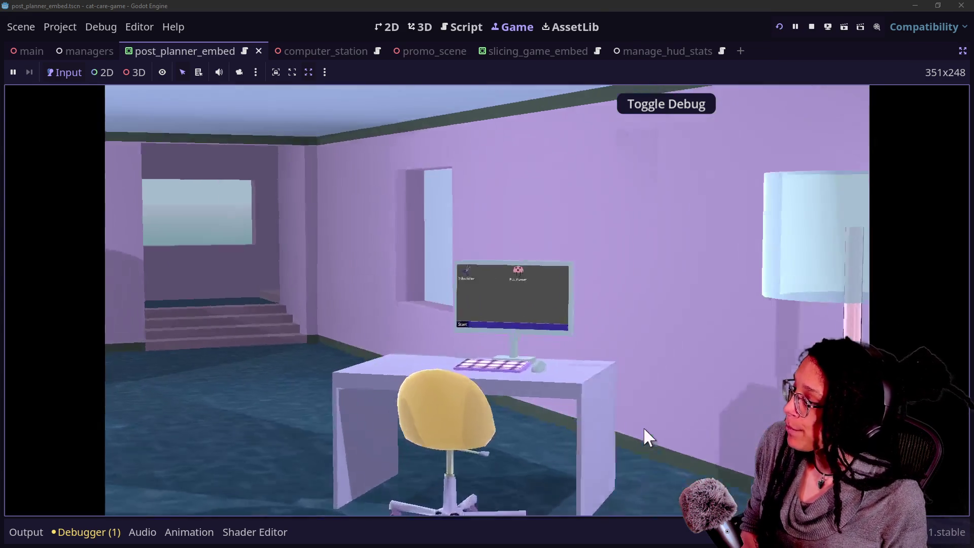
{"action": "left_click", "coordinate": [502, 170]}
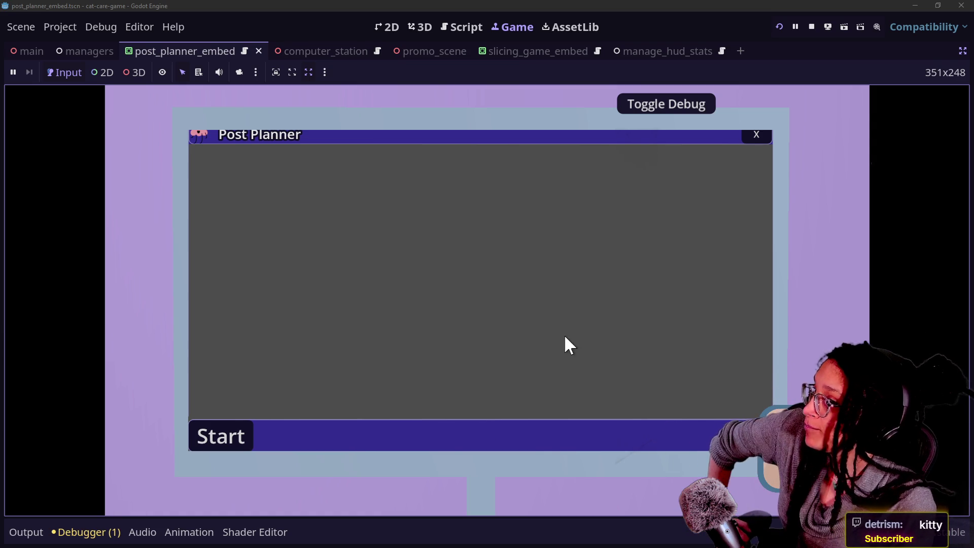
{"action": "left_click", "coordinate": [757, 134]}
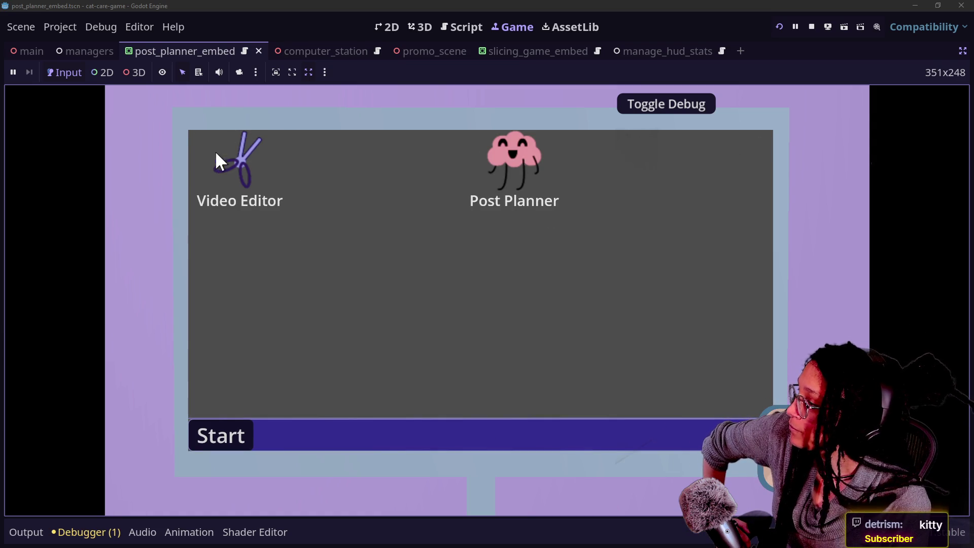
{"action": "double_click", "coordinate": [274, 175]}
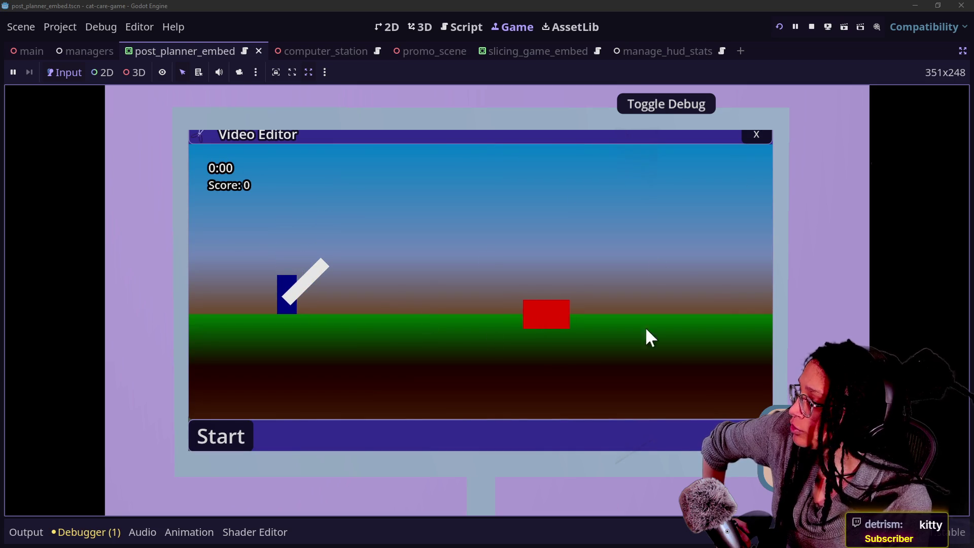
{"action": "left_click", "coordinate": [757, 134]}
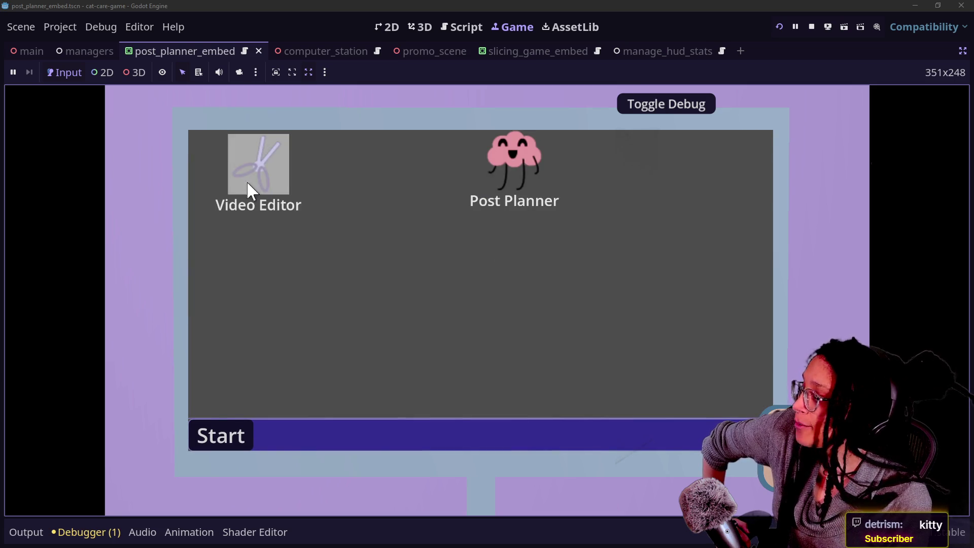
Reopen and close Video Editor and Post Planner, then view the single debugger error.
{"action": "double_click", "coordinate": [263, 175]}
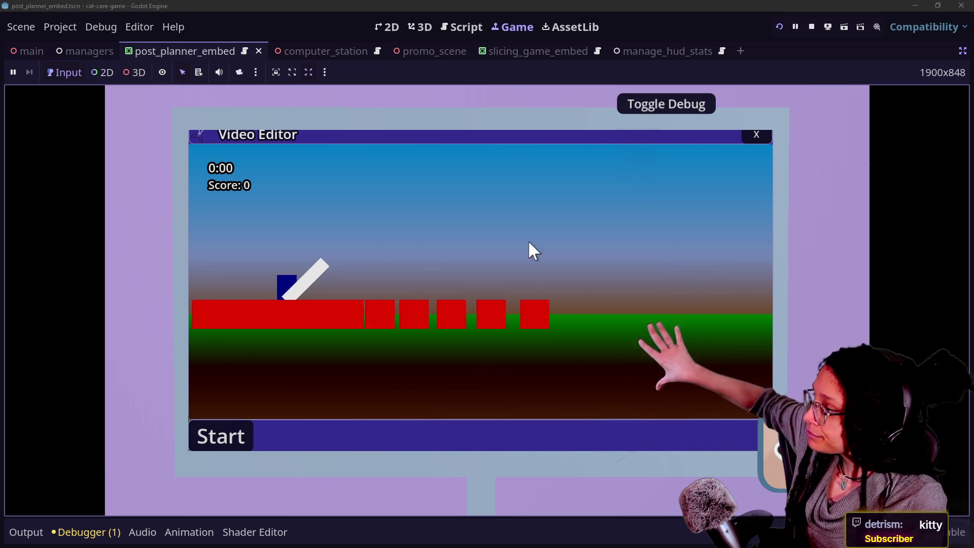
{"action": "left_click", "coordinate": [757, 135]}
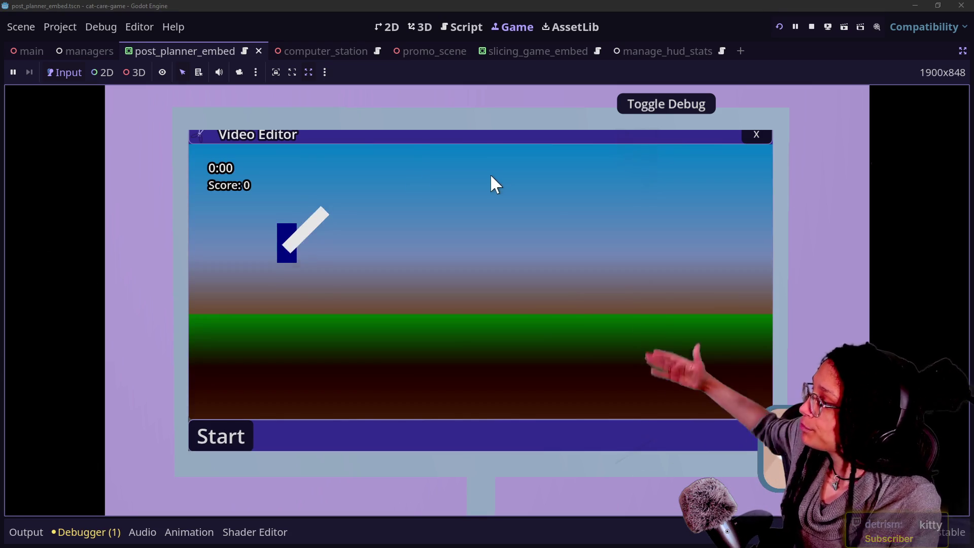
{"action": "left_click", "coordinate": [761, 135]}
{"action": "double_click", "coordinate": [487, 157]}
{"action": "left_click", "coordinate": [759, 136]}
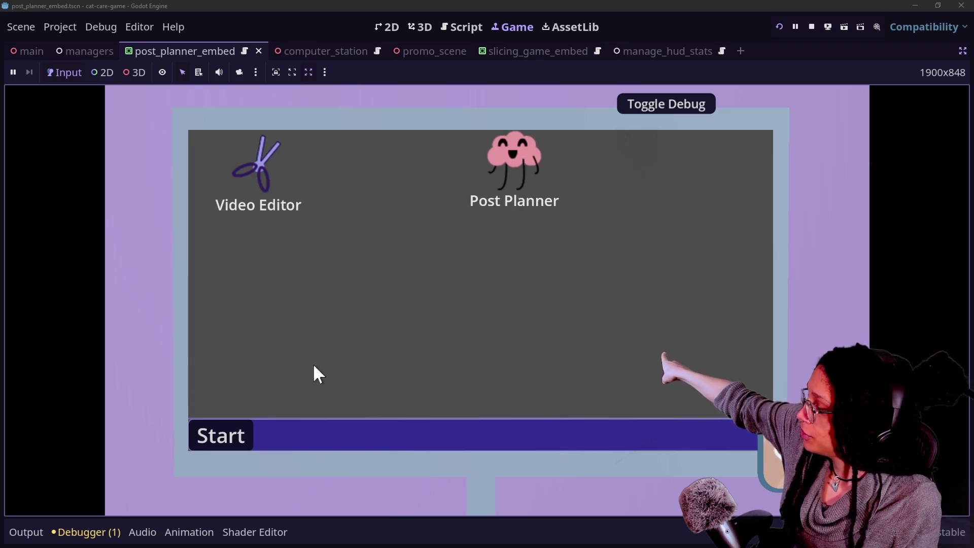
{"action": "left_click", "coordinate": [111, 532]}
{"action": "left_click", "coordinate": [98, 225]}
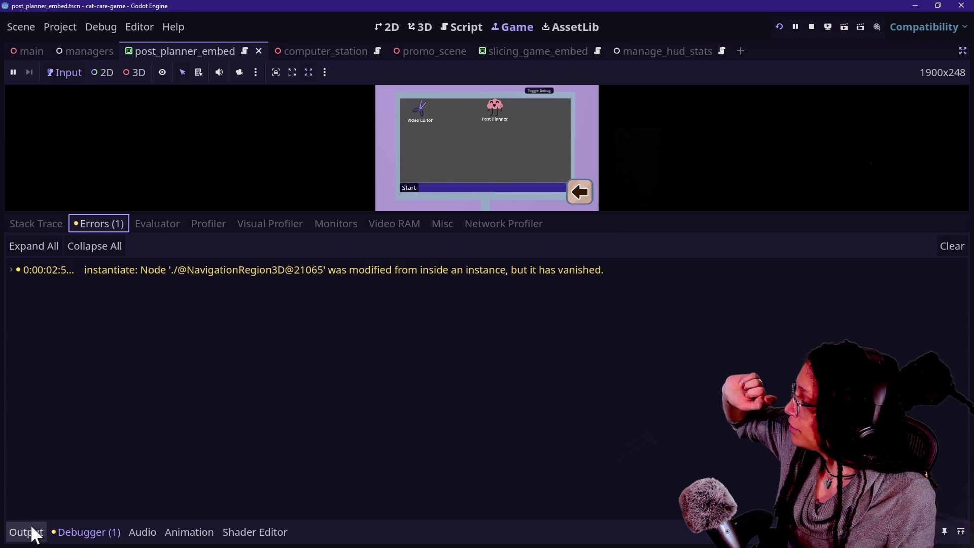
Watch the Output log while opening and closing Post Planner, then hide the log panel.
{"action": "left_click", "coordinate": [30, 531]}
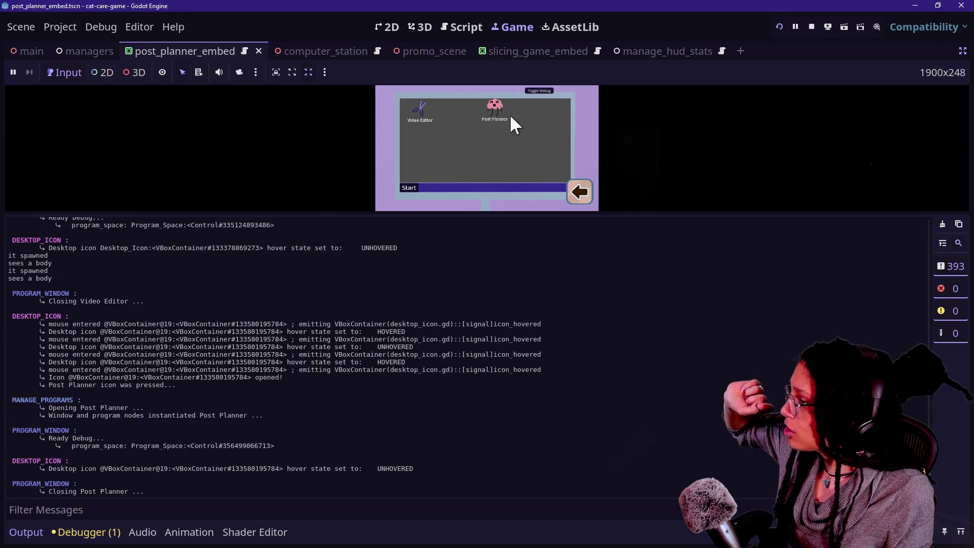
{"action": "double_click", "coordinate": [495, 106]}
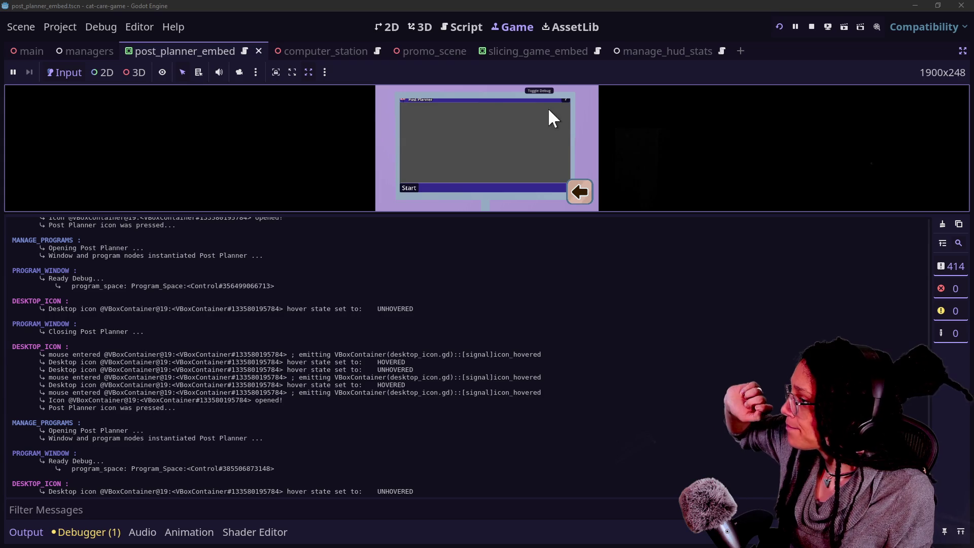
{"action": "left_click", "coordinate": [566, 99]}
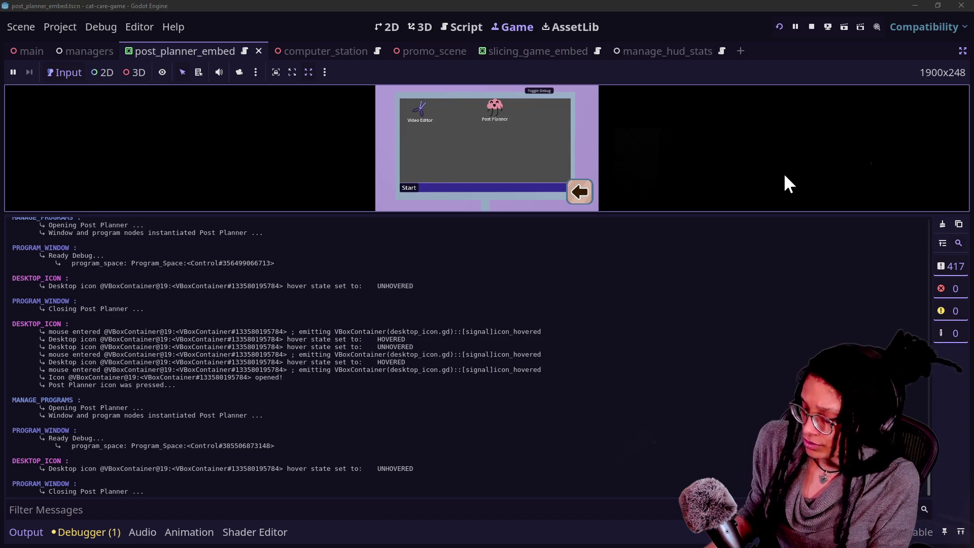
{"action": "key", "text": "ctrl+j"}
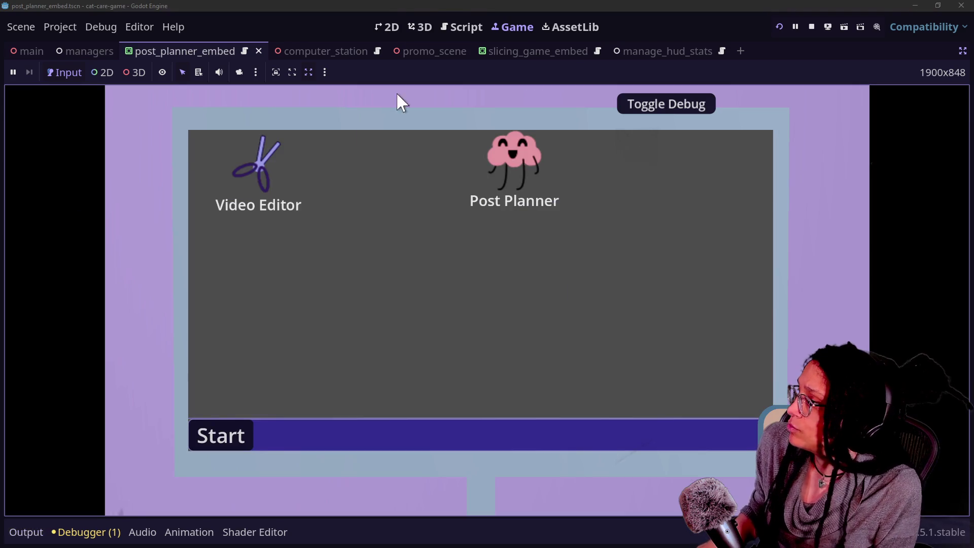
Search for the manage script in the script editor, then switch to the itch.io DLC demo.
{"action": "left_click", "coordinate": [466, 25]}
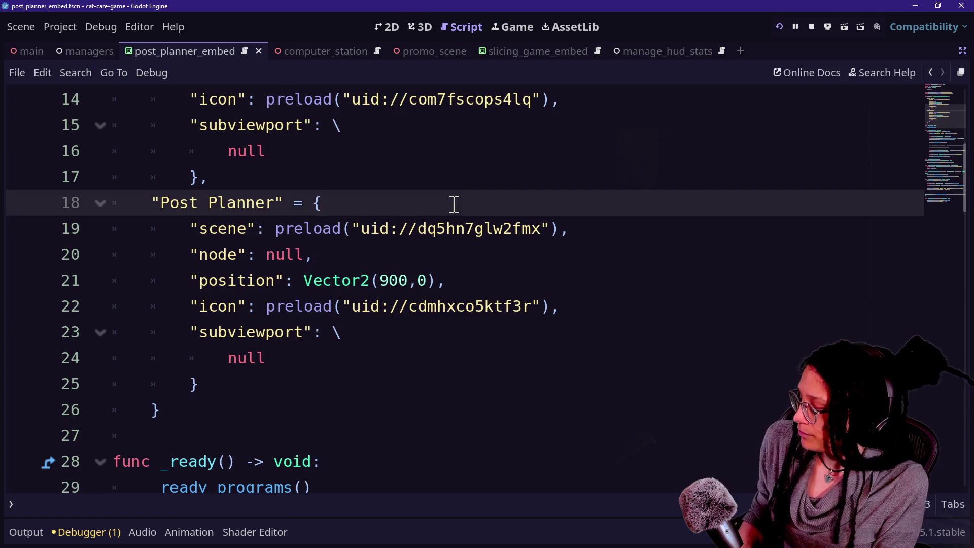
{"action": "key", "text": "shift+alt+o"}
{"action": "type", "text": "manage"}
{"action": "key", "text": "Down"}
{"action": "key", "text": "Down"}
{"action": "key", "text": "Down"}
{"action": "key", "text": "Down"}
{"action": "key", "text": "Down"}
{"action": "key", "text": "Escape"}
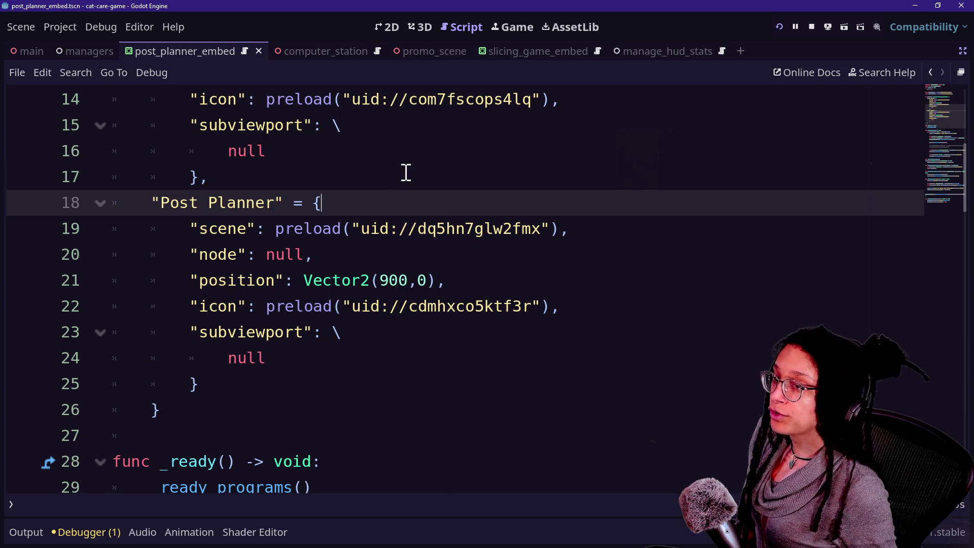
{"action": "key", "text": "alt+Tab"}
{"action": "left_click", "coordinate": [531, 355]}
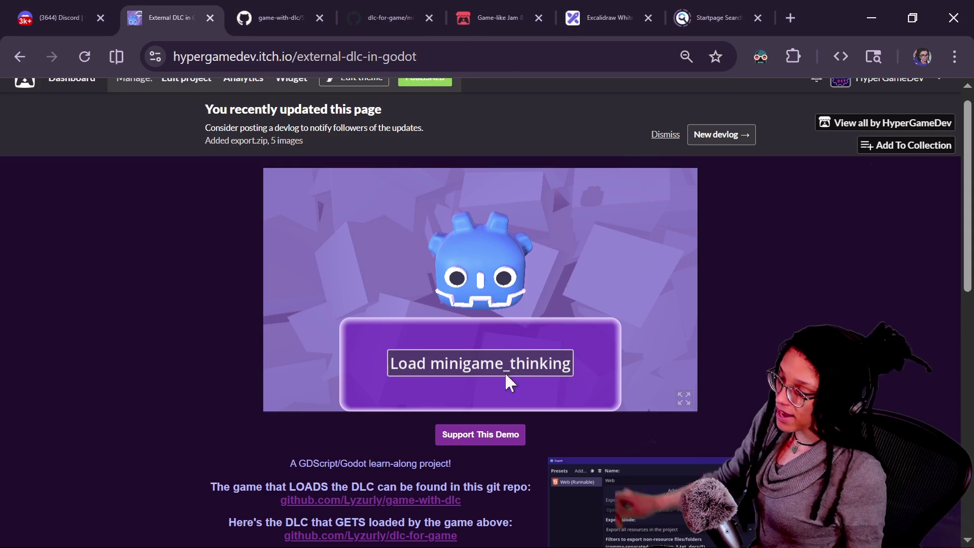
Load the minigame_thinking DLC, remove it again, and return to Godot's script editor.
{"action": "left_click", "coordinate": [519, 364]}
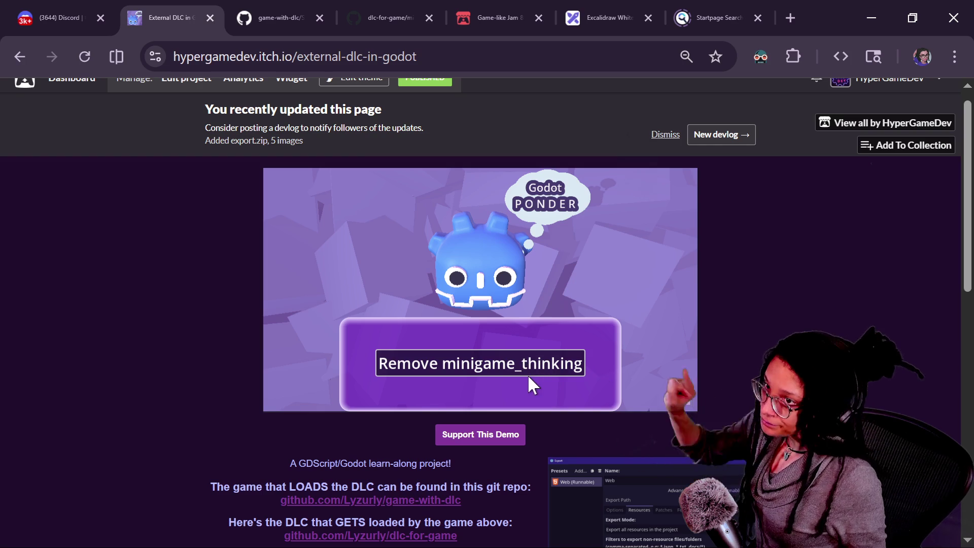
{"action": "left_click", "coordinate": [572, 363]}
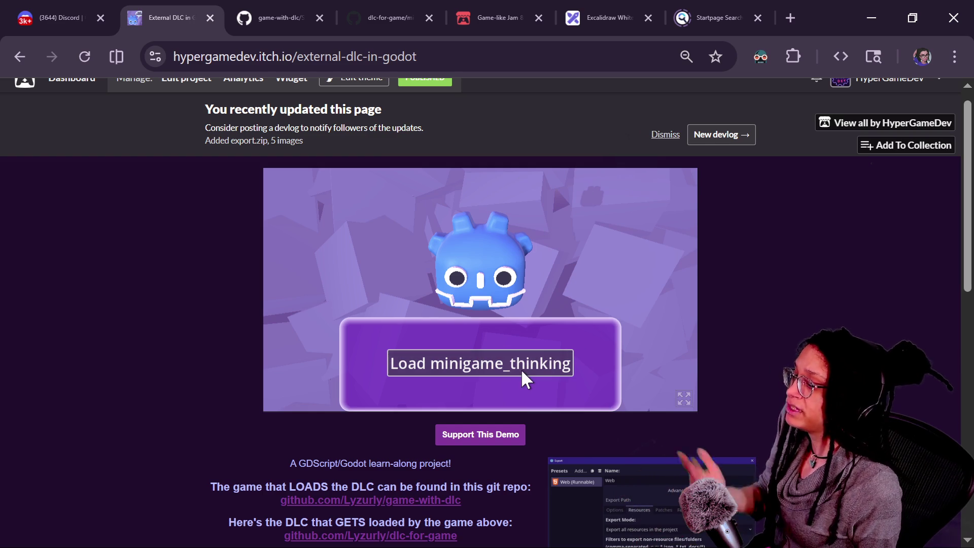
{"action": "key", "text": "alt+Tab"}
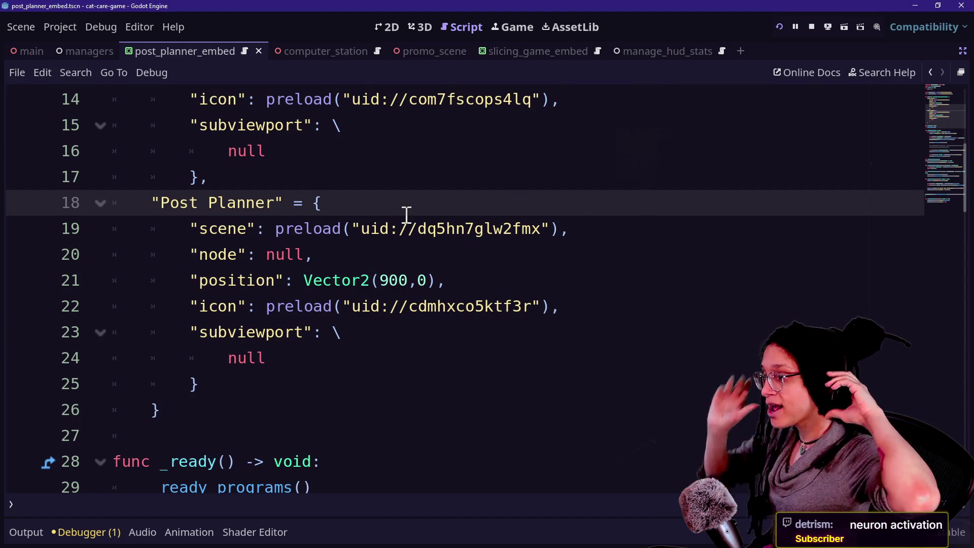
Review the Video Editor and Post Planner entries in the programs dictionary.
{"action": "left_click", "coordinate": [334, 271]}
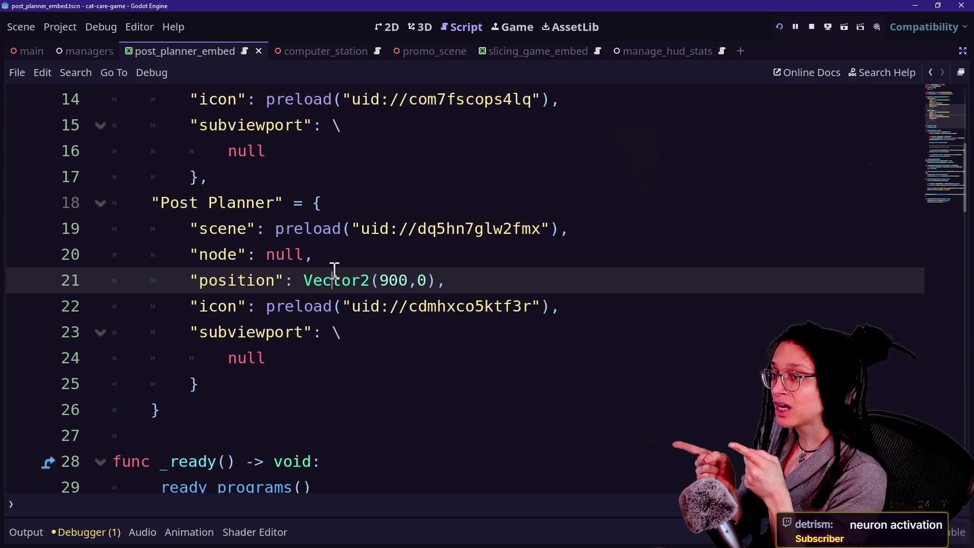
{"action": "scroll", "coordinate": [334, 271], "scroll_direction": "up", "scroll_amount": 2}
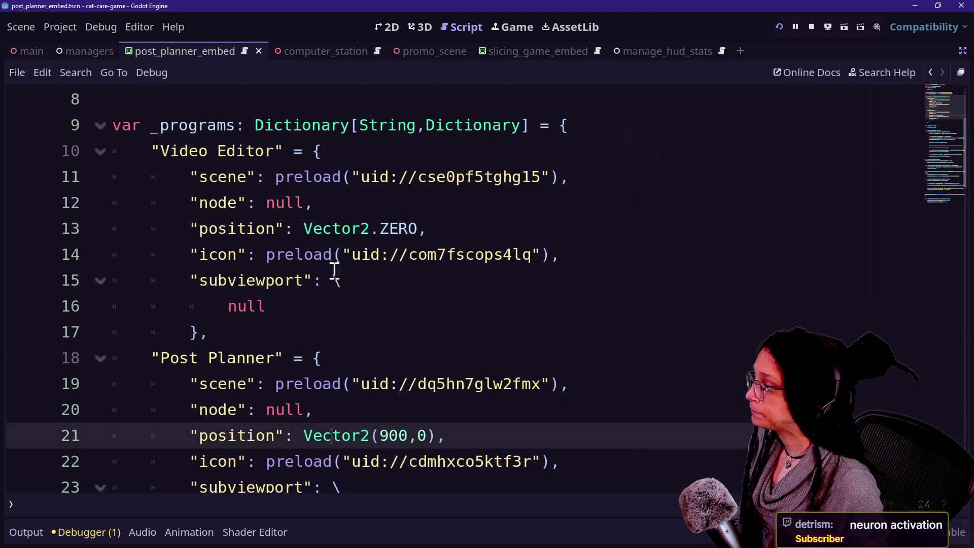
{"action": "mouse_move", "coordinate": [206, 126]}
{"action": "left_mouse_down"}
{"action": "mouse_move", "coordinate": [279, 202]}
{"action": "mouse_move", "coordinate": [207, 184]}
{"action": "mouse_move", "coordinate": [196, 254]}
{"action": "left_mouse_up"}
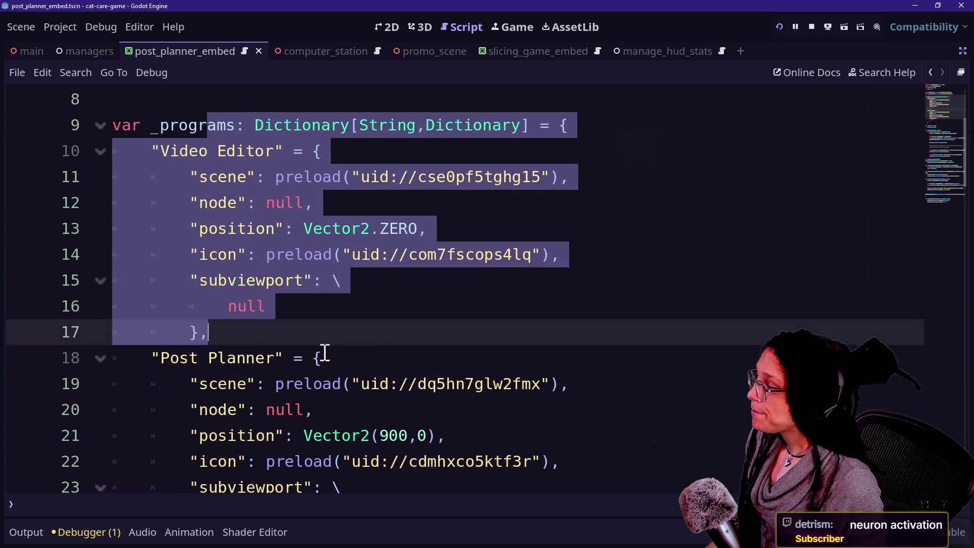
{"action": "left_click", "coordinate": [426, 312]}
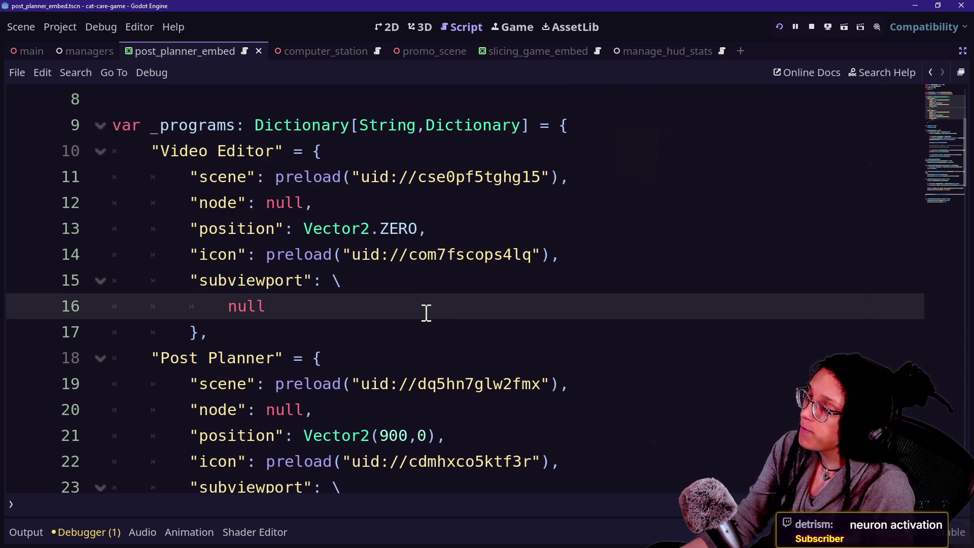
{"action": "scroll", "coordinate": [426, 312], "scroll_direction": "down", "scroll_amount": 6}
{"action": "scroll", "coordinate": [426, 312], "scroll_direction": "up", "scroll_amount": 8}
{"action": "scroll", "coordinate": [426, 312], "scroll_direction": "down", "scroll_amount": 9}
{"action": "scroll", "coordinate": [426, 312], "scroll_direction": "down", "scroll_amount": 4}
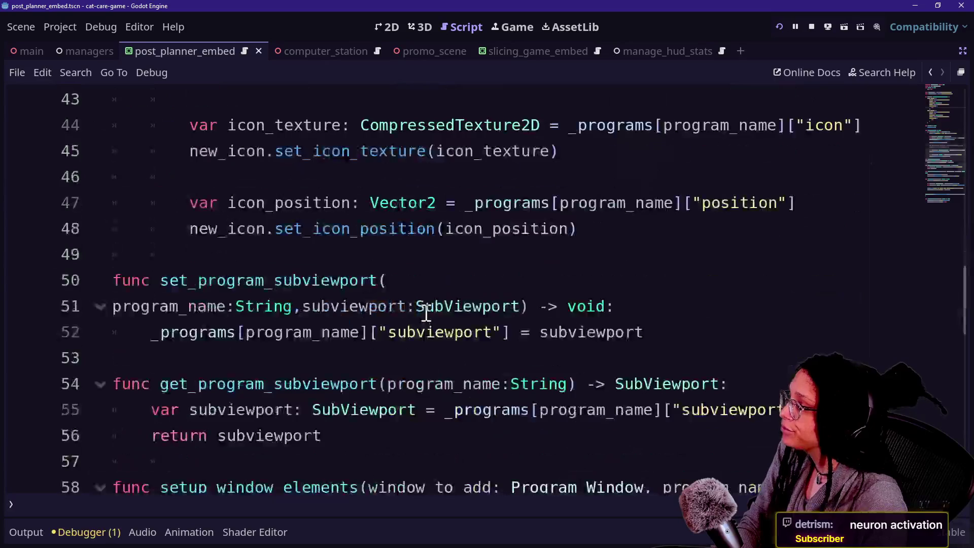
{"action": "scroll", "coordinate": [426, 312], "scroll_direction": "down", "scroll_amount": 2}
{"action": "scroll", "coordinate": [427, 312], "scroll_direction": "up", "scroll_amount": 5}
{"action": "scroll", "coordinate": [426, 312], "scroll_direction": "up", "scroll_amount": 10}
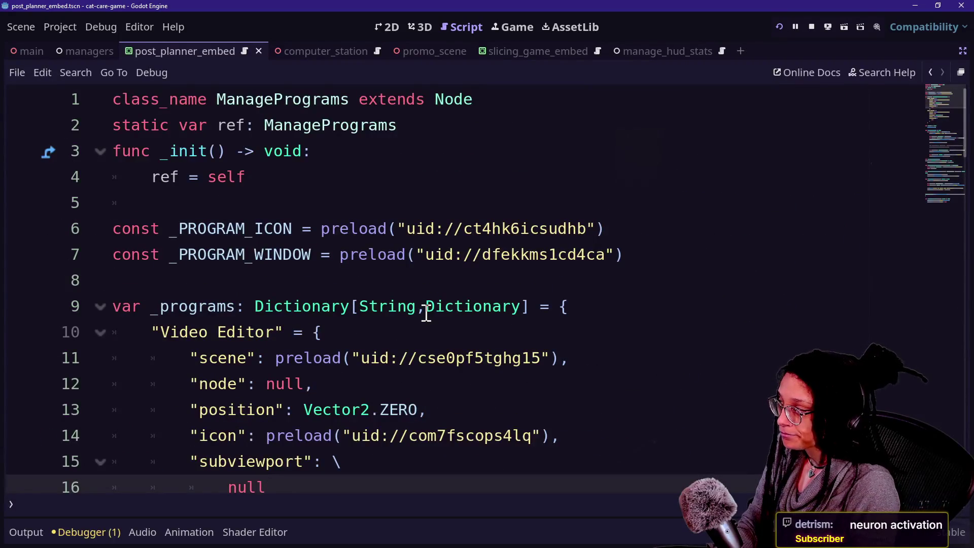
Dismiss the quick file search and search the script for "icon".
{"action": "key", "text": "alt+shift+o"}
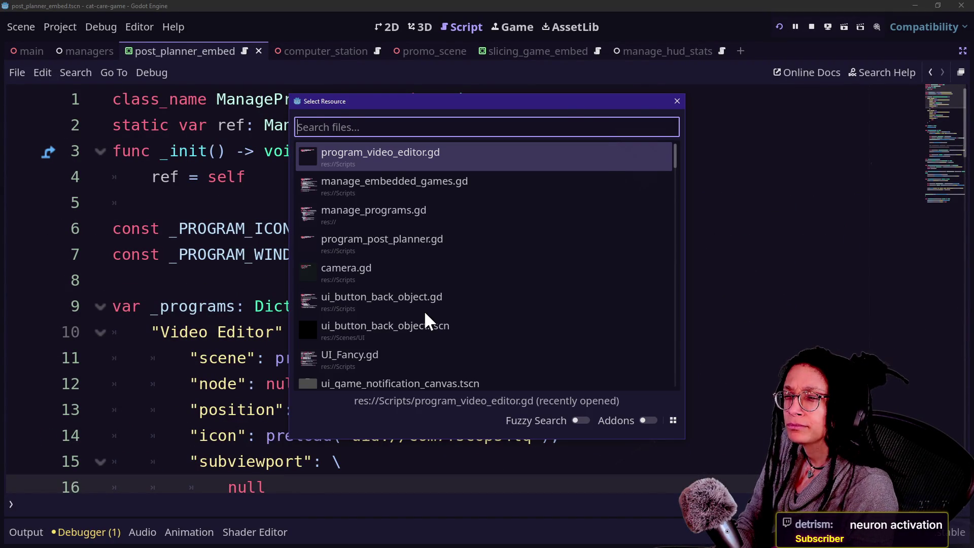
{"action": "key", "text": "Escape"}
{"action": "scroll", "coordinate": [426, 314], "scroll_direction": "down", "scroll_amount": 7}
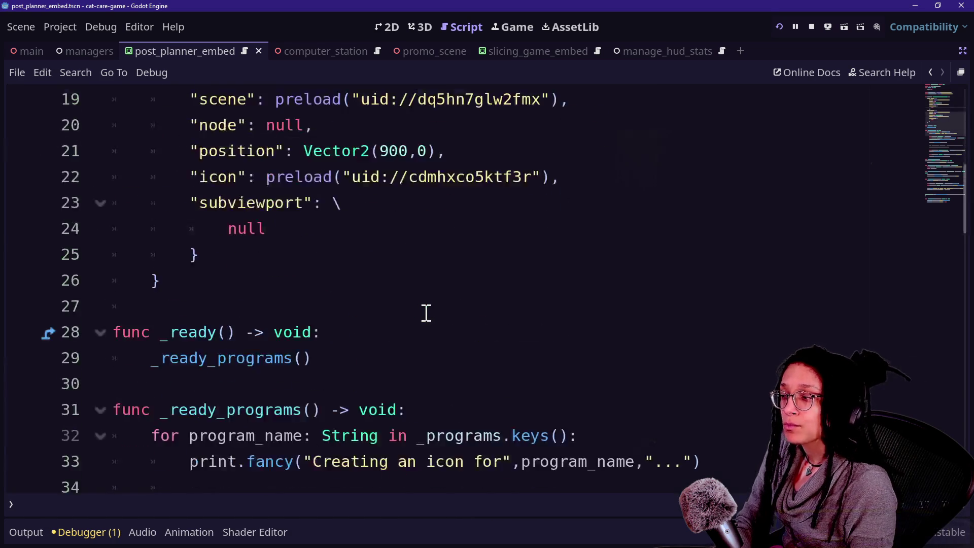
{"action": "type", "text": "f"}
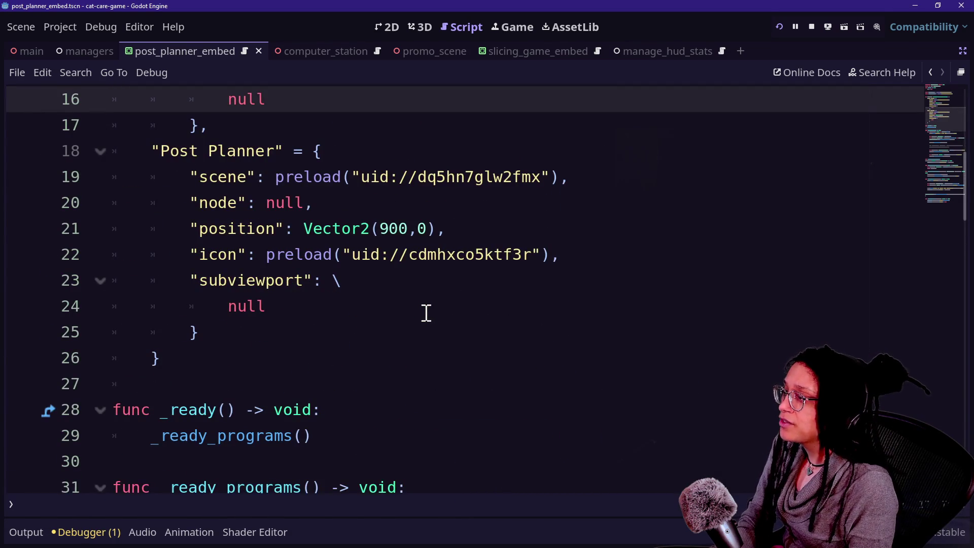
{"action": "key", "text": "ctrl+f"}
{"action": "type", "text": "\"icon\""}
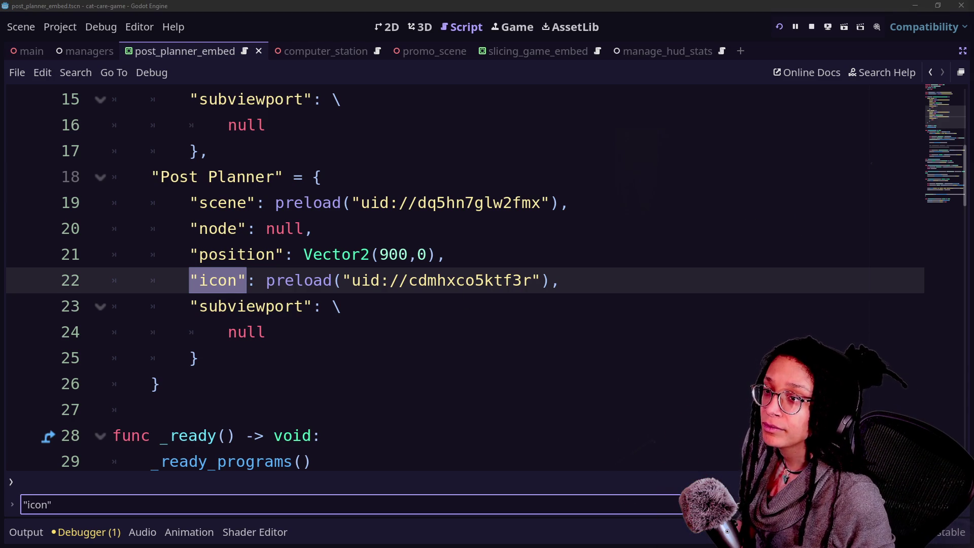
Move the live chat window over the editor and back off screen, returning to the code.
{"action": "mouse_move", "coordinate": [973, 16]}
{"action": "left_mouse_down"}
{"action": "mouse_move", "coordinate": [634, 10]}
{"action": "mouse_move", "coordinate": [393, 26]}
{"action": "left_mouse_up"}
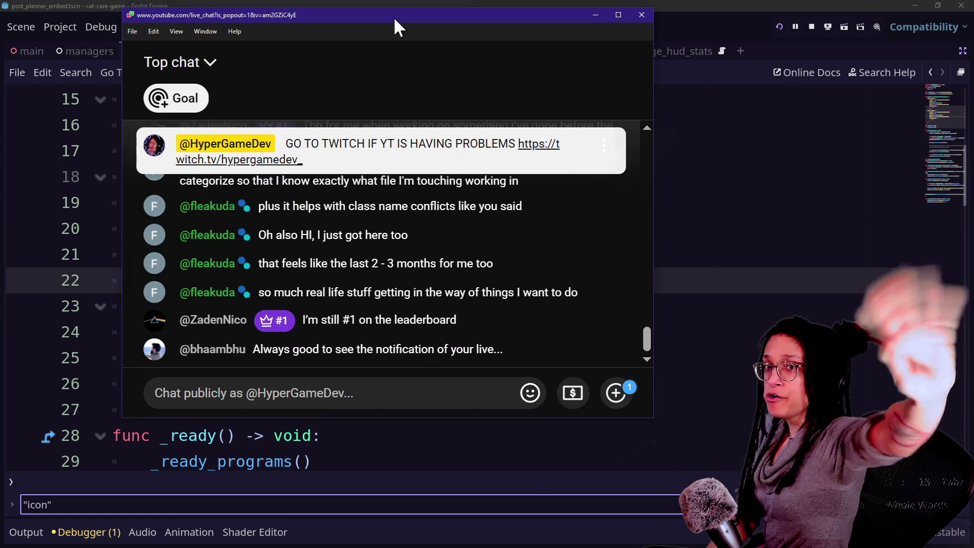
{"action": "mouse_move", "coordinate": [289, 12]}
{"action": "left_mouse_down"}
{"action": "mouse_move", "coordinate": [739, 89]}
{"action": "mouse_move", "coordinate": [973, 10]}
{"action": "left_mouse_up"}
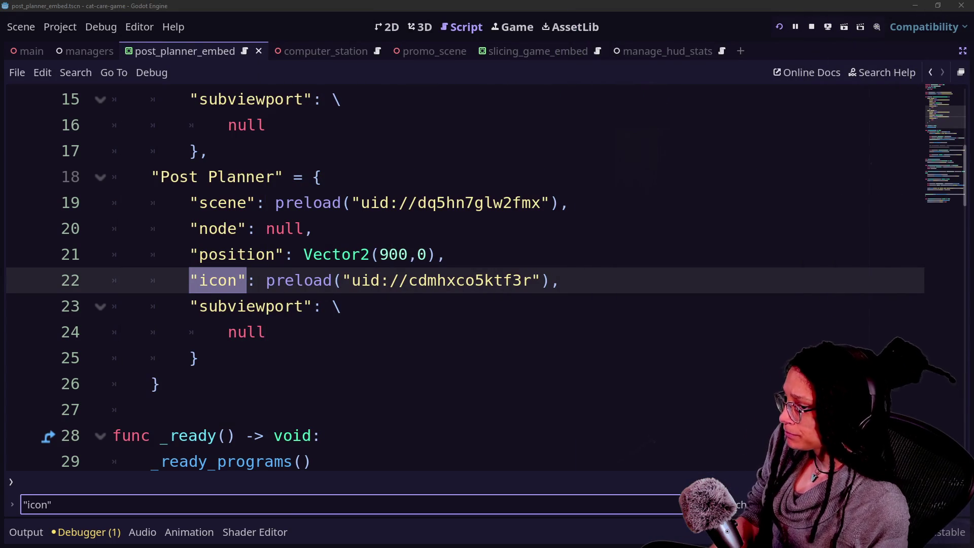
{"action": "left_click", "coordinate": [410, 306]}
{"action": "key", "text": "Down"}
{"action": "key", "text": "Down"}
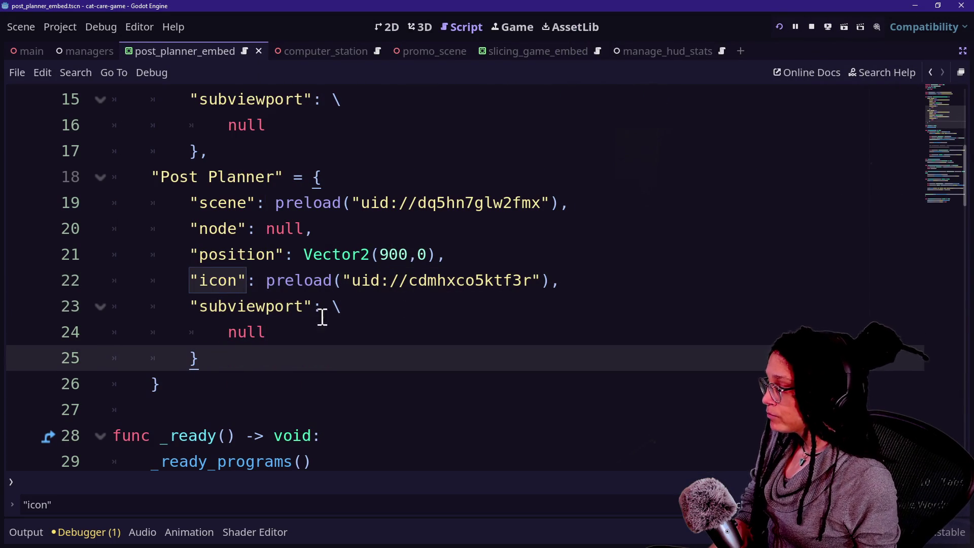
{"action": "scroll", "coordinate": [409, 304], "scroll_direction": "down", "scroll_amount": 15}
Step through every "icon" match, wrapping to the first, and settle on the new_icon line.
{"action": "left_click", "coordinate": [409, 300]}
{"action": "key", "text": "ctrl+f"}
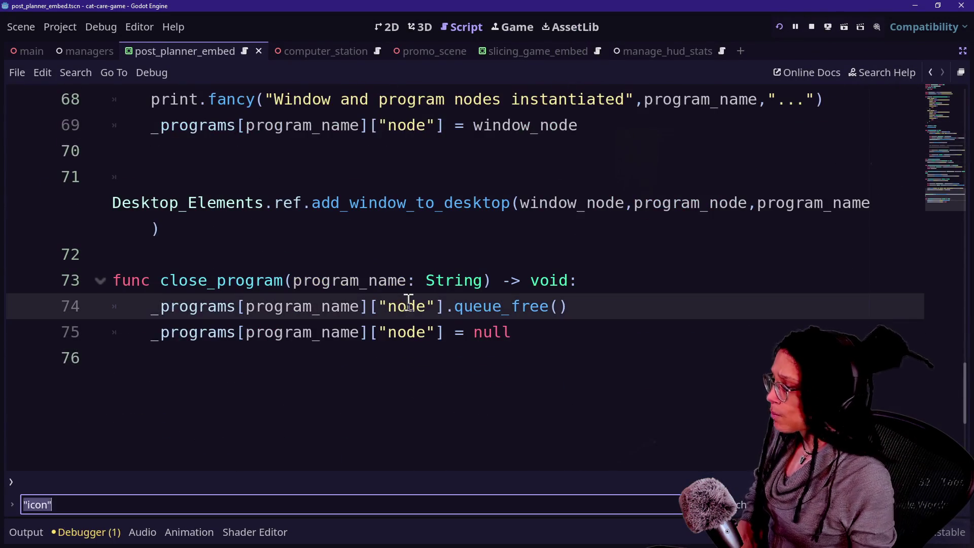
{"action": "key", "text": "Return"}
{"action": "key", "text": "Return"}
{"action": "key", "text": "Return"}
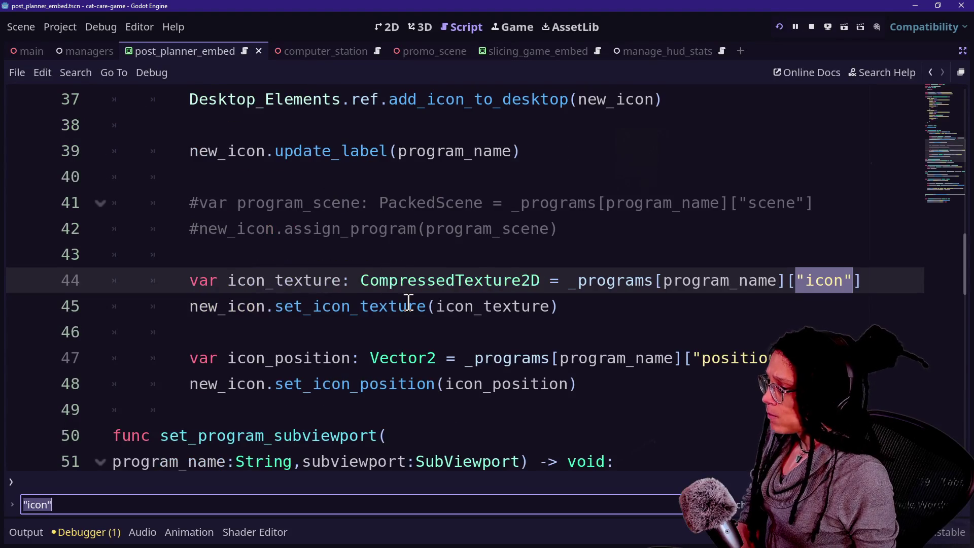
{"action": "key", "text": "Return"}
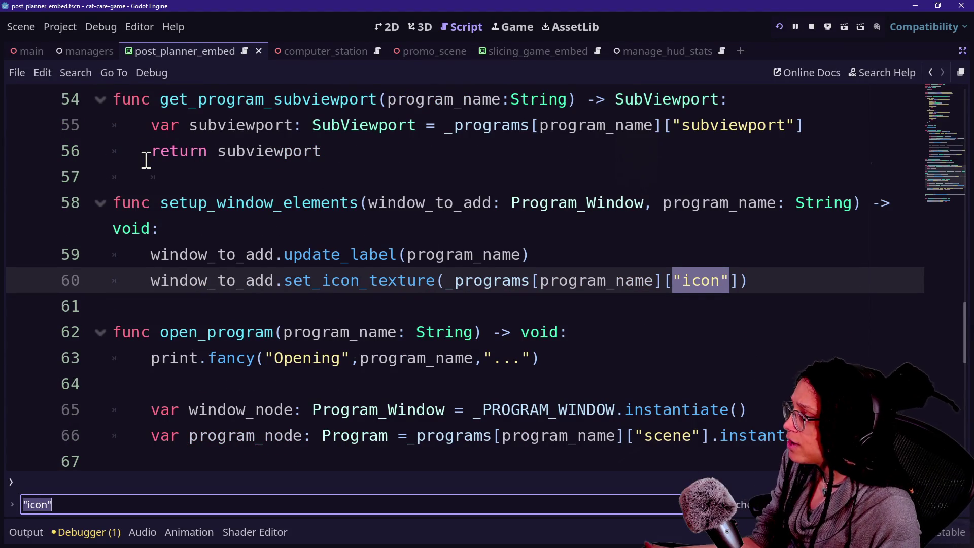
{"action": "key", "text": "Return"}
{"action": "key", "text": "Return"}
{"action": "key", "text": "Return"}
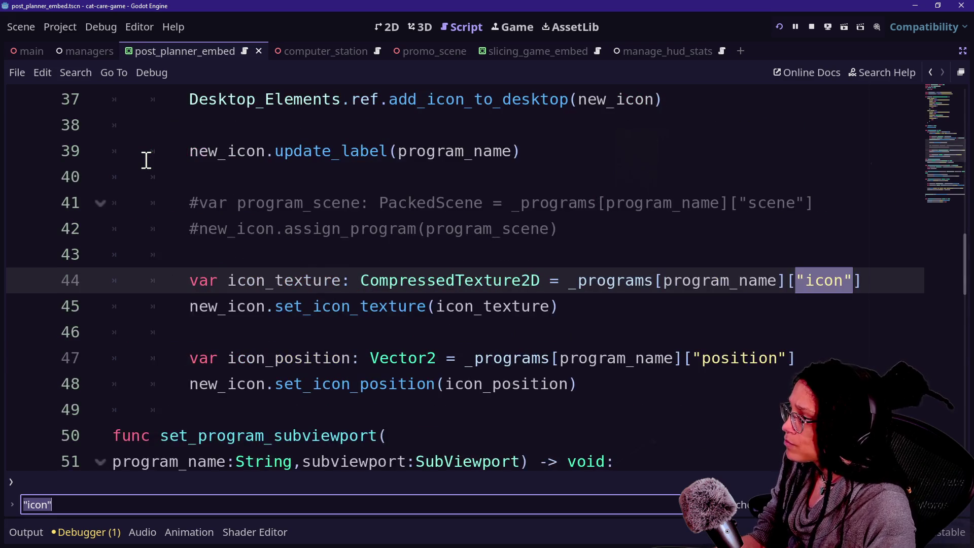
{"action": "scroll", "coordinate": [146, 160], "scroll_direction": "up", "scroll_amount": 2}
{"action": "scroll", "coordinate": [146, 160], "scroll_direction": "down", "scroll_amount": 1}
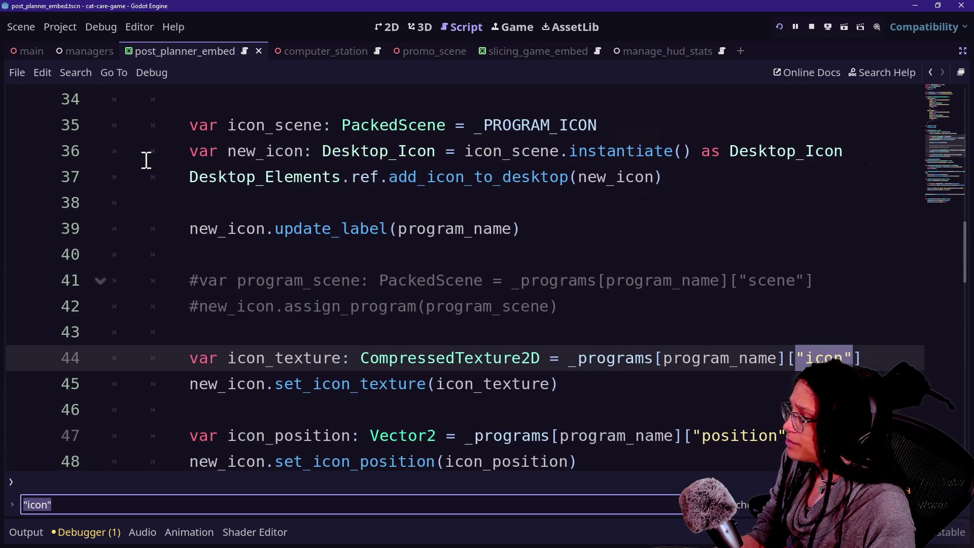
{"action": "scroll", "coordinate": [146, 160], "scroll_direction": "down", "scroll_amount": 1}
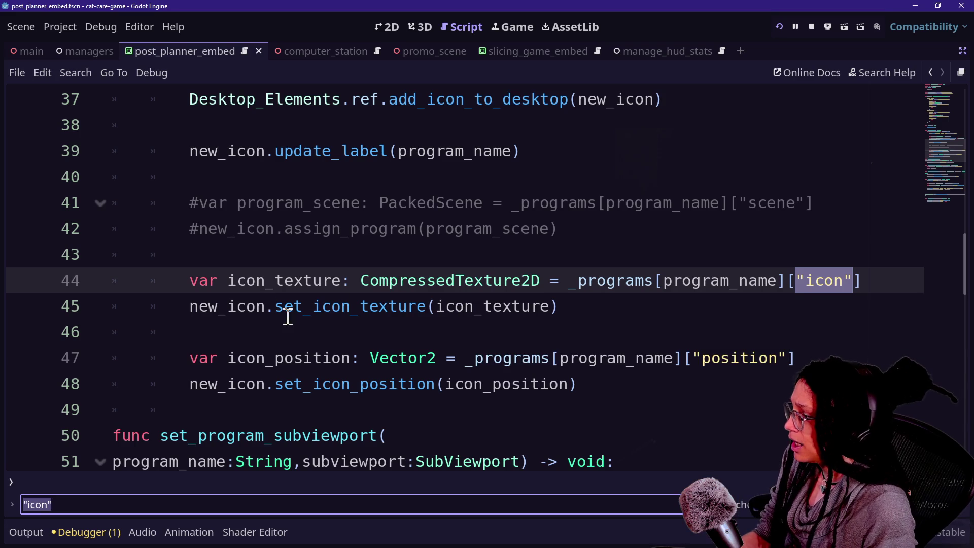
{"action": "scroll", "coordinate": [269, 306], "scroll_direction": "up", "scroll_amount": 3}
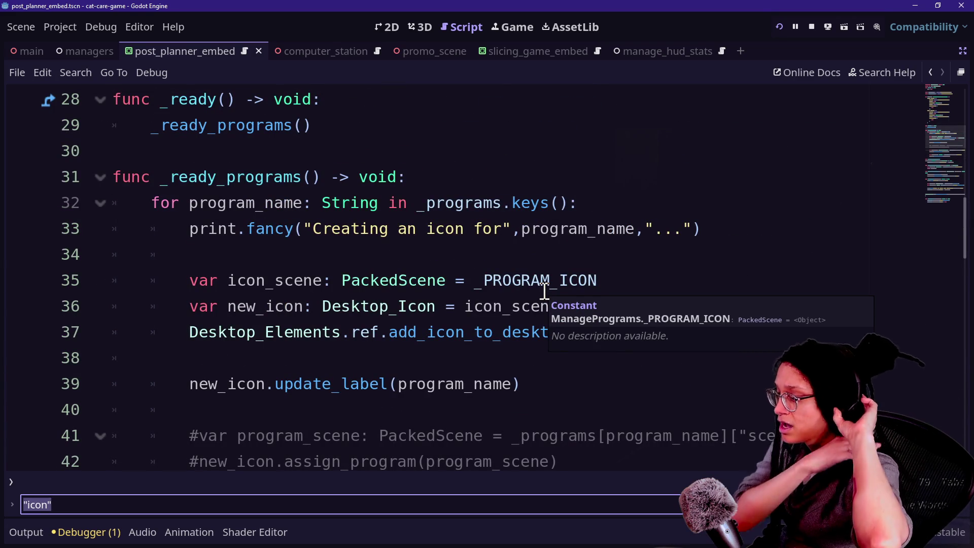
{"action": "left_click", "coordinate": [304, 319]}
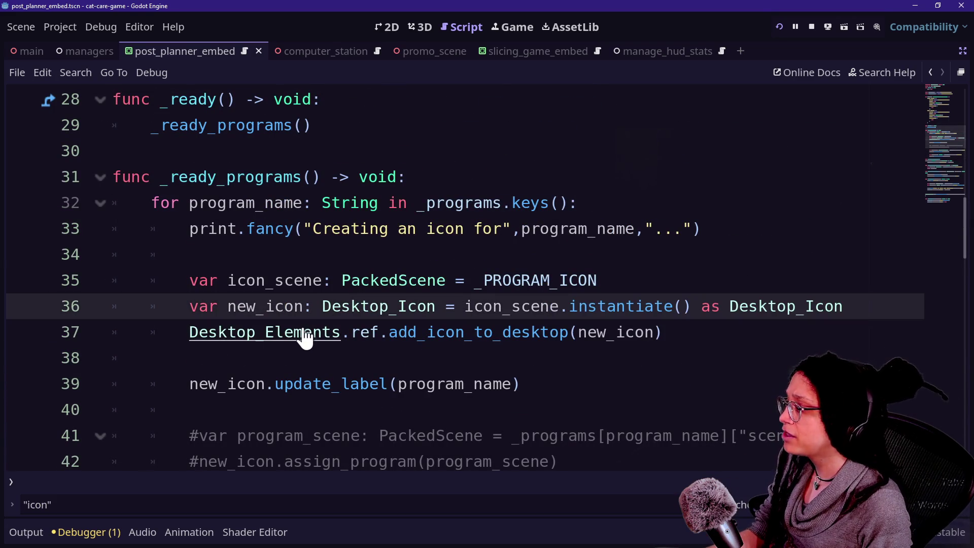
Open the Desktop_Elements script definition and browse its button connection code.
{"action": "left_click", "coordinate": [304, 332], "text": "ctrl"}
{"action": "scroll", "coordinate": [436, 234], "scroll_direction": "down", "scroll_amount": 3}
{"action": "left_click_drag", "start_coordinate": [194, 236], "coordinate": [443, 223]}
{"action": "left_click", "coordinate": [183, 257]}
{"action": "scroll", "coordinate": [344, 243], "scroll_direction": "down", "scroll_amount": 2}
{"action": "scroll", "coordinate": [344, 244], "scroll_direction": "down", "scroll_amount": 3}
{"action": "scroll", "coordinate": [275, 273], "scroll_direction": "down", "scroll_amount": 2}
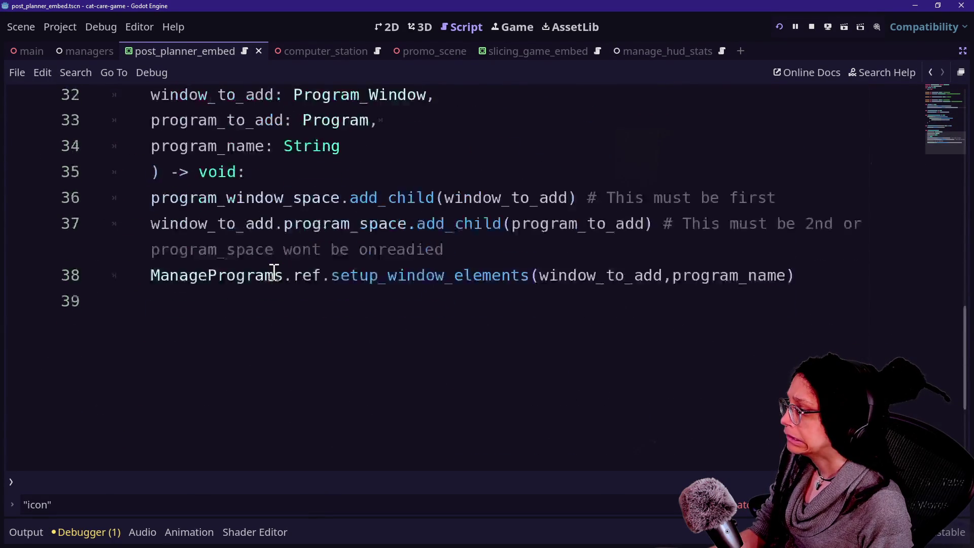
{"action": "scroll", "coordinate": [274, 272], "scroll_direction": "up", "scroll_amount": 7}
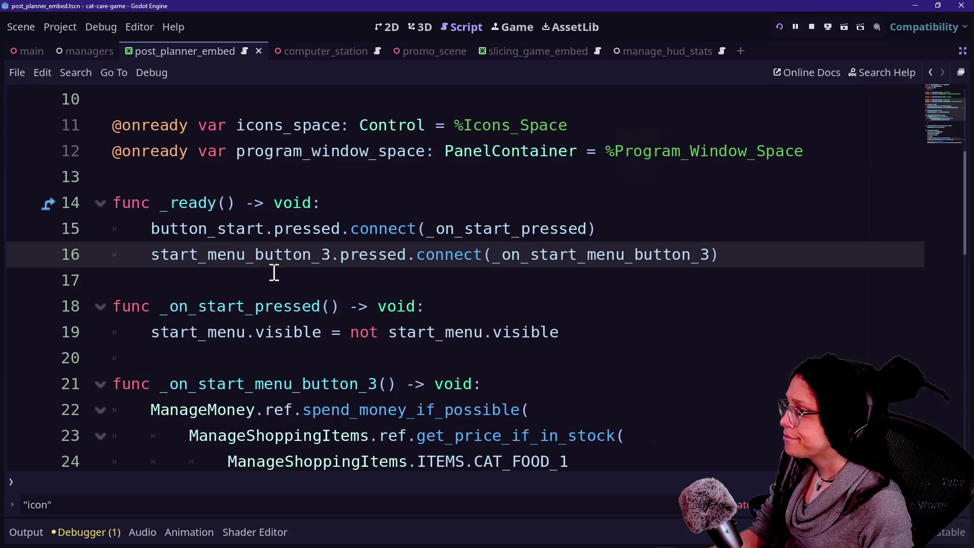
{"action": "scroll", "coordinate": [298, 271], "scroll_direction": "up", "scroll_amount": 1}
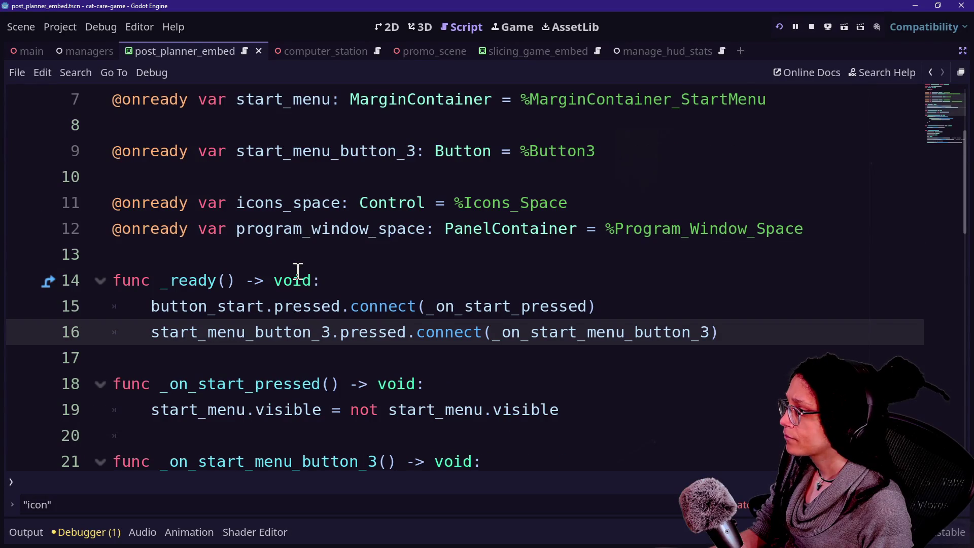
Inspect the icons_space declaration in the Desktop_Elements script.
{"action": "left_click_drag", "start_coordinate": [229, 203], "coordinate": [512, 203]}
{"action": "left_click", "coordinate": [512, 202]}
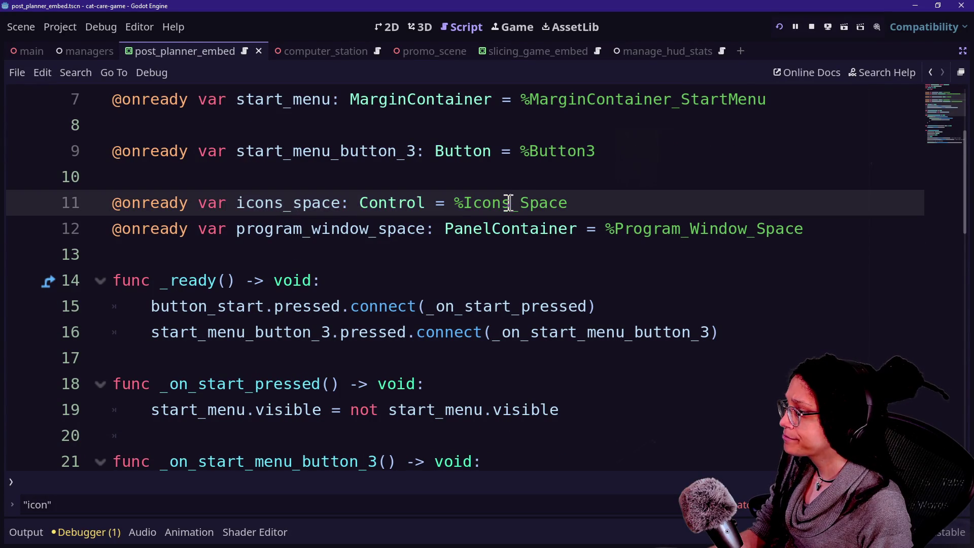
{"action": "scroll", "coordinate": [508, 203], "scroll_direction": "down", "scroll_amount": 2}
{"action": "scroll", "coordinate": [509, 202], "scroll_direction": "down", "scroll_amount": 1}
{"action": "scroll", "coordinate": [512, 200], "scroll_direction": "up", "scroll_amount": 4}
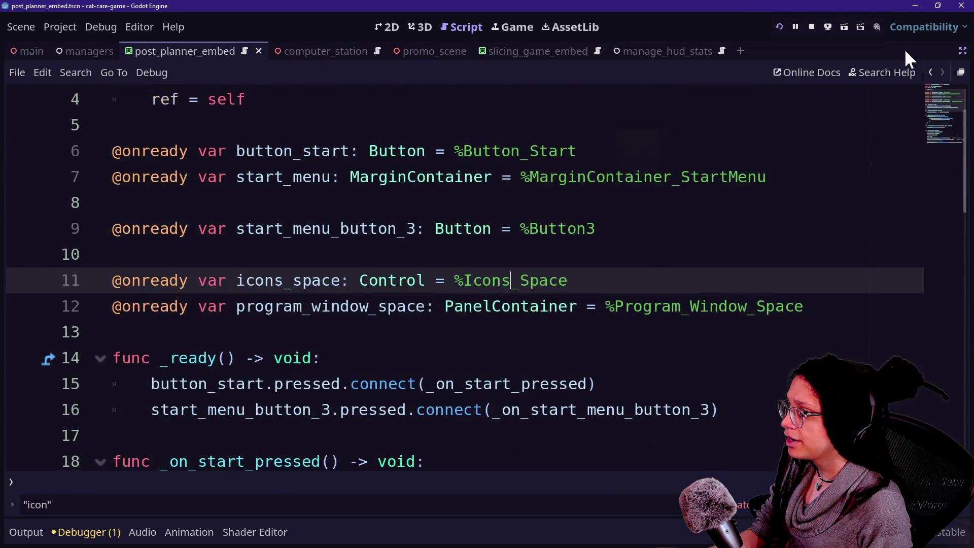
Show the side docks, filter FileSystem for desktop and open desktop_elements.tscn.
{"action": "left_click", "coordinate": [963, 51]}
{"action": "left_click", "coordinate": [146, 321]}
{"action": "key", "text": "ctrl+a"}
{"action": "type", "text": "deks"}
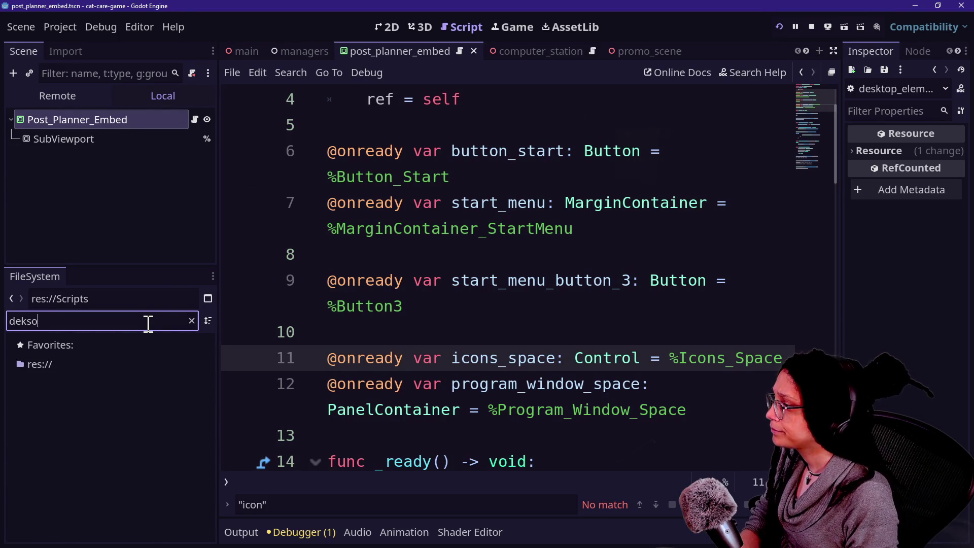
{"action": "key", "text": "BackSpace"}
{"action": "type", "text": "sktop"}
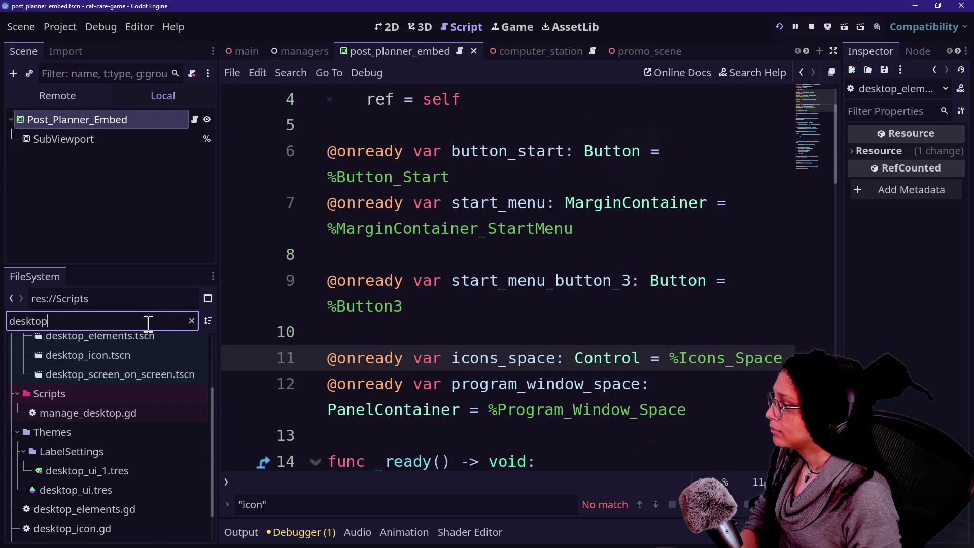
{"action": "double_click", "coordinate": [133, 335]}
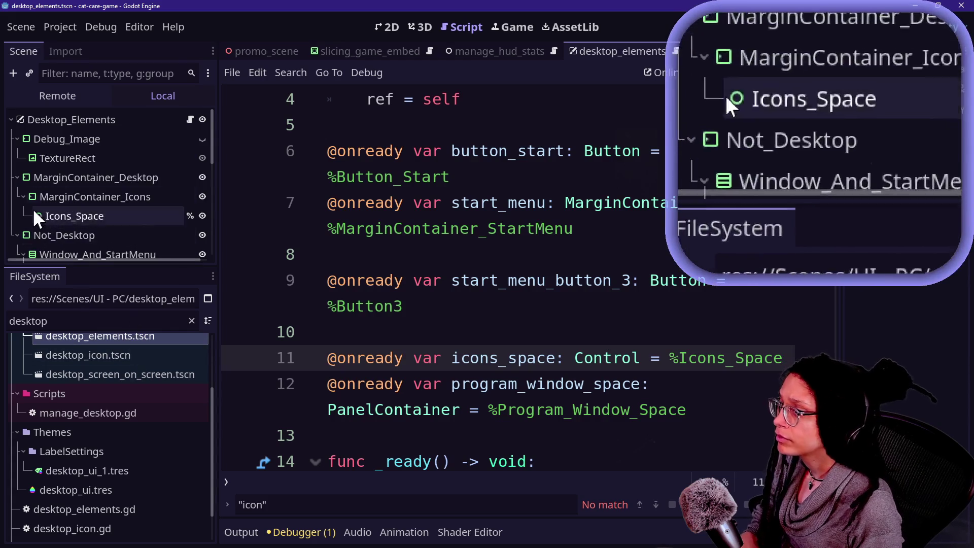
Enlarge the scene tree, inspect the Icons_Space node, then hide the side docks again.
{"action": "scroll", "coordinate": [32, 203], "scroll_direction": "down", "scroll_amount": 3}
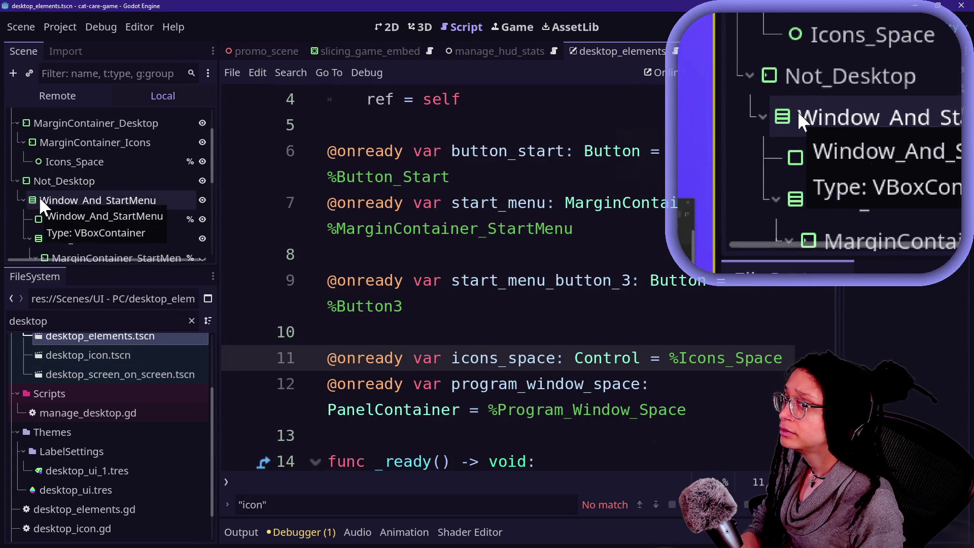
{"action": "scroll", "coordinate": [81, 228], "scroll_direction": "down", "scroll_amount": 3}
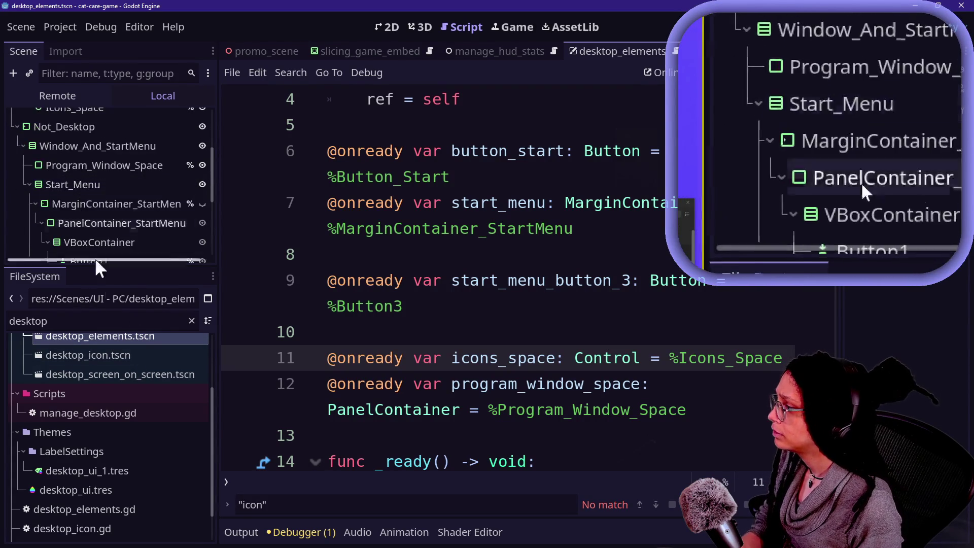
{"action": "left_click_drag", "start_coordinate": [111, 270], "coordinate": [118, 425]}
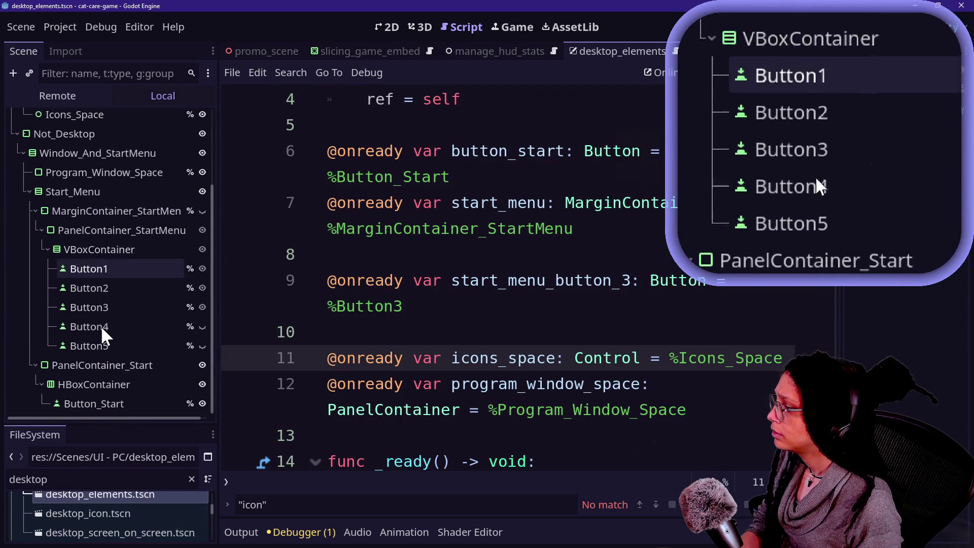
{"action": "scroll", "coordinate": [102, 208], "scroll_direction": "up", "scroll_amount": 4}
{"action": "scroll", "coordinate": [96, 208], "scroll_direction": "up", "scroll_amount": 1}
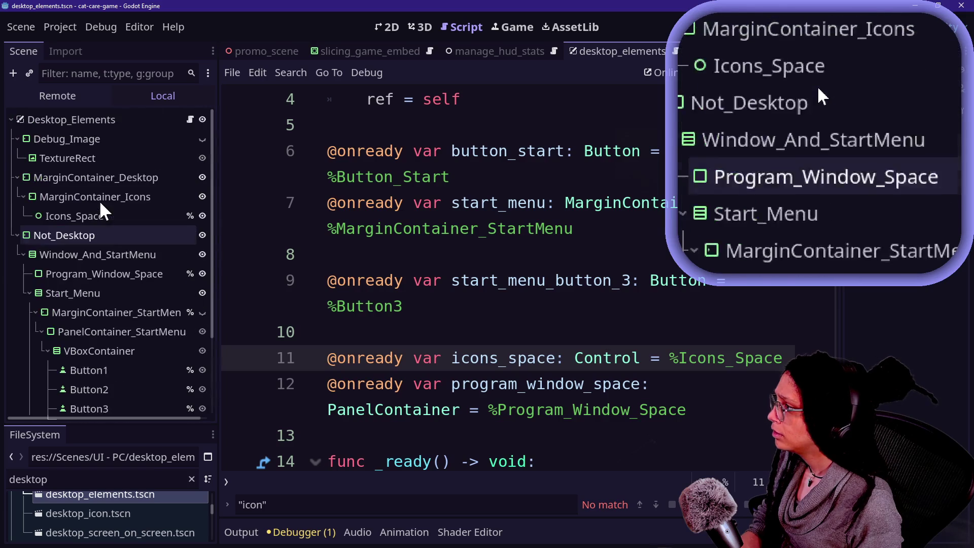
{"action": "left_click", "coordinate": [81, 216]}
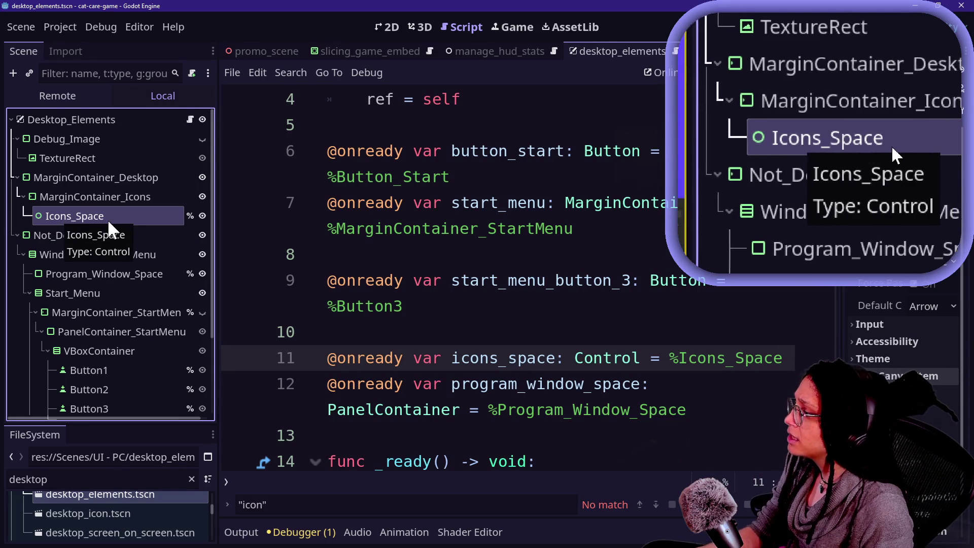
{"action": "scroll", "coordinate": [110, 229], "scroll_direction": "down", "scroll_amount": 3}
{"action": "scroll", "coordinate": [110, 230], "scroll_direction": "up", "scroll_amount": 3}
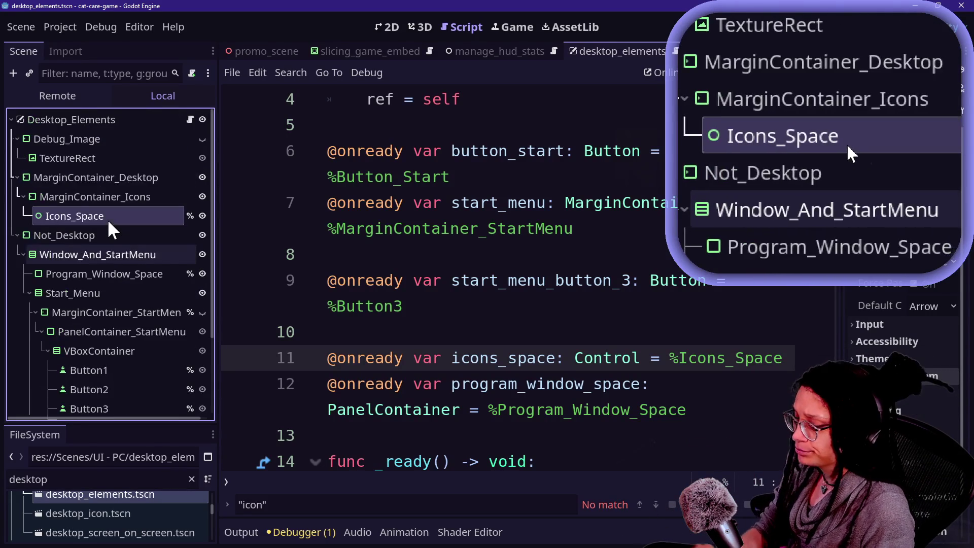
{"action": "key", "text": "ctrl+shift+F11"}
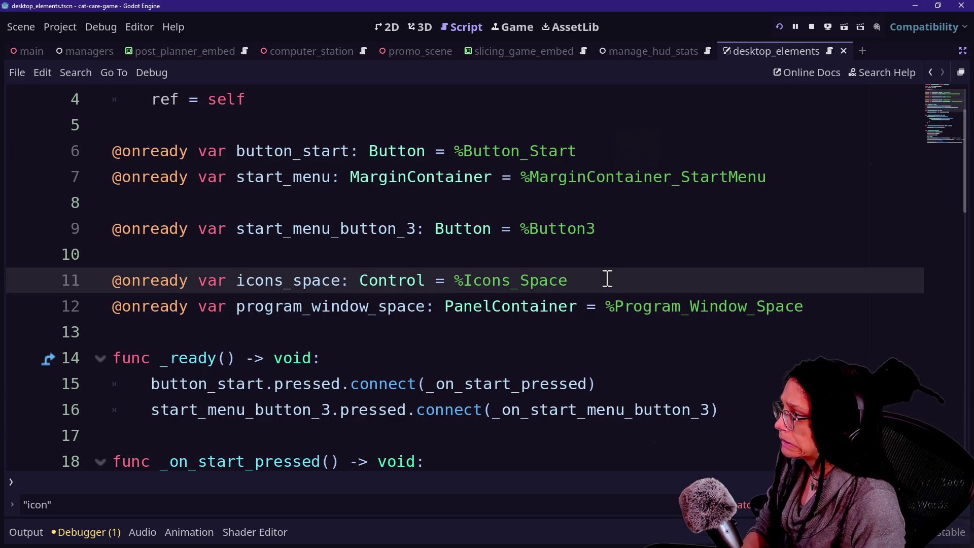
Search the script for "icon_", refine it to "icons_", then bring up Quick Open.
{"action": "key", "text": "ctrl+f"}
{"action": "type", "text": "icon_space"}
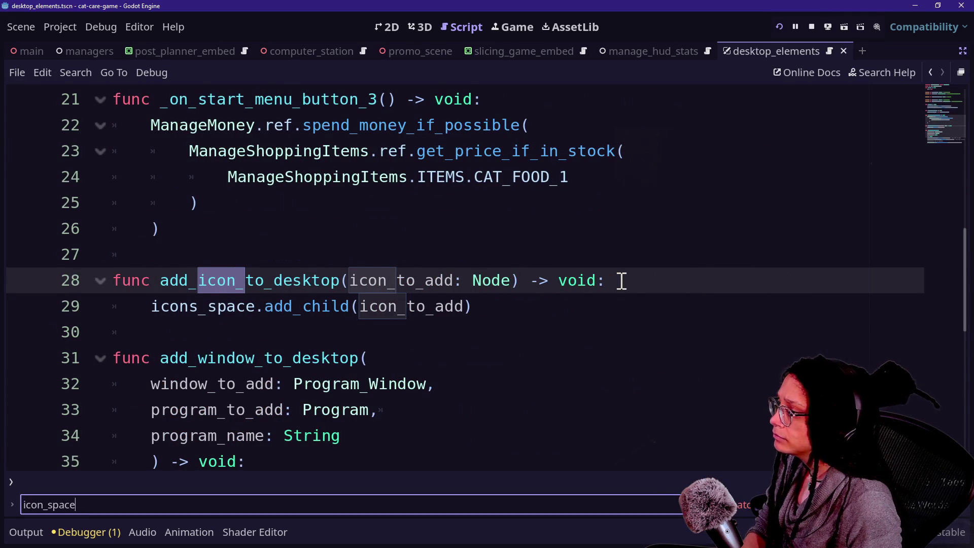
{"action": "left_click", "coordinate": [349, 253]}
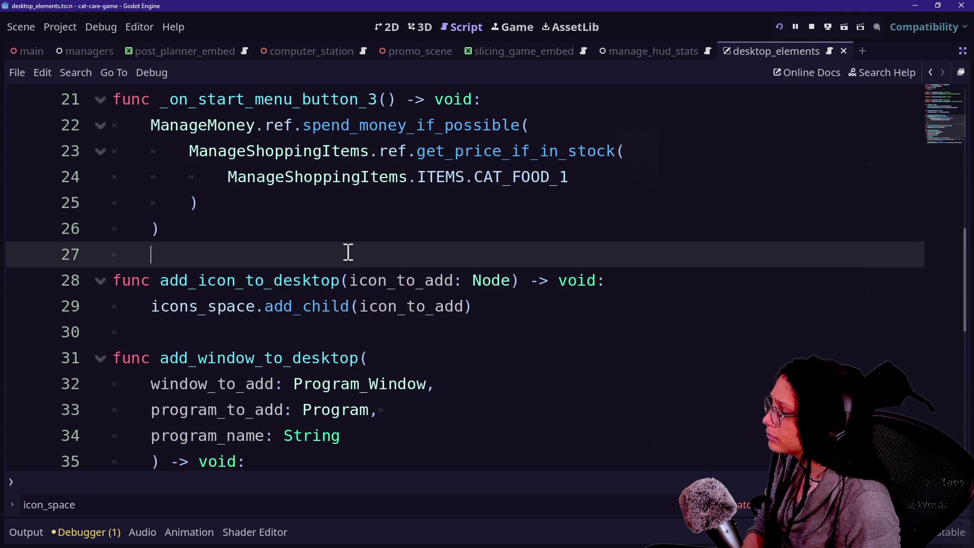
{"action": "scroll", "coordinate": [353, 252], "scroll_direction": "up", "scroll_amount": 1}
{"action": "left_click", "coordinate": [45, 505]}
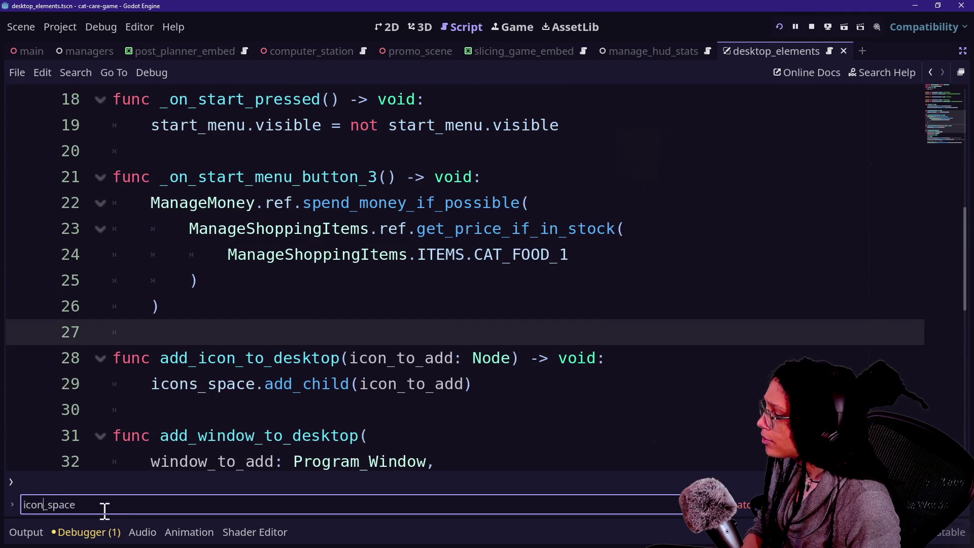
{"action": "type", "text": "s"}
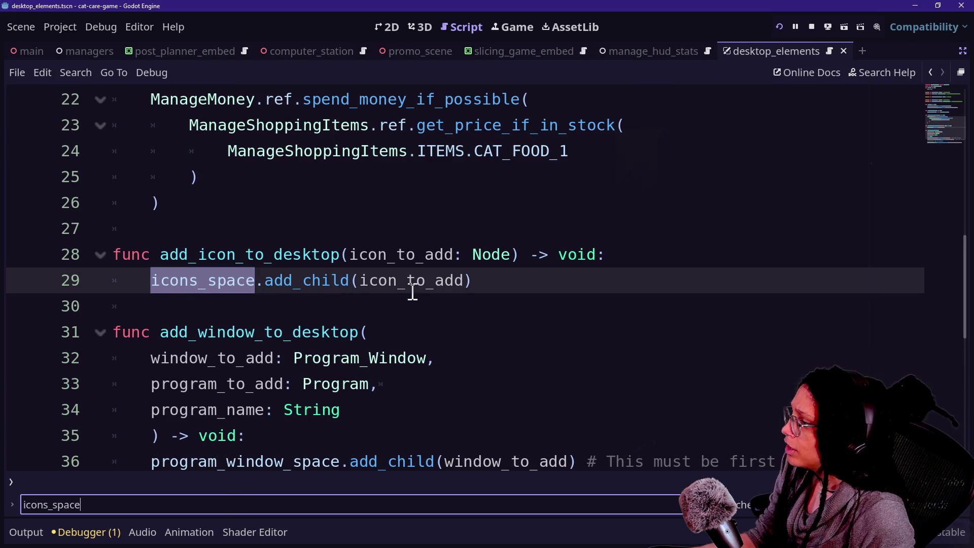
{"action": "scroll", "coordinate": [413, 292], "scroll_direction": "up", "scroll_amount": 2}
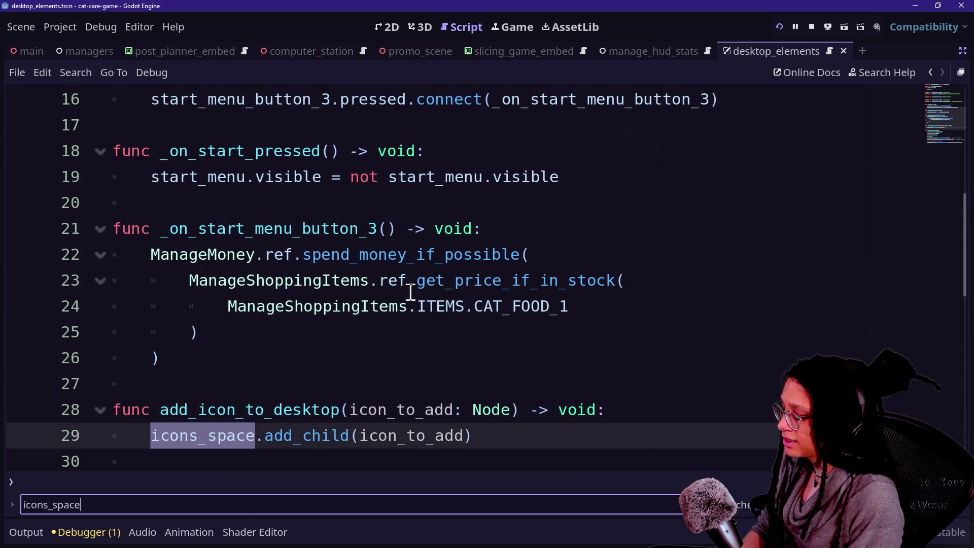
{"action": "key", "text": "alt+shift+o"}
Open desktop_icon.gd from Quick Open filtered by "icon" and read its signal declarations.
{"action": "type", "text": "icon"}
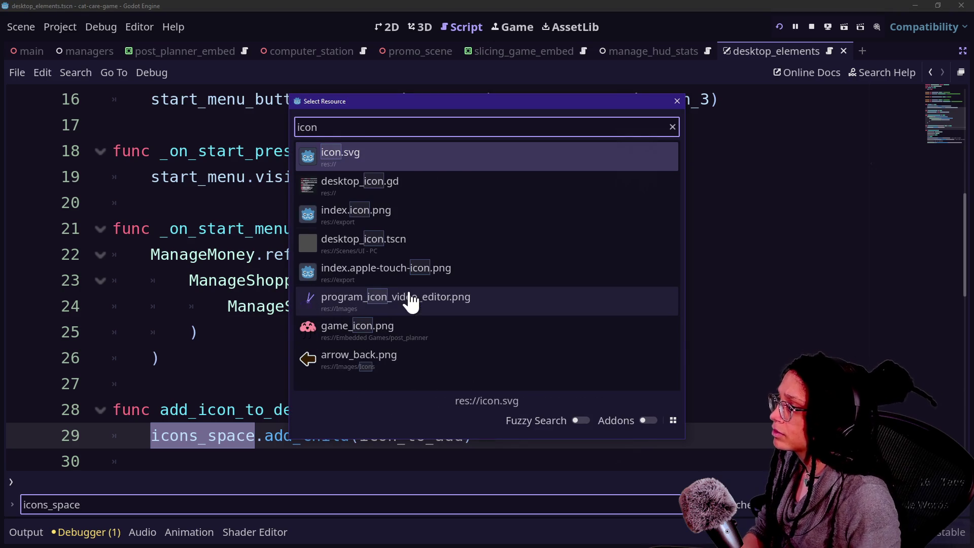
{"action": "double_click", "coordinate": [421, 188]}
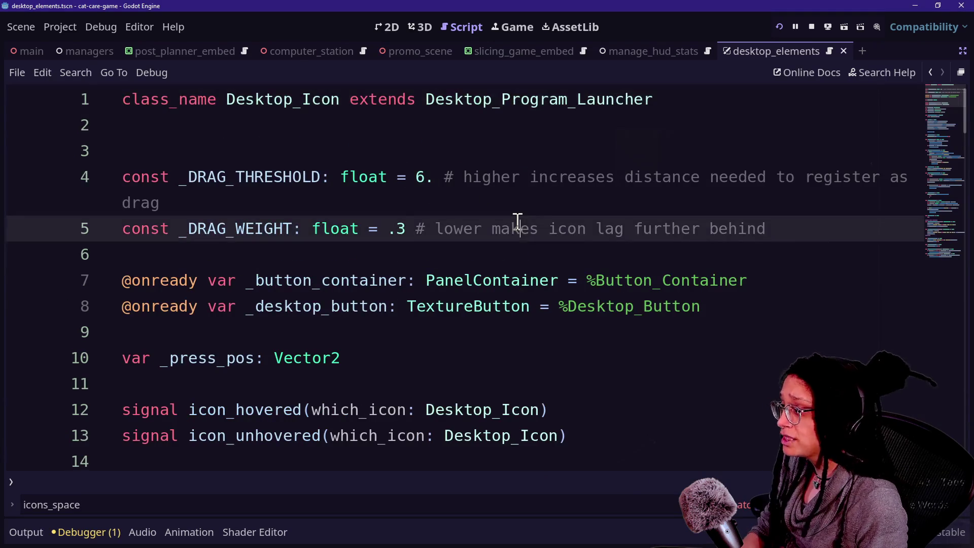
{"action": "scroll", "coordinate": [518, 220], "scroll_direction": "down", "scroll_amount": 2}
{"action": "scroll", "coordinate": [517, 221], "scroll_direction": "down", "scroll_amount": 1}
{"action": "left_click", "coordinate": [206, 201]}
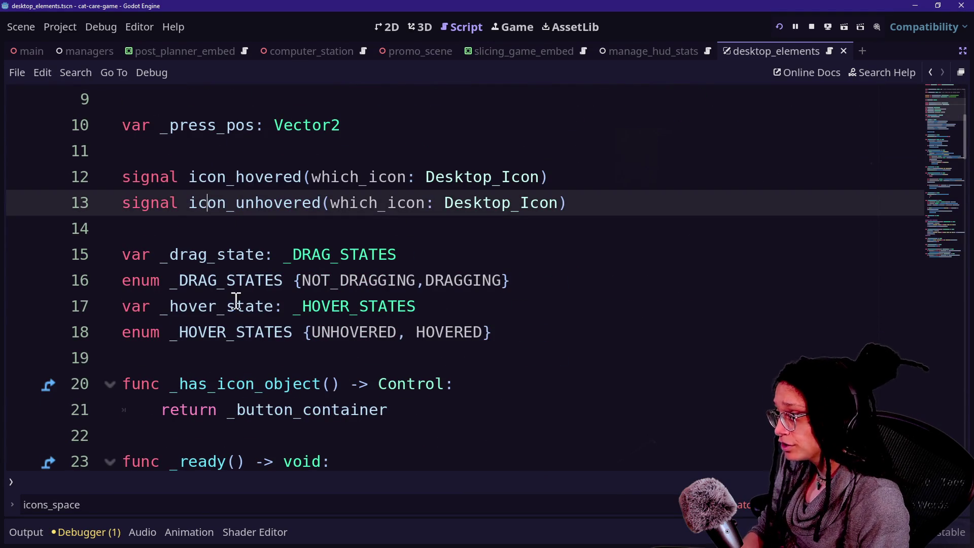
{"action": "scroll", "coordinate": [300, 282], "scroll_direction": "down", "scroll_amount": 2}
{"action": "scroll", "coordinate": [302, 283], "scroll_direction": "up", "scroll_amount": 1}
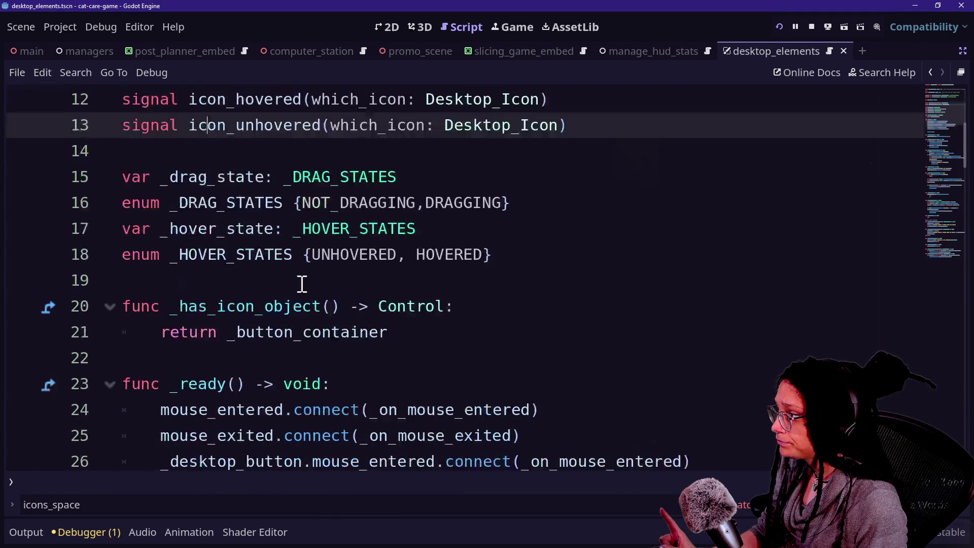
{"action": "scroll", "coordinate": [302, 284], "scroll_direction": "up", "scroll_amount": 2}
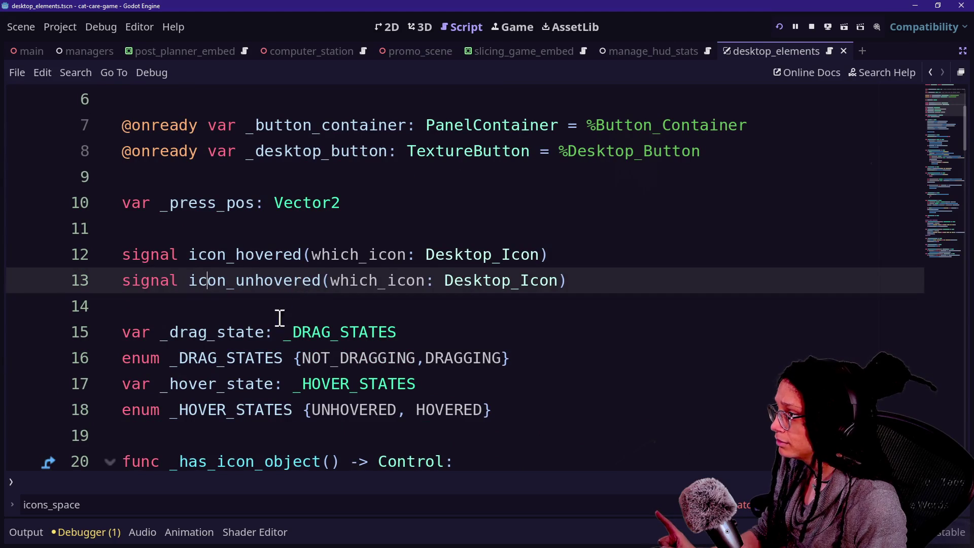
{"action": "scroll", "coordinate": [374, 322], "scroll_direction": "down", "scroll_amount": 6}
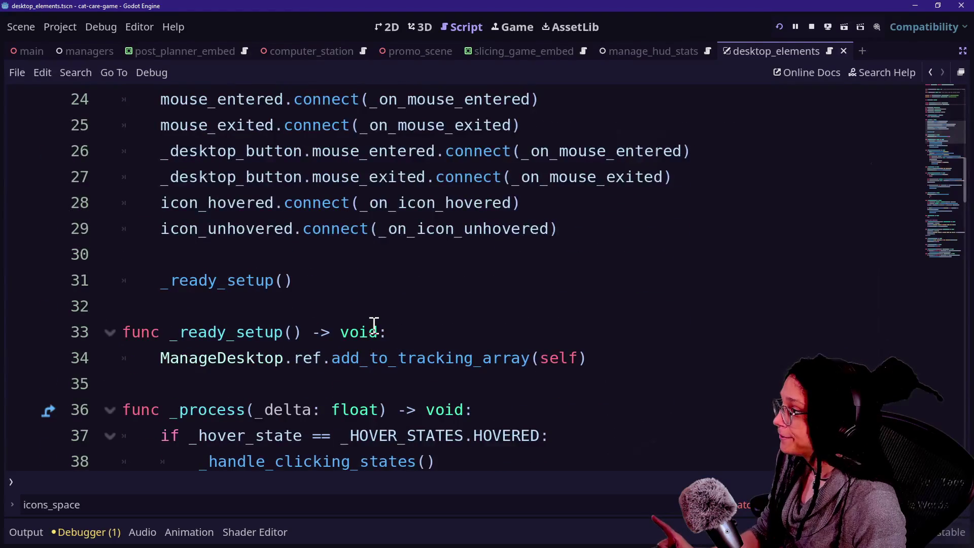
{"action": "scroll", "coordinate": [232, 187], "scroll_direction": "up", "scroll_amount": 1}
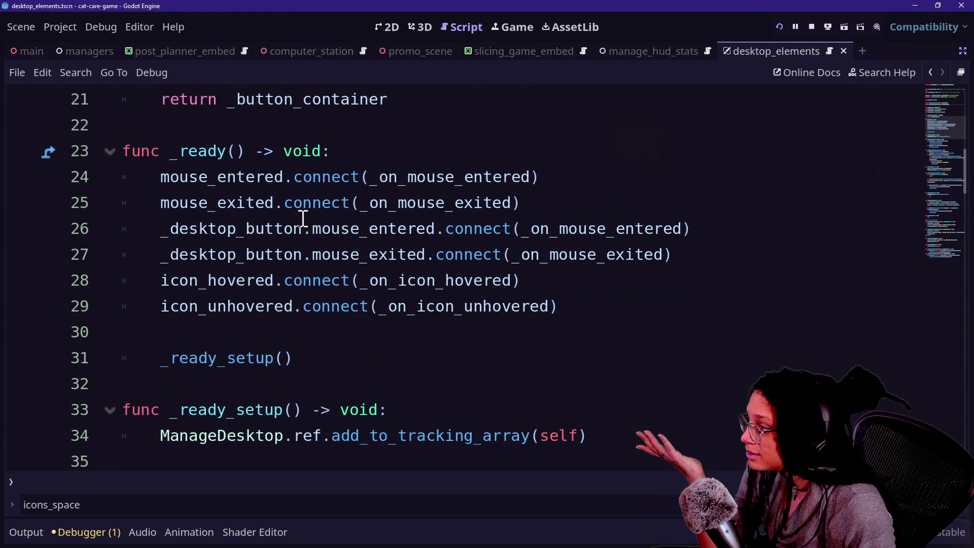
{"action": "scroll", "coordinate": [332, 277], "scroll_direction": "down", "scroll_amount": 5}
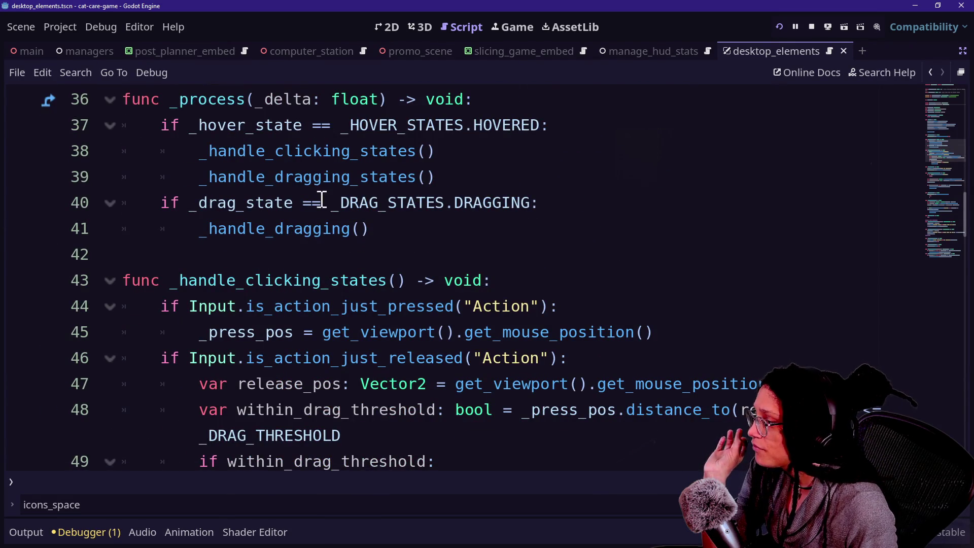
{"action": "scroll", "coordinate": [404, 211], "scroll_direction": "down", "scroll_amount": 1}
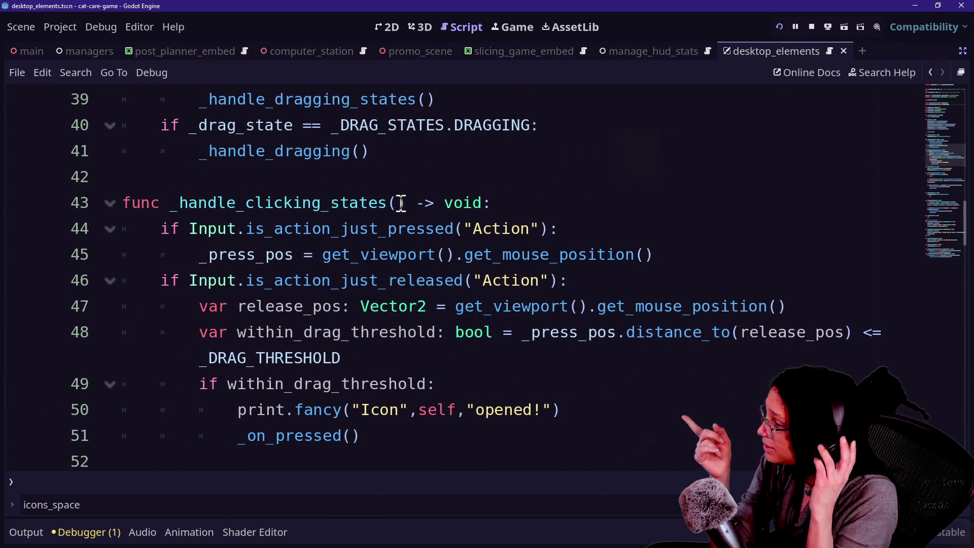
Trace click handling through _handle_clicking_states to _on_pressed and its open_program call.
{"action": "left_click", "coordinate": [283, 226]}
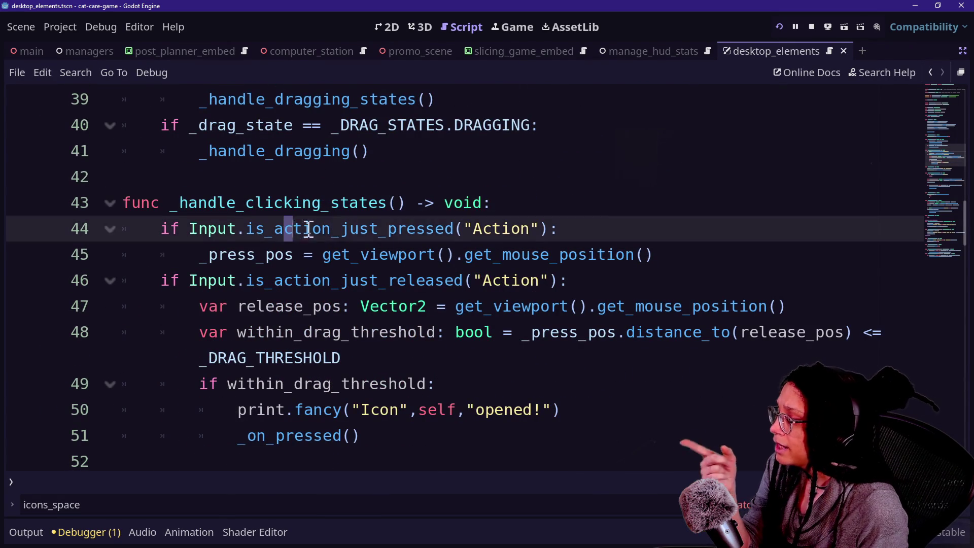
{"action": "mouse_move", "coordinate": [249, 228]}
{"action": "left_mouse_down"}
{"action": "mouse_move", "coordinate": [322, 228]}
{"action": "mouse_move", "coordinate": [448, 255]}
{"action": "left_mouse_up"}
{"action": "left_click", "coordinate": [344, 253]}
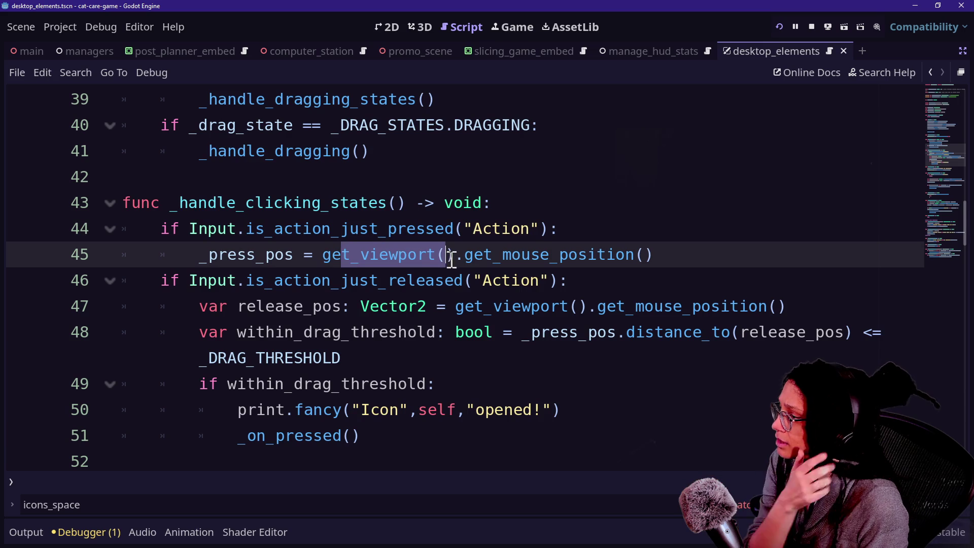
{"action": "left_click", "coordinate": [283, 202]}
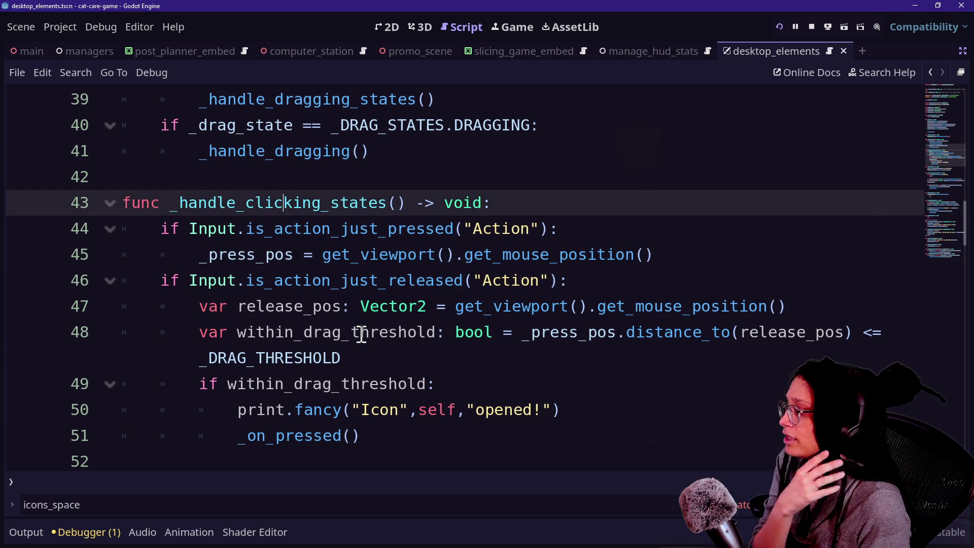
{"action": "left_click", "coordinate": [244, 435]}
{"action": "scroll", "coordinate": [246, 436], "scroll_direction": "down", "scroll_amount": 1}
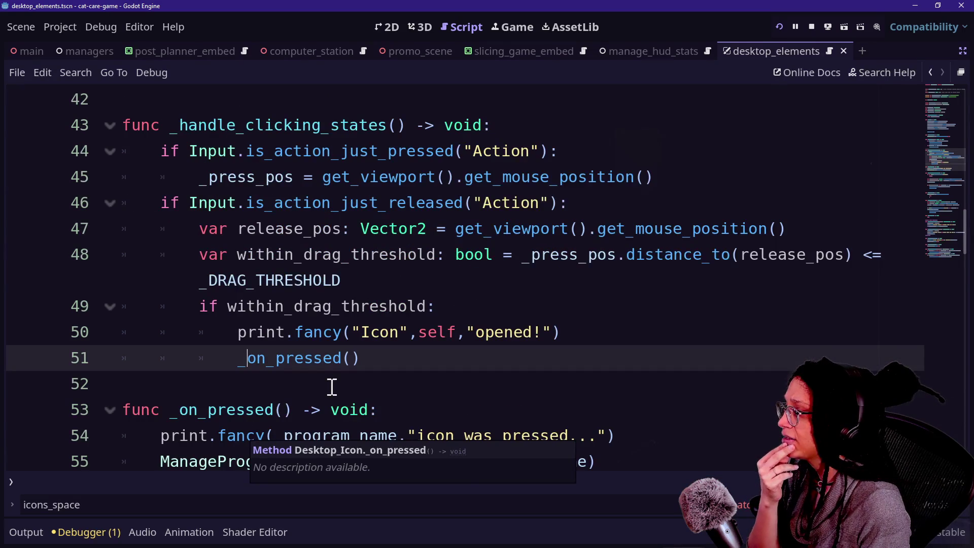
{"action": "scroll", "coordinate": [332, 387], "scroll_direction": "down", "scroll_amount": 2}
{"action": "left_click", "coordinate": [292, 308]}
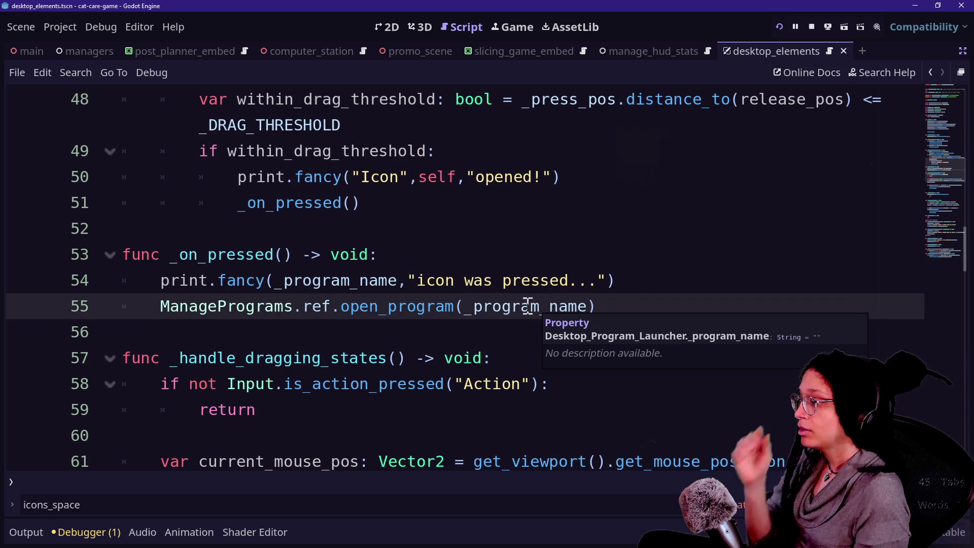
{"action": "left_click", "coordinate": [431, 307]}
Jump to open_program's definition and review how it creates the program window.
{"action": "left_click", "coordinate": [395, 308], "text": "ctrl"}
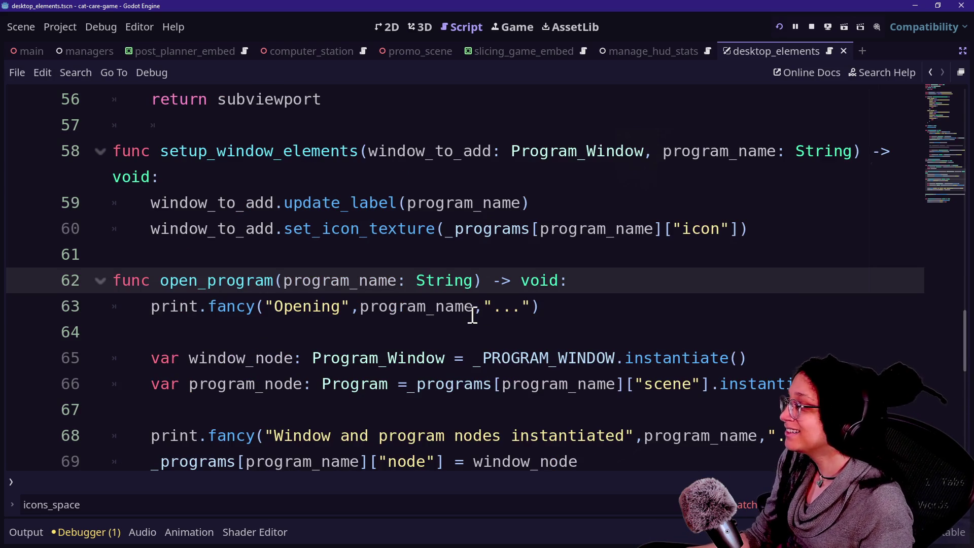
{"action": "scroll", "coordinate": [472, 315], "scroll_direction": "down", "scroll_amount": 2}
{"action": "left_click", "coordinate": [466, 231]}
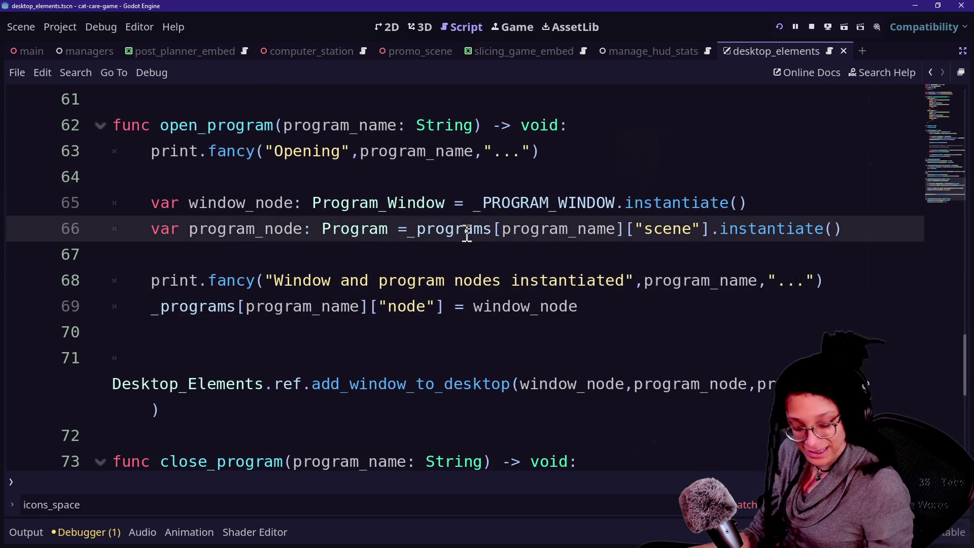
{"action": "mouse_move", "coordinate": [466, 234]}
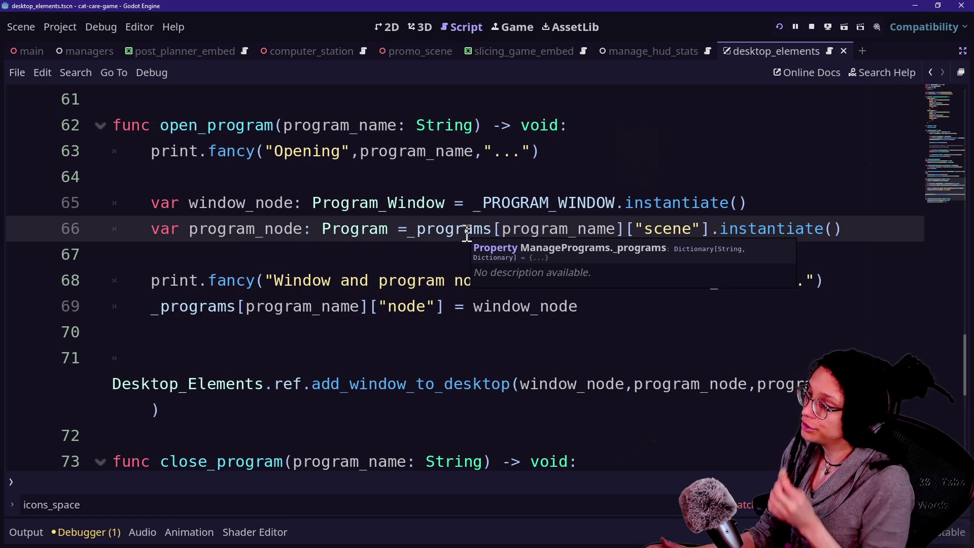
{"action": "left_click_drag", "start_coordinate": [341, 127], "coordinate": [639, 298]}
{"action": "left_click", "coordinate": [640, 298]}
{"action": "left_click_drag", "start_coordinate": [475, 202], "coordinate": [662, 202]}
{"action": "left_click", "coordinate": [523, 32]}
Open and close the Post Planner and Video Editor windows in the game, then return to the script.
{"action": "double_click", "coordinate": [533, 183]}
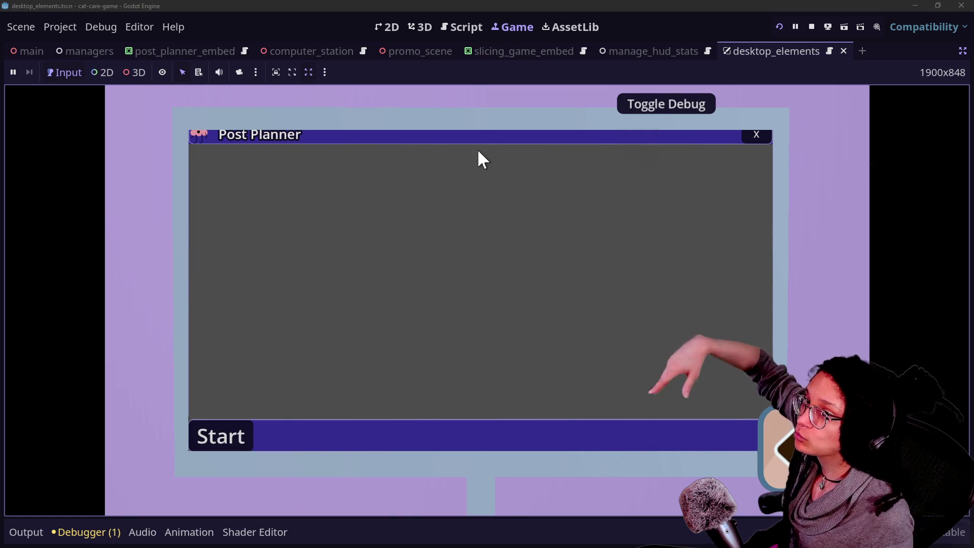
{"action": "left_click", "coordinate": [766, 143]}
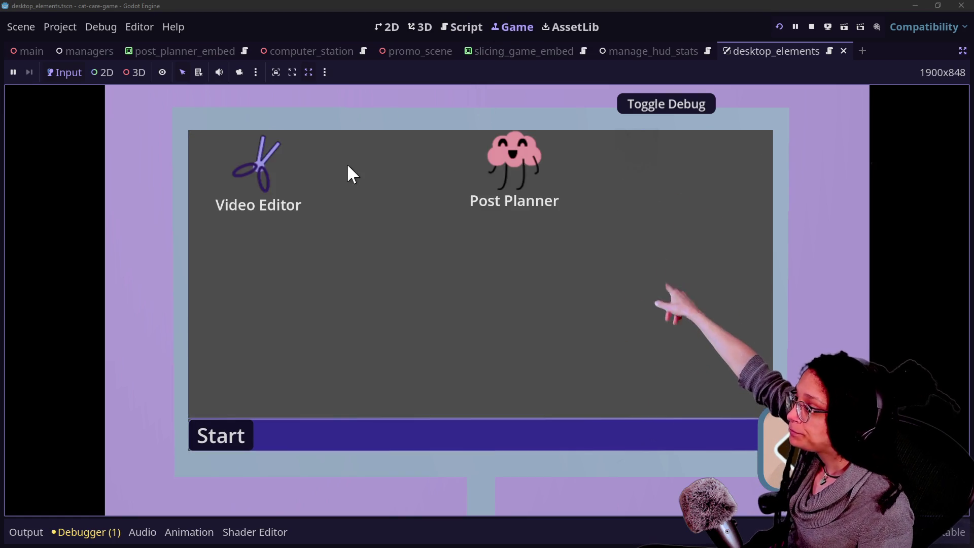
{"action": "double_click", "coordinate": [232, 162]}
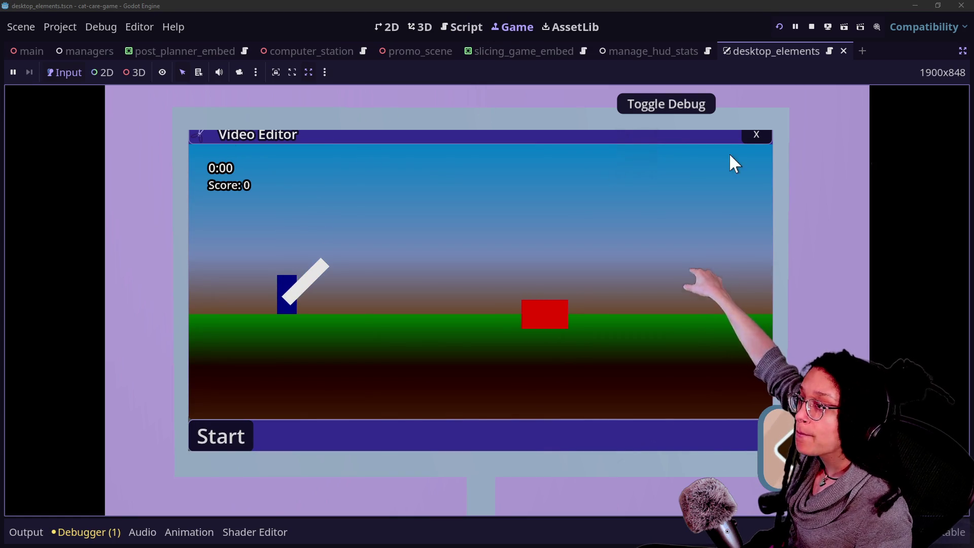
{"action": "left_click", "coordinate": [755, 135]}
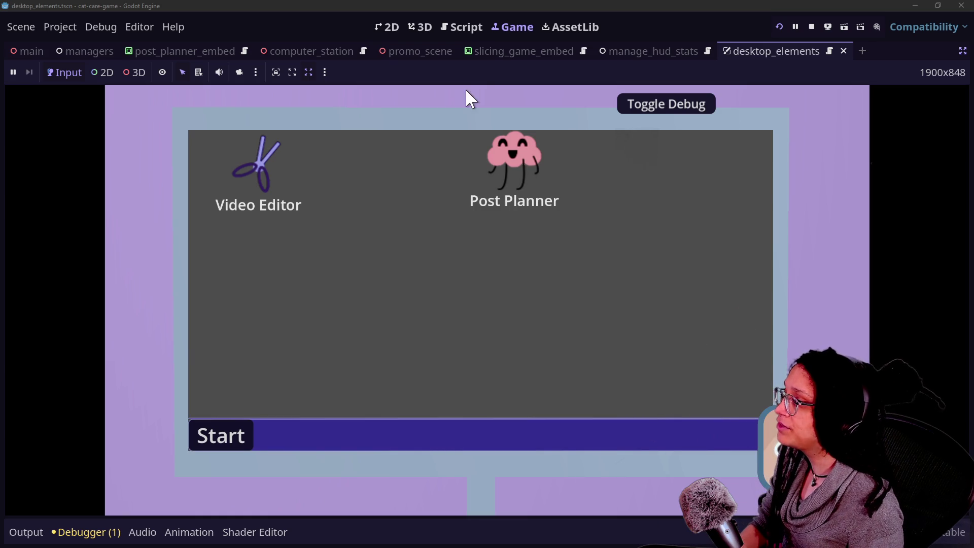
{"action": "left_click", "coordinate": [462, 27]}
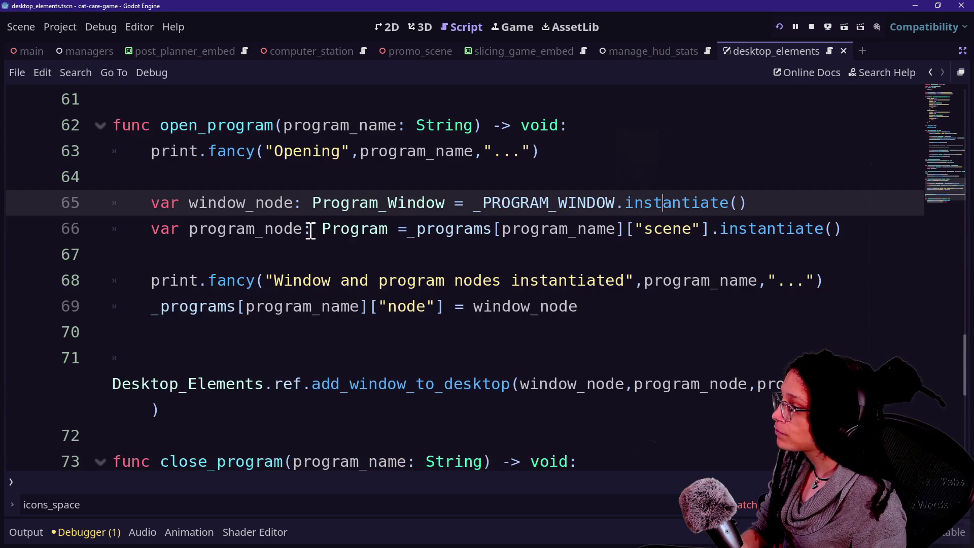
{"action": "mouse_move", "coordinate": [196, 228]}
{"action": "left_mouse_down"}
{"action": "mouse_move", "coordinate": [644, 229]}
{"action": "mouse_move", "coordinate": [724, 243]}
{"action": "left_mouse_up"}
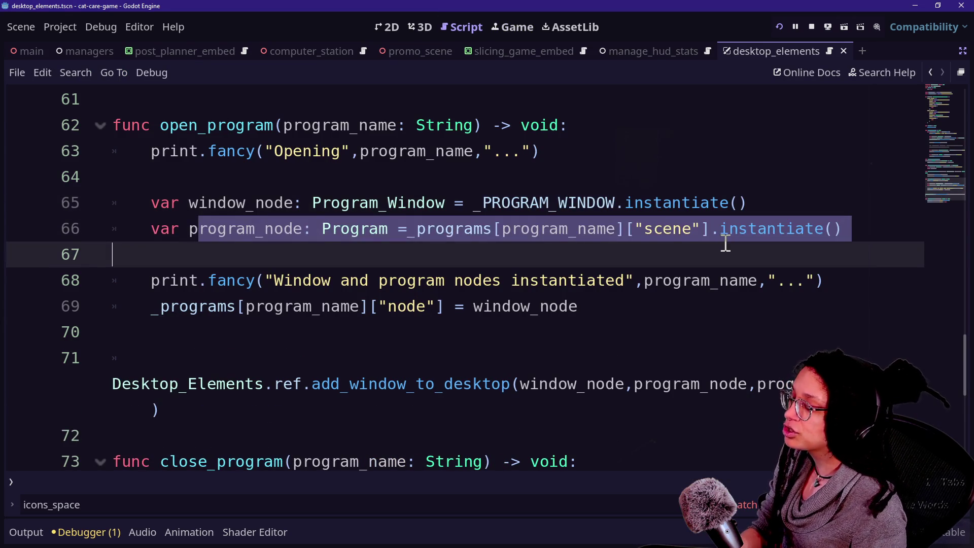
{"action": "left_click", "coordinate": [724, 247]}
{"action": "left_click_drag", "start_coordinate": [454, 228], "coordinate": [706, 232]}
{"action": "left_click", "coordinate": [706, 232]}
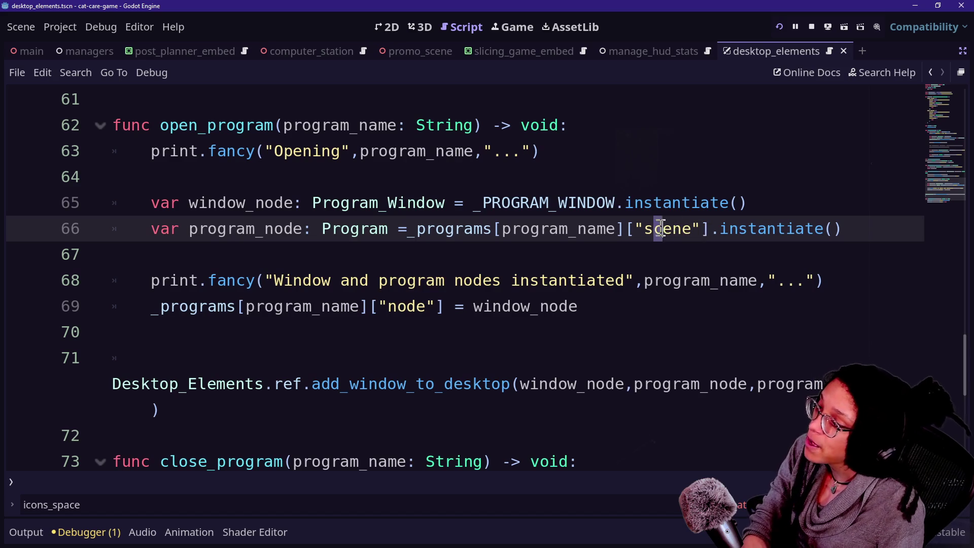
{"action": "left_click_drag", "start_coordinate": [658, 228], "coordinate": [694, 227]}
{"action": "left_click", "coordinate": [693, 229]}
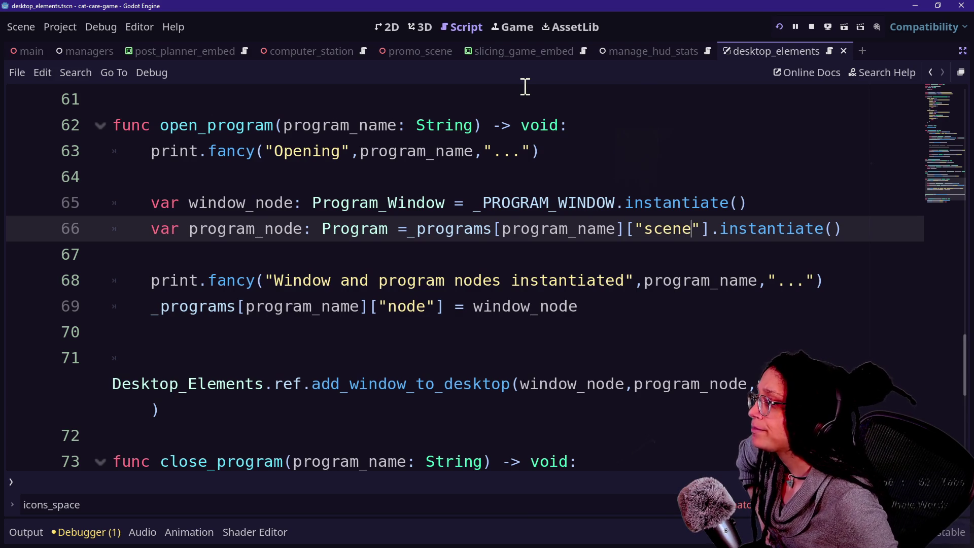
{"action": "mouse_move", "coordinate": [525, 86]}
{"action": "left_mouse_down"}
{"action": "mouse_move", "coordinate": [391, 18]}
{"action": "mouse_move", "coordinate": [618, 233]}
{"action": "left_mouse_up"}
{"action": "left_click", "coordinate": [618, 233]}
{"action": "scroll", "coordinate": [706, 248], "scroll_direction": "down", "scroll_amount": 3}
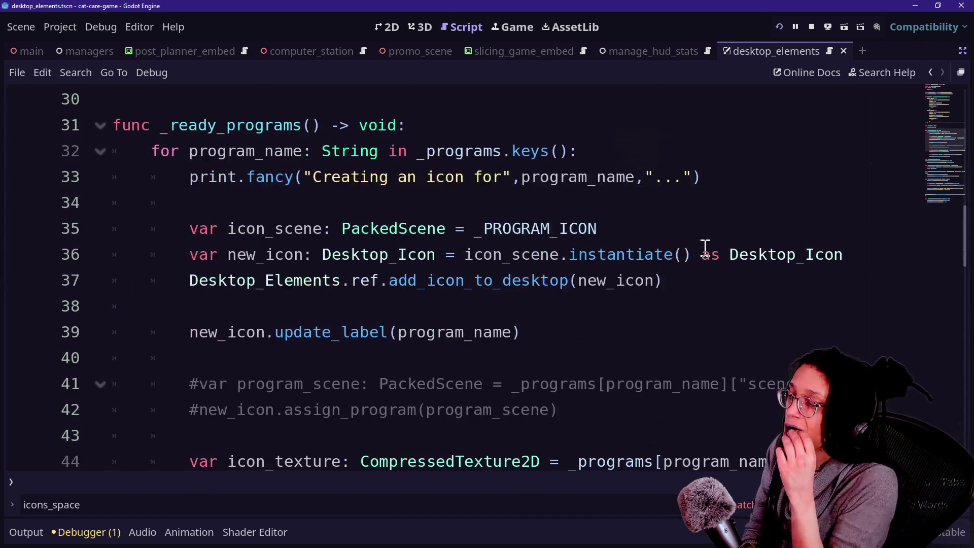
{"action": "scroll", "coordinate": [694, 415], "scroll_direction": "down", "scroll_amount": 8}
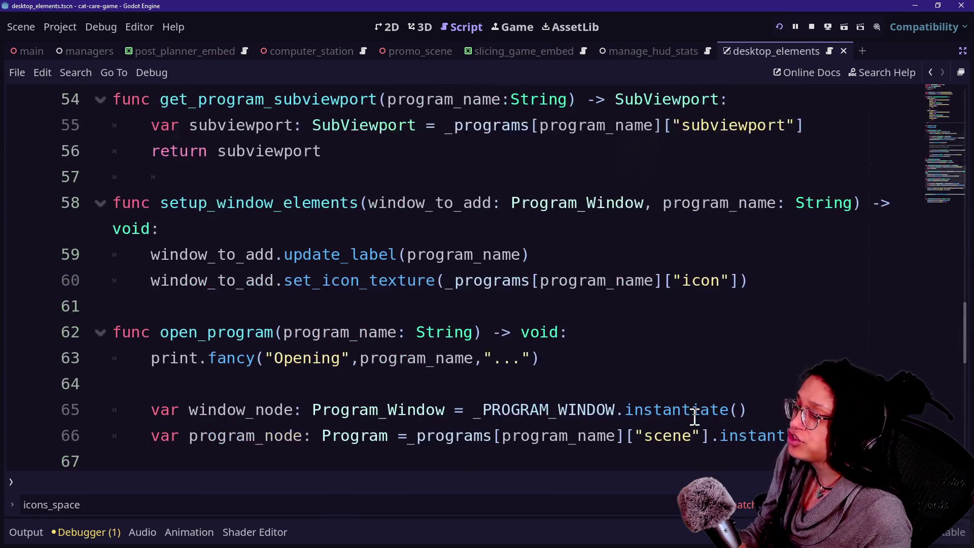
{"action": "left_click", "coordinate": [703, 354]}
Search the whole project for "scene", jump to the programs dictionary and hide the Output panel.
{"action": "key", "text": "ctrl+shift+f"}
{"action": "type", "text": "\"sc"}
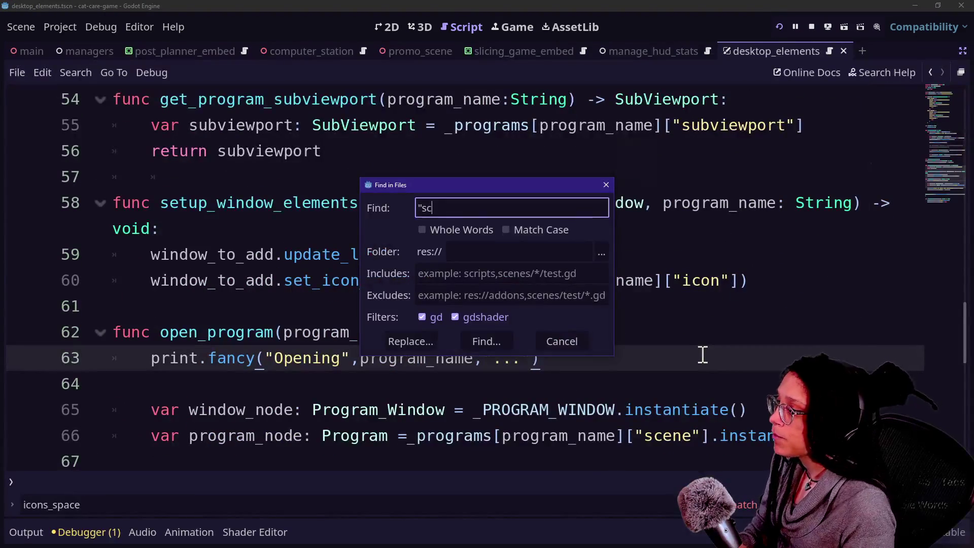
{"action": "key", "text": "Return"}
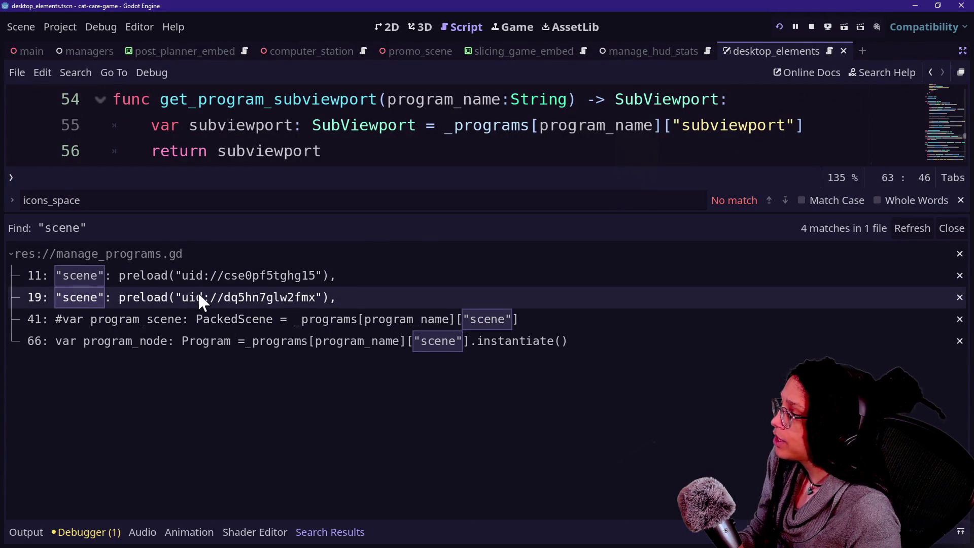
{"action": "left_click", "coordinate": [196, 276]}
{"action": "left_click", "coordinate": [363, 148]}
{"action": "key", "text": "alt+o"}
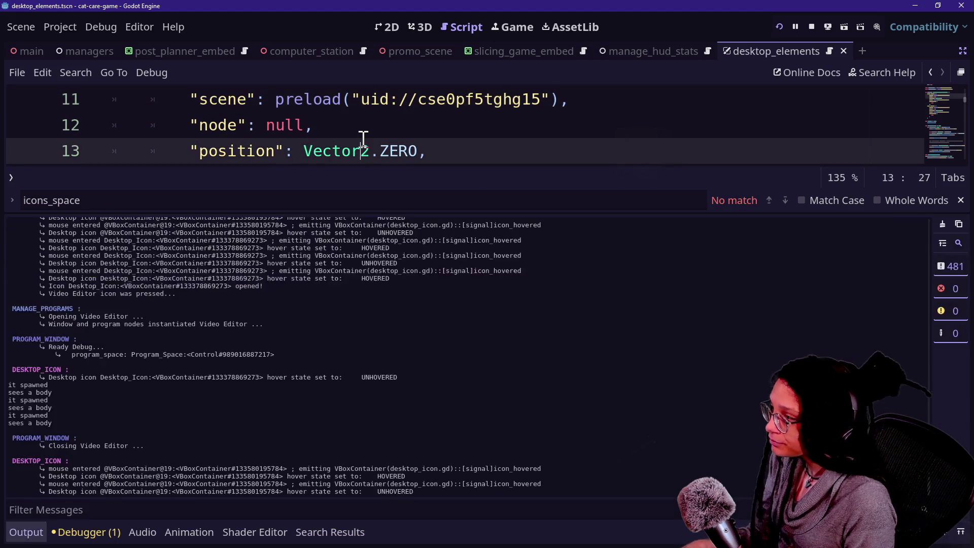
{"action": "key", "text": "alt+o"}
{"action": "scroll", "coordinate": [363, 142], "scroll_direction": "up", "scroll_amount": 2}
Delete the Video Editor and Post Planner scene lines, then undo to restore them.
{"action": "left_click_drag", "start_coordinate": [581, 253], "coordinate": [583, 235]}
{"action": "key", "text": "BackSpace"}
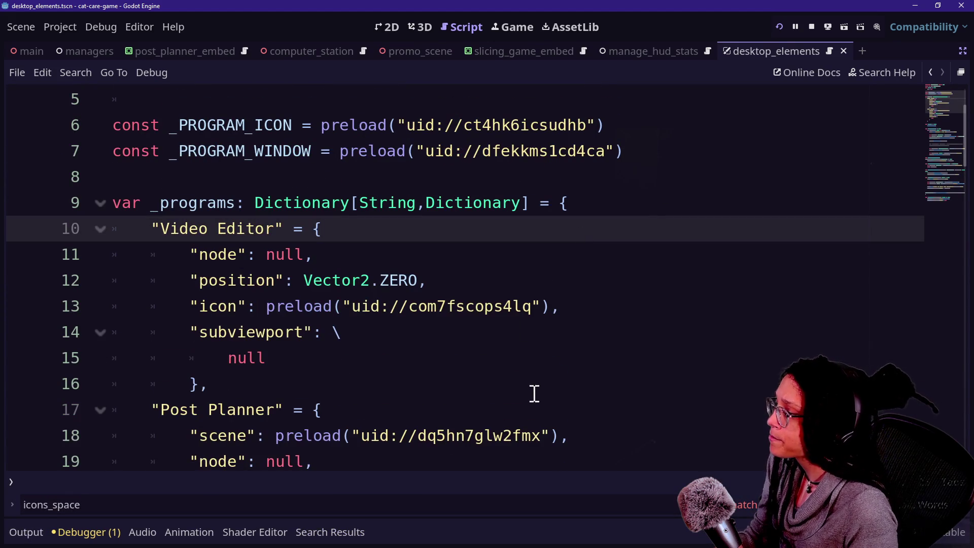
{"action": "left_click", "coordinate": [608, 421]}
{"action": "left_click_drag", "start_coordinate": [606, 435], "coordinate": [614, 413]}
{"action": "key", "text": "BackSpace"}
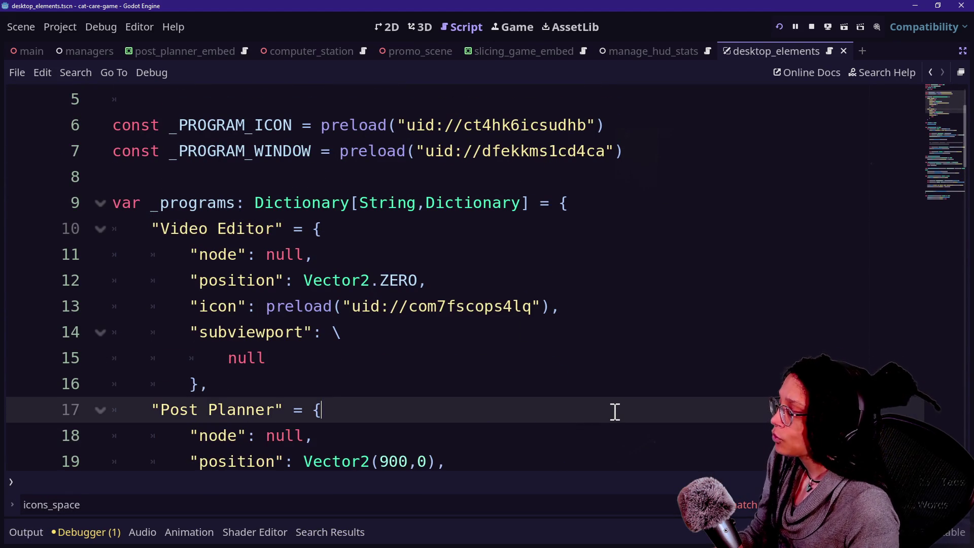
{"action": "scroll", "coordinate": [528, 278], "scroll_direction": "down", "scroll_amount": 1}
{"action": "left_click", "coordinate": [380, 127]}
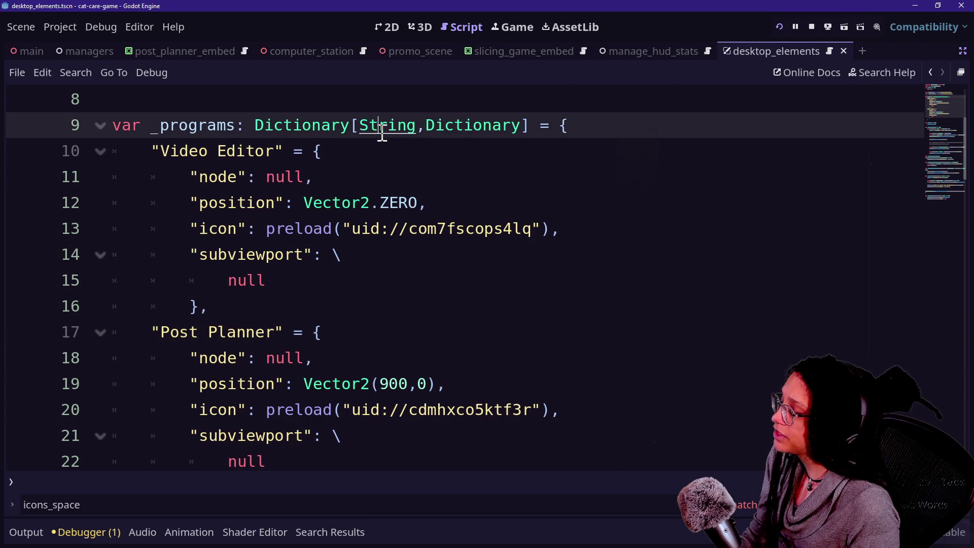
{"action": "key", "text": "ctrl+z"}
{"action": "key", "text": "ctrl+z"}
Review the Video Editor and Post Planner entries, including the null subviewport on line 16.
{"action": "left_click", "coordinate": [305, 177]}
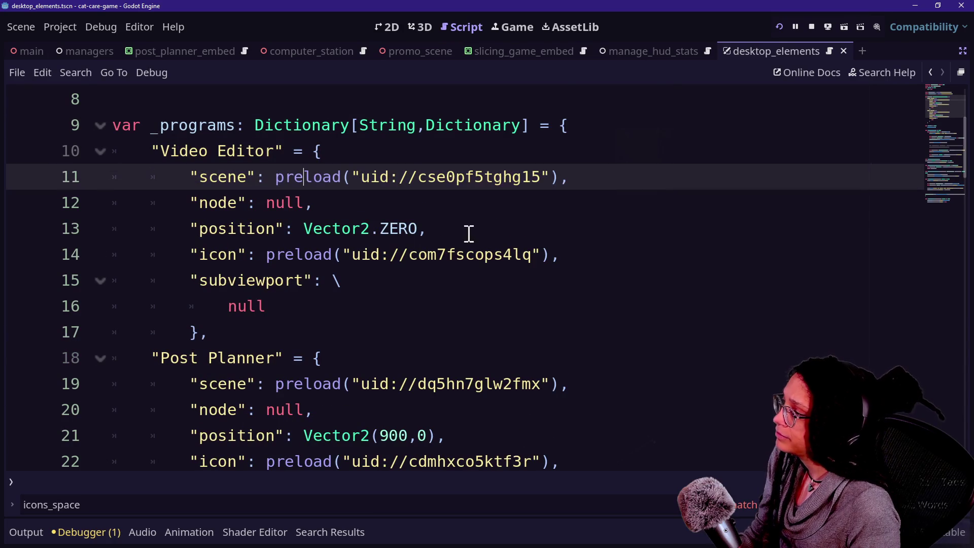
{"action": "left_click", "coordinate": [551, 363]}
{"action": "left_click", "coordinate": [337, 208]}
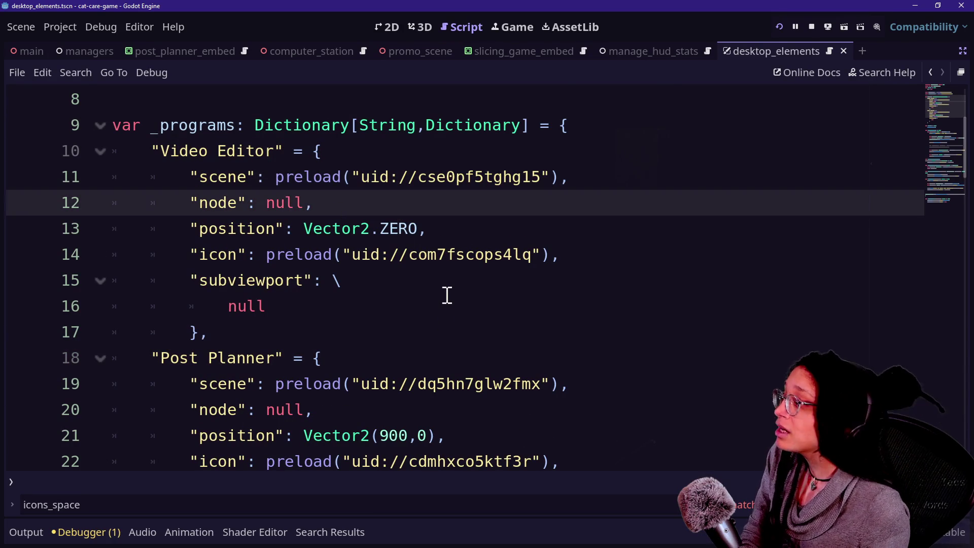
{"action": "left_click", "coordinate": [446, 298]}
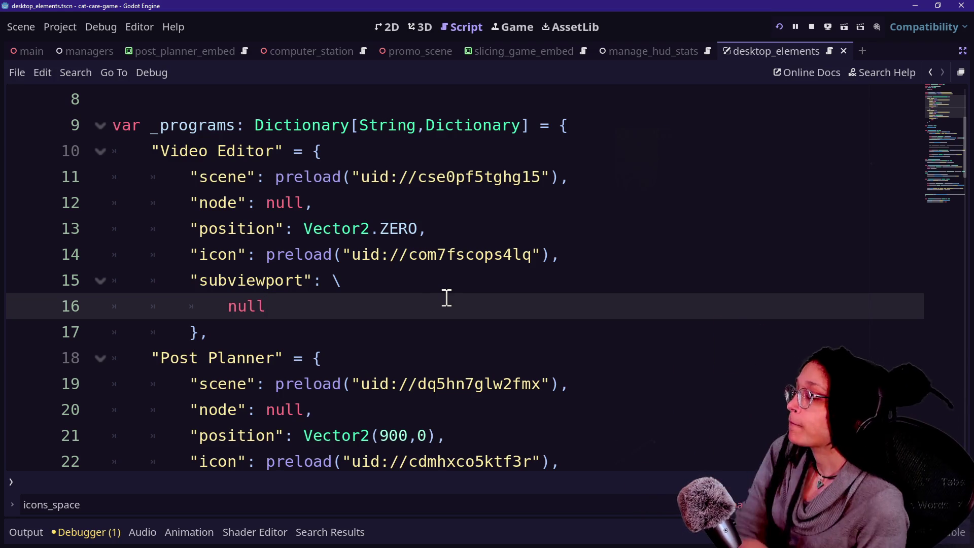
{"action": "left_click", "coordinate": [354, 208]}
Comment out the Post Planner's "scene" preload line with Ctrl+K and save the script.
{"action": "key", "text": "Up"}
{"action": "key", "text": "Up"}
{"action": "key", "text": "Up"}
{"action": "left_click", "coordinate": [239, 172]}
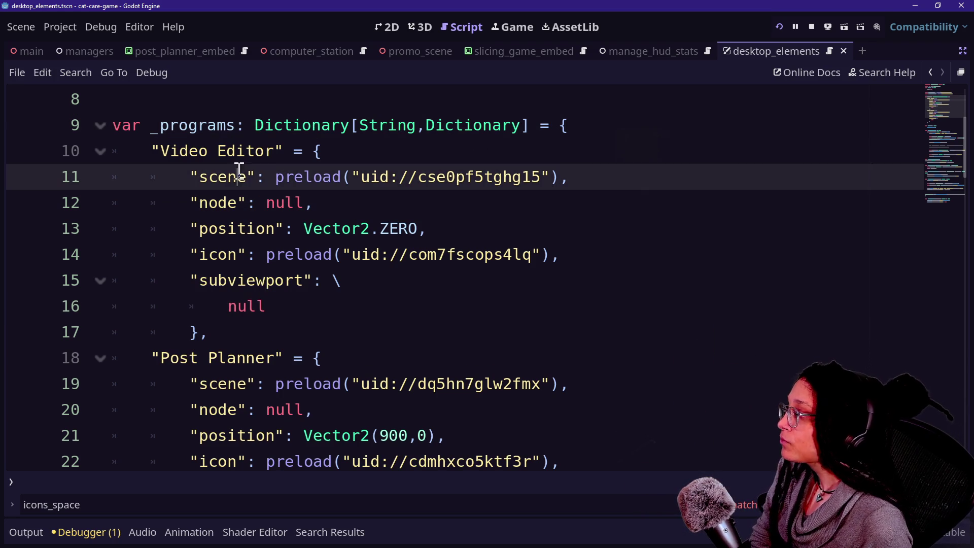
{"action": "left_click", "coordinate": [529, 360]}
{"action": "left_click", "coordinate": [534, 374]}
{"action": "key", "text": "ctrl+k"}
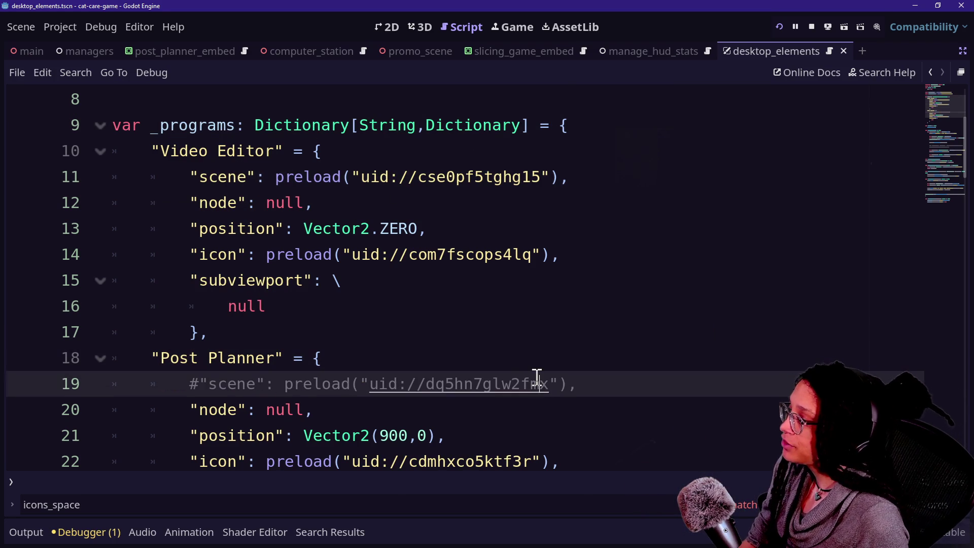
{"action": "left_click", "coordinate": [306, 327]}
{"action": "key", "text": "ctrl+s"}
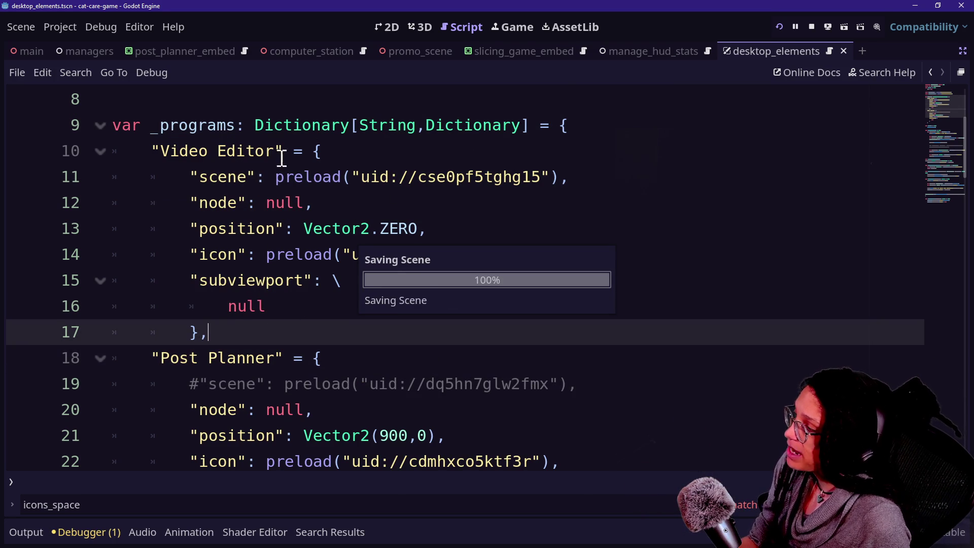
Scroll through the programs dictionary to check the commented Post Planner scene line.
{"action": "left_click", "coordinate": [423, 294]}
{"action": "scroll", "coordinate": [143, 359], "scroll_direction": "down", "scroll_amount": 3}
{"action": "scroll", "coordinate": [141, 361], "scroll_direction": "down", "scroll_amount": 8}
{"action": "scroll", "coordinate": [137, 362], "scroll_direction": "down", "scroll_amount": 1}
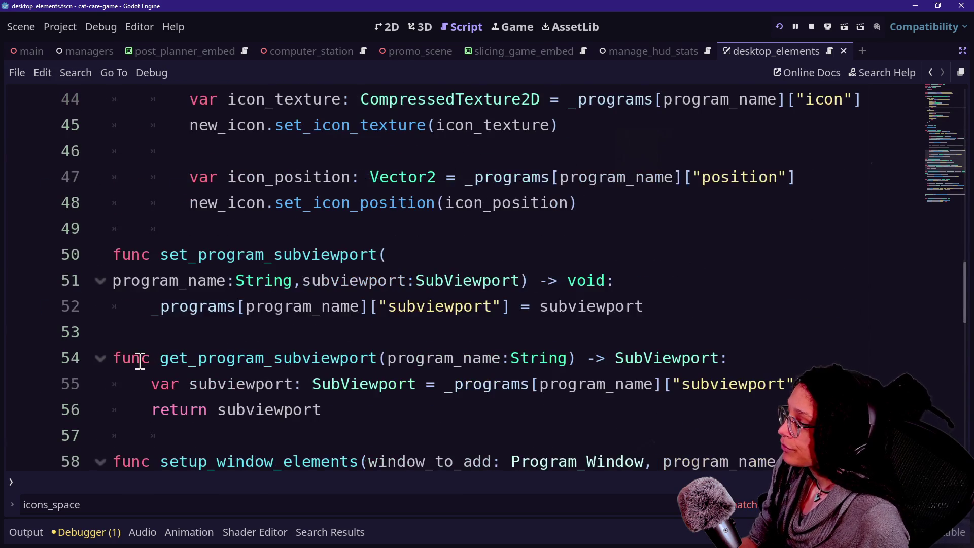
{"action": "scroll", "coordinate": [482, 298], "scroll_direction": "up", "scroll_amount": 6}
{"action": "scroll", "coordinate": [482, 299], "scroll_direction": "up", "scroll_amount": 5}
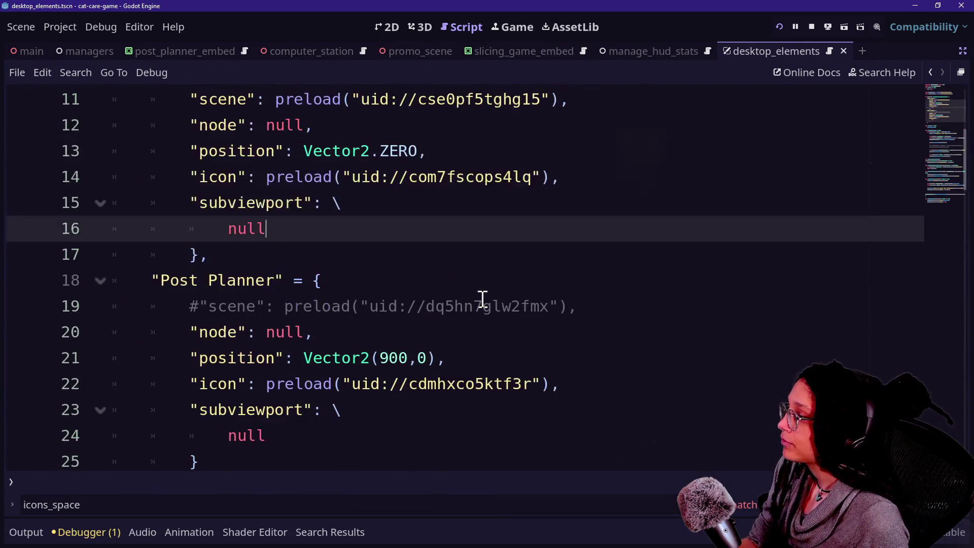
{"action": "left_click", "coordinate": [482, 312]}
{"action": "scroll", "coordinate": [548, 272], "scroll_direction": "down", "scroll_amount": 8}
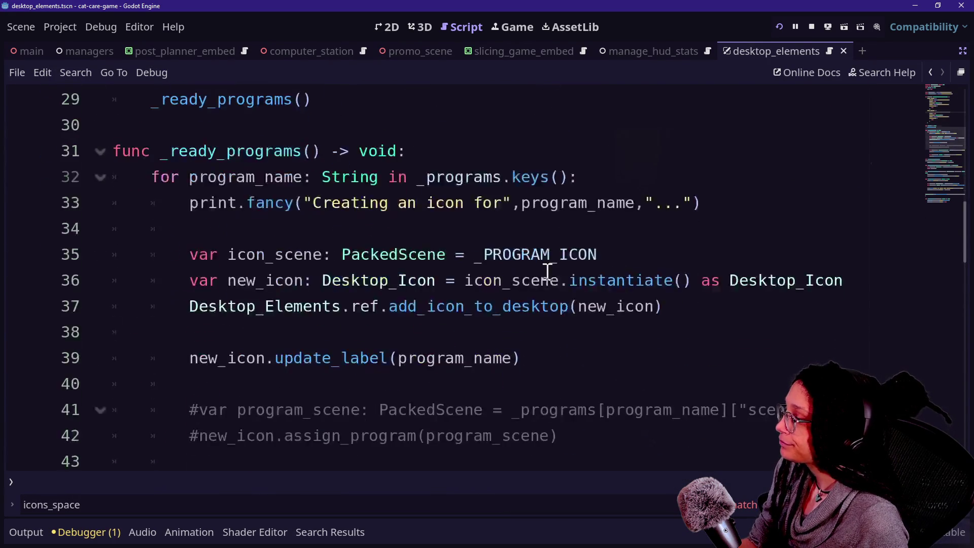
{"action": "scroll", "coordinate": [548, 272], "scroll_direction": "up", "scroll_amount": 9}
{"action": "scroll", "coordinate": [548, 271], "scroll_direction": "up", "scroll_amount": 1}
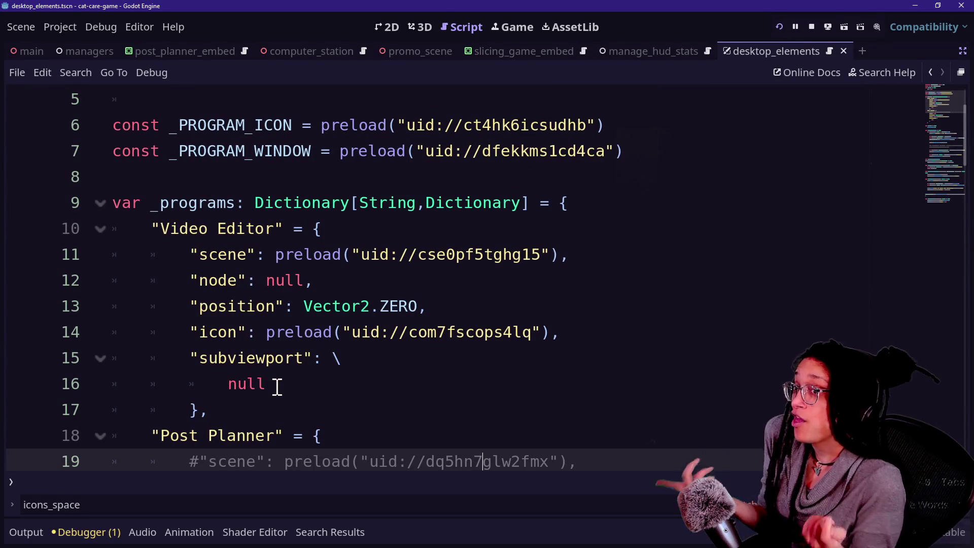
Comment out the entire Video Editor entry on lines 10–17.
{"action": "left_click_drag", "start_coordinate": [229, 401], "coordinate": [213, 227]}
{"action": "key", "text": "ctrl+k"}
{"action": "left_click", "coordinate": [293, 254]}
Delete the commented scene lines from both the Video Editor and Post Planner entries.
{"action": "left_click_drag", "start_coordinate": [576, 246], "coordinate": [655, 239]}
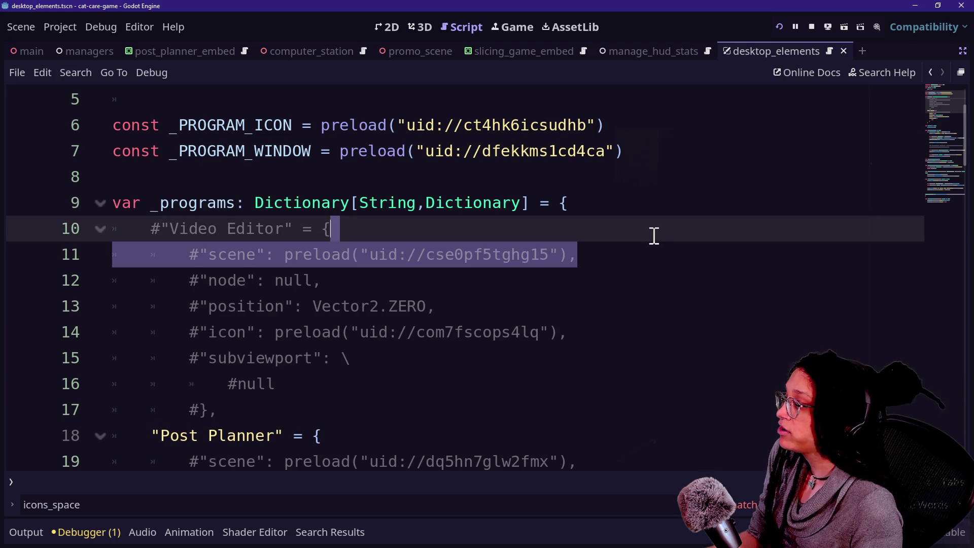
{"action": "key", "text": "BackSpace"}
{"action": "scroll", "coordinate": [612, 350], "scroll_direction": "down", "scroll_amount": 1}
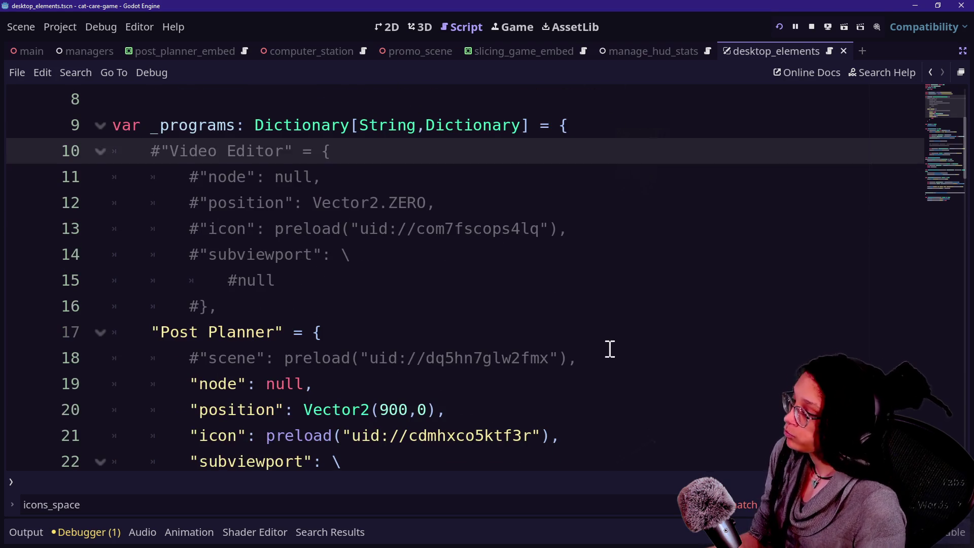
{"action": "left_click_drag", "start_coordinate": [611, 348], "coordinate": [611, 344]}
{"action": "key", "text": "BackSpace"}
{"action": "left_click", "coordinate": [613, 359]}
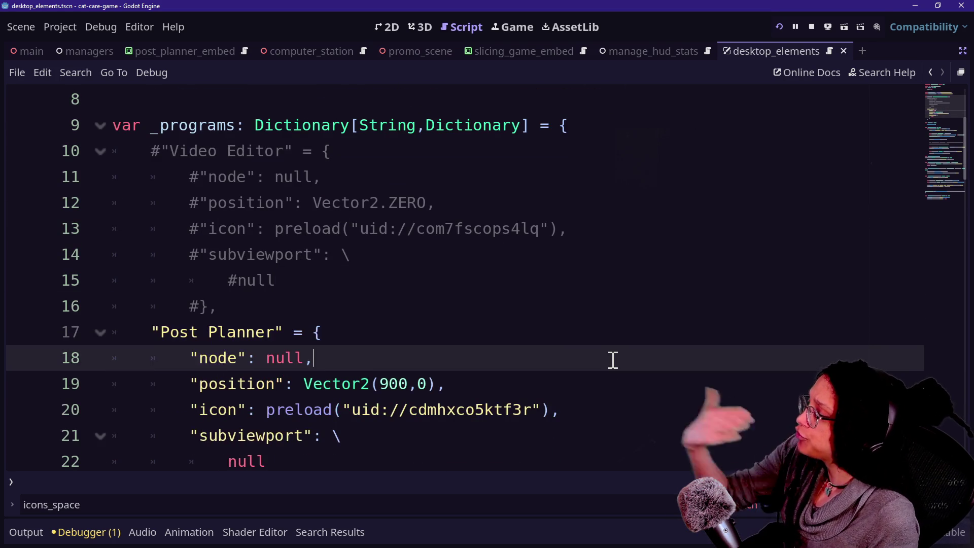
Search the script for "scene" to show open_program's scene instantiation on line 64.
{"action": "scroll", "coordinate": [613, 360], "scroll_direction": "down", "scroll_amount": 5}
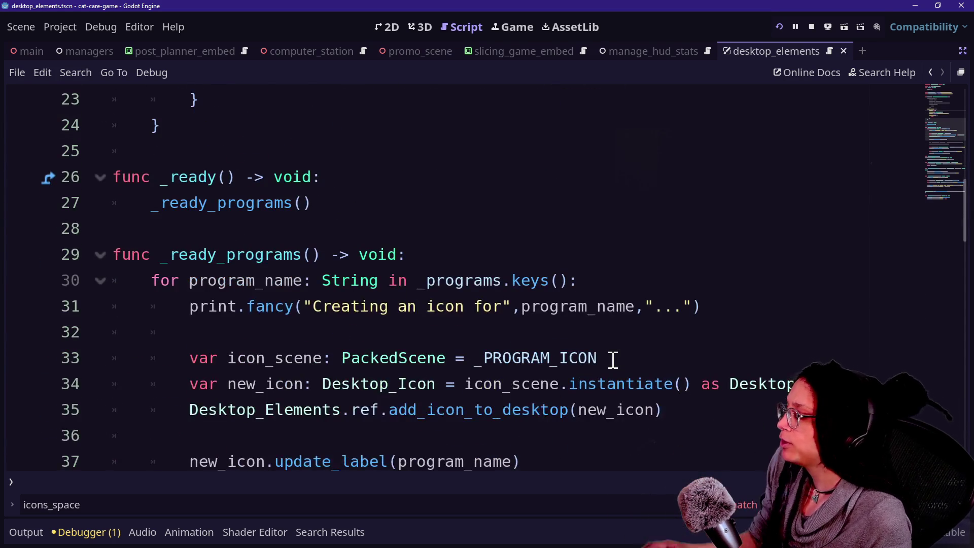
{"action": "scroll", "coordinate": [613, 362], "scroll_direction": "down", "scroll_amount": 2}
{"action": "left_click", "coordinate": [531, 246]}
{"action": "scroll", "coordinate": [531, 244], "scroll_direction": "down", "scroll_amount": 3}
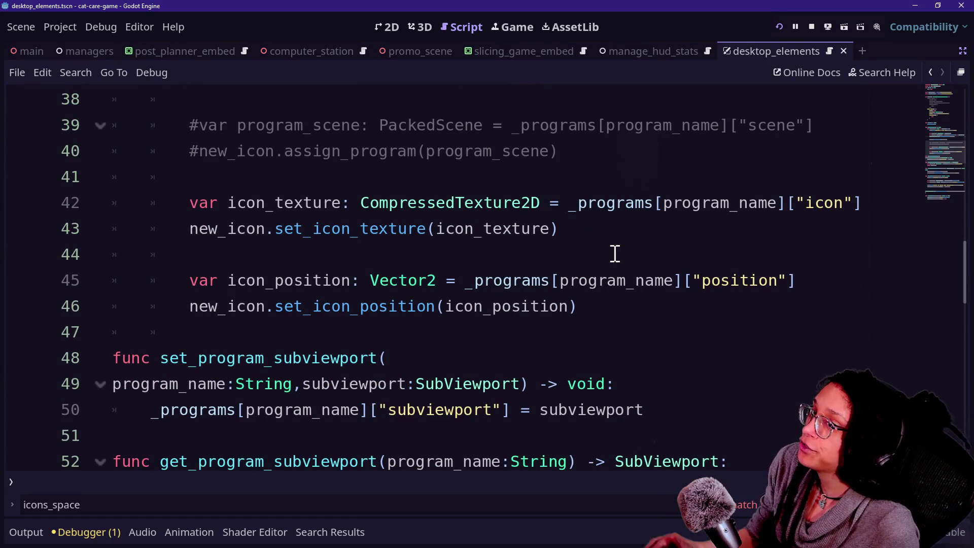
{"action": "left_click", "coordinate": [573, 219]}
{"action": "scroll", "coordinate": [719, 243], "scroll_direction": "up", "scroll_amount": 3}
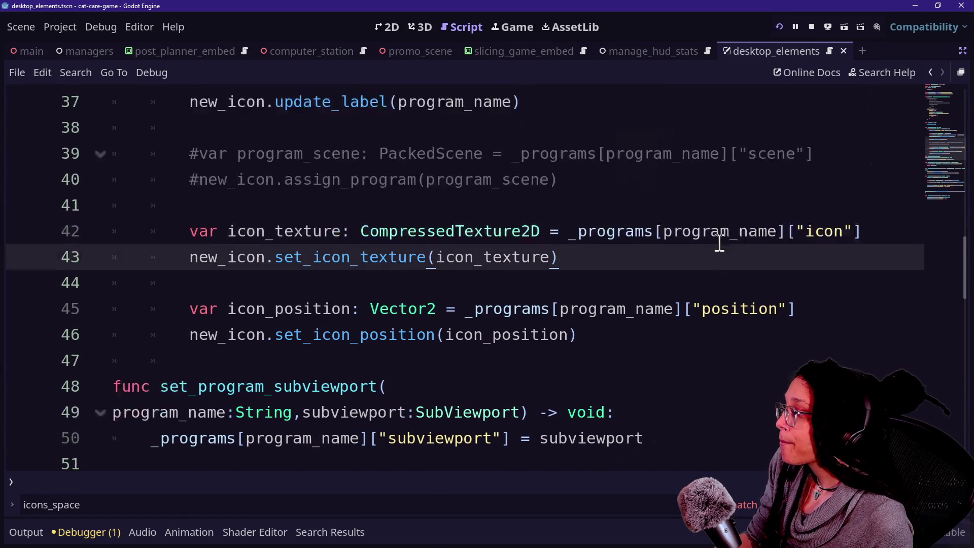
{"action": "key", "text": "ctrl+f"}
{"action": "type", "text": "\""}
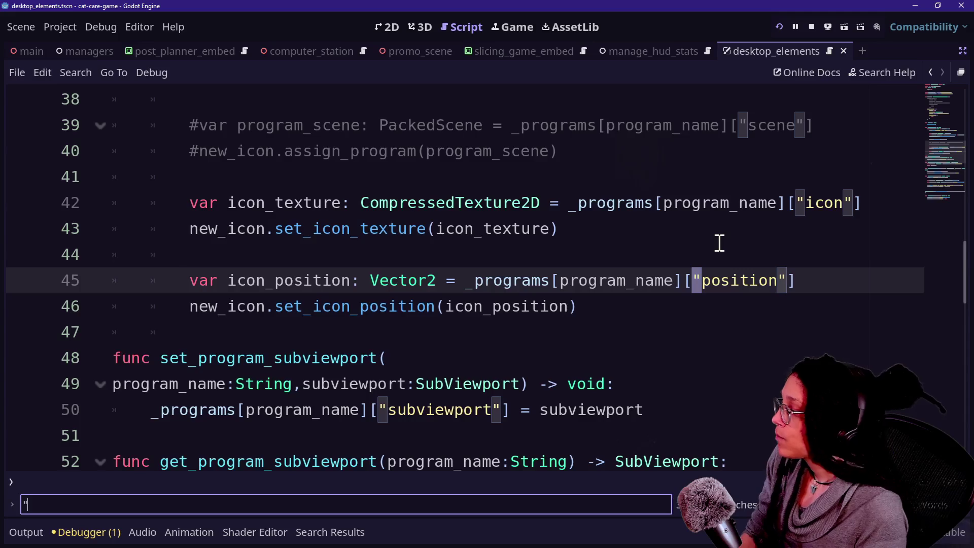
{"action": "type", "text": "scene\""}
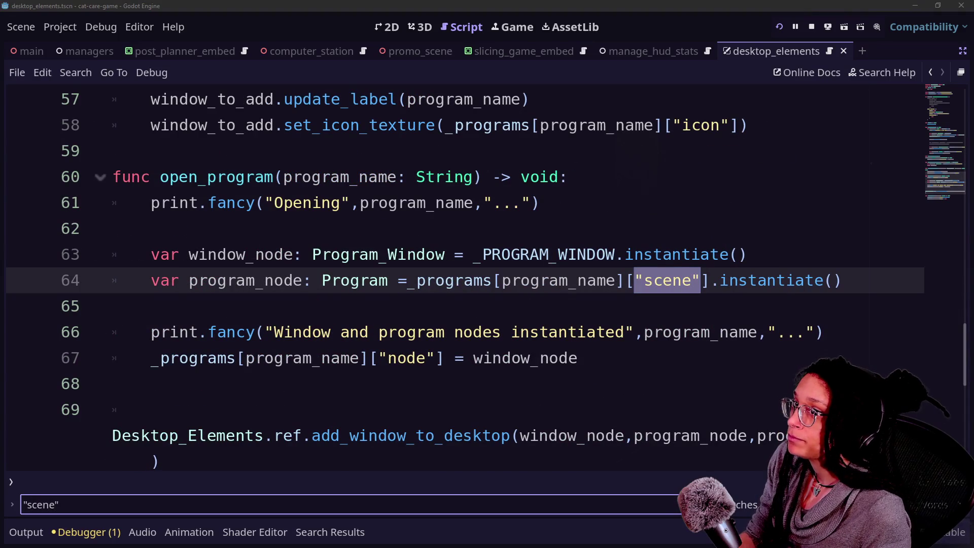
{"action": "left_click", "coordinate": [768, 280]}
{"action": "mouse_move", "coordinate": [865, 283]}
{"action": "left_mouse_down"}
{"action": "mouse_move", "coordinate": [487, 257]}
{"action": "mouse_move", "coordinate": [413, 293]}
{"action": "mouse_move", "coordinate": [322, 283]}
{"action": "mouse_move", "coordinate": [816, 255]}
{"action": "left_mouse_up"}
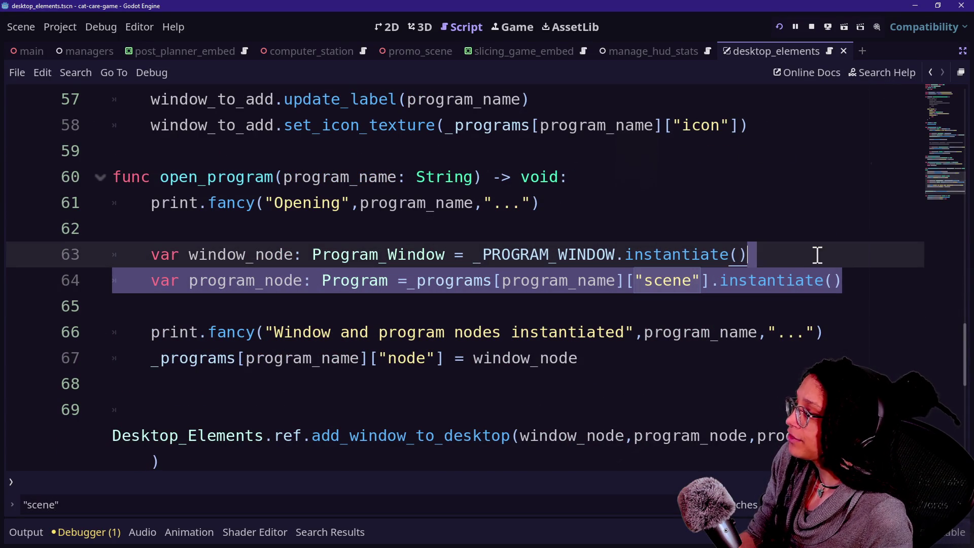
{"action": "left_click", "coordinate": [819, 255]}
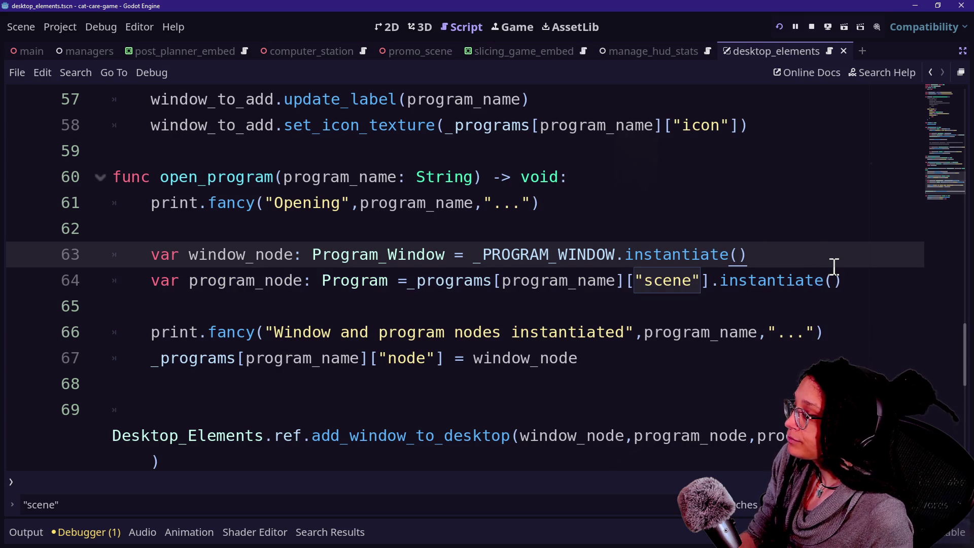